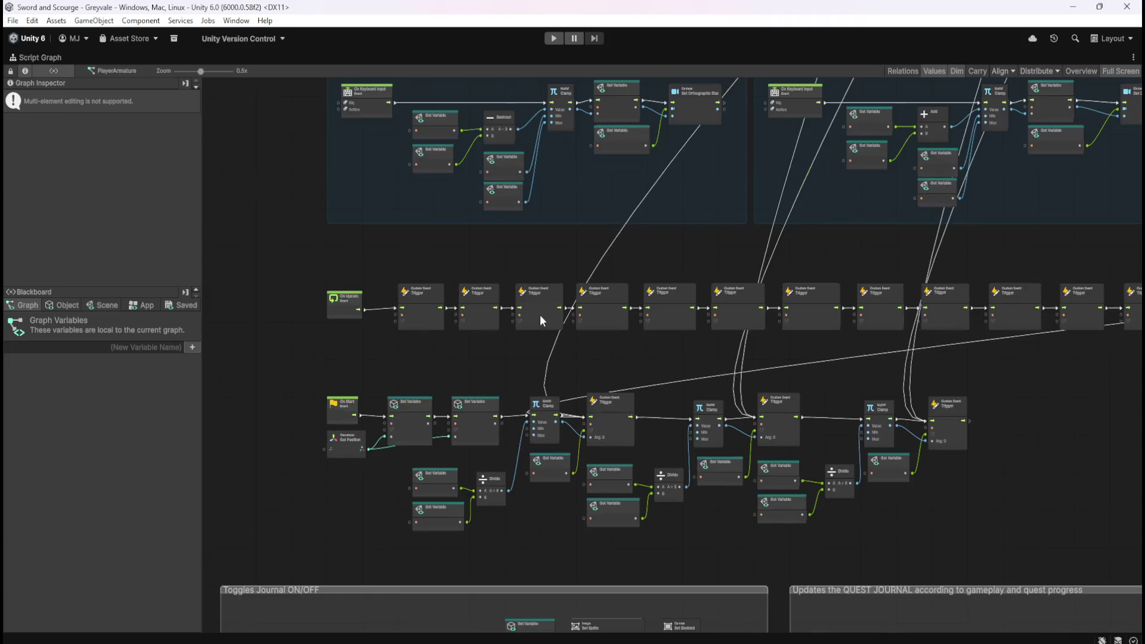
{"action": "scroll", "coordinate": [699, 499], "scroll_direction": "down", "scroll_amount": 5}
Step: Paste the Set Move Speed and Set Sprint Speed nodes back and move them left of OpenStash/CloseStash
{"action": "mouse_move", "coordinate": [857, 509]}
{"action": "left_mouse_down"}
{"action": "mouse_move", "coordinate": [867, 330]}
{"action": "mouse_move", "coordinate": [638, 382]}
{"action": "mouse_move", "coordinate": [894, 9]}
{"action": "left_mouse_up"}
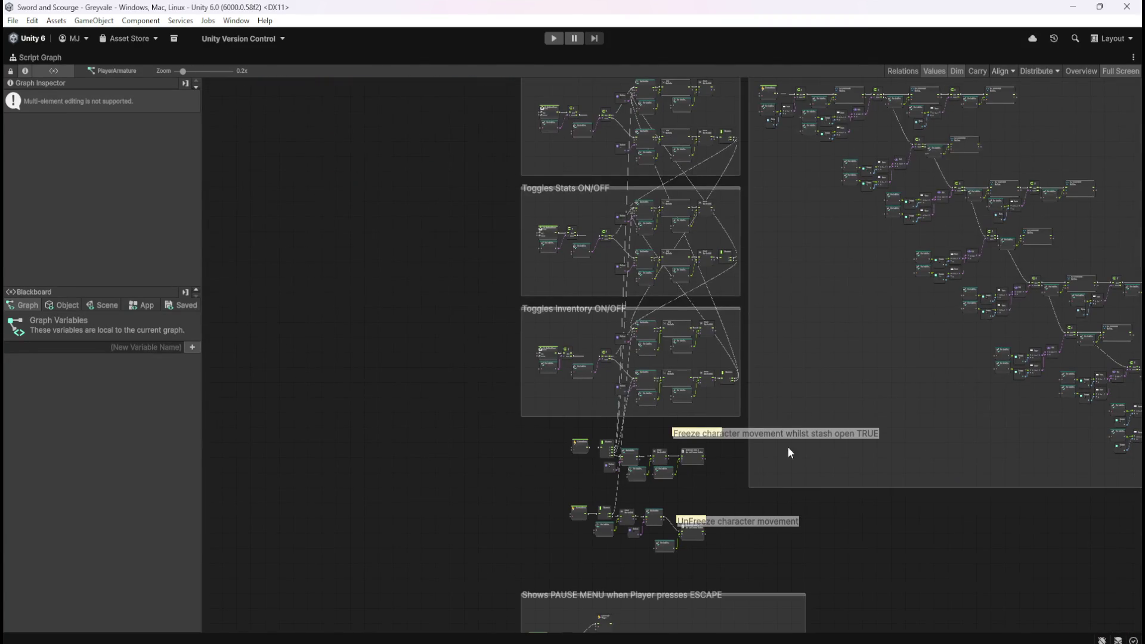
{"action": "scroll", "coordinate": [674, 405], "scroll_direction": "up", "scroll_amount": 8}
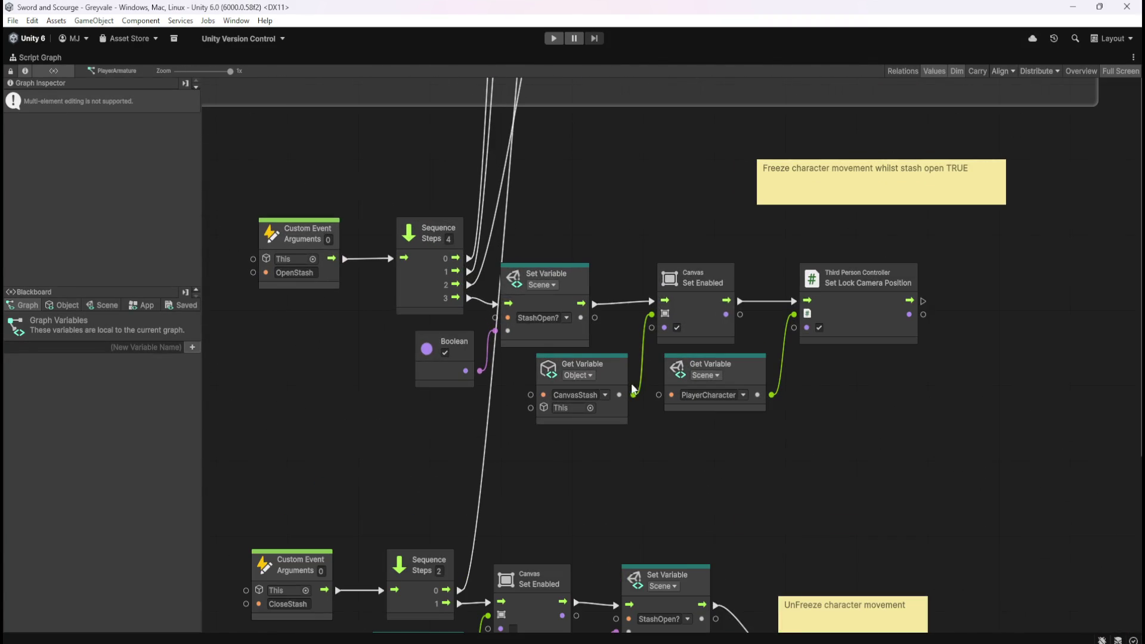
{"action": "scroll", "coordinate": [732, 413], "scroll_direction": "down", "scroll_amount": 1}
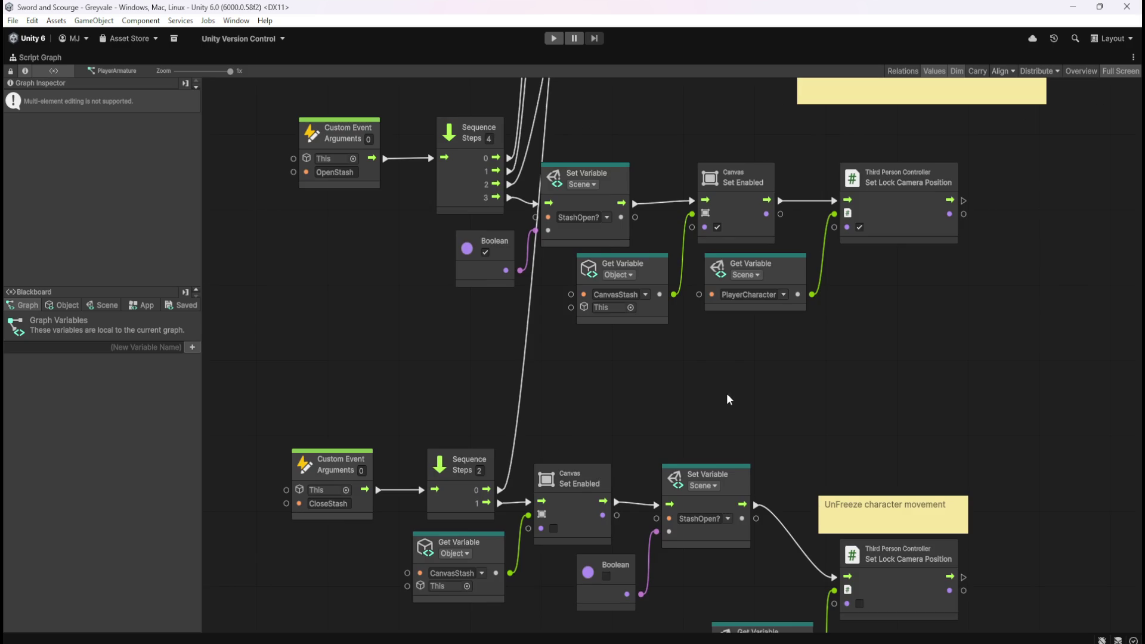
{"action": "scroll", "coordinate": [868, 307], "scroll_direction": "down", "scroll_amount": 2}
{"action": "key", "text": "ctrl+z"}
{"action": "key", "text": "ctrl+z"}
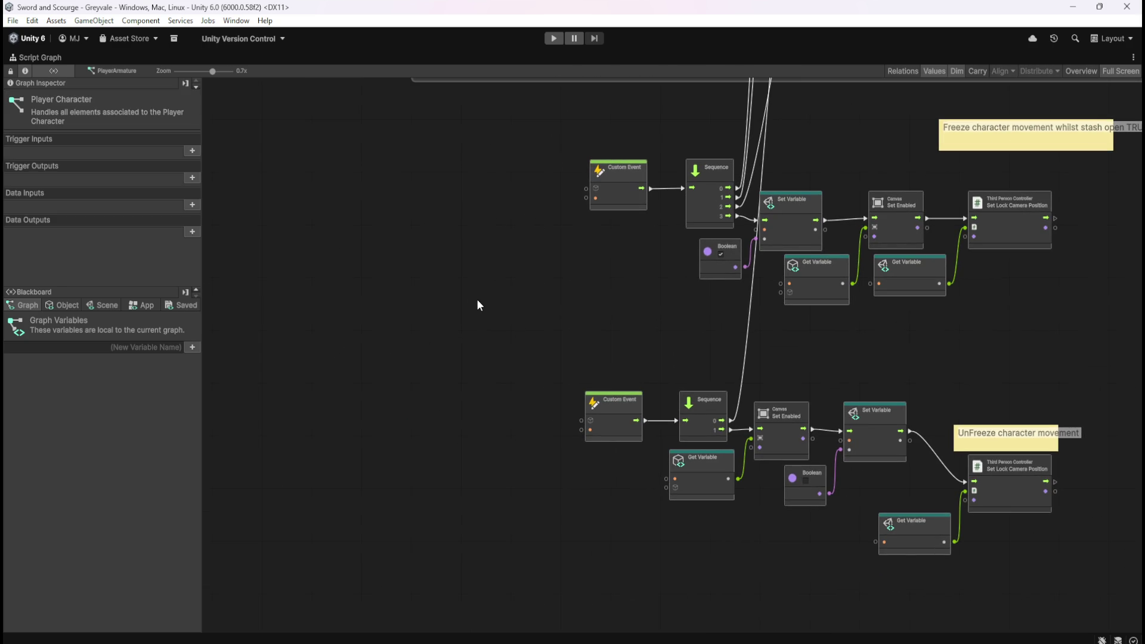
{"action": "left_click_drag", "start_coordinate": [631, 365], "coordinate": [486, 327]}
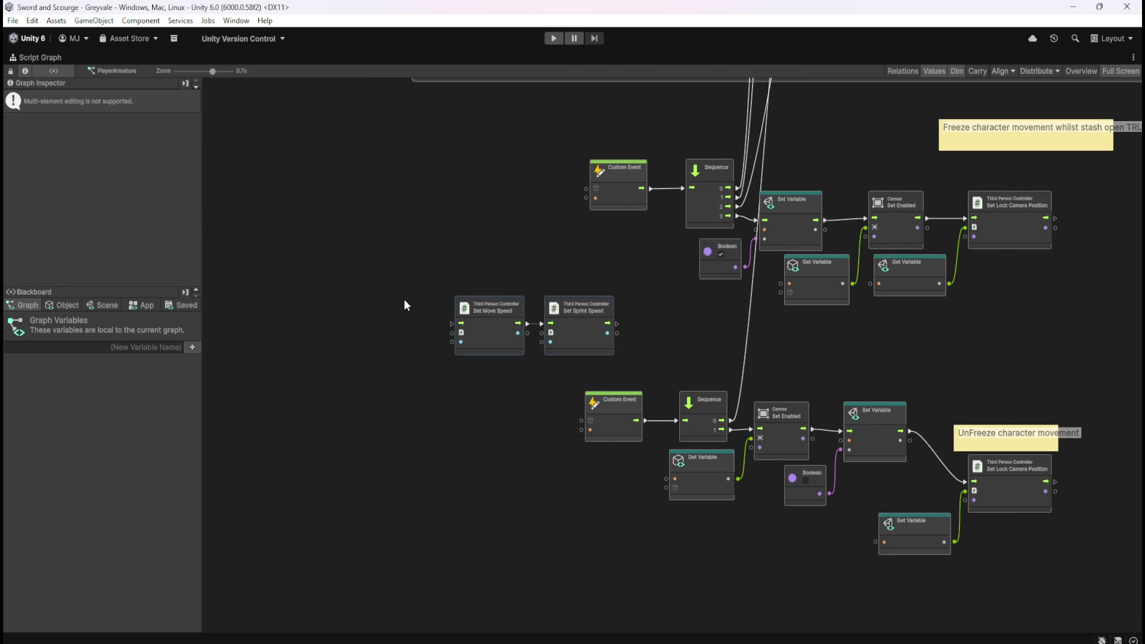
{"action": "scroll", "coordinate": [405, 299], "scroll_direction": "up", "scroll_amount": 2}
{"action": "left_click", "coordinate": [424, 277]}
{"action": "scroll", "coordinate": [503, 250], "scroll_direction": "up", "scroll_amount": 2}
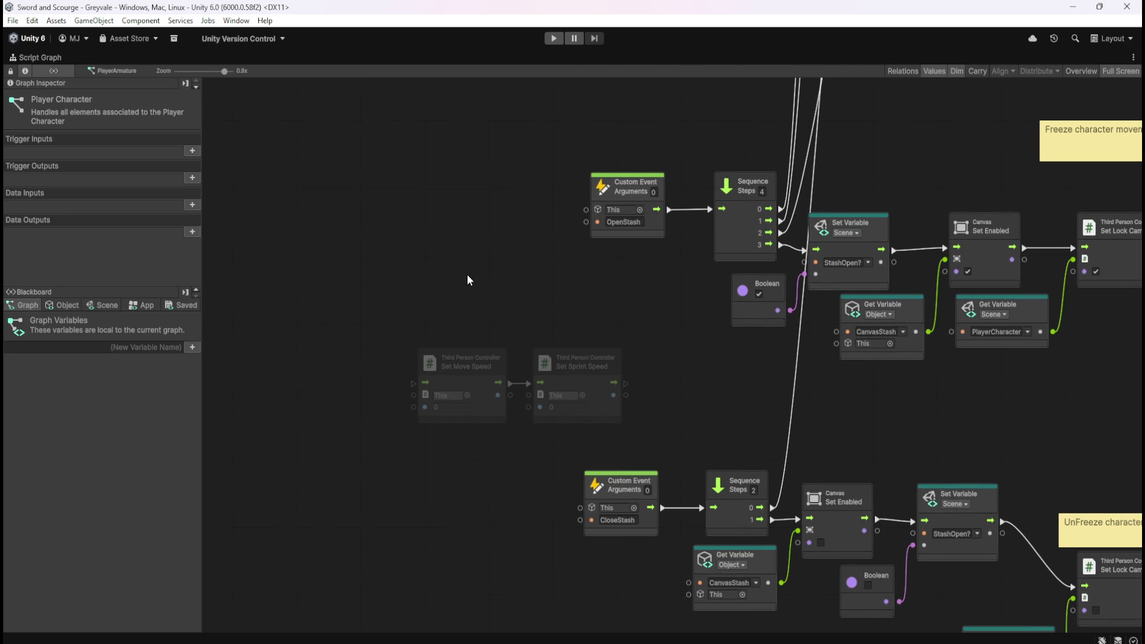
{"action": "scroll", "coordinate": [367, 295], "scroll_direction": "left", "scroll_amount": 3}
Step: Add a Custom Event node to the canvas beside the two speed nodes
{"action": "right_click", "coordinate": [387, 361]}
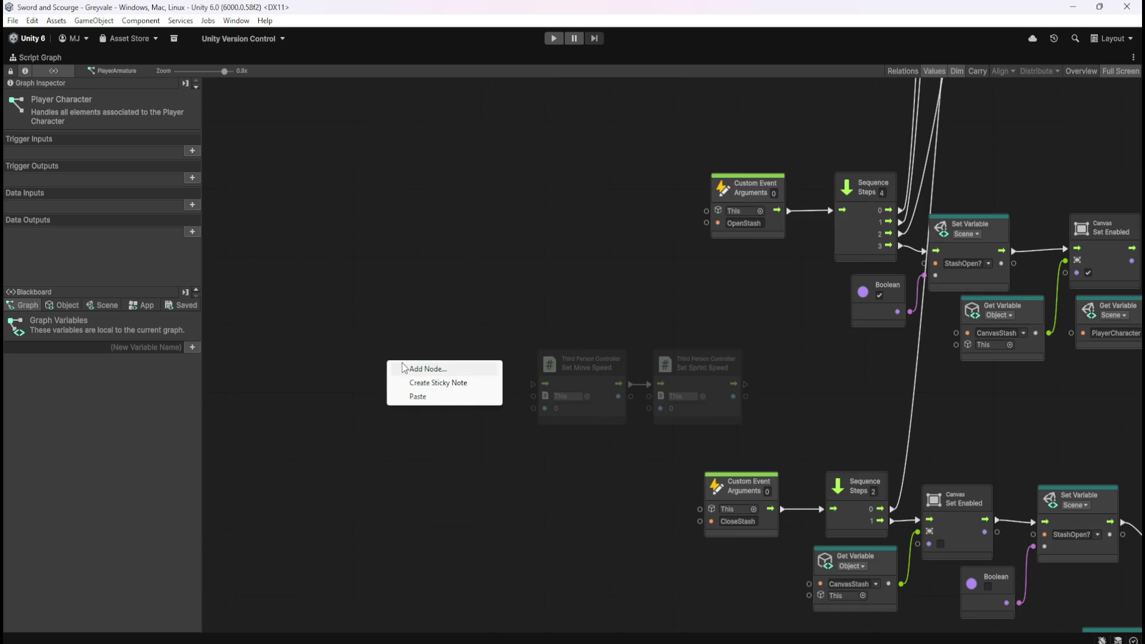
{"action": "left_click", "coordinate": [412, 368]}
{"action": "type", "text": "custom"}
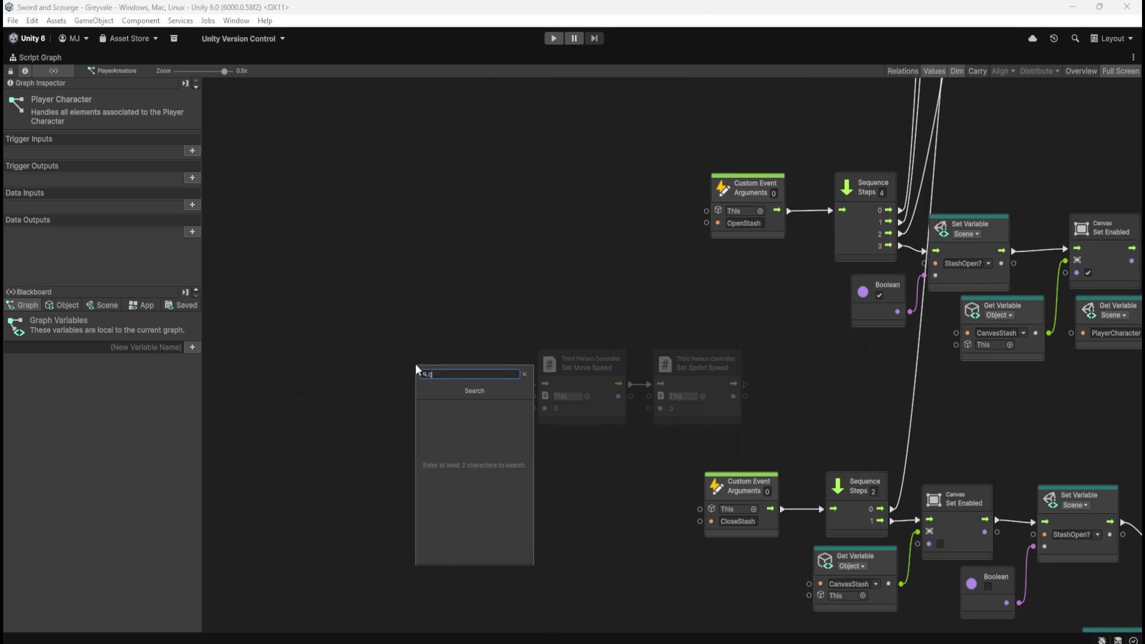
{"action": "key", "text": "Return"}
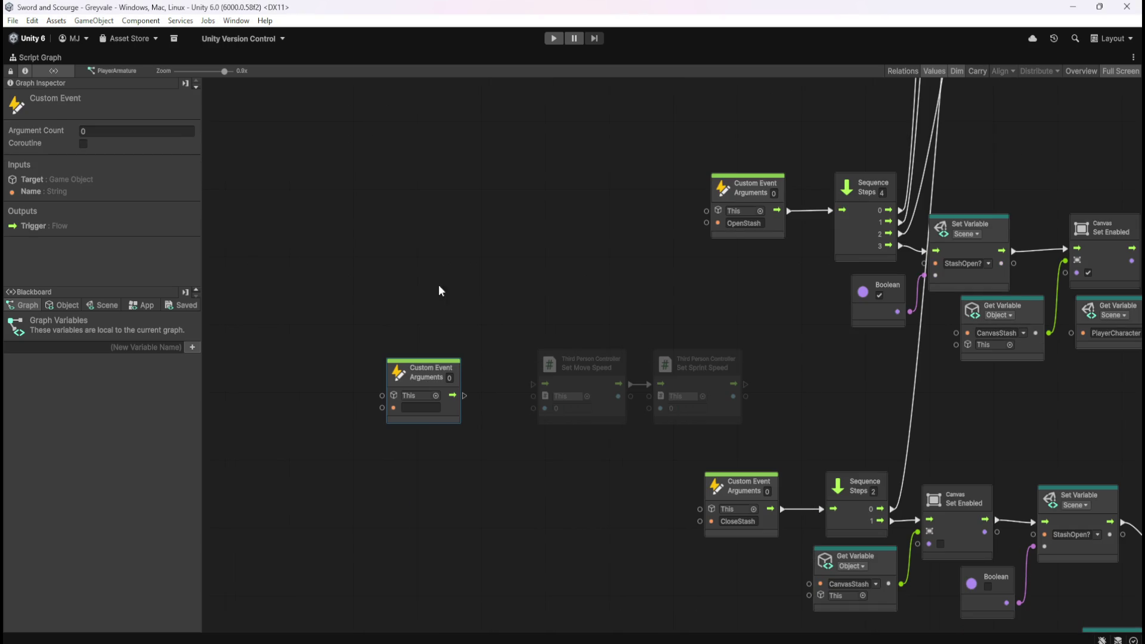
{"action": "left_click", "coordinate": [421, 355]}
Step: Name the new event 'Hold Position Stash', reusing the Hold Position Picking name
{"action": "scroll", "coordinate": [514, 424], "scroll_direction": "down", "scroll_amount": 10}
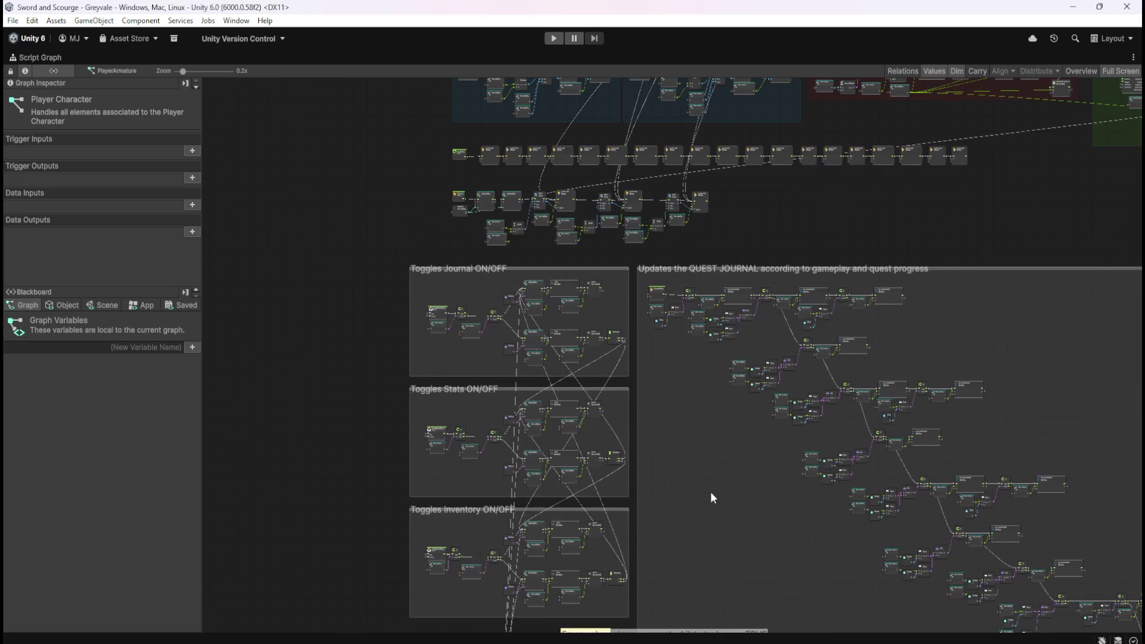
{"action": "scroll", "coordinate": [809, 225], "scroll_direction": "up", "scroll_amount": 6}
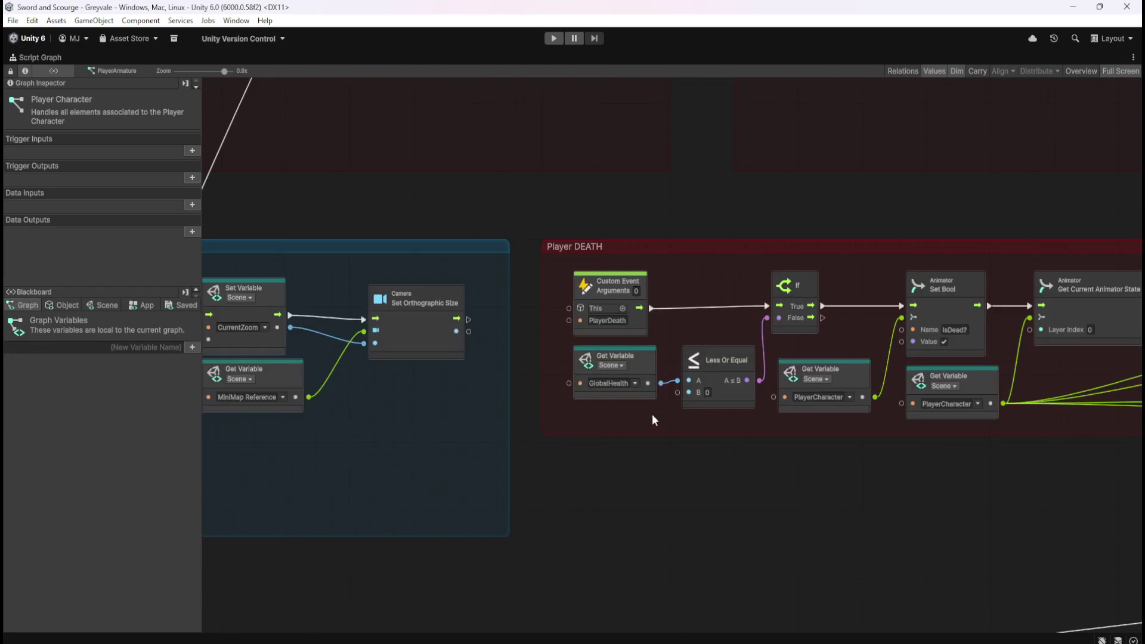
{"action": "scroll", "coordinate": [882, 131], "scroll_direction": "up", "scroll_amount": 2}
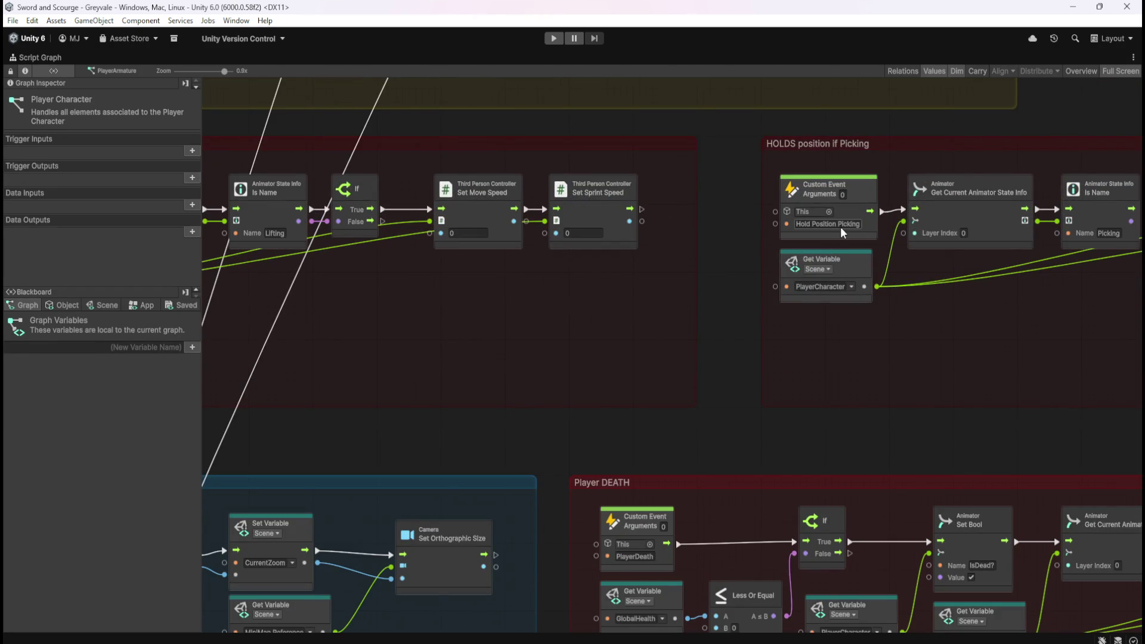
{"action": "scroll", "coordinate": [985, 148], "scroll_direction": "down", "scroll_amount": 6}
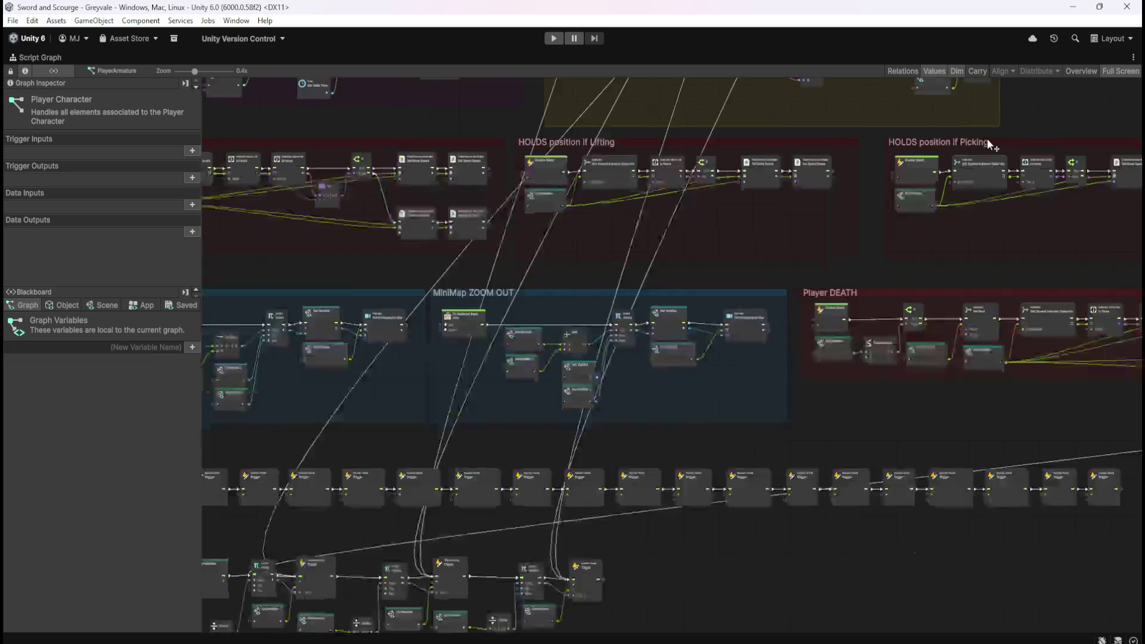
{"action": "scroll", "coordinate": [523, 435], "scroll_direction": "up", "scroll_amount": 3}
{"action": "scroll", "coordinate": [663, 279], "scroll_direction": "down", "scroll_amount": 5}
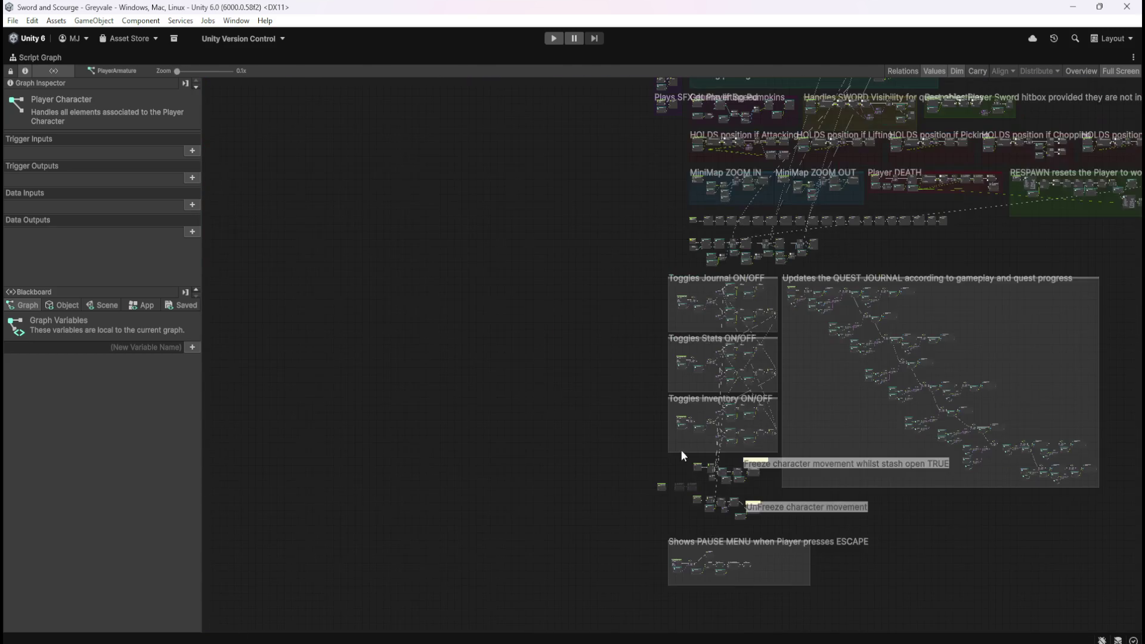
{"action": "scroll", "coordinate": [682, 514], "scroll_direction": "up", "scroll_amount": 5}
{"action": "scroll", "coordinate": [593, 409], "scroll_direction": "up", "scroll_amount": 4}
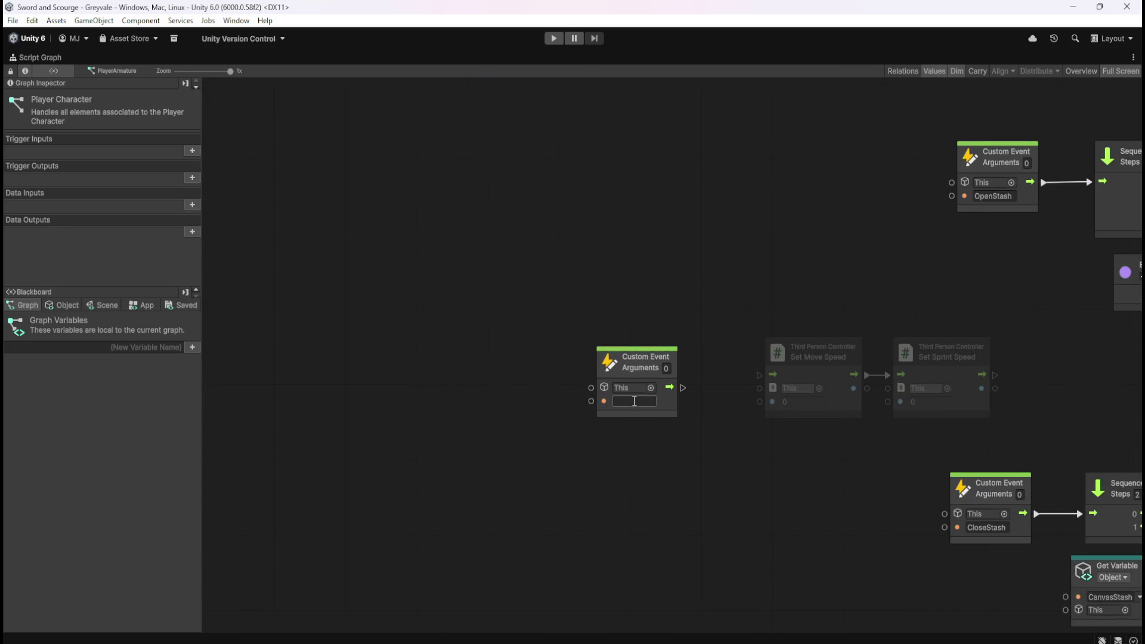
{"action": "scroll", "coordinate": [634, 400], "scroll_direction": "down", "scroll_amount": 6}
{"action": "scroll", "coordinate": [810, 280], "scroll_direction": "up", "scroll_amount": 4}
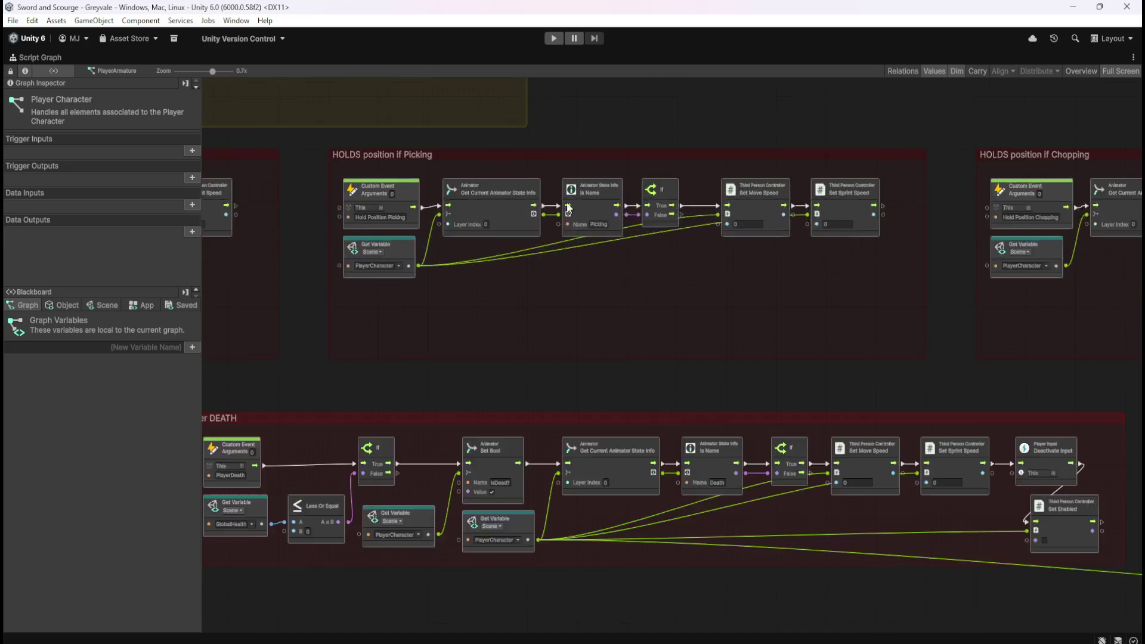
{"action": "scroll", "coordinate": [480, 196], "scroll_direction": "up", "scroll_amount": 3}
{"action": "left_click", "coordinate": [353, 226]}
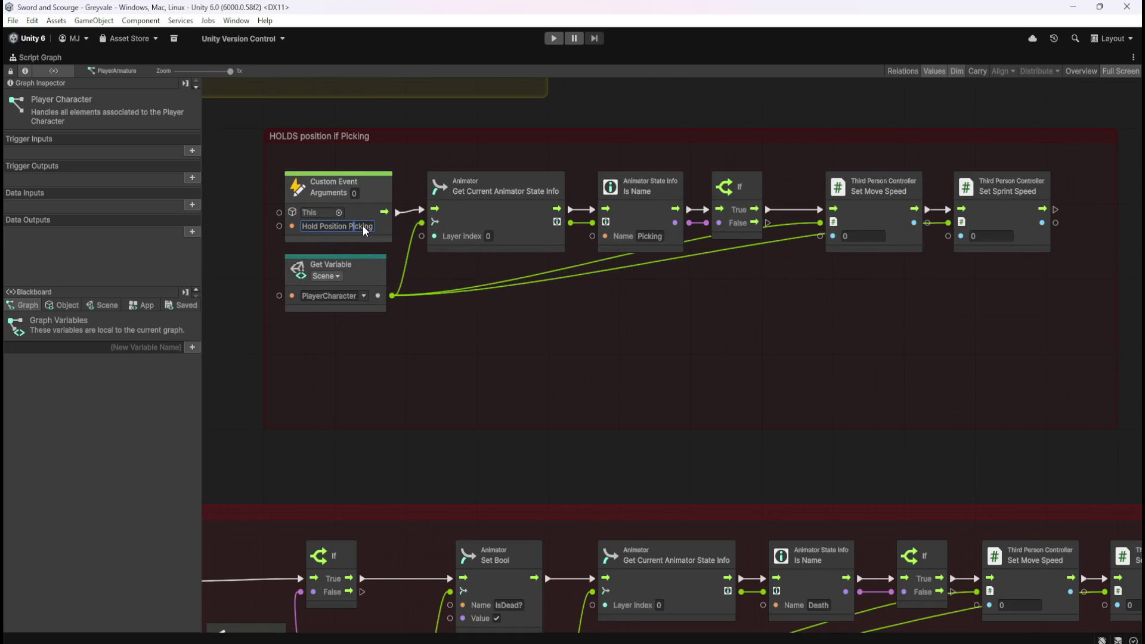
{"action": "key", "text": "ctrl+a"}
{"action": "scroll", "coordinate": [857, 191], "scroll_direction": "down", "scroll_amount": 6}
{"action": "scroll", "coordinate": [664, 476], "scroll_direction": "up", "scroll_amount": 5}
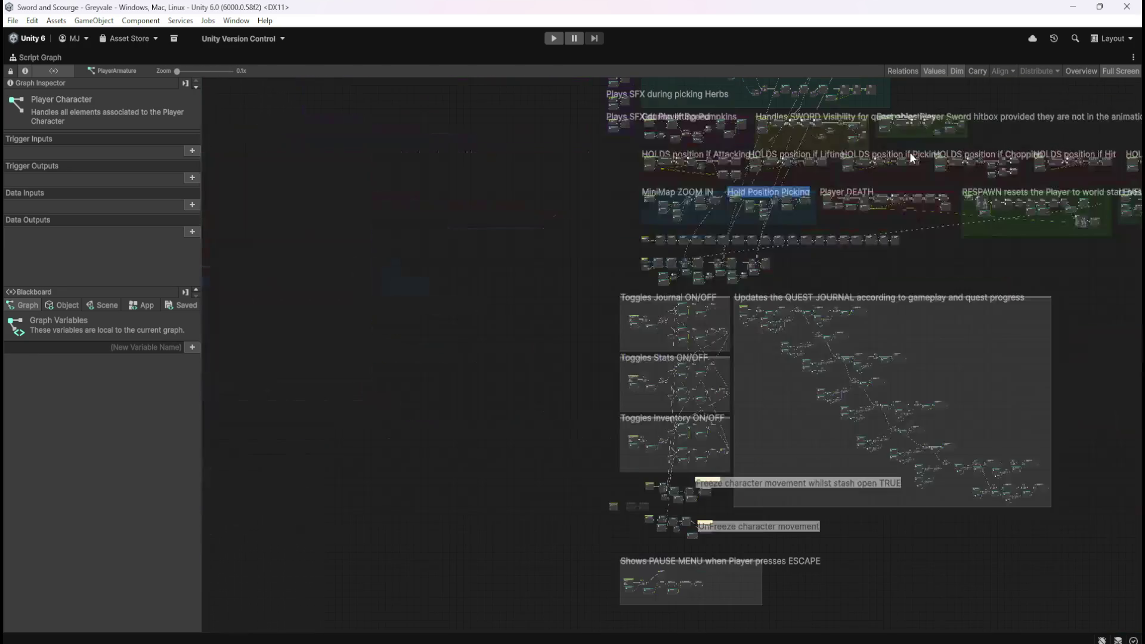
{"action": "scroll", "coordinate": [561, 441], "scroll_direction": "up", "scroll_amount": 1}
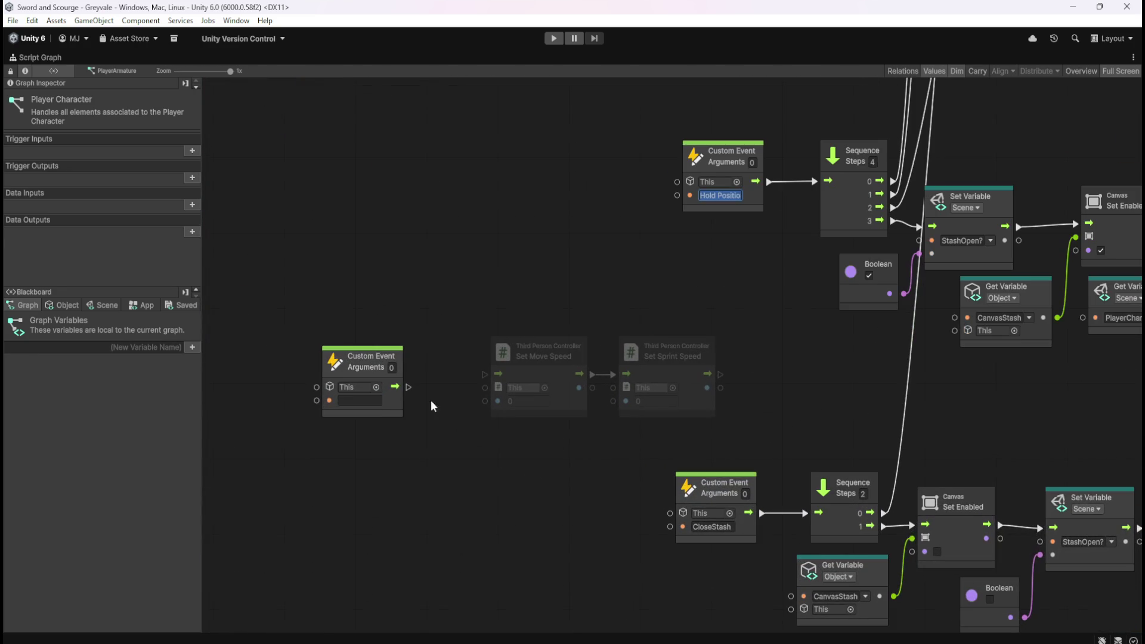
{"action": "key", "text": "ctrl+shift+Left"}
{"action": "type", "text": "Stash"}
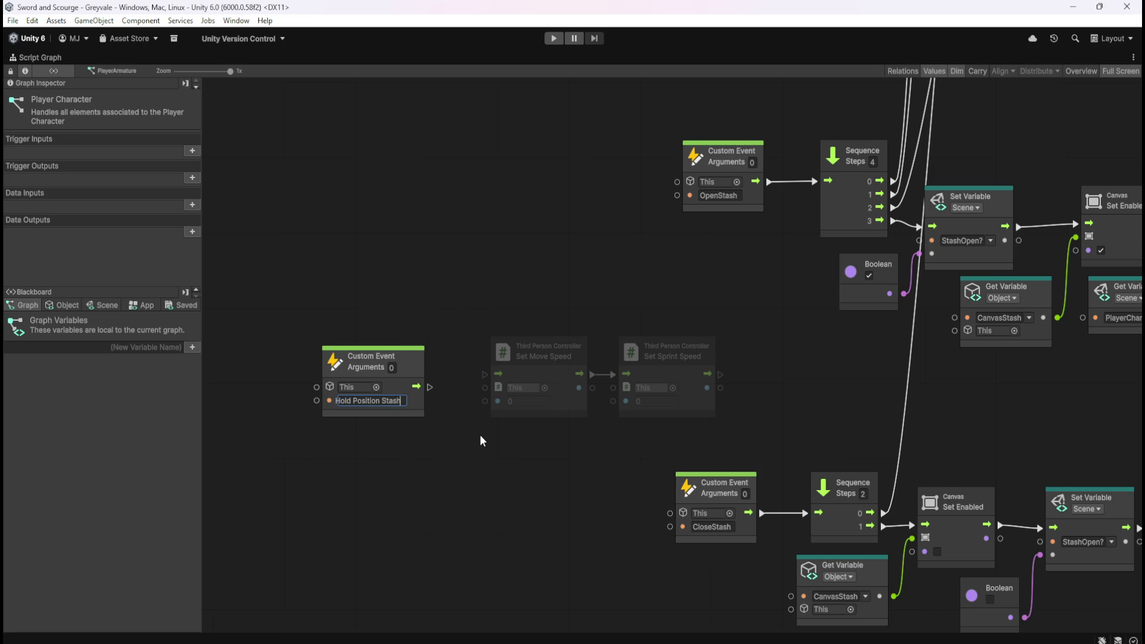
{"action": "key", "text": "Return"}
Step: Arrange the Hold Position Stash event and both speed nodes together up and to the left
{"action": "mouse_move", "coordinate": [532, 325]}
{"action": "left_mouse_down"}
{"action": "mouse_move", "coordinate": [659, 360]}
{"action": "mouse_move", "coordinate": [743, 360]}
{"action": "left_mouse_up"}
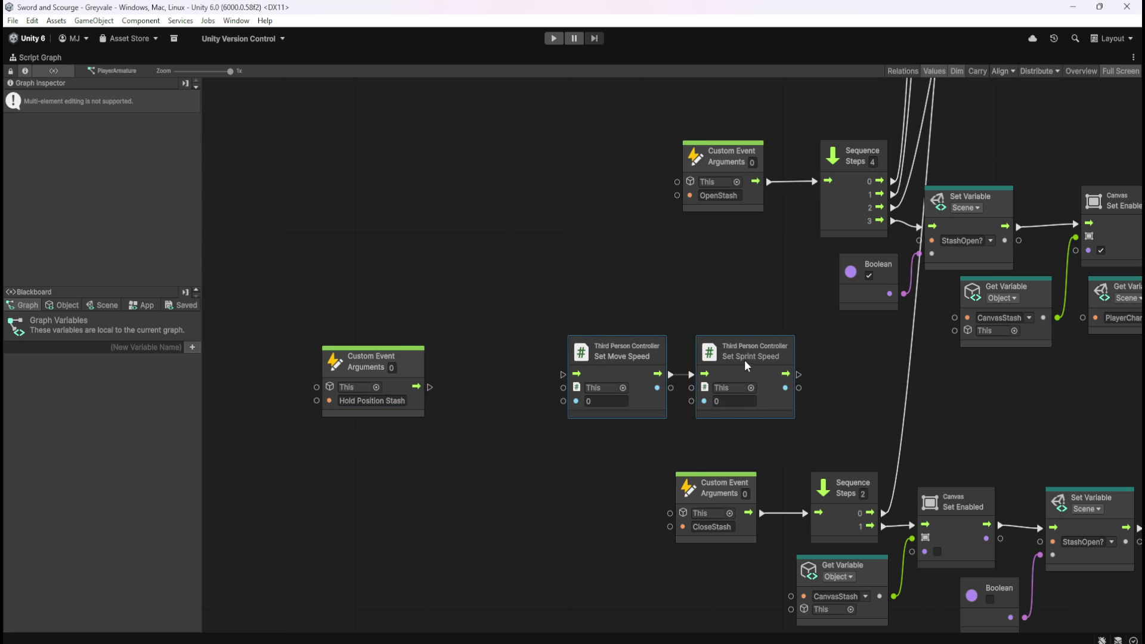
{"action": "left_click", "coordinate": [534, 413]}
{"action": "left_click", "coordinate": [62, 304]}
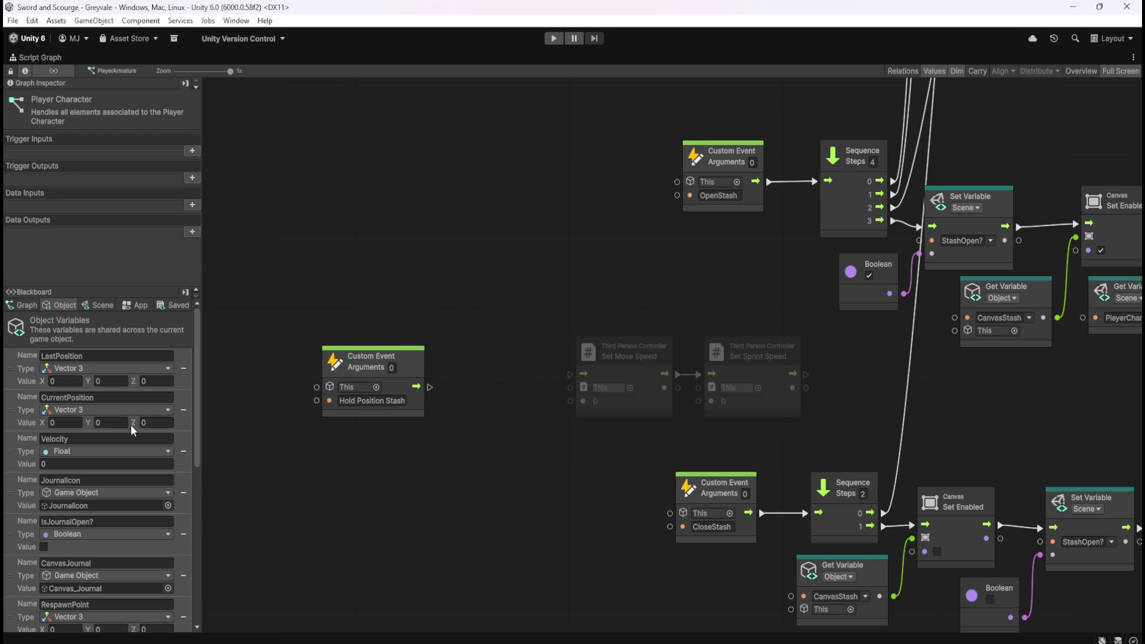
{"action": "left_click_drag", "start_coordinate": [320, 299], "coordinate": [727, 389]}
{"action": "mouse_move", "coordinate": [414, 374]}
{"action": "left_mouse_down"}
{"action": "mouse_move", "coordinate": [396, 349]}
{"action": "mouse_move", "coordinate": [340, 336]}
{"action": "mouse_move", "coordinate": [392, 323]}
{"action": "mouse_move", "coordinate": [374, 324]}
{"action": "left_mouse_up"}
{"action": "left_click", "coordinate": [340, 336]}
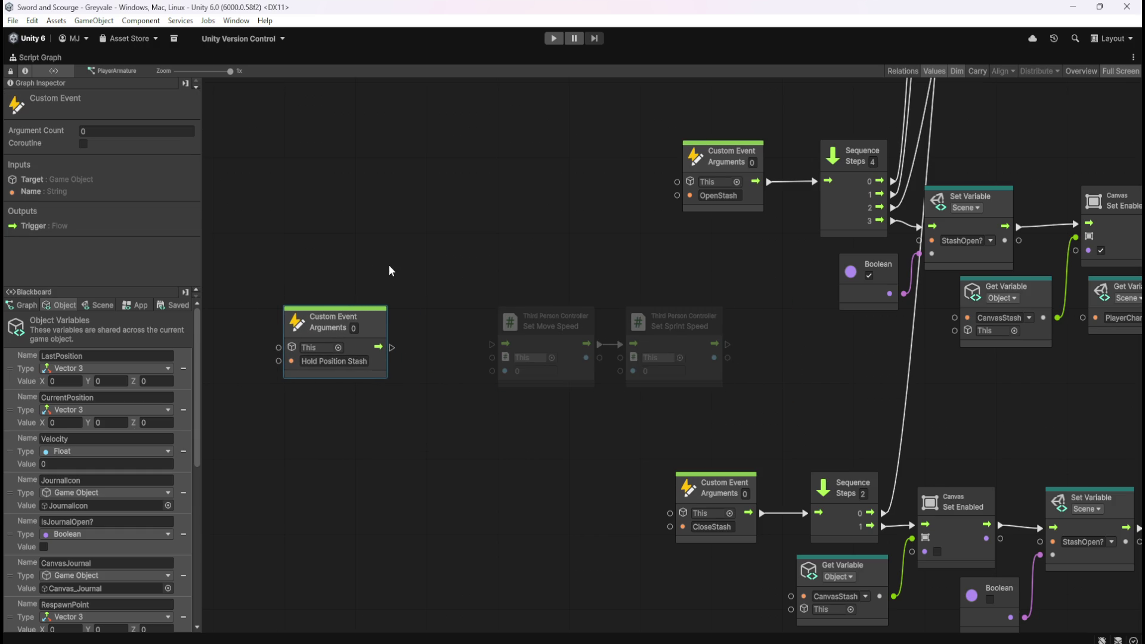
{"action": "left_click", "coordinate": [385, 283]}
{"action": "left_click_drag", "start_coordinate": [334, 440], "coordinate": [439, 432]}
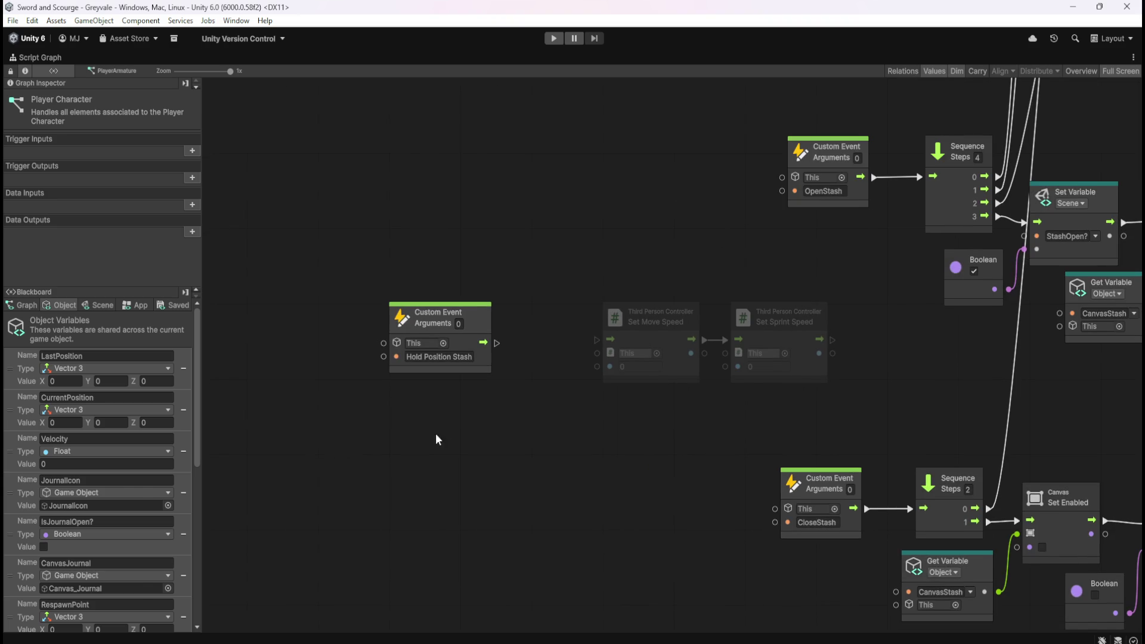
{"action": "scroll", "coordinate": [132, 495], "scroll_direction": "down", "scroll_amount": 2}
{"action": "scroll", "coordinate": [112, 509], "scroll_direction": "down", "scroll_amount": 8}
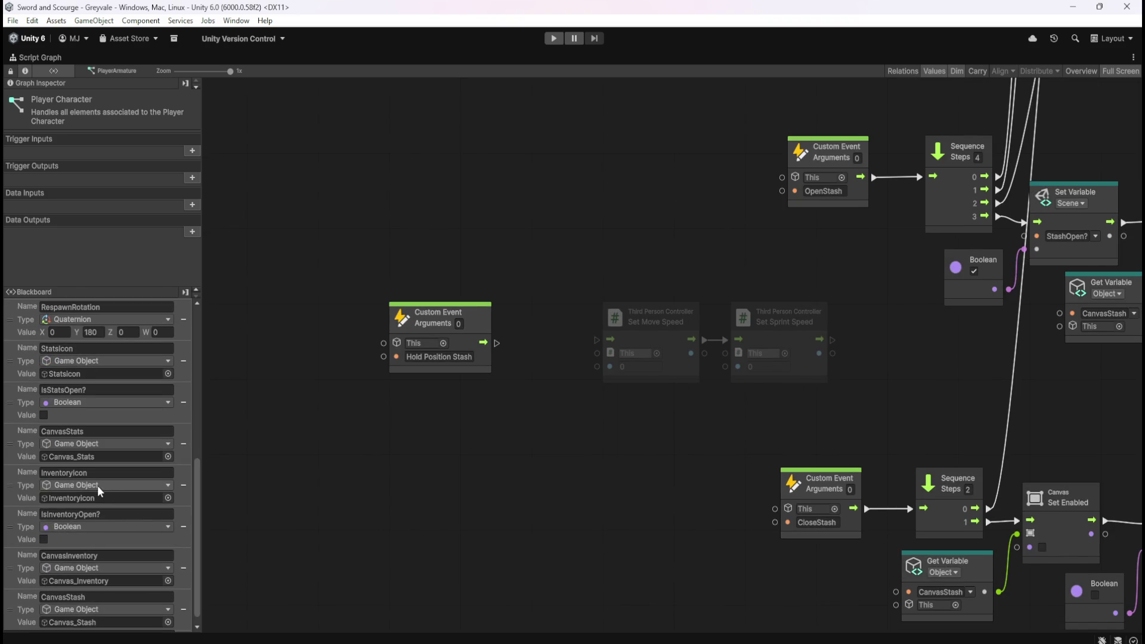
{"action": "scroll", "coordinate": [100, 481], "scroll_direction": "down", "scroll_amount": 1}
{"action": "mouse_move", "coordinate": [199, 509]}
{"action": "left_mouse_down"}
{"action": "mouse_move", "coordinate": [216, 343]}
{"action": "mouse_move", "coordinate": [208, 622]}
{"action": "left_mouse_up"}
Step: Add a StashOpen? getter and an If node, wiring its condition and True branch to Set Move Speed
{"action": "left_click", "coordinate": [97, 306]}
{"action": "mouse_move", "coordinate": [13, 601]}
{"action": "left_mouse_down"}
{"action": "mouse_move", "coordinate": [426, 454]}
{"action": "mouse_move", "coordinate": [375, 406]}
{"action": "left_mouse_up"}
{"action": "left_click_drag", "start_coordinate": [484, 343], "coordinate": [526, 342]}
{"action": "type", "text": "if"}
{"action": "key", "text": "Return"}
{"action": "left_click_drag", "start_coordinate": [470, 445], "coordinate": [526, 356]}
{"action": "mouse_move", "coordinate": [647, 286]}
{"action": "left_mouse_down"}
{"action": "mouse_move", "coordinate": [685, 337]}
{"action": "mouse_move", "coordinate": [711, 331]}
{"action": "left_mouse_up"}
{"action": "left_click_drag", "start_coordinate": [587, 342], "coordinate": [627, 340]}
{"action": "left_click_drag", "start_coordinate": [457, 421], "coordinate": [486, 395]}
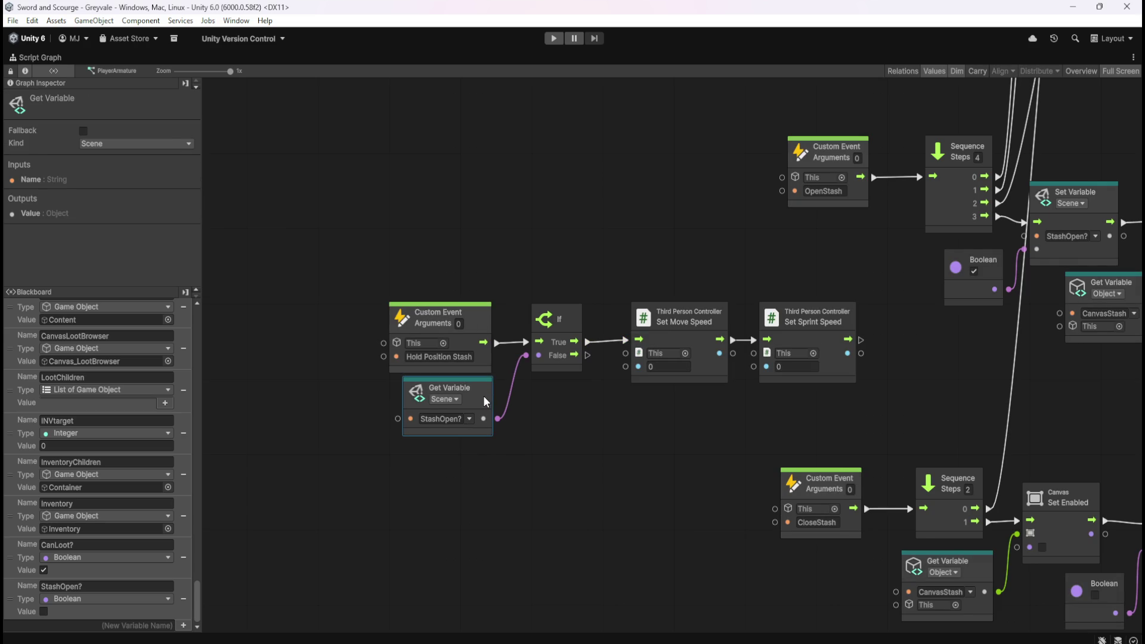
{"action": "left_click", "coordinate": [574, 430]}
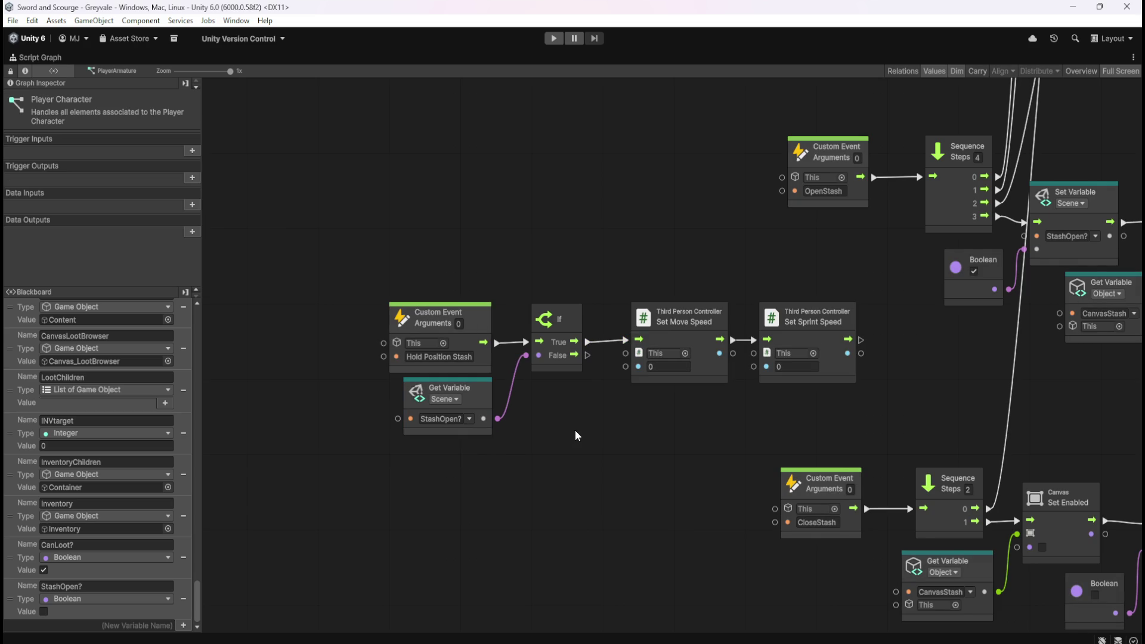
{"action": "double_click", "coordinate": [452, 356]}
{"action": "scroll", "coordinate": [354, 547], "scroll_direction": "down", "scroll_amount": 5}
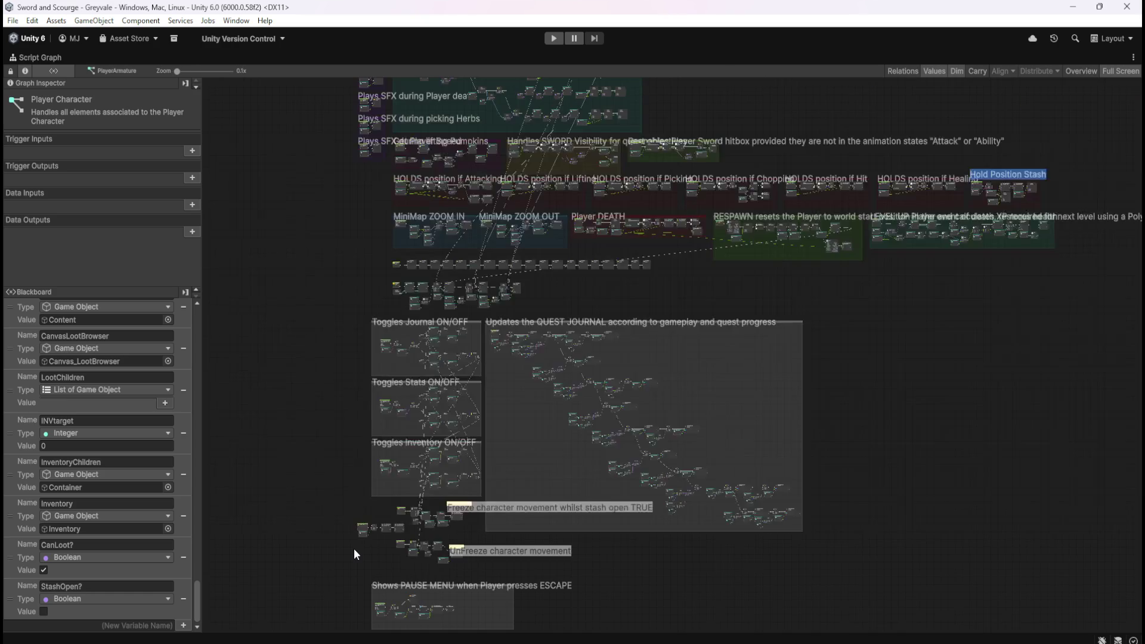
{"action": "scroll", "coordinate": [622, 267], "scroll_direction": "up", "scroll_amount": 4}
{"action": "scroll", "coordinate": [783, 189], "scroll_direction": "up", "scroll_amount": 3}
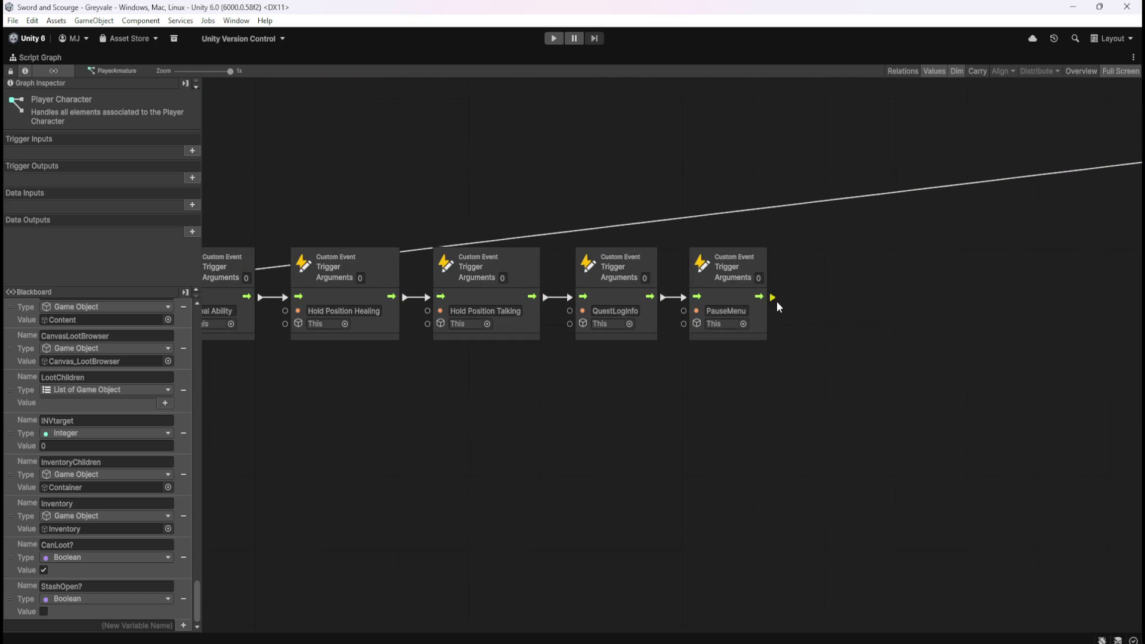
{"action": "scroll", "coordinate": [984, 203], "scroll_direction": "down", "scroll_amount": 5}
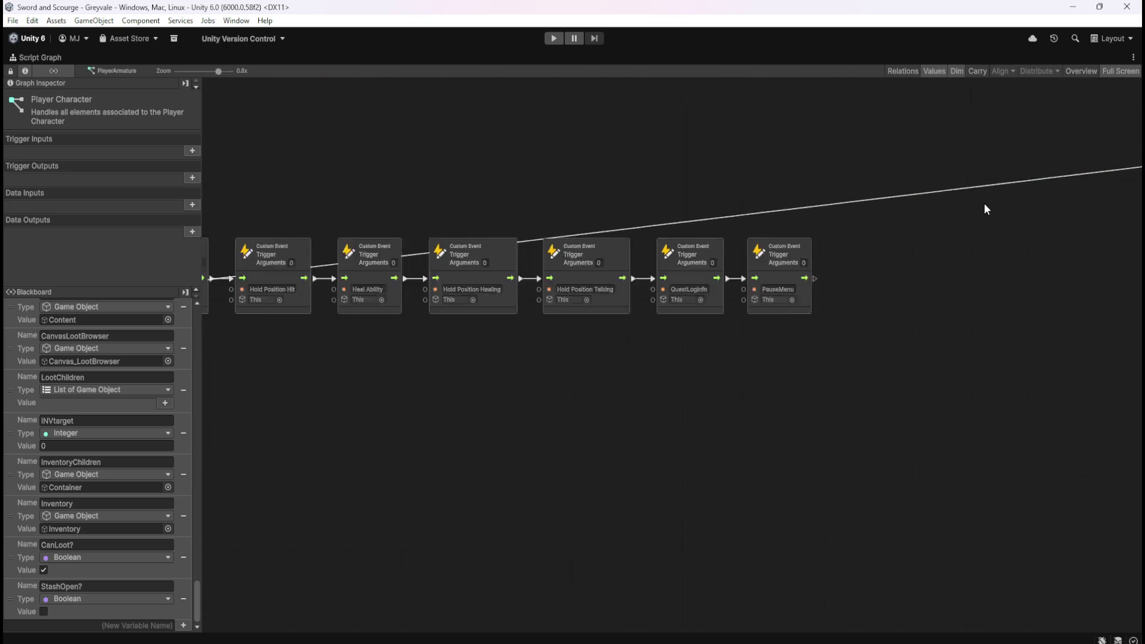
{"action": "scroll", "coordinate": [912, 259], "scroll_direction": "down", "scroll_amount": 3}
{"action": "scroll", "coordinate": [726, 247], "scroll_direction": "up", "scroll_amount": 6}
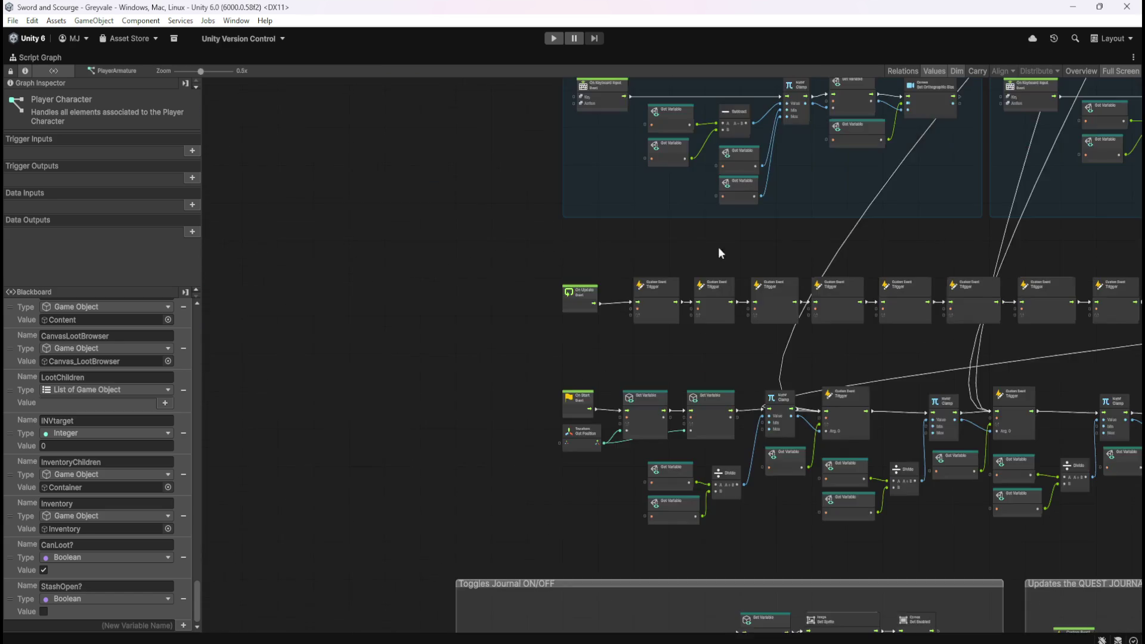
{"action": "scroll", "coordinate": [604, 227], "scroll_direction": "down", "scroll_amount": 3}
{"action": "scroll", "coordinate": [652, 254], "scroll_direction": "down", "scroll_amount": 3}
{"action": "scroll", "coordinate": [630, 587], "scroll_direction": "up", "scroll_amount": 8}
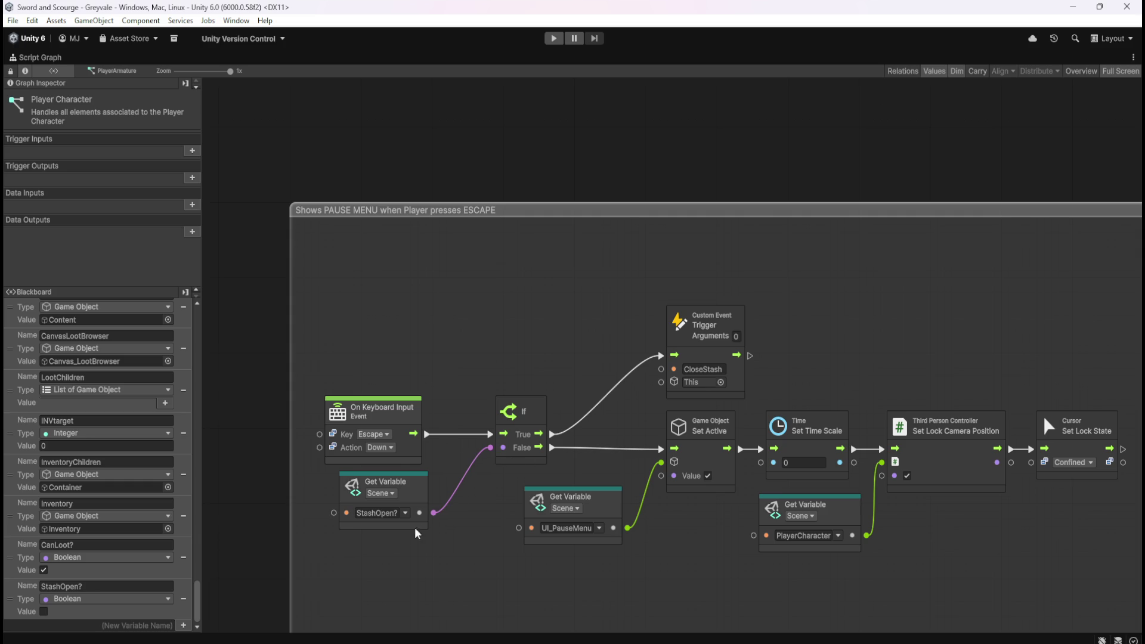
{"action": "scroll", "coordinate": [354, 558], "scroll_direction": "down", "scroll_amount": 8}
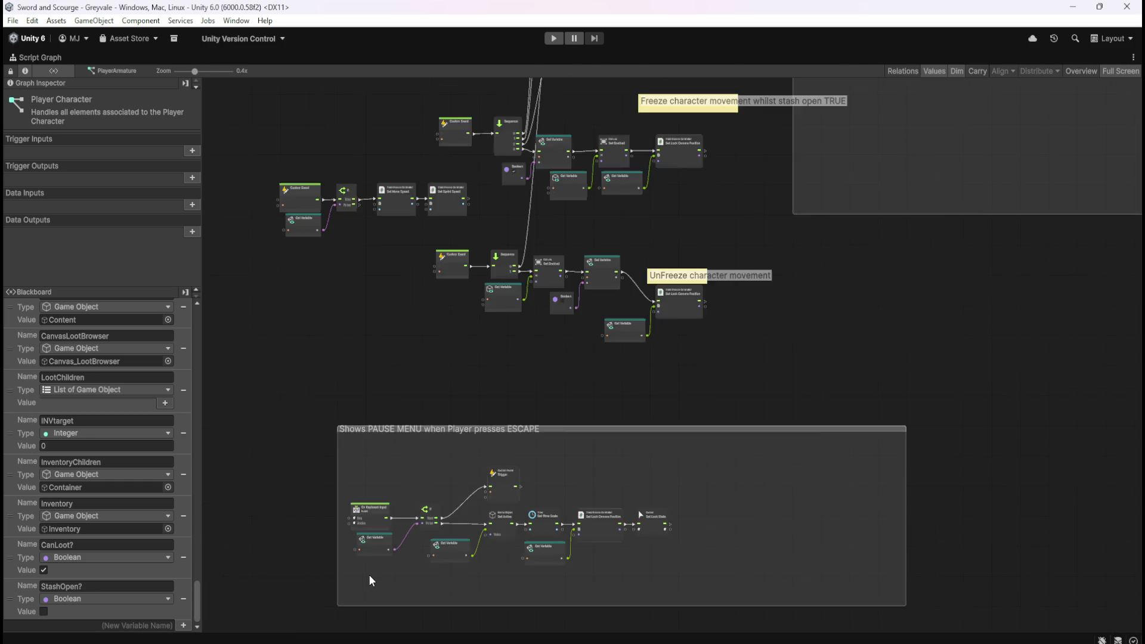
{"action": "scroll", "coordinate": [620, 205], "scroll_direction": "up", "scroll_amount": 8}
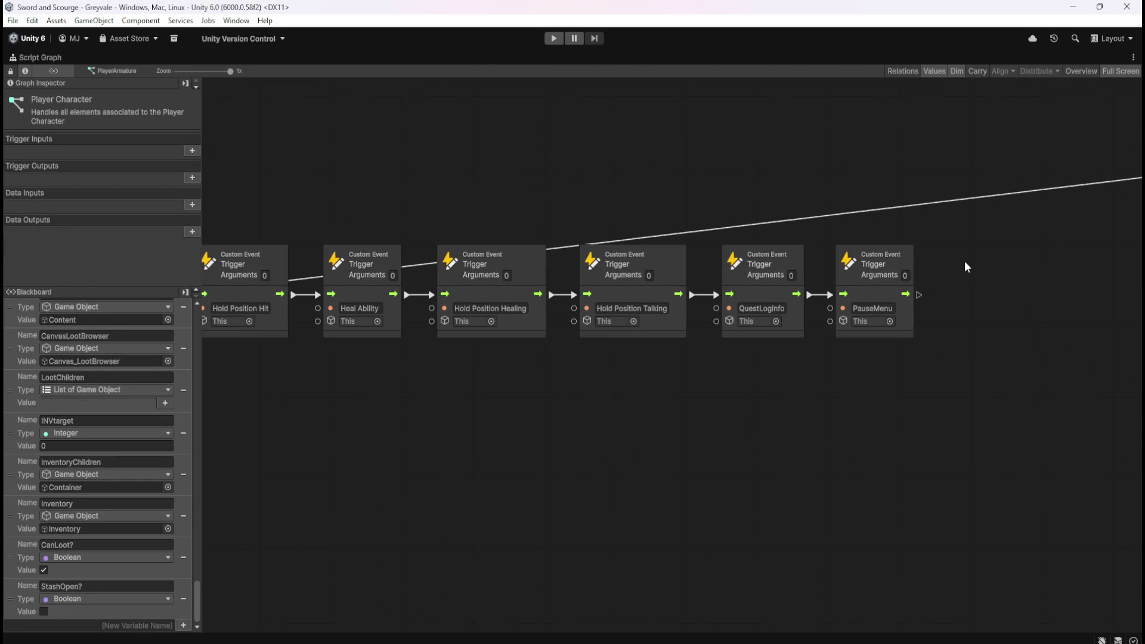
{"action": "scroll", "coordinate": [965, 260], "scroll_direction": "down", "scroll_amount": 8}
{"action": "scroll", "coordinate": [525, 416], "scroll_direction": "up", "scroll_amount": 2}
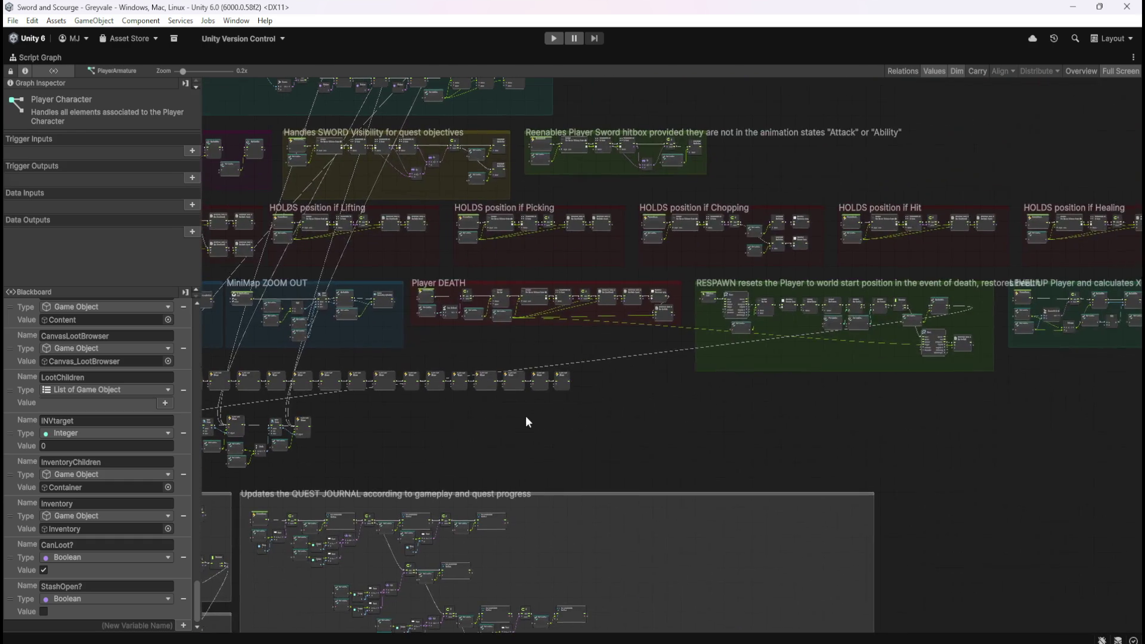
{"action": "left_click_drag", "start_coordinate": [866, 412], "coordinate": [493, 435]}
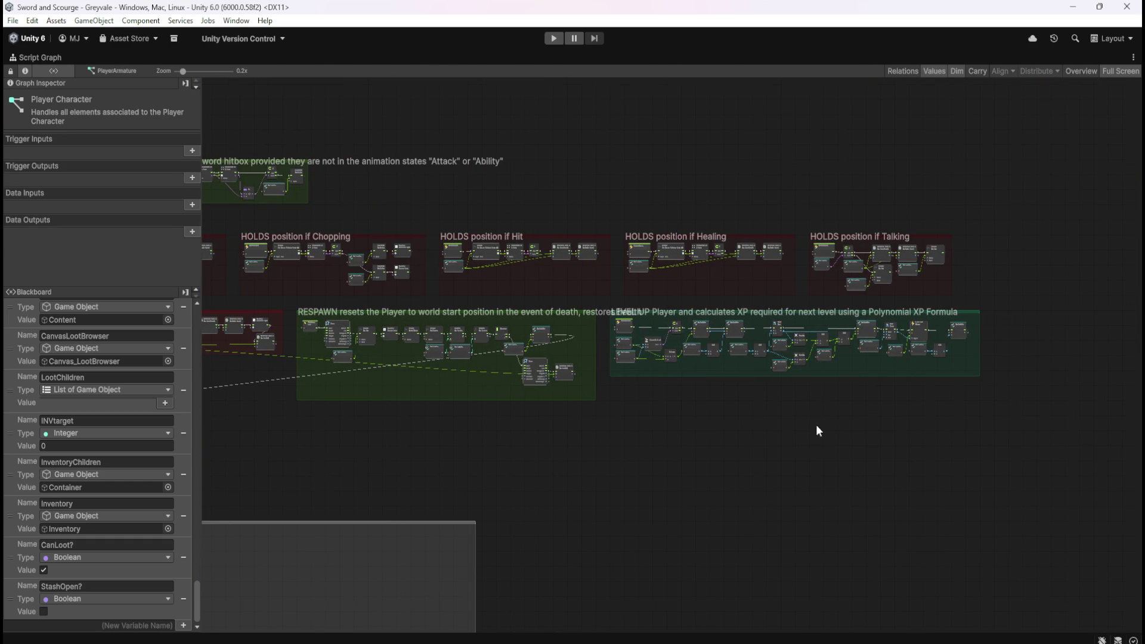
{"action": "left_click_drag", "start_coordinate": [650, 124], "coordinate": [864, 221]}
{"action": "left_click_drag", "start_coordinate": [760, 206], "coordinate": [497, 151]}
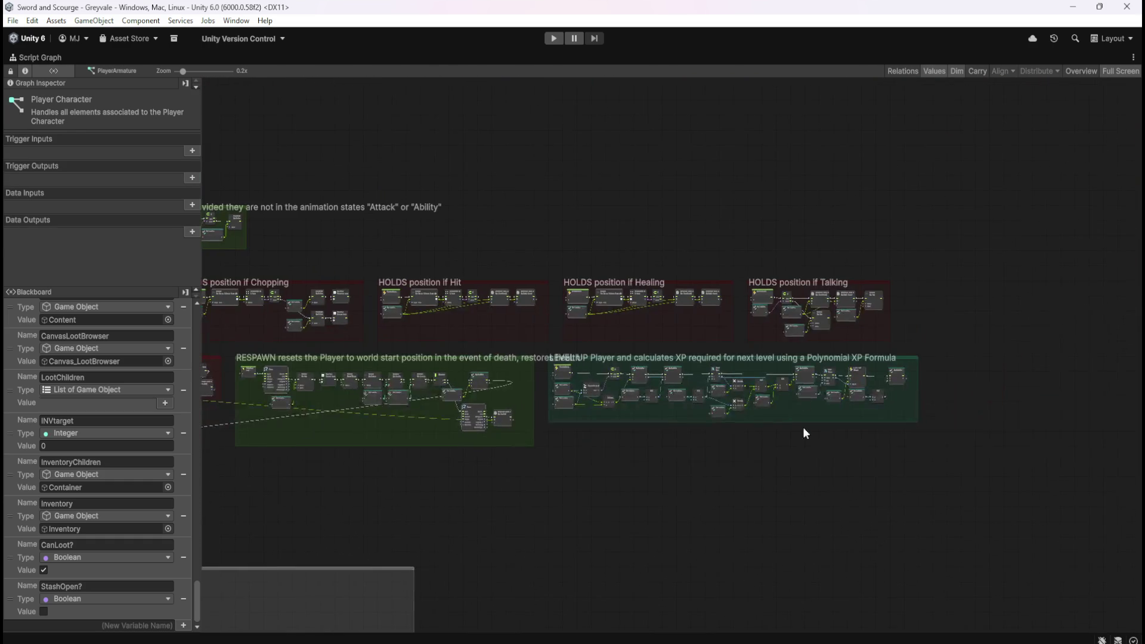
{"action": "scroll", "coordinate": [775, 409], "scroll_direction": "up", "scroll_amount": 6}
{"action": "scroll", "coordinate": [960, 519], "scroll_direction": "down", "scroll_amount": 8}
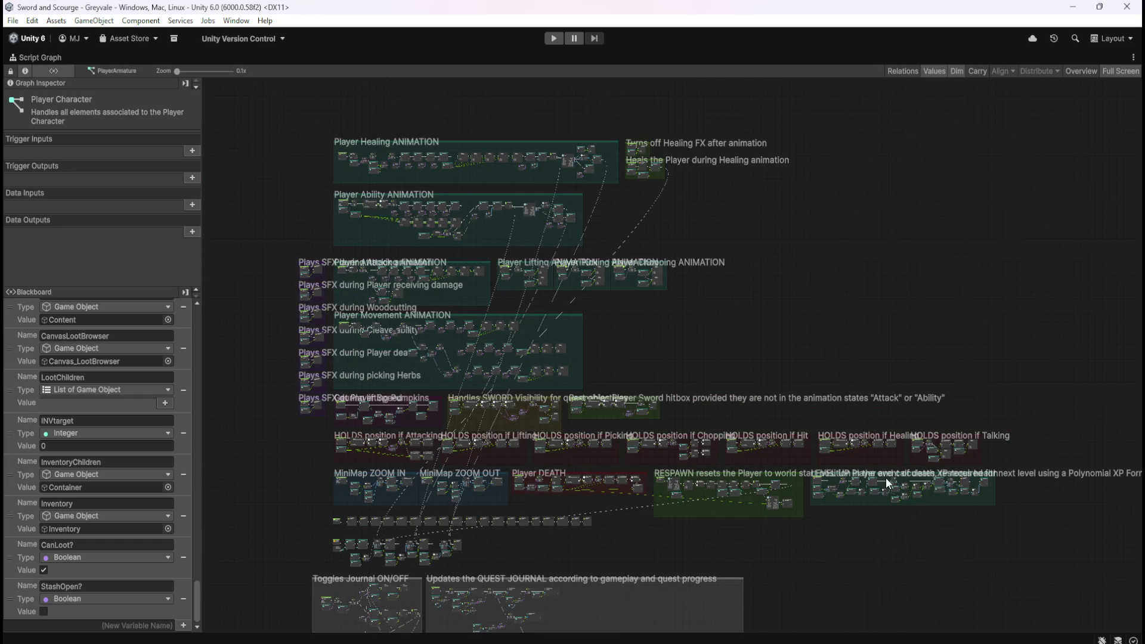
{"action": "scroll", "coordinate": [888, 482], "scroll_direction": "up", "scroll_amount": 5}
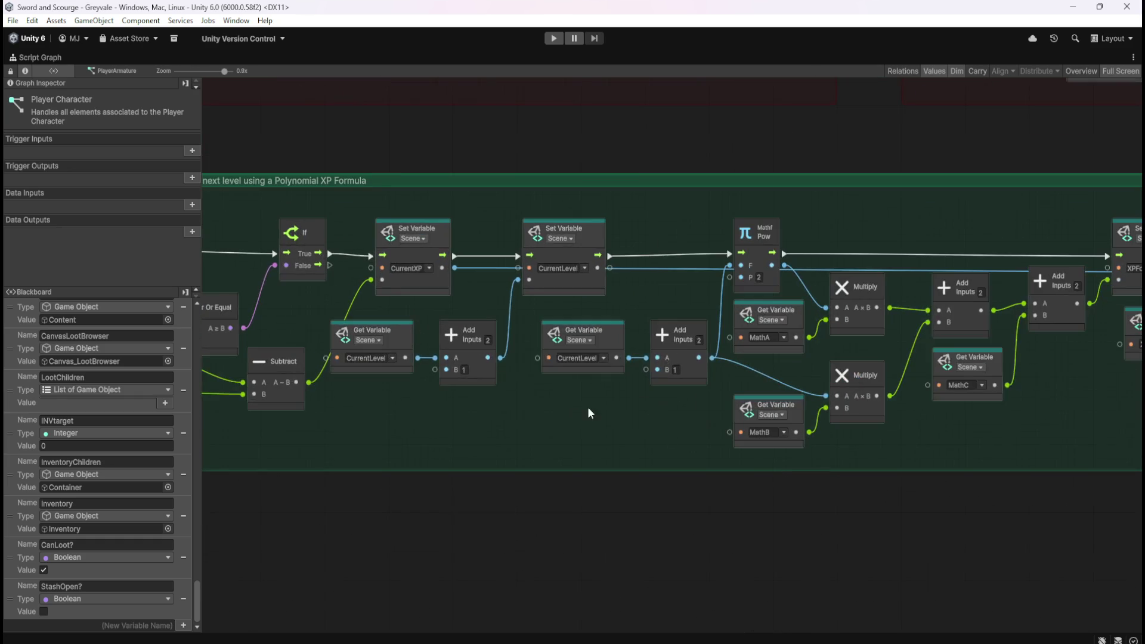
{"action": "scroll", "coordinate": [877, 523], "scroll_direction": "down", "scroll_amount": 5}
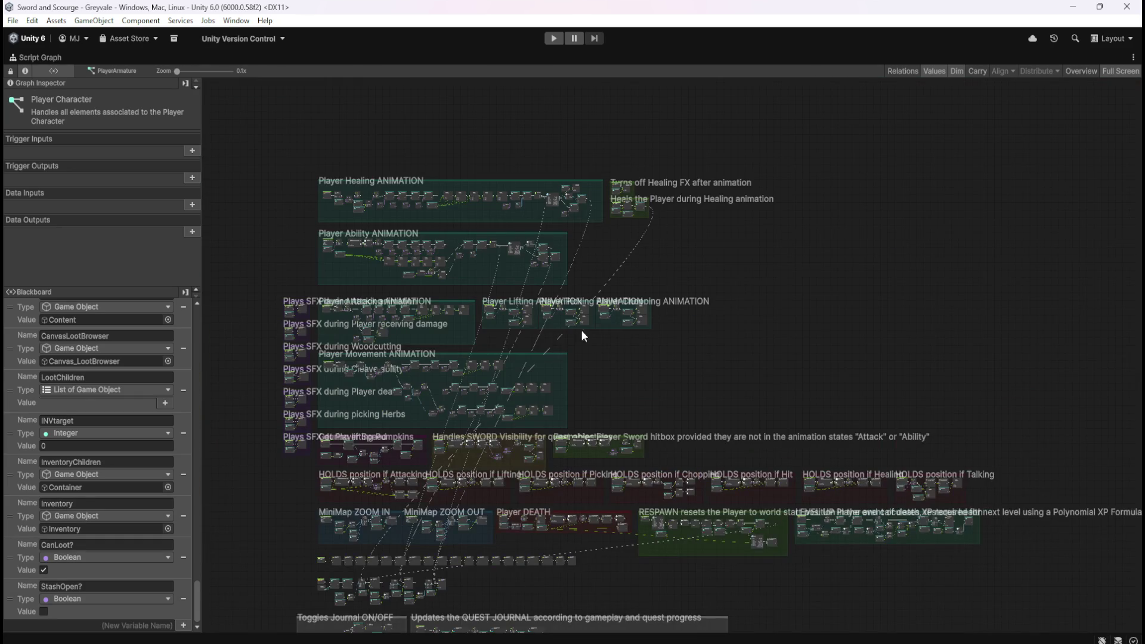
{"action": "scroll", "coordinate": [544, 354], "scroll_direction": "up", "scroll_amount": 2}
{"action": "left_click_drag", "start_coordinate": [722, 392], "coordinate": [918, 319]}
{"action": "mouse_move", "coordinate": [377, 349]}
{"action": "left_mouse_down"}
{"action": "mouse_move", "coordinate": [871, 369]}
{"action": "mouse_move", "coordinate": [875, 282]}
{"action": "mouse_move", "coordinate": [861, 238]}
{"action": "left_mouse_up"}
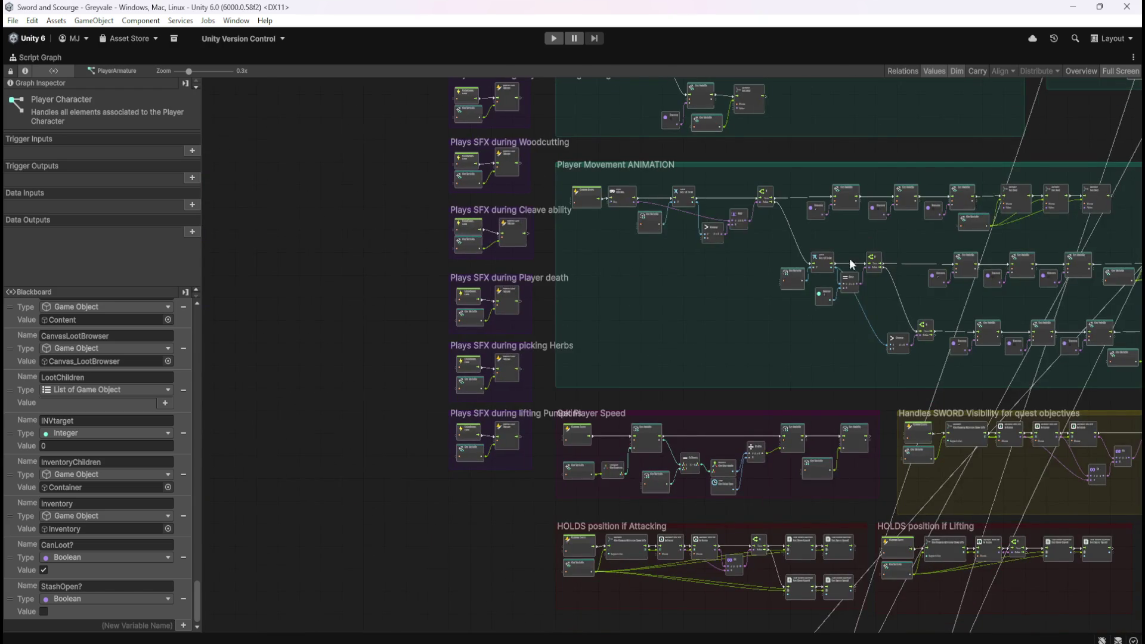
{"action": "mouse_move", "coordinate": [819, 353]}
{"action": "left_mouse_down"}
{"action": "mouse_move", "coordinate": [743, 212]}
{"action": "mouse_move", "coordinate": [420, 195]}
{"action": "left_mouse_up"}
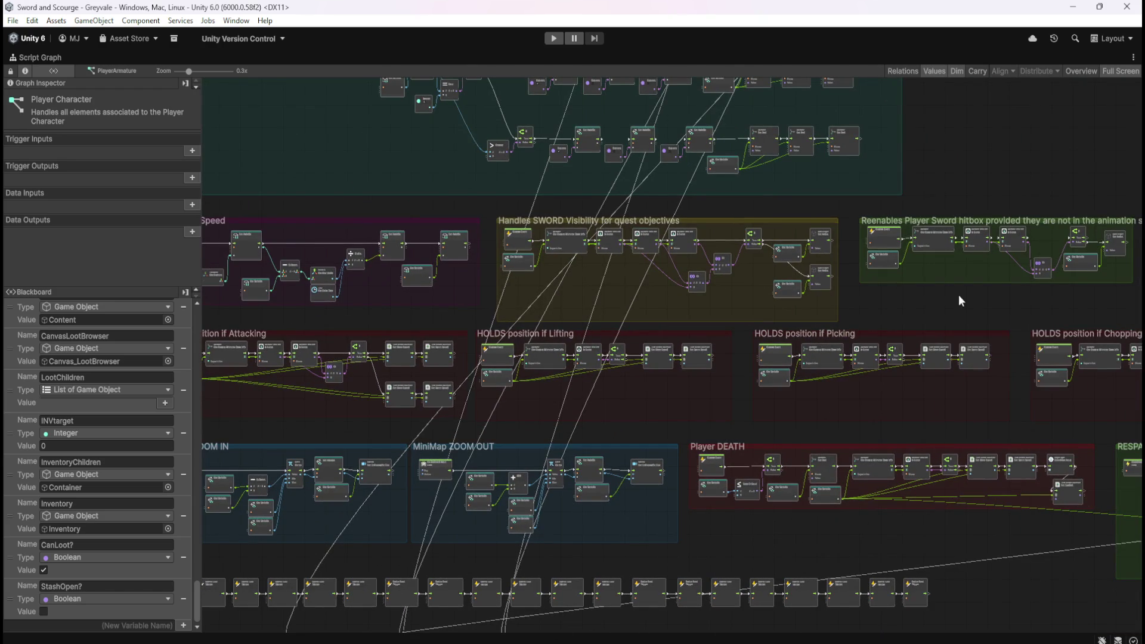
{"action": "mouse_move", "coordinate": [972, 295]}
{"action": "left_mouse_down"}
{"action": "mouse_move", "coordinate": [645, 299]}
{"action": "mouse_move", "coordinate": [393, 233]}
{"action": "mouse_move", "coordinate": [84, 215]}
{"action": "left_mouse_up"}
{"action": "mouse_move", "coordinate": [725, 219]}
{"action": "left_mouse_down"}
{"action": "mouse_move", "coordinate": [427, 205]}
{"action": "mouse_move", "coordinate": [573, 121]}
{"action": "left_mouse_up"}
{"action": "left_click_drag", "start_coordinate": [408, 454], "coordinate": [764, 460]}
{"action": "left_click_drag", "start_coordinate": [391, 477], "coordinate": [944, 460]}
{"action": "mouse_move", "coordinate": [583, 489]}
{"action": "left_mouse_down"}
{"action": "mouse_move", "coordinate": [896, 480]}
{"action": "mouse_move", "coordinate": [925, 271]}
{"action": "mouse_move", "coordinate": [915, 275]}
{"action": "left_mouse_up"}
{"action": "mouse_move", "coordinate": [727, 589]}
{"action": "left_mouse_down"}
{"action": "mouse_move", "coordinate": [754, 230]}
{"action": "mouse_move", "coordinate": [831, 248]}
{"action": "mouse_move", "coordinate": [695, 382]}
{"action": "left_mouse_up"}
{"action": "scroll", "coordinate": [537, 548], "scroll_direction": "up", "scroll_amount": 5}
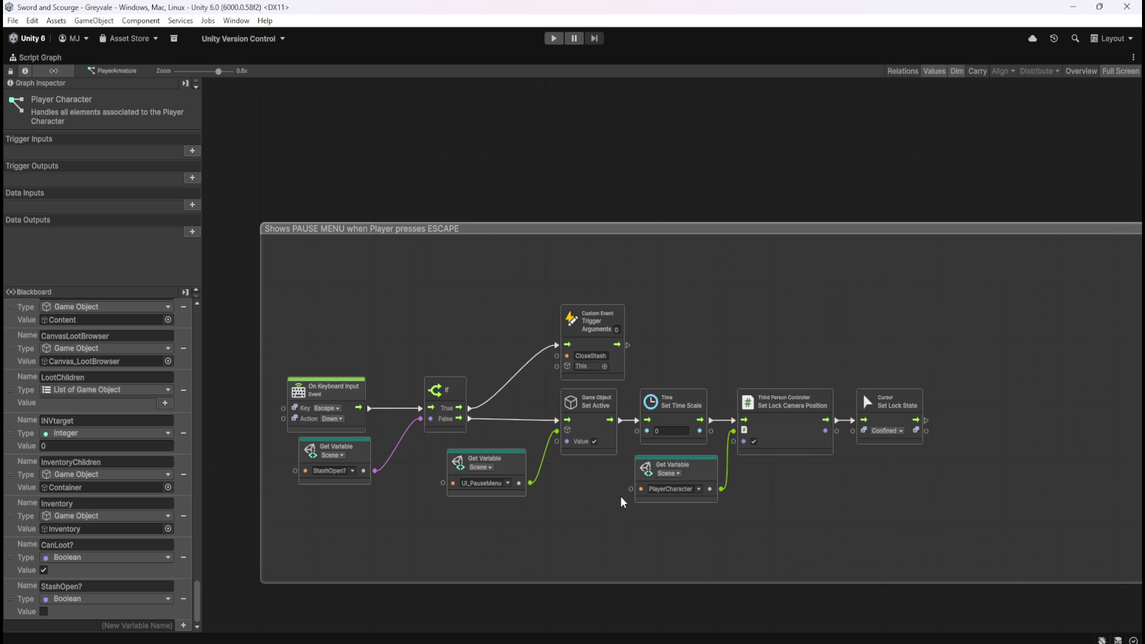
{"action": "scroll", "coordinate": [582, 581], "scroll_direction": "down", "scroll_amount": 6}
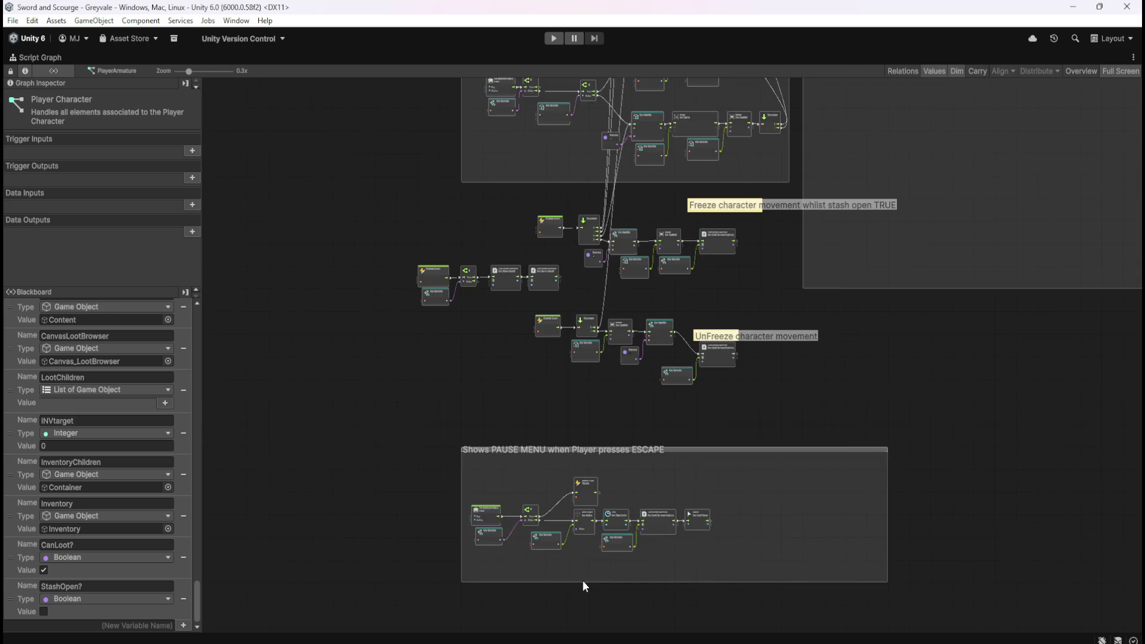
{"action": "scroll", "coordinate": [832, 202], "scroll_direction": "up", "scroll_amount": 3}
{"action": "scroll", "coordinate": [775, 250], "scroll_direction": "up", "scroll_amount": 2}
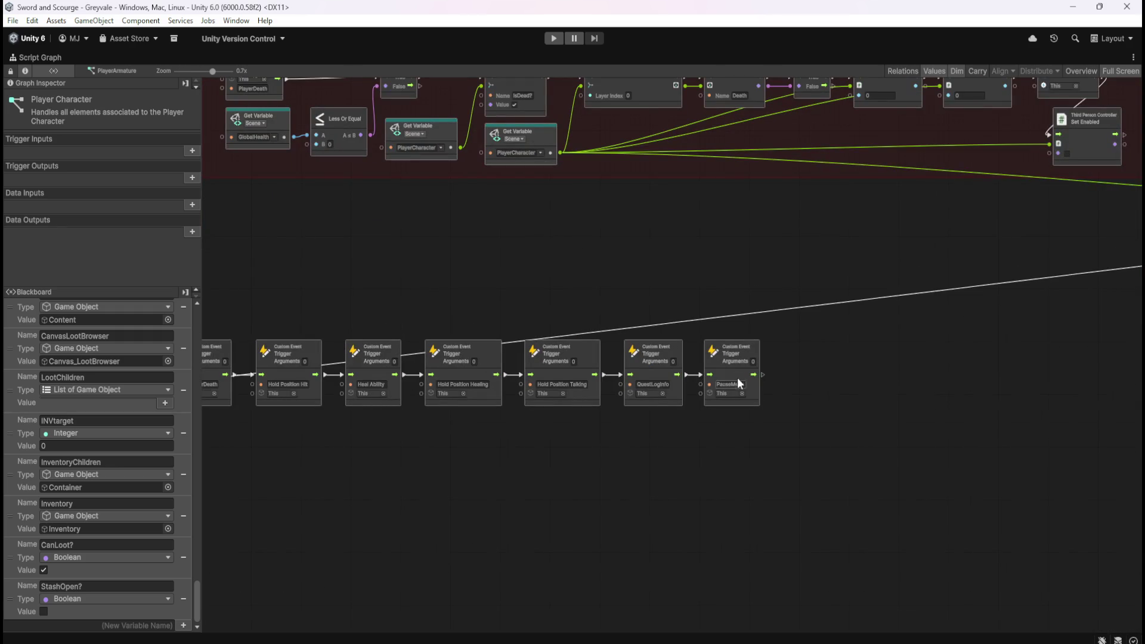
{"action": "scroll", "coordinate": [728, 367], "scroll_direction": "up", "scroll_amount": 1}
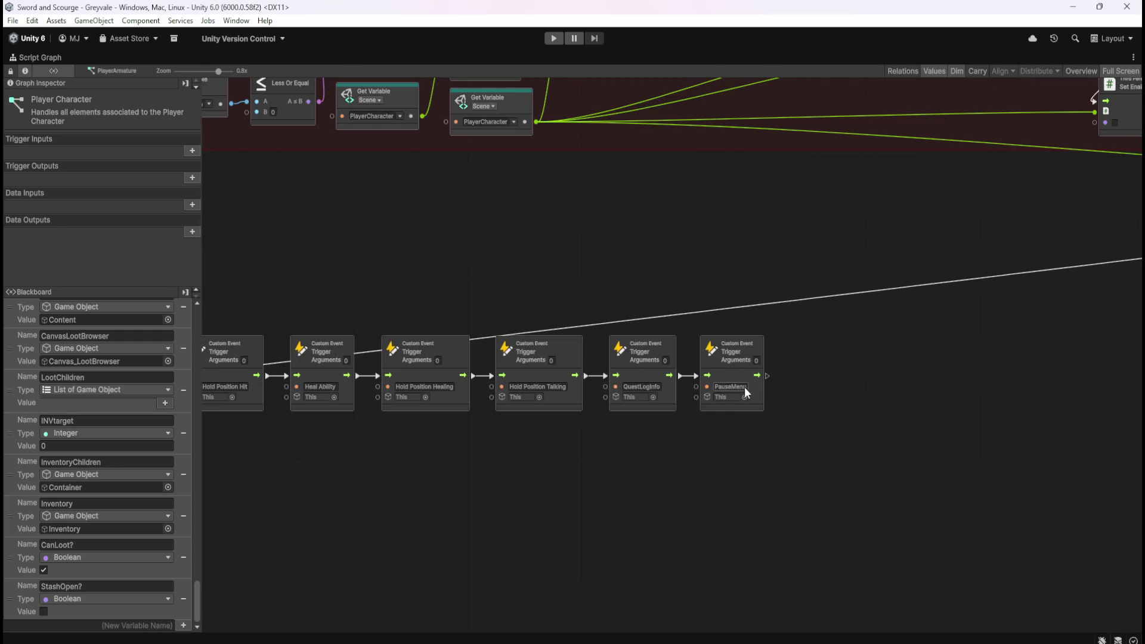
{"action": "scroll", "coordinate": [928, 179], "scroll_direction": "down", "scroll_amount": 4}
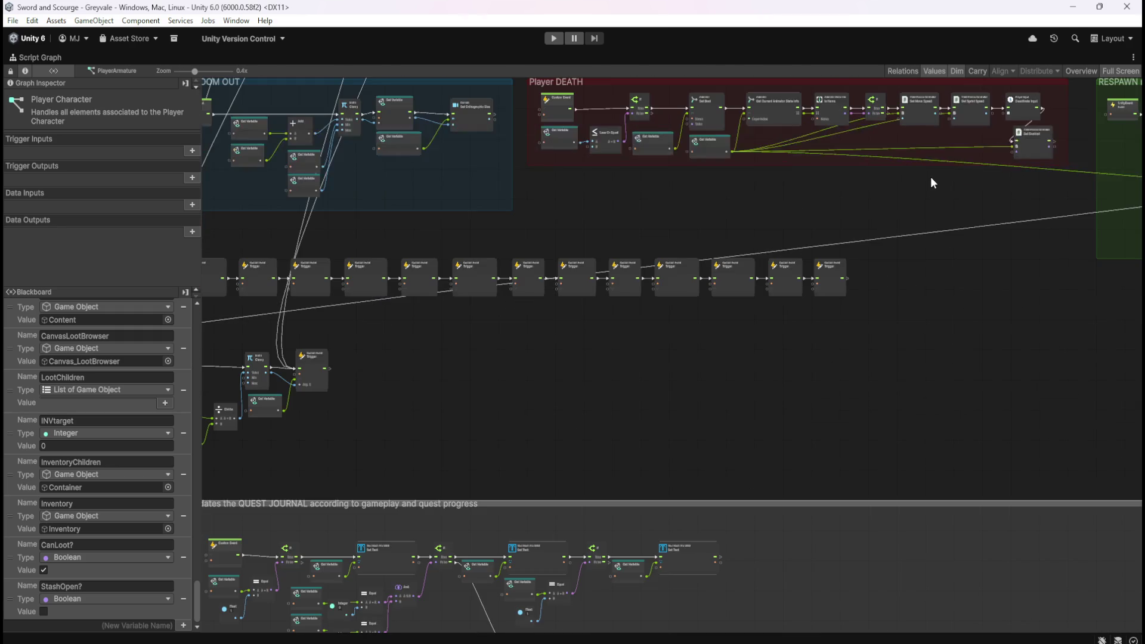
{"action": "scroll", "coordinate": [924, 184], "scroll_direction": "down", "scroll_amount": 3}
{"action": "scroll", "coordinate": [686, 558], "scroll_direction": "up", "scroll_amount": 9}
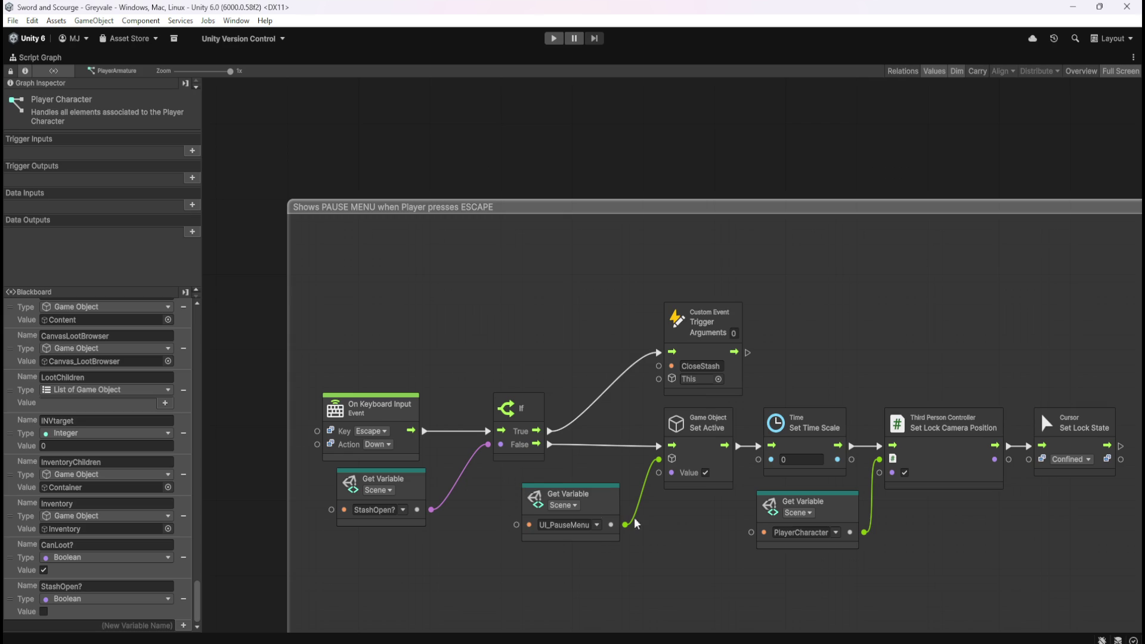
{"action": "left_click_drag", "start_coordinate": [943, 540], "coordinate": [872, 508]}
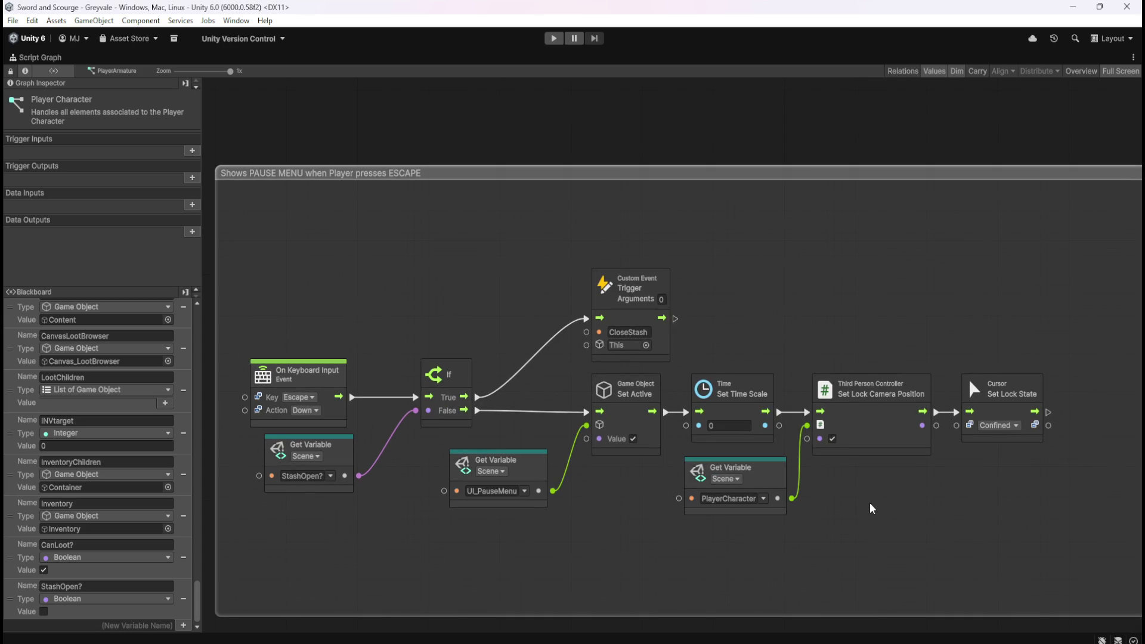
{"action": "scroll", "coordinate": [871, 508], "scroll_direction": "down", "scroll_amount": 3}
{"action": "scroll", "coordinate": [869, 512], "scroll_direction": "down", "scroll_amount": 2}
{"action": "scroll", "coordinate": [825, 521], "scroll_direction": "down", "scroll_amount": 2}
{"action": "scroll", "coordinate": [727, 485], "scroll_direction": "up", "scroll_amount": 2}
{"action": "scroll", "coordinate": [700, 501], "scroll_direction": "down", "scroll_amount": 2}
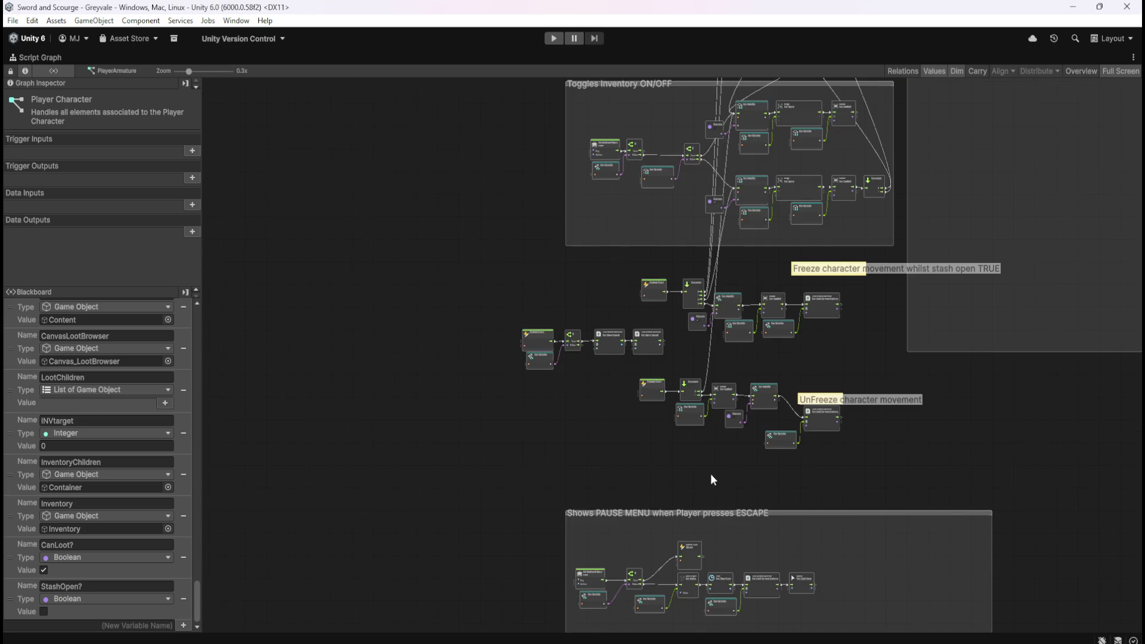
{"action": "scroll", "coordinate": [758, 324], "scroll_direction": "up", "scroll_amount": 2}
{"action": "scroll", "coordinate": [610, 495], "scroll_direction": "up", "scroll_amount": 2}
{"action": "scroll", "coordinate": [613, 568], "scroll_direction": "down", "scroll_amount": 3}
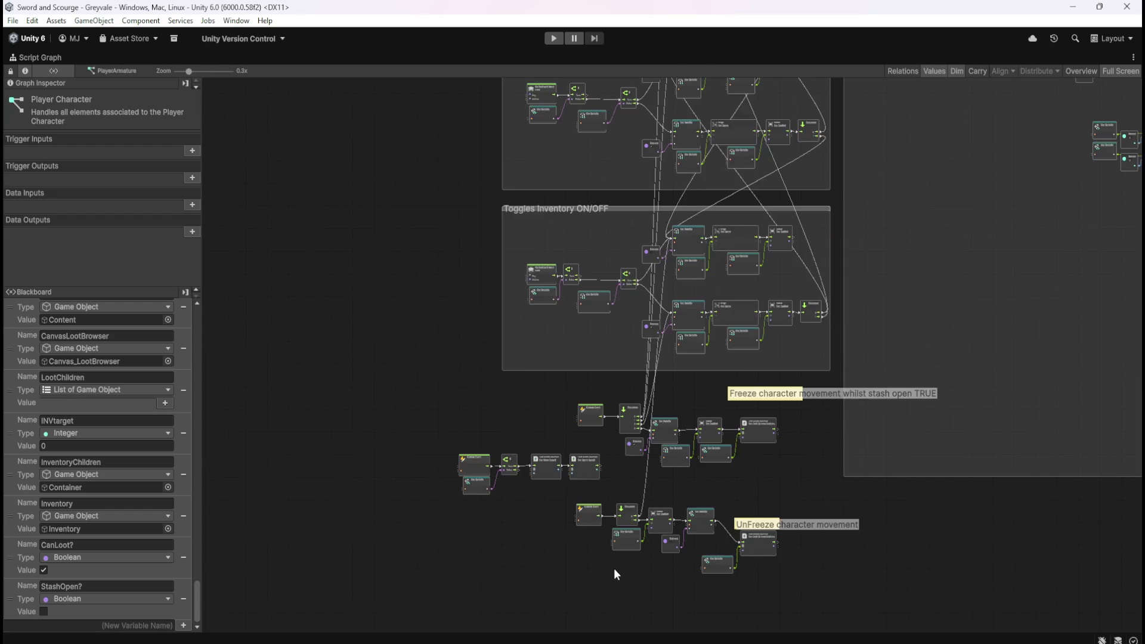
{"action": "scroll", "coordinate": [614, 568], "scroll_direction": "down", "scroll_amount": 2}
{"action": "scroll", "coordinate": [643, 432], "scroll_direction": "up", "scroll_amount": 3}
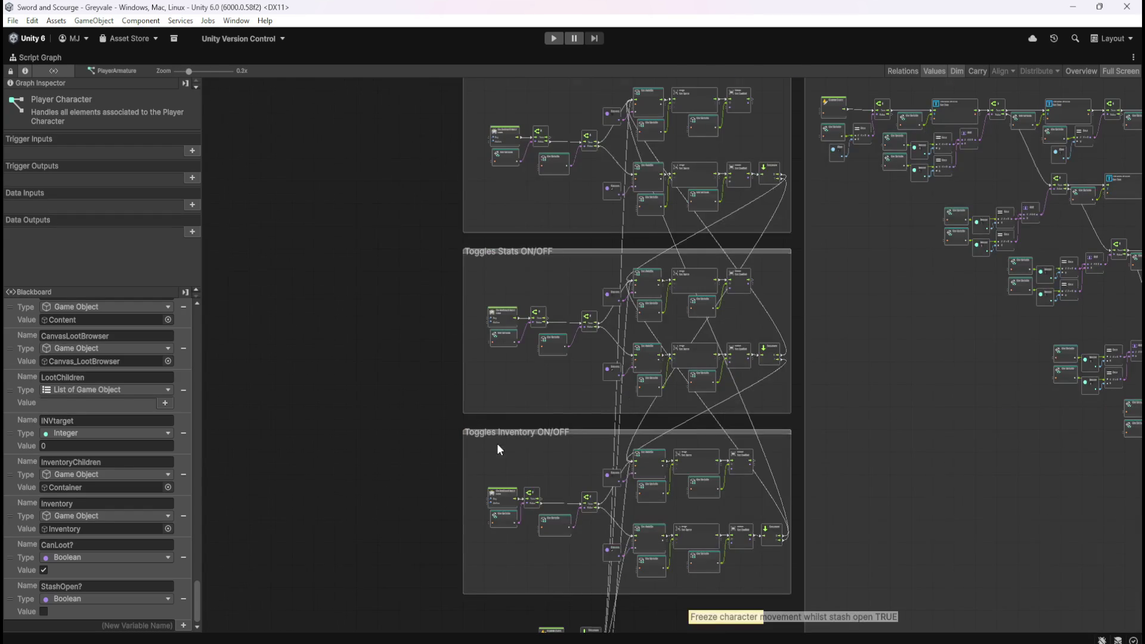
{"action": "scroll", "coordinate": [497, 442], "scroll_direction": "down", "scroll_amount": 2}
{"action": "scroll", "coordinate": [782, 245], "scroll_direction": "up", "scroll_amount": 1}
{"action": "scroll", "coordinate": [818, 485], "scroll_direction": "down", "scroll_amount": 3}
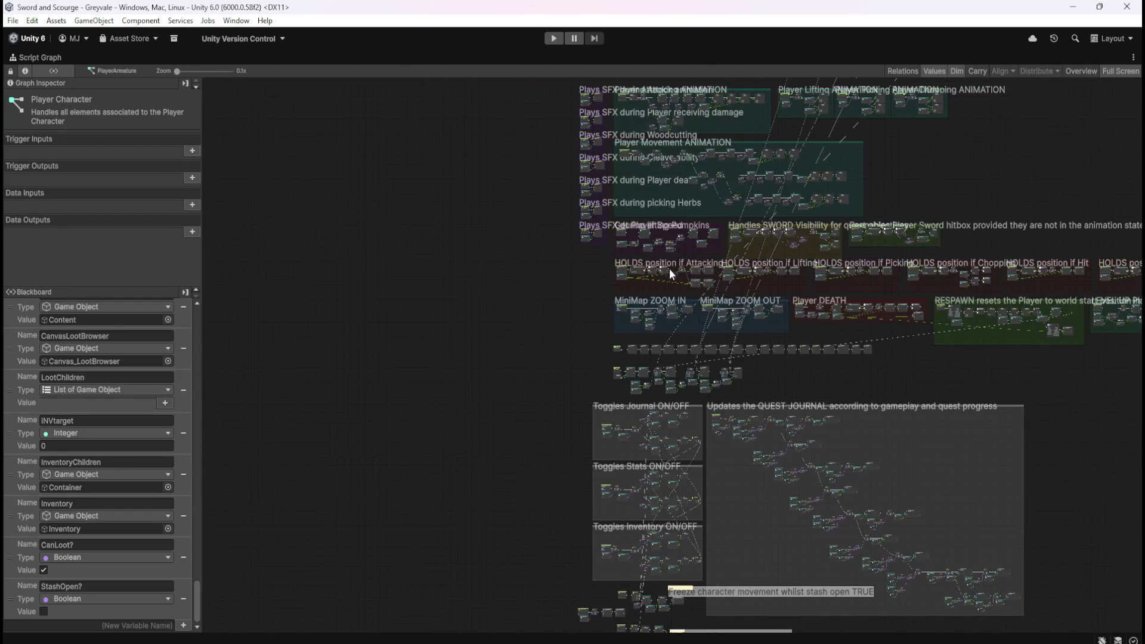
{"action": "left_click_drag", "start_coordinate": [914, 198], "coordinate": [855, 424]}
{"action": "scroll", "coordinate": [855, 424], "scroll_direction": "up", "scroll_amount": 1}
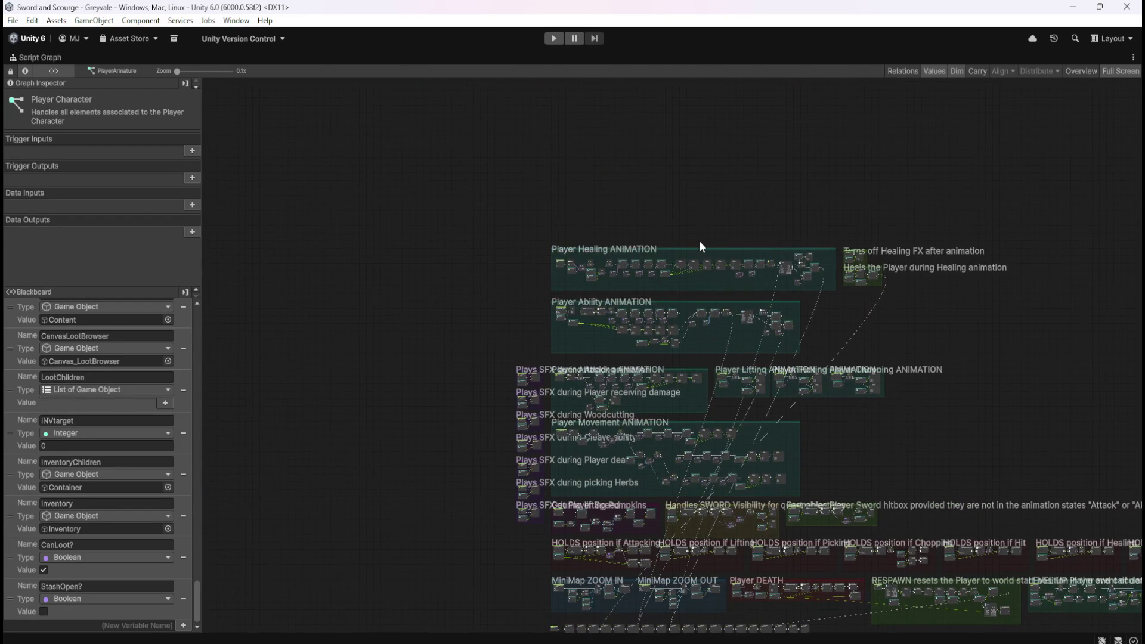
{"action": "scroll", "coordinate": [705, 237], "scroll_direction": "up", "scroll_amount": 1}
{"action": "mouse_move", "coordinate": [1009, 446]}
{"action": "left_mouse_down"}
{"action": "mouse_move", "coordinate": [596, 374]}
{"action": "mouse_move", "coordinate": [1019, 283]}
{"action": "left_mouse_up"}
{"action": "mouse_move", "coordinate": [358, 392]}
{"action": "left_mouse_down"}
{"action": "mouse_move", "coordinate": [474, 425]}
{"action": "mouse_move", "coordinate": [415, 476]}
{"action": "left_mouse_up"}
{"action": "scroll", "coordinate": [370, 206], "scroll_direction": "up", "scroll_amount": 5}
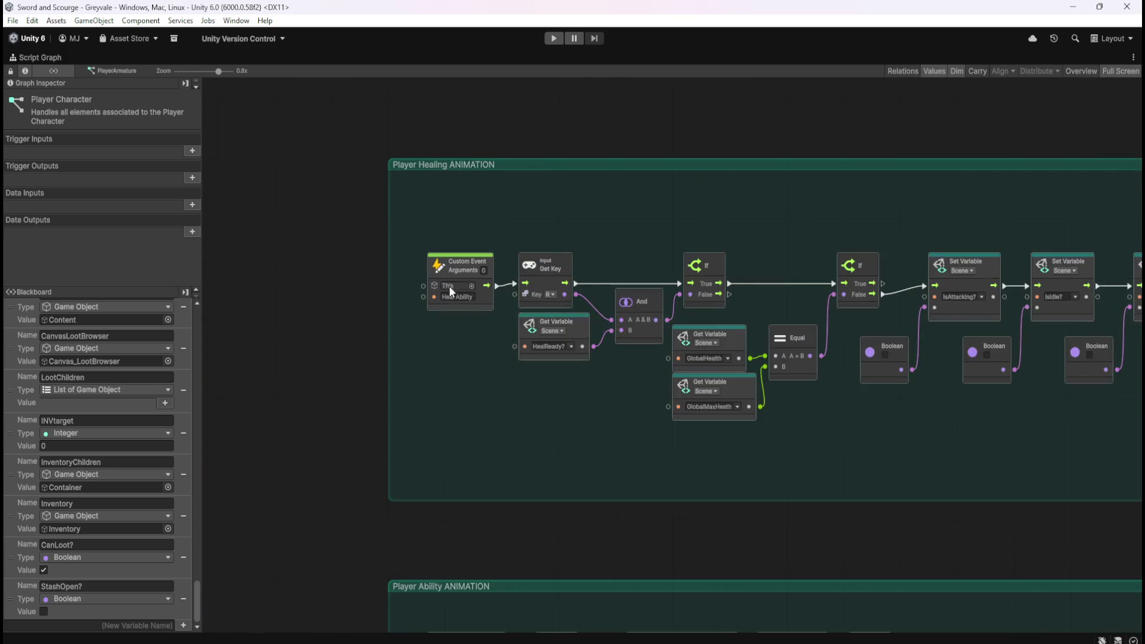
{"action": "scroll", "coordinate": [388, 338], "scroll_direction": "down", "scroll_amount": 5}
{"action": "scroll", "coordinate": [1041, 296], "scroll_direction": "up", "scroll_amount": 5}
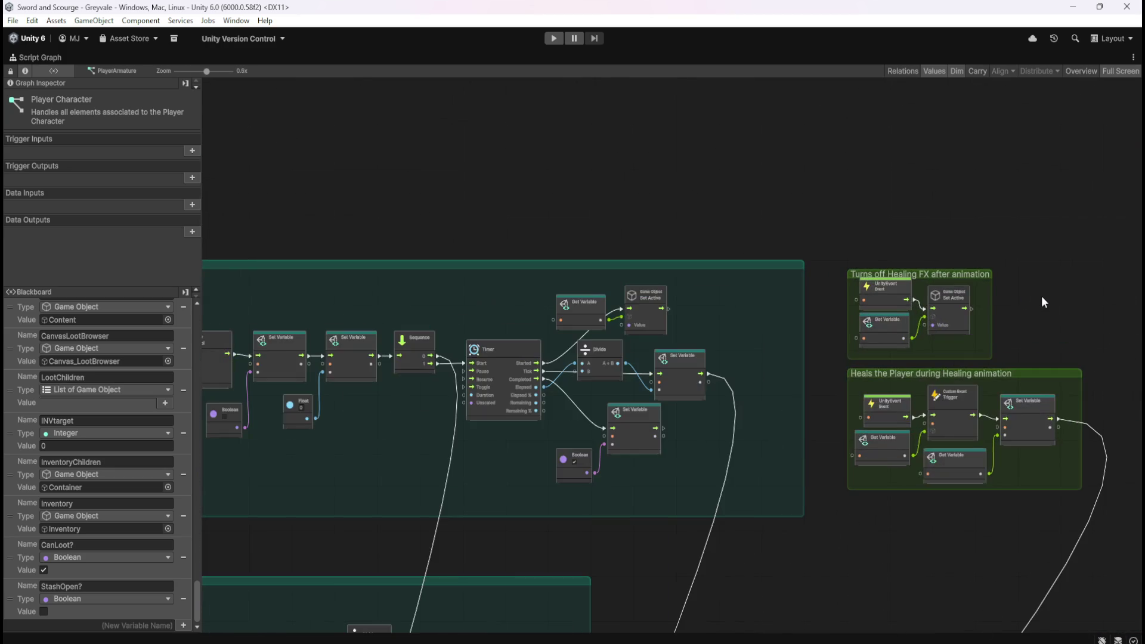
{"action": "scroll", "coordinate": [1017, 289], "scroll_direction": "down", "scroll_amount": 5}
{"action": "scroll", "coordinate": [857, 336], "scroll_direction": "up", "scroll_amount": 4}
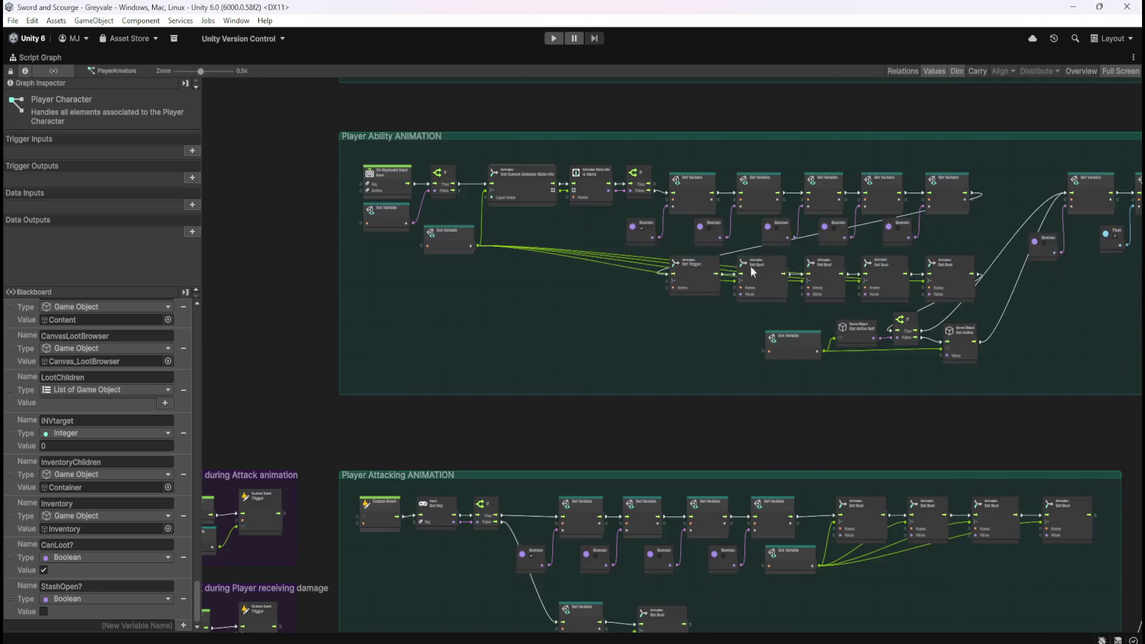
{"action": "scroll", "coordinate": [557, 240], "scroll_direction": "down", "scroll_amount": 4}
{"action": "scroll", "coordinate": [600, 446], "scroll_direction": "up", "scroll_amount": 4}
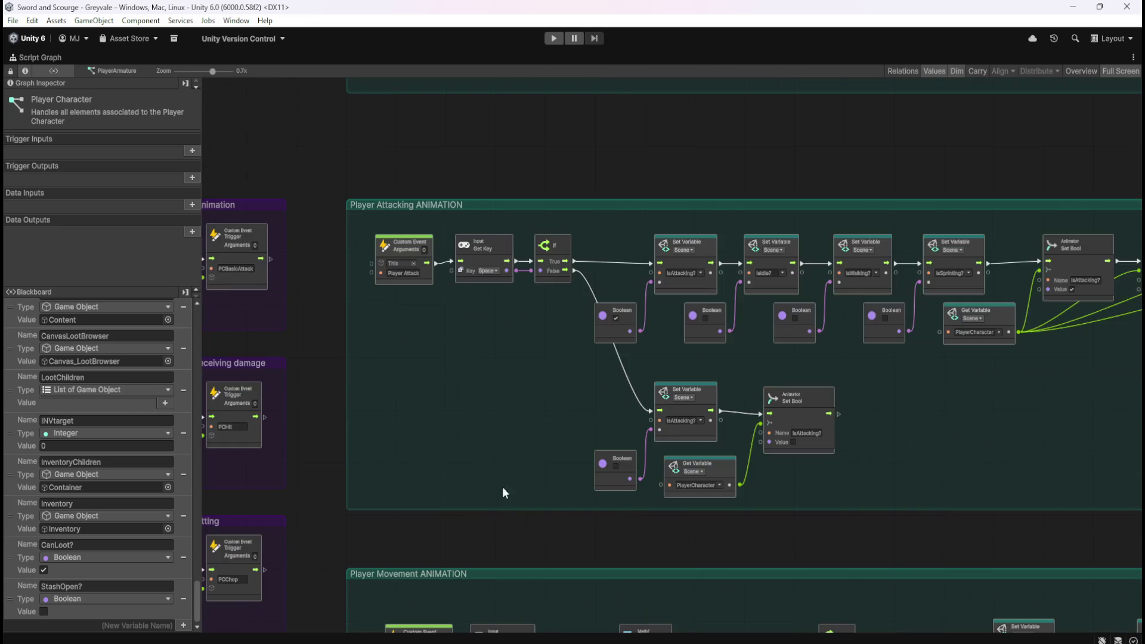
{"action": "scroll", "coordinate": [384, 381], "scroll_direction": "down", "scroll_amount": 4}
{"action": "scroll", "coordinate": [975, 381], "scroll_direction": "up", "scroll_amount": 5}
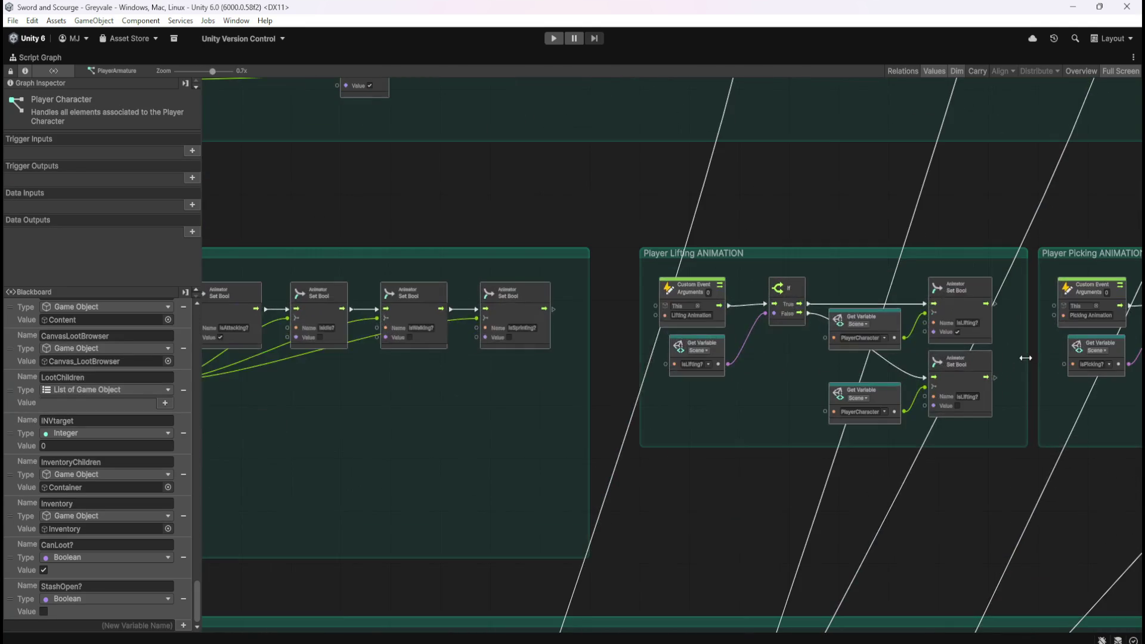
{"action": "scroll", "coordinate": [716, 376], "scroll_direction": "down", "scroll_amount": 3}
{"action": "scroll", "coordinate": [1021, 367], "scroll_direction": "up", "scroll_amount": 3}
{"action": "scroll", "coordinate": [1020, 358], "scroll_direction": "down", "scroll_amount": 5}
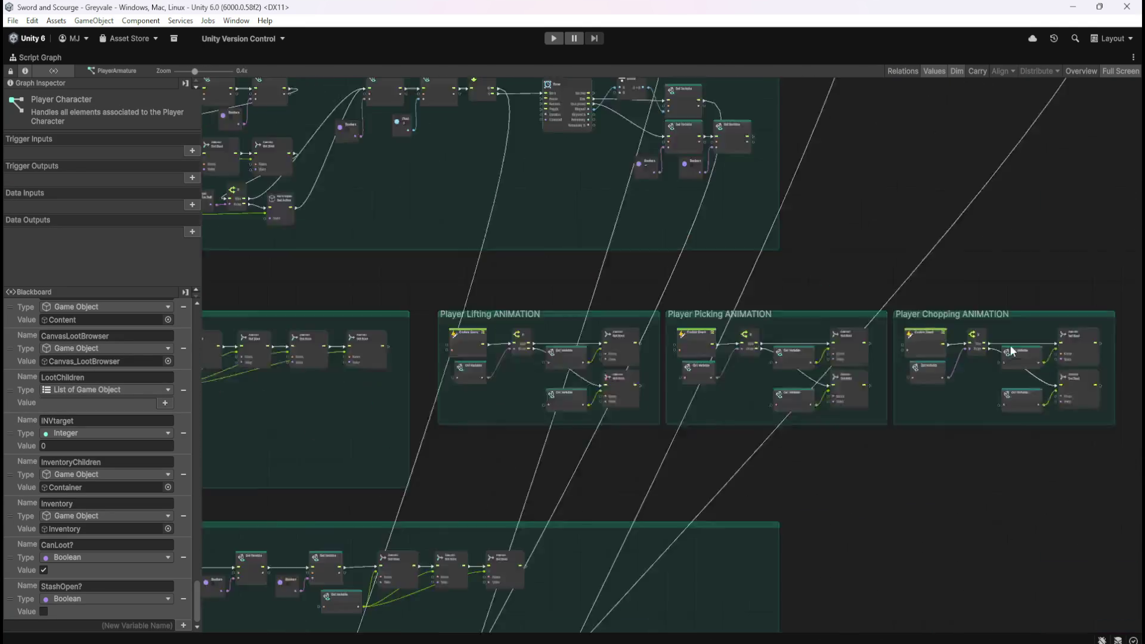
{"action": "scroll", "coordinate": [1019, 301], "scroll_direction": "down", "scroll_amount": 3}
{"action": "scroll", "coordinate": [651, 321], "scroll_direction": "up", "scroll_amount": 7}
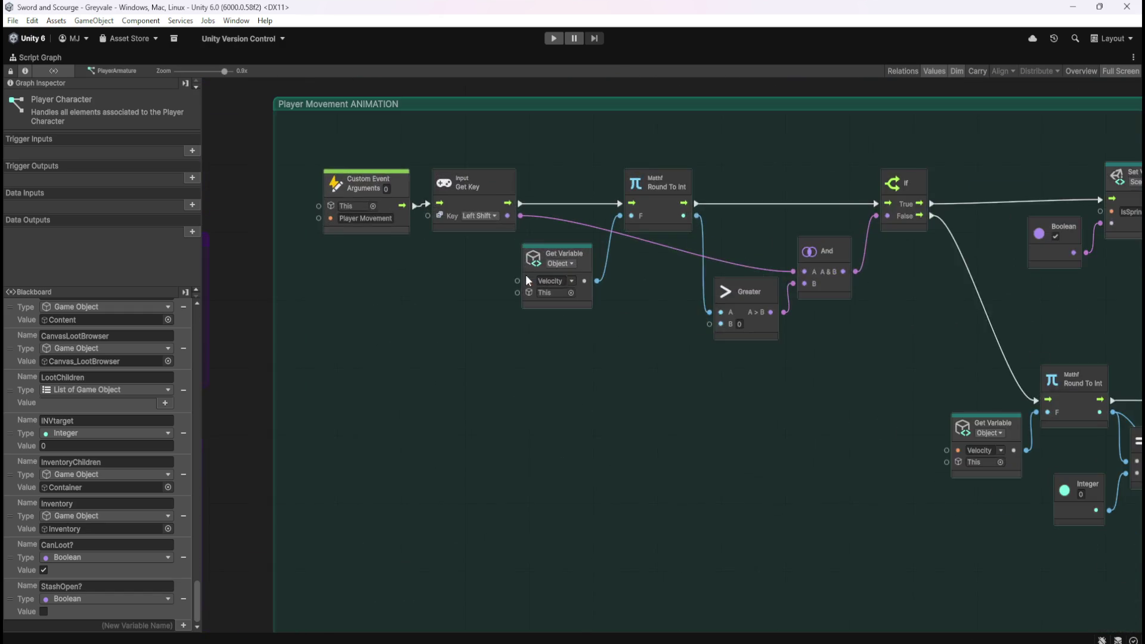
{"action": "scroll", "coordinate": [514, 185], "scroll_direction": "down", "scroll_amount": 2}
{"action": "scroll", "coordinate": [538, 183], "scroll_direction": "down", "scroll_amount": 3}
{"action": "scroll", "coordinate": [549, 385], "scroll_direction": "up", "scroll_amount": 2}
{"action": "scroll", "coordinate": [407, 289], "scroll_direction": "up", "scroll_amount": 3}
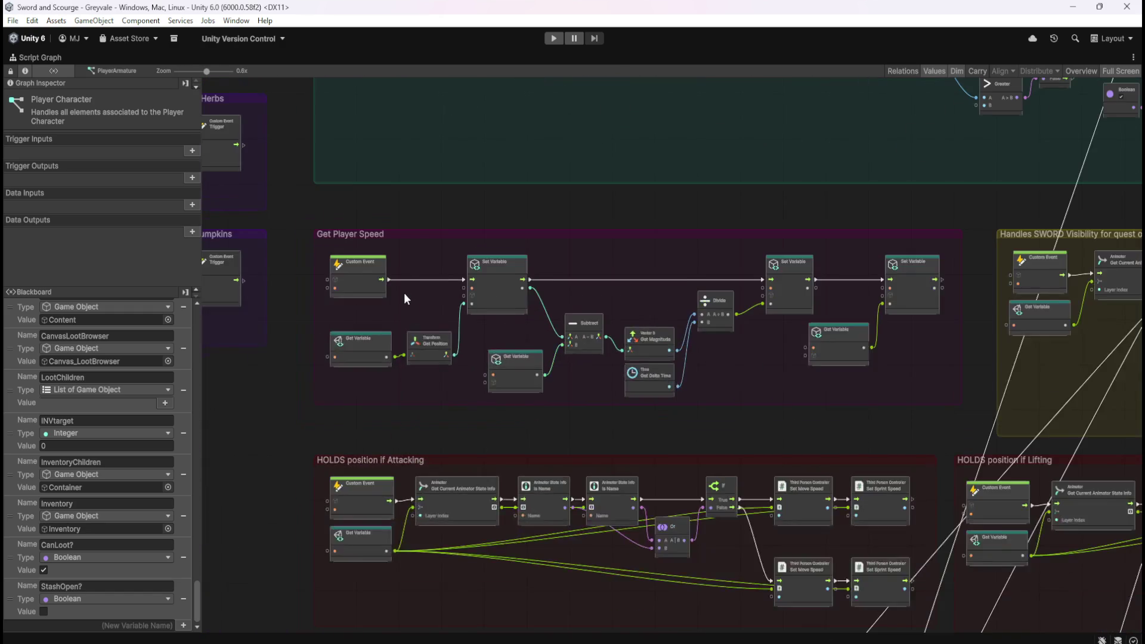
{"action": "scroll", "coordinate": [392, 298], "scroll_direction": "up", "scroll_amount": 2}
{"action": "scroll", "coordinate": [349, 299], "scroll_direction": "down", "scroll_amount": 5}
{"action": "scroll", "coordinate": [678, 312], "scroll_direction": "up", "scroll_amount": 3}
{"action": "scroll", "coordinate": [578, 281], "scroll_direction": "up", "scroll_amount": 3}
{"action": "scroll", "coordinate": [456, 373], "scroll_direction": "down", "scroll_amount": 4}
{"action": "scroll", "coordinate": [971, 357], "scroll_direction": "up", "scroll_amount": 5}
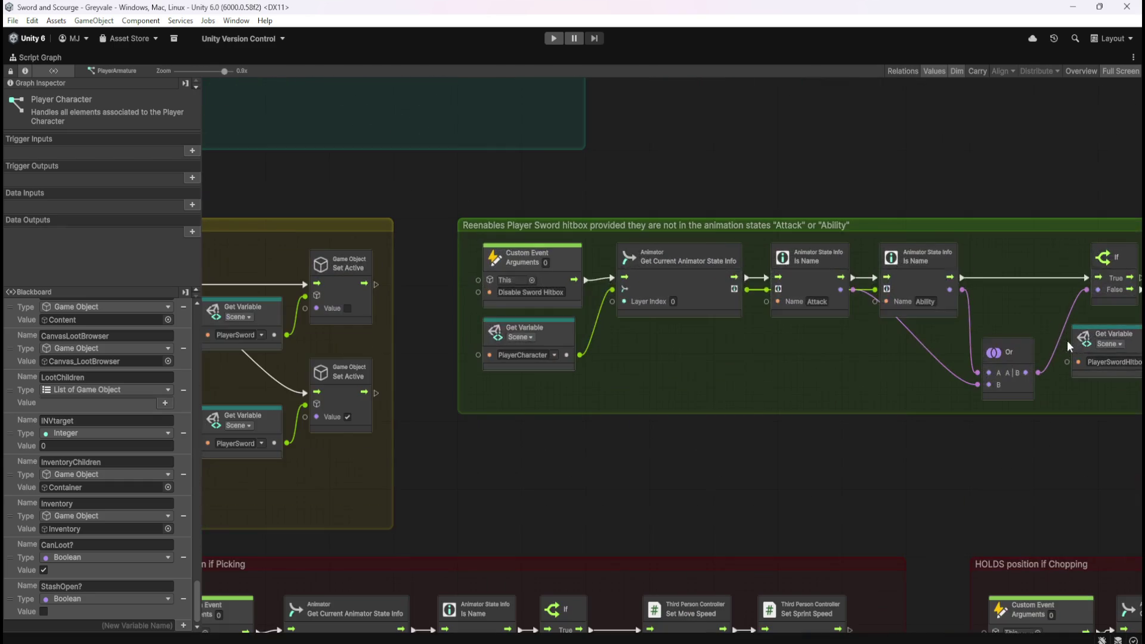
{"action": "scroll", "coordinate": [507, 281], "scroll_direction": "down", "scroll_amount": 5}
{"action": "scroll", "coordinate": [1028, 328], "scroll_direction": "down", "scroll_amount": 3}
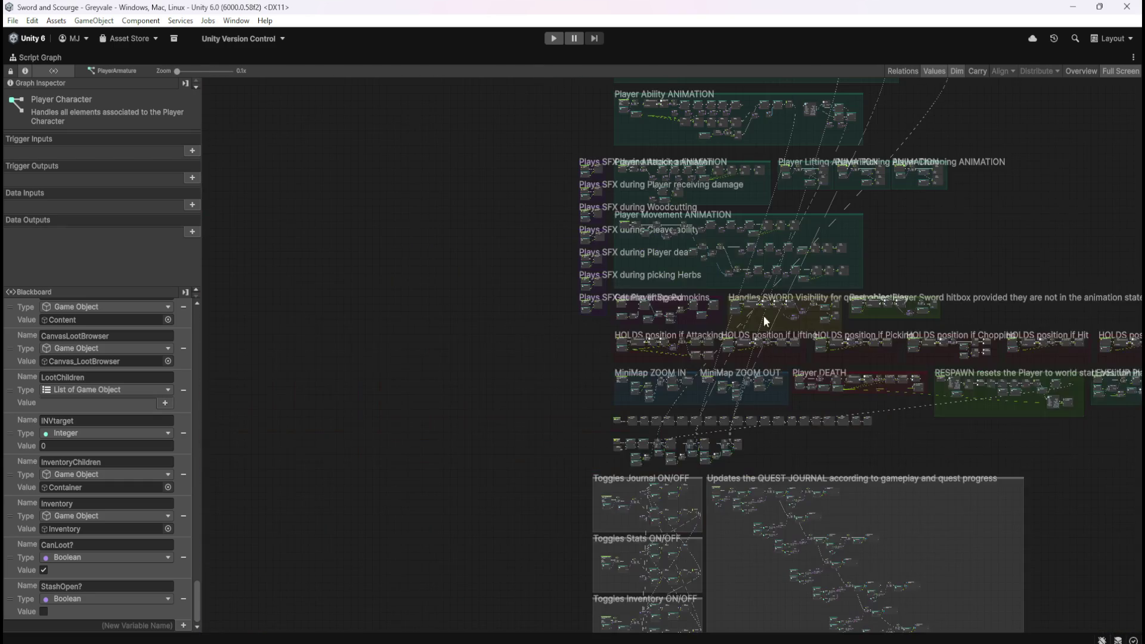
{"action": "scroll", "coordinate": [581, 281], "scroll_direction": "up", "scroll_amount": 5}
{"action": "scroll", "coordinate": [461, 321], "scroll_direction": "up", "scroll_amount": 2}
{"action": "scroll", "coordinate": [398, 341], "scroll_direction": "down", "scroll_amount": 4}
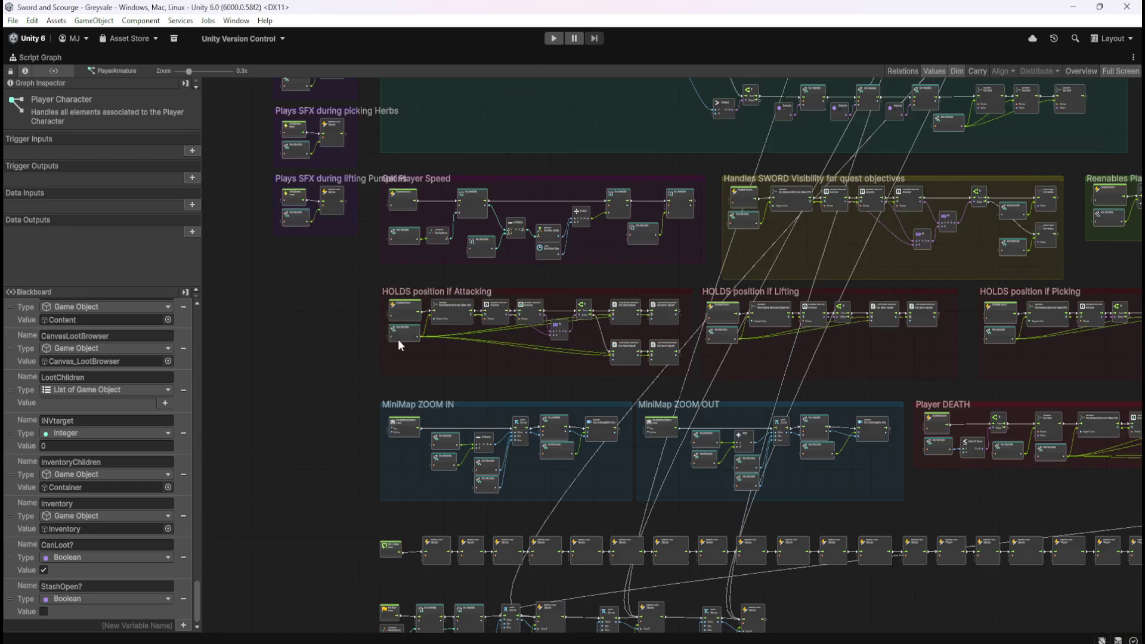
{"action": "scroll", "coordinate": [656, 281], "scroll_direction": "up", "scroll_amount": 2}
{"action": "scroll", "coordinate": [897, 332], "scroll_direction": "up", "scroll_amount": 2}
{"action": "scroll", "coordinate": [357, 358], "scroll_direction": "down", "scroll_amount": 2}
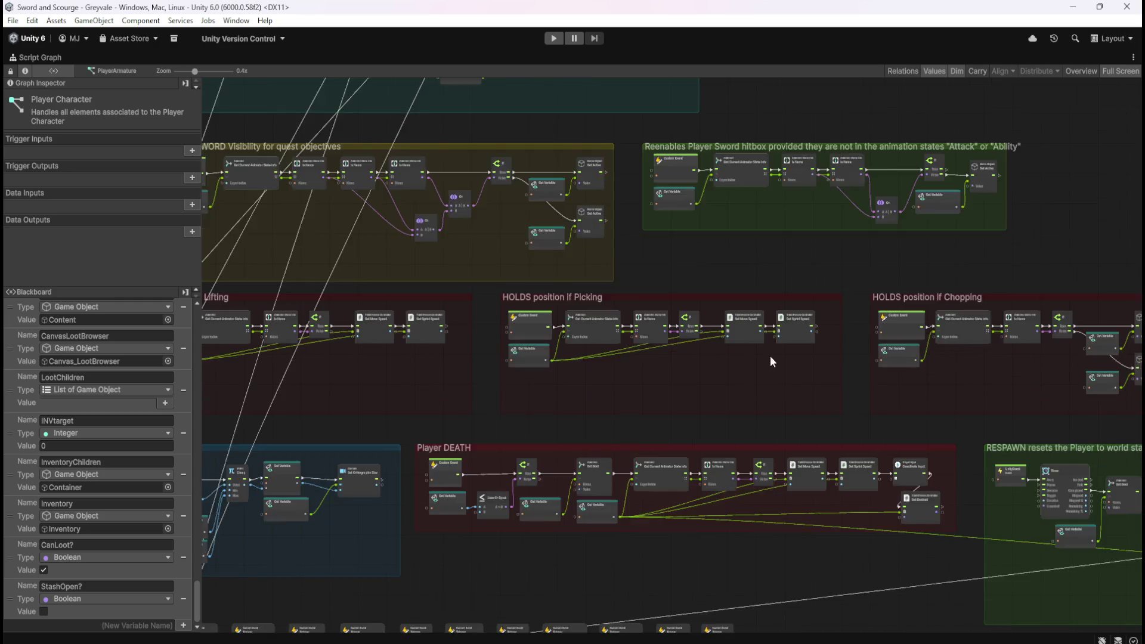
{"action": "scroll", "coordinate": [731, 361], "scroll_direction": "up", "scroll_amount": 3}
{"action": "scroll", "coordinate": [732, 367], "scroll_direction": "up", "scroll_amount": 1}
{"action": "scroll", "coordinate": [1008, 368], "scroll_direction": "up", "scroll_amount": 3}
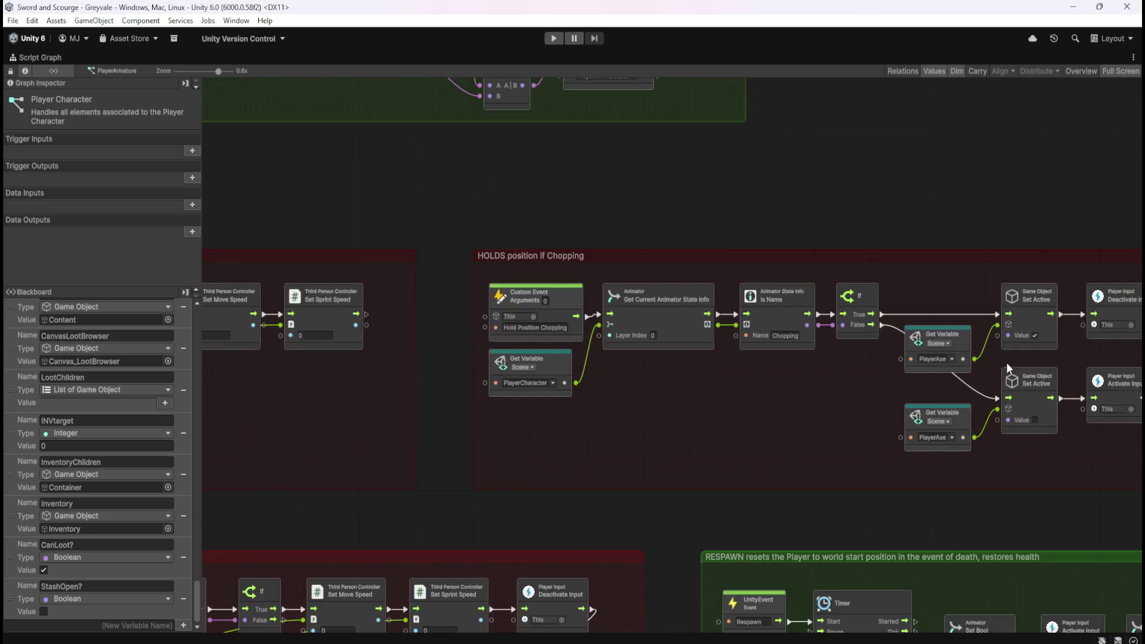
{"action": "scroll", "coordinate": [439, 356], "scroll_direction": "down", "scroll_amount": 5}
{"action": "scroll", "coordinate": [739, 358], "scroll_direction": "up", "scroll_amount": 2}
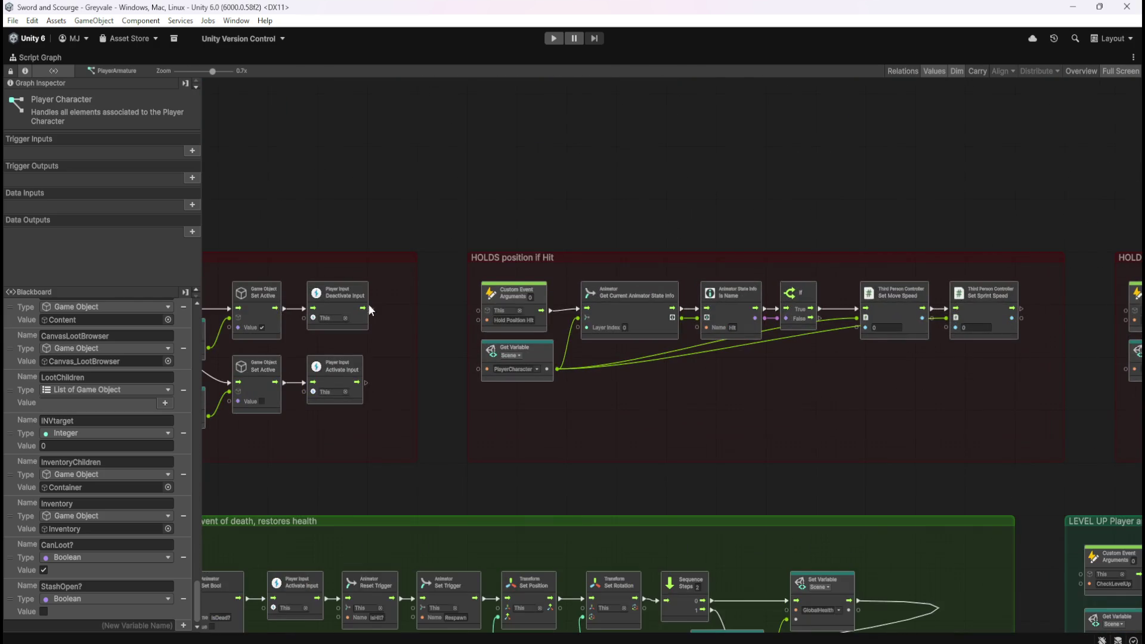
{"action": "scroll", "coordinate": [954, 334], "scroll_direction": "up", "scroll_amount": 1}
{"action": "scroll", "coordinate": [835, 320], "scroll_direction": "up", "scroll_amount": 3}
{"action": "scroll", "coordinate": [349, 318], "scroll_direction": "down", "scroll_amount": 3}
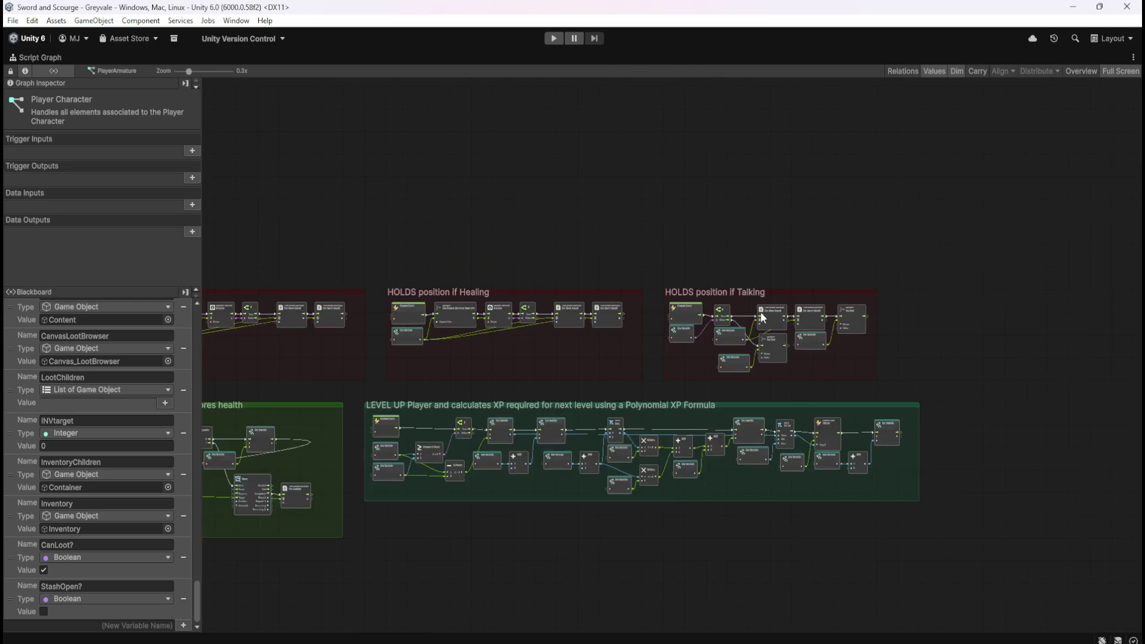
{"action": "scroll", "coordinate": [777, 335], "scroll_direction": "up", "scroll_amount": 3}
{"action": "scroll", "coordinate": [850, 221], "scroll_direction": "down", "scroll_amount": 3}
{"action": "scroll", "coordinate": [309, 475], "scroll_direction": "up", "scroll_amount": 3}
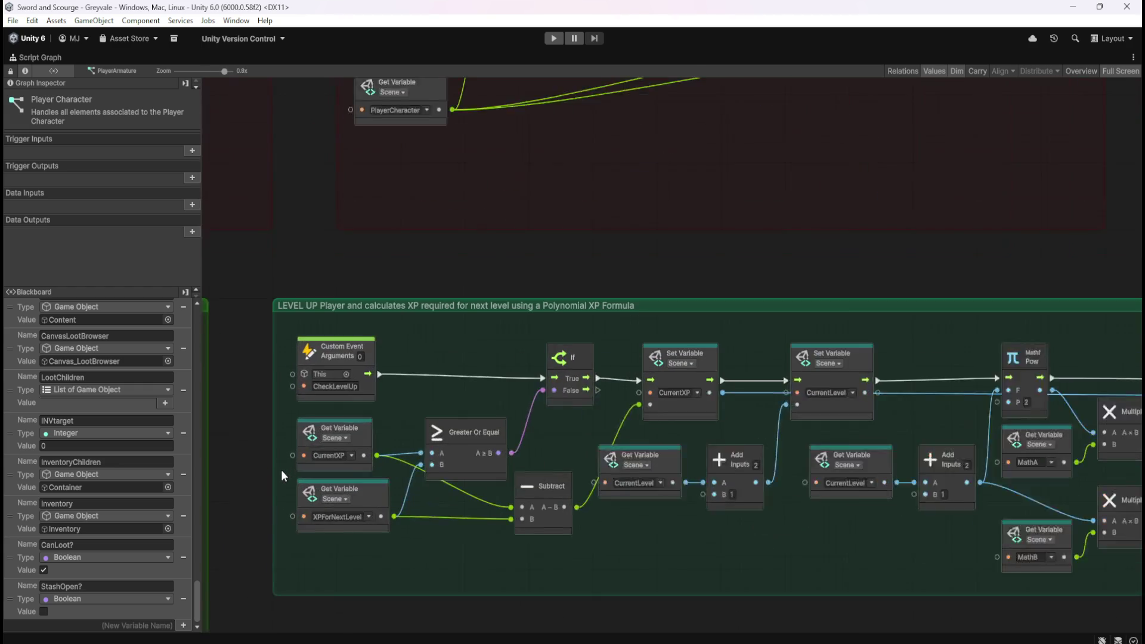
{"action": "scroll", "coordinate": [946, 372], "scroll_direction": "down", "scroll_amount": 3}
{"action": "scroll", "coordinate": [970, 383], "scroll_direction": "down", "scroll_amount": 3}
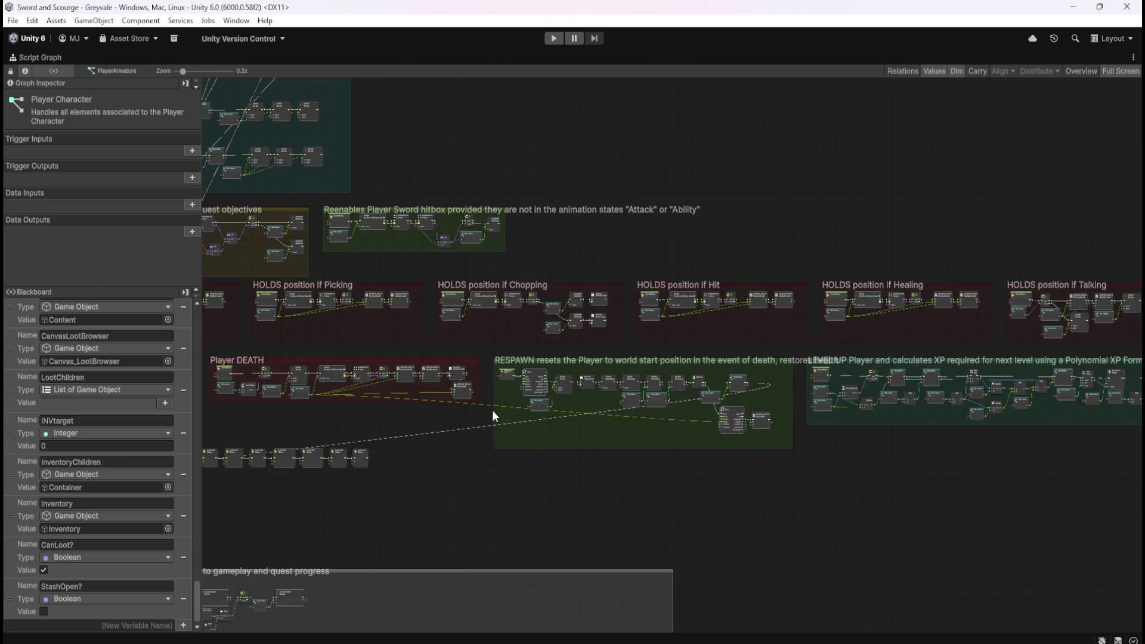
{"action": "scroll", "coordinate": [525, 394], "scroll_direction": "up", "scroll_amount": 6}
{"action": "scroll", "coordinate": [989, 408], "scroll_direction": "down", "scroll_amount": 6}
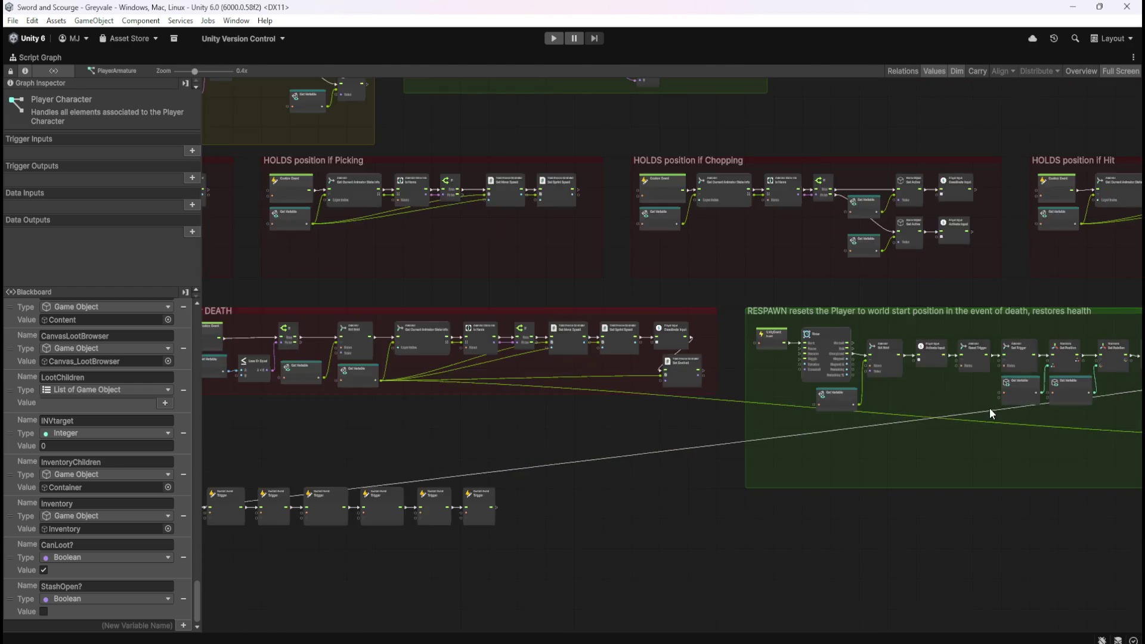
{"action": "scroll", "coordinate": [575, 385], "scroll_direction": "up", "scroll_amount": 7}
{"action": "scroll", "coordinate": [968, 331], "scroll_direction": "down", "scroll_amount": 6}
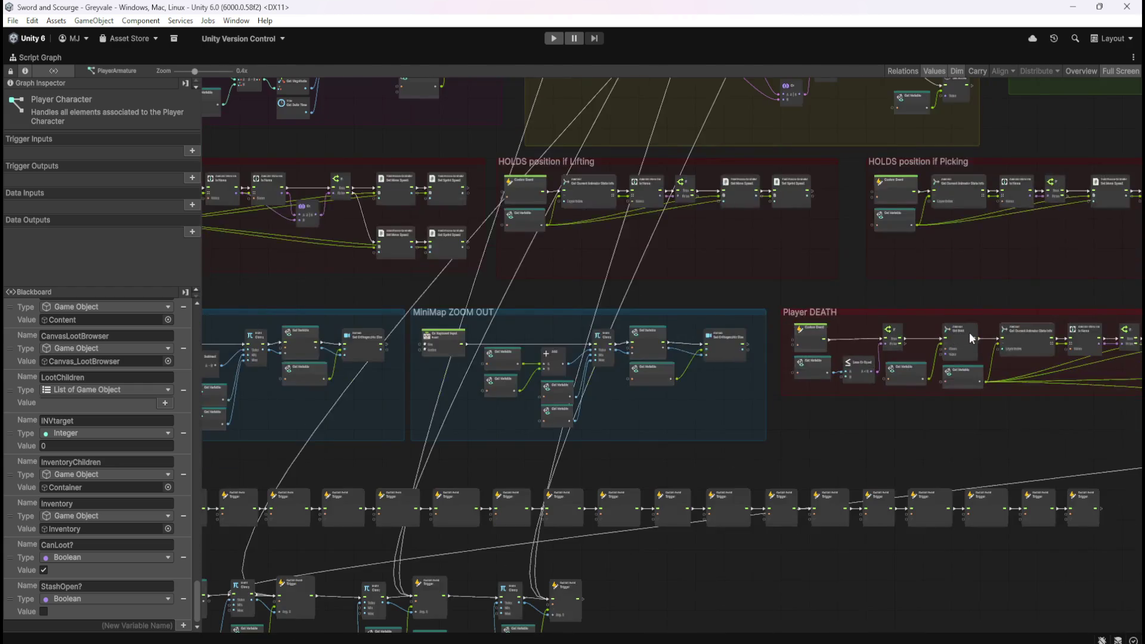
{"action": "scroll", "coordinate": [653, 324], "scroll_direction": "up", "scroll_amount": 2}
{"action": "scroll", "coordinate": [565, 390], "scroll_direction": "up", "scroll_amount": 3}
{"action": "scroll", "coordinate": [960, 427], "scroll_direction": "down", "scroll_amount": 3}
{"action": "scroll", "coordinate": [549, 420], "scroll_direction": "up", "scroll_amount": 5}
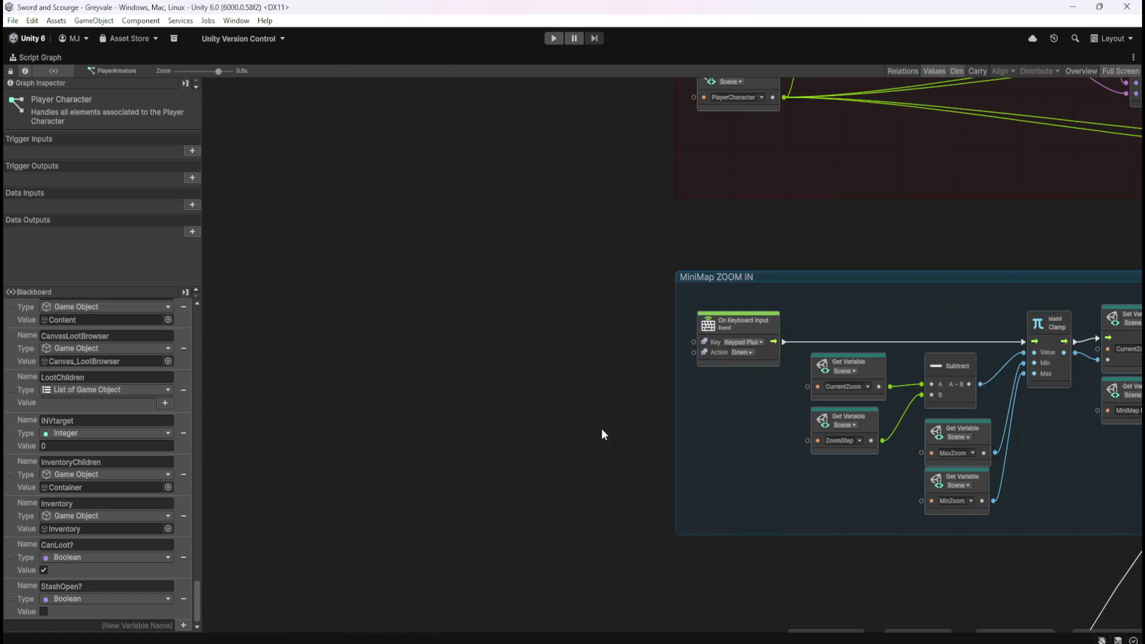
{"action": "scroll", "coordinate": [573, 470], "scroll_direction": "down", "scroll_amount": 5}
{"action": "scroll", "coordinate": [560, 443], "scroll_direction": "up", "scroll_amount": 3}
{"action": "scroll", "coordinate": [573, 382], "scroll_direction": "down", "scroll_amount": 2}
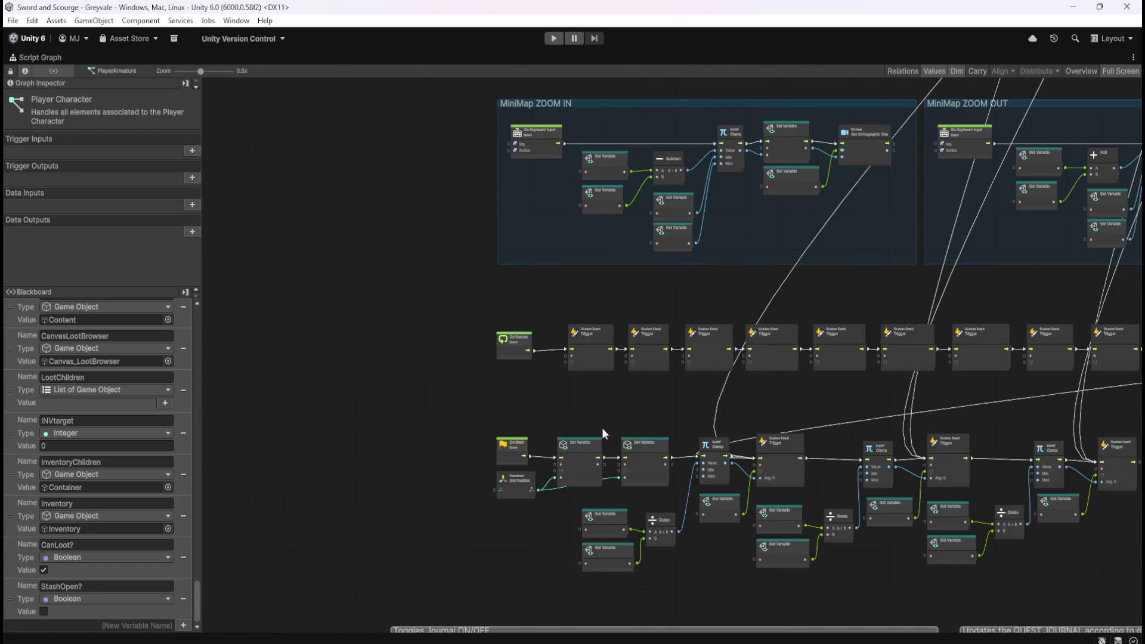
{"action": "scroll", "coordinate": [574, 383], "scroll_direction": "up", "scroll_amount": 1}
{"action": "scroll", "coordinate": [854, 533], "scroll_direction": "up", "scroll_amount": 2}
{"action": "scroll", "coordinate": [975, 448], "scroll_direction": "down", "scroll_amount": 3}
{"action": "scroll", "coordinate": [975, 448], "scroll_direction": "up", "scroll_amount": 2}
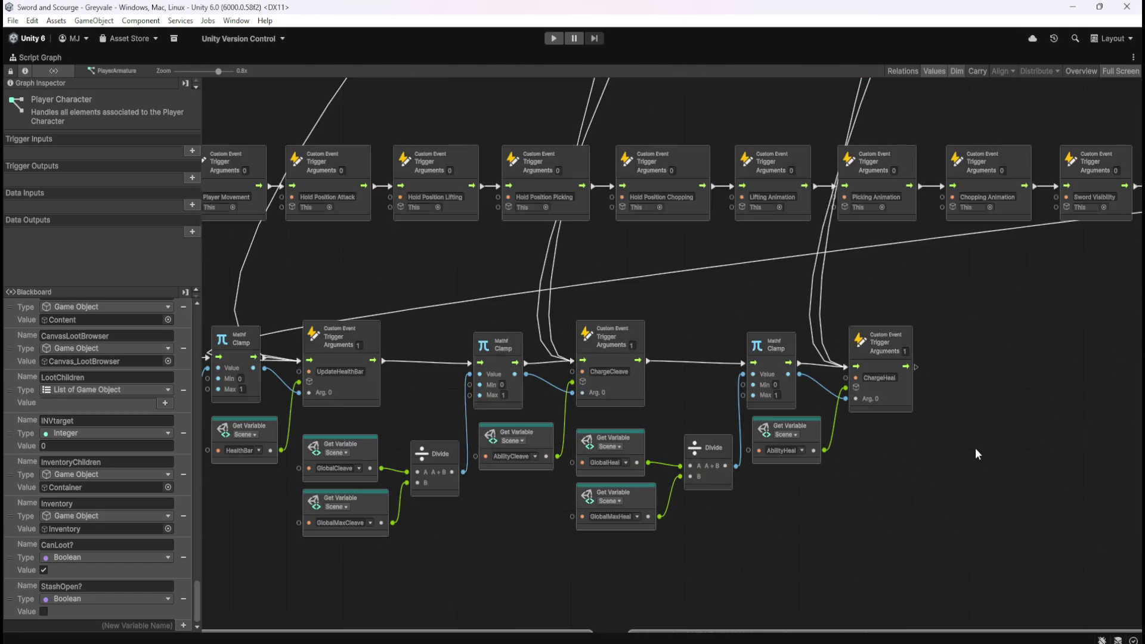
{"action": "scroll", "coordinate": [986, 256], "scroll_direction": "down", "scroll_amount": 1}
{"action": "scroll", "coordinate": [986, 255], "scroll_direction": "down", "scroll_amount": 3}
{"action": "scroll", "coordinate": [679, 454], "scroll_direction": "up", "scroll_amount": 3}
{"action": "scroll", "coordinate": [749, 384], "scroll_direction": "down", "scroll_amount": 3}
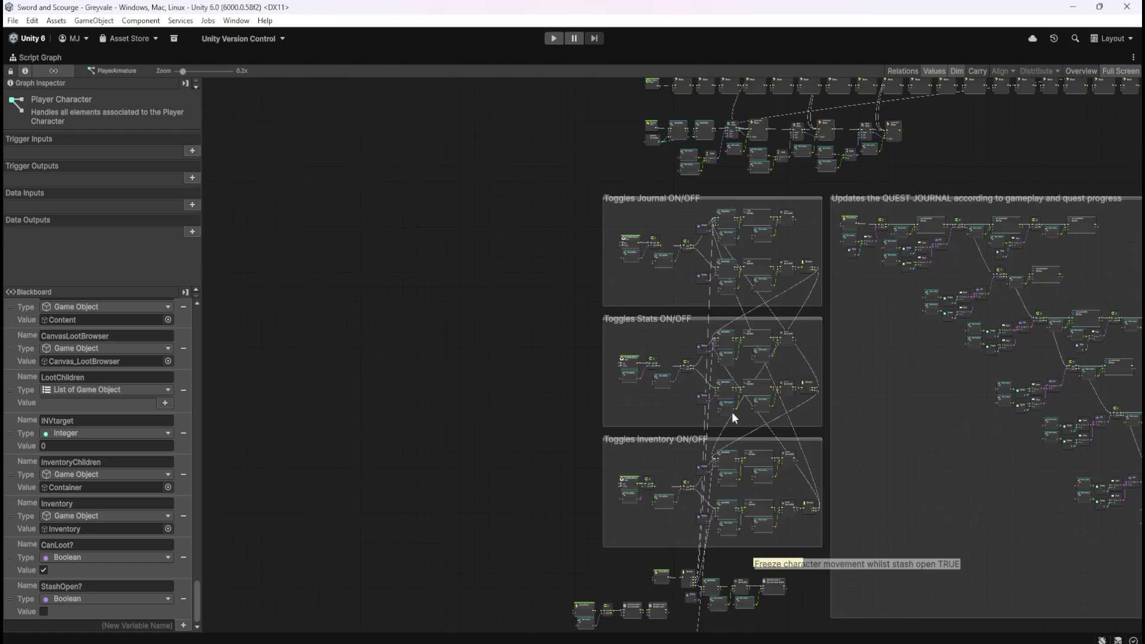
{"action": "scroll", "coordinate": [695, 375], "scroll_direction": "up", "scroll_amount": 3}
{"action": "scroll", "coordinate": [737, 334], "scroll_direction": "down", "scroll_amount": 3}
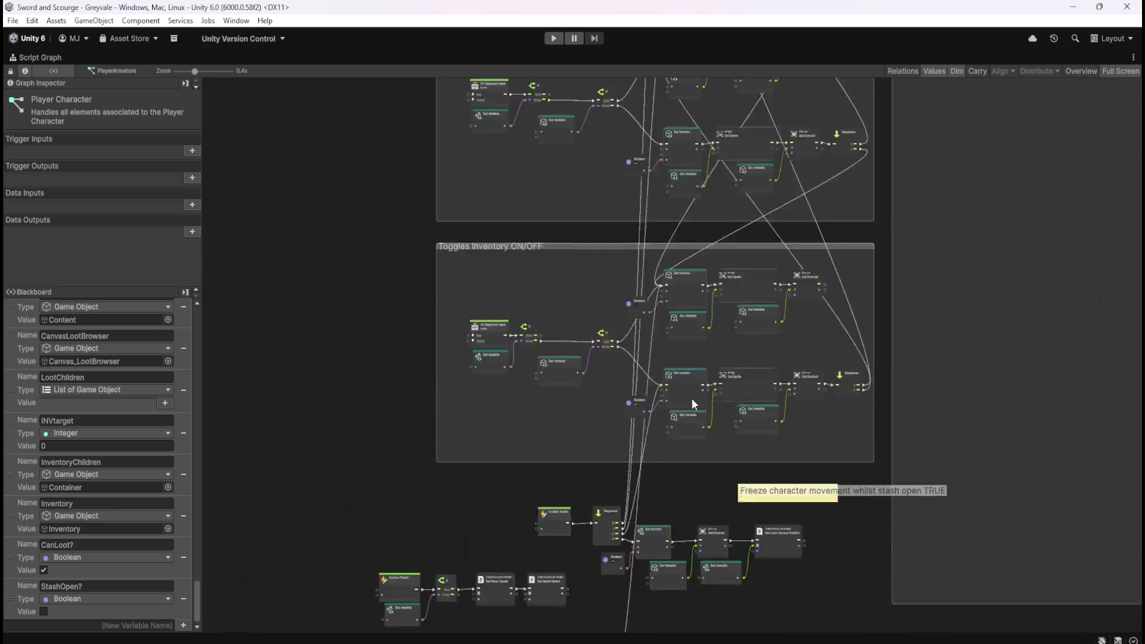
{"action": "scroll", "coordinate": [693, 401], "scroll_direction": "up", "scroll_amount": 4}
{"action": "scroll", "coordinate": [678, 305], "scroll_direction": "down", "scroll_amount": 3}
{"action": "scroll", "coordinate": [688, 428], "scroll_direction": "up", "scroll_amount": 3}
{"action": "scroll", "coordinate": [674, 368], "scroll_direction": "down", "scroll_amount": 4}
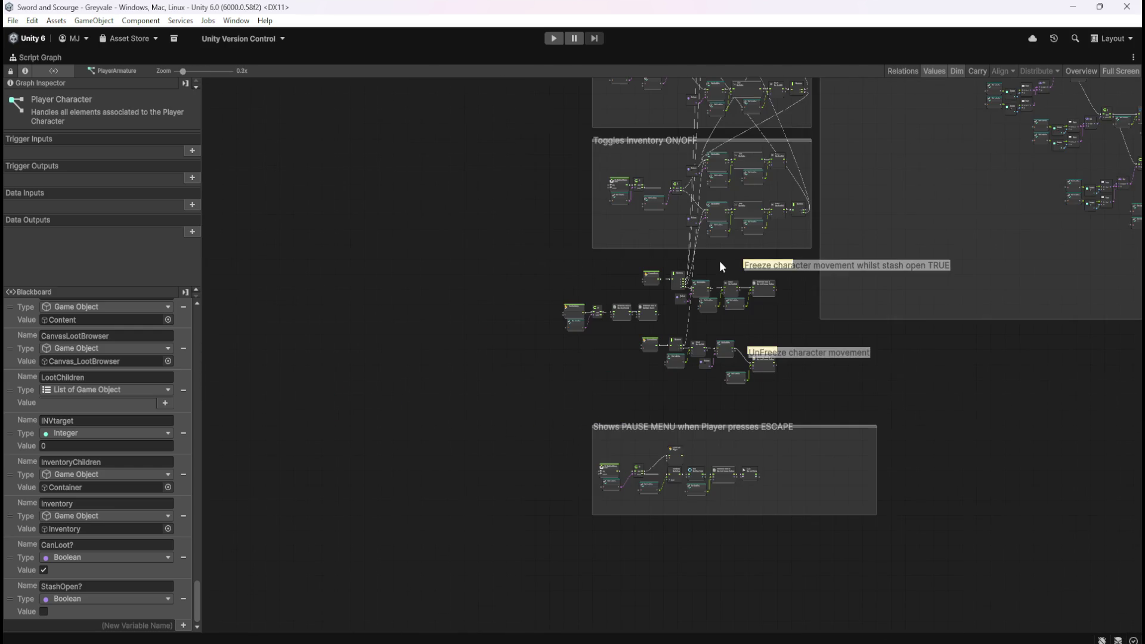
{"action": "scroll", "coordinate": [740, 484], "scroll_direction": "up", "scroll_amount": 4}
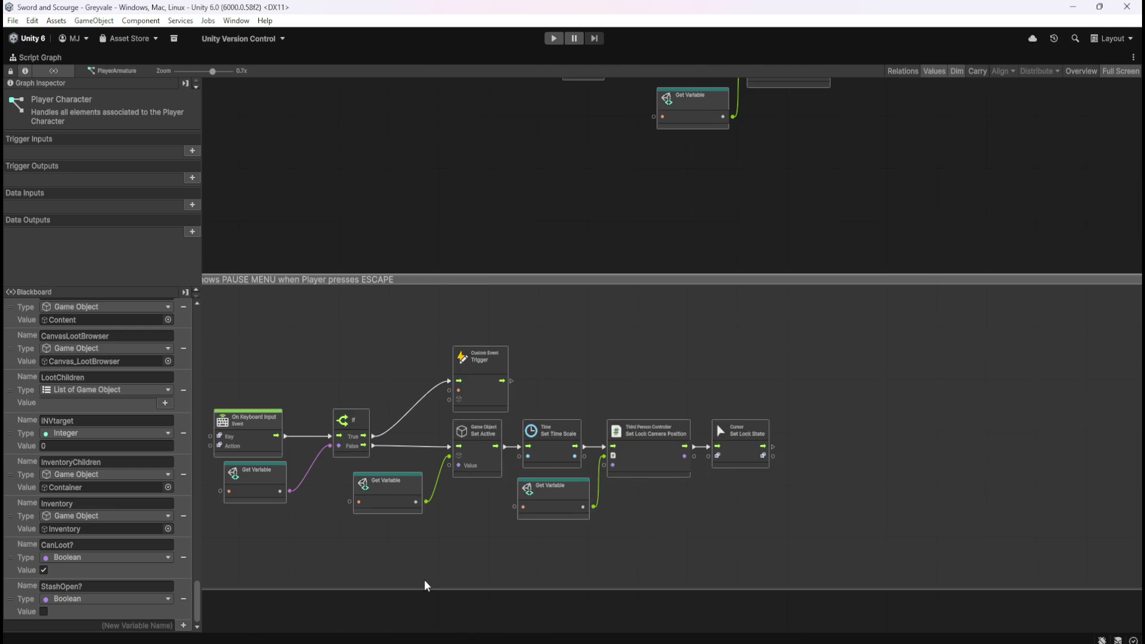
{"action": "scroll", "coordinate": [426, 582], "scroll_direction": "down", "scroll_amount": 6}
{"action": "scroll", "coordinate": [642, 292], "scroll_direction": "up", "scroll_amount": 6}
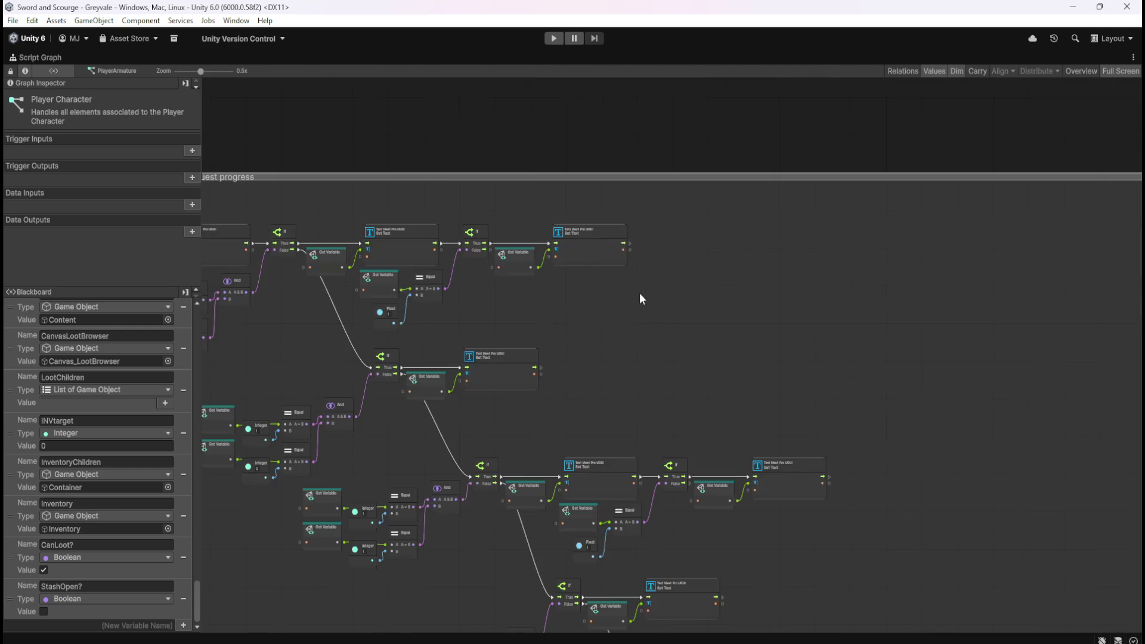
{"action": "scroll", "coordinate": [771, 332], "scroll_direction": "down", "scroll_amount": 2}
{"action": "scroll", "coordinate": [444, 310], "scroll_direction": "up", "scroll_amount": 2}
{"action": "scroll", "coordinate": [444, 311], "scroll_direction": "down", "scroll_amount": 5}
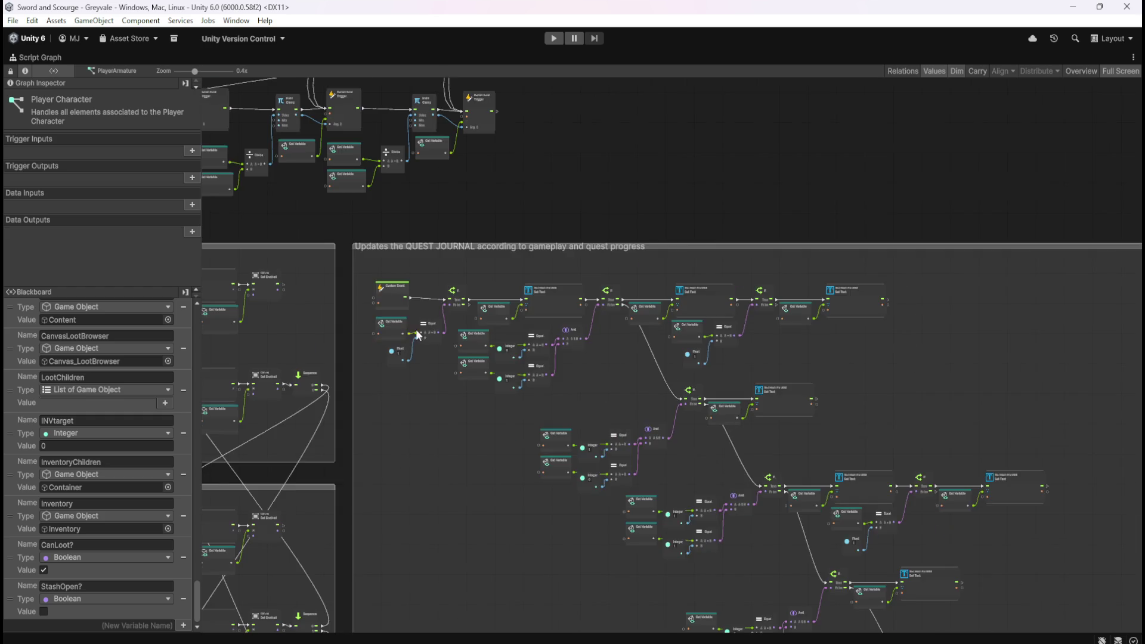
{"action": "scroll", "coordinate": [452, 364], "scroll_direction": "up", "scroll_amount": 5}
{"action": "scroll", "coordinate": [549, 385], "scroll_direction": "up", "scroll_amount": 2}
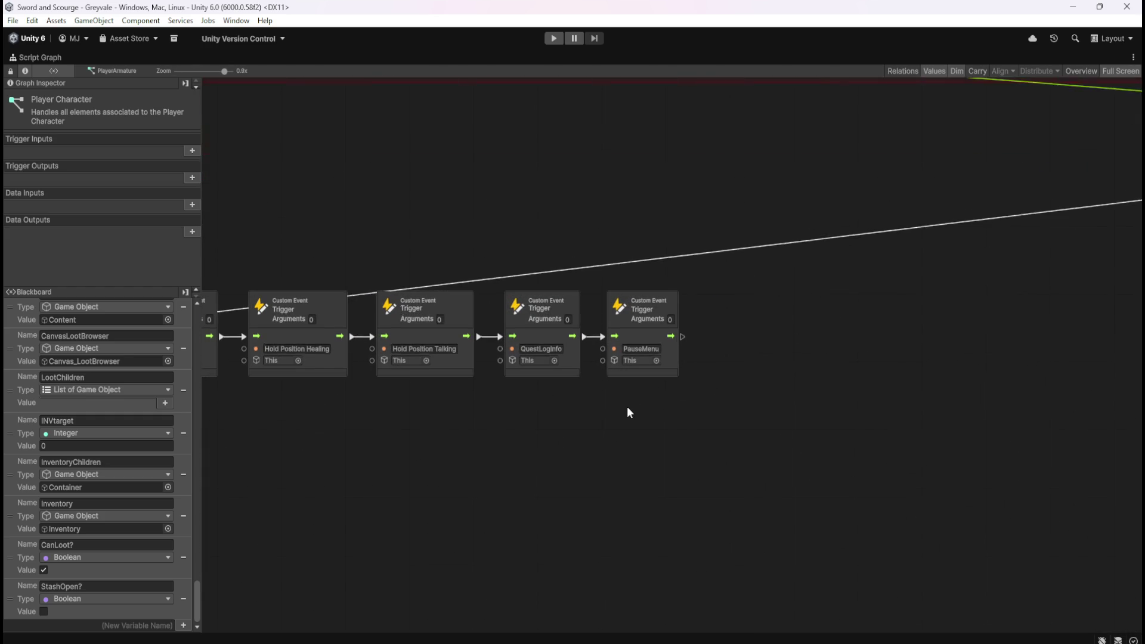
{"action": "scroll", "coordinate": [629, 402], "scroll_direction": "down", "scroll_amount": 8}
{"action": "scroll", "coordinate": [720, 396], "scroll_direction": "up", "scroll_amount": 5}
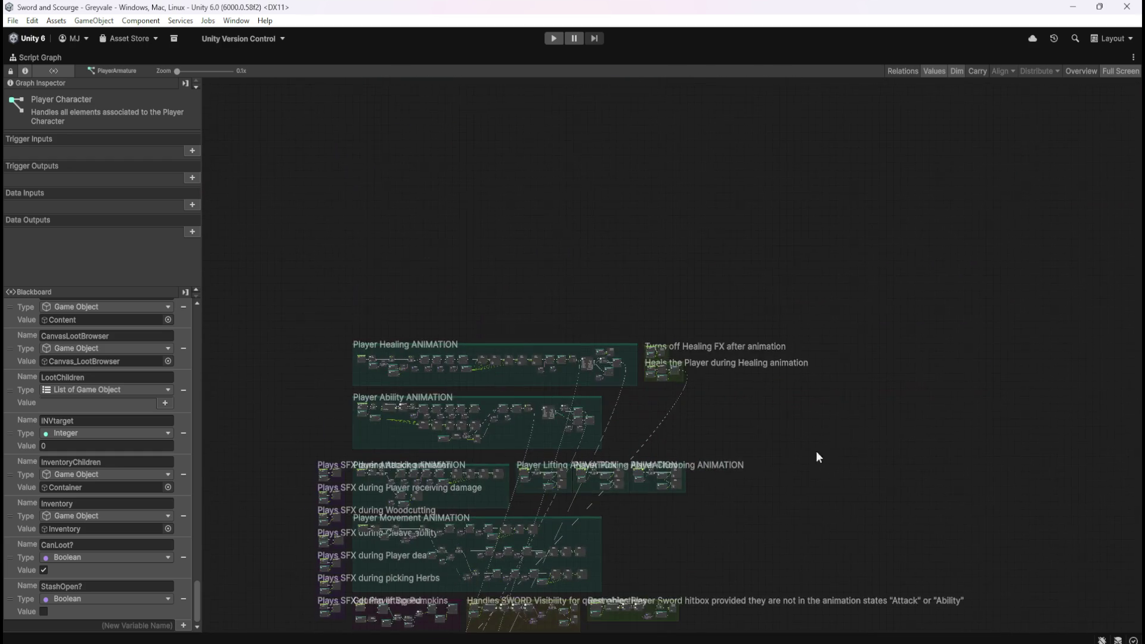
{"action": "scroll", "coordinate": [805, 510], "scroll_direction": "down", "scroll_amount": 5}
{"action": "left_click_drag", "start_coordinate": [908, 485], "coordinate": [958, 138]}
{"action": "scroll", "coordinate": [966, 257], "scroll_direction": "up", "scroll_amount": 3}
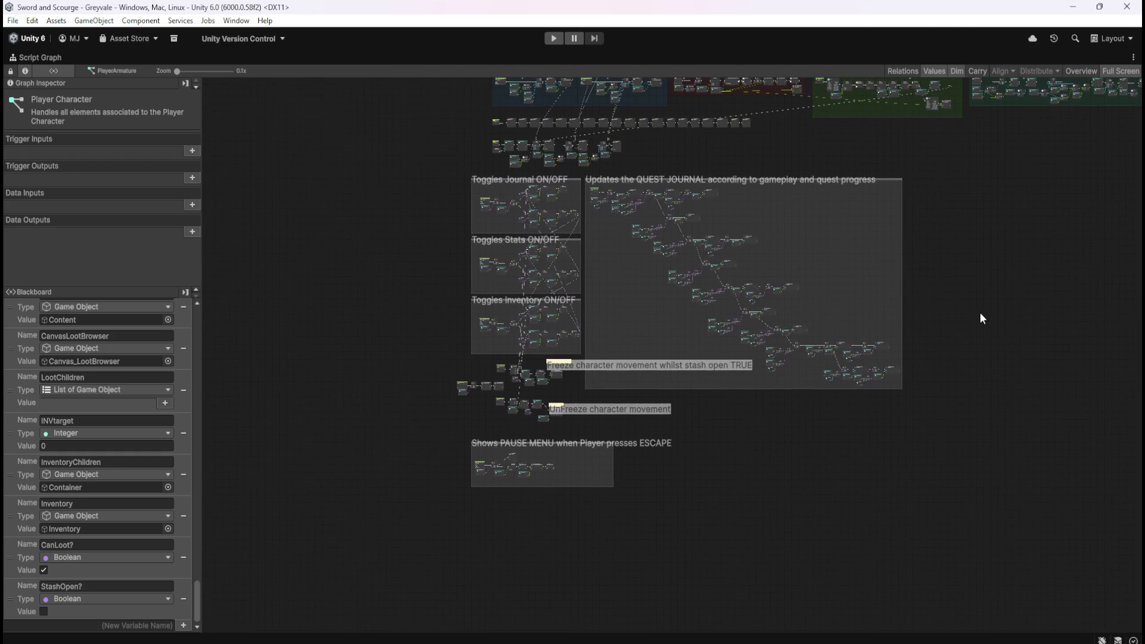
{"action": "scroll", "coordinate": [447, 417], "scroll_direction": "up", "scroll_amount": 5}
{"action": "scroll", "coordinate": [561, 391], "scroll_direction": "up", "scroll_amount": 3}
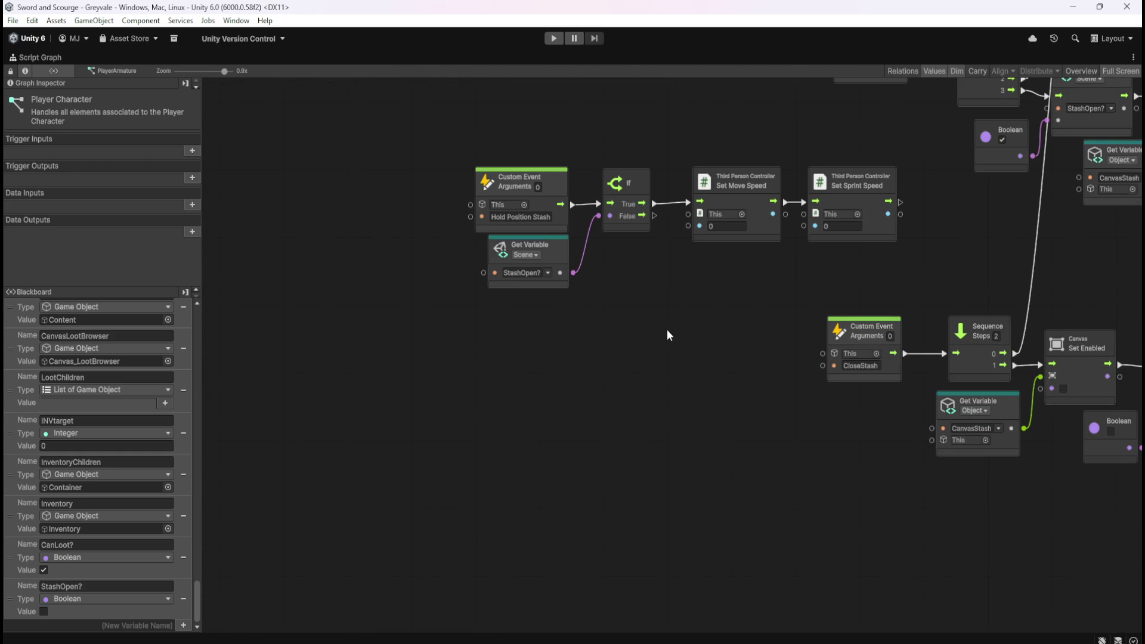
Step: Chain a Trigger Custom Event named Hold Position Stash after the PauseMenu trigger
{"action": "left_click_drag", "start_coordinate": [636, 333], "coordinate": [601, 360]}
{"action": "left_click", "coordinate": [509, 241]}
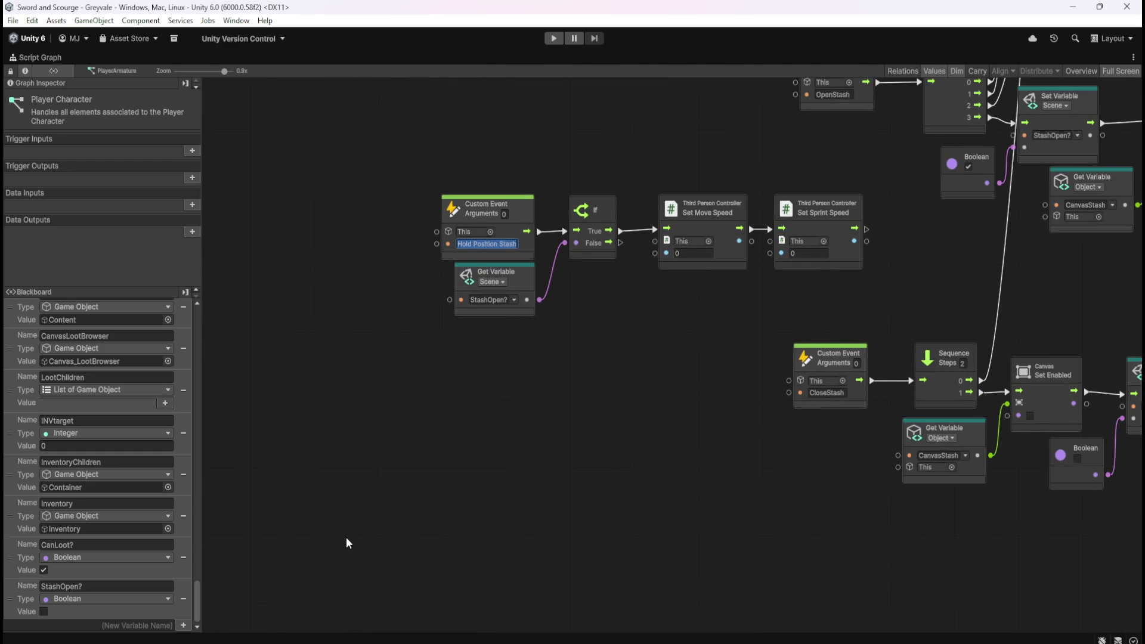
{"action": "scroll", "coordinate": [343, 537], "scroll_direction": "down", "scroll_amount": 8}
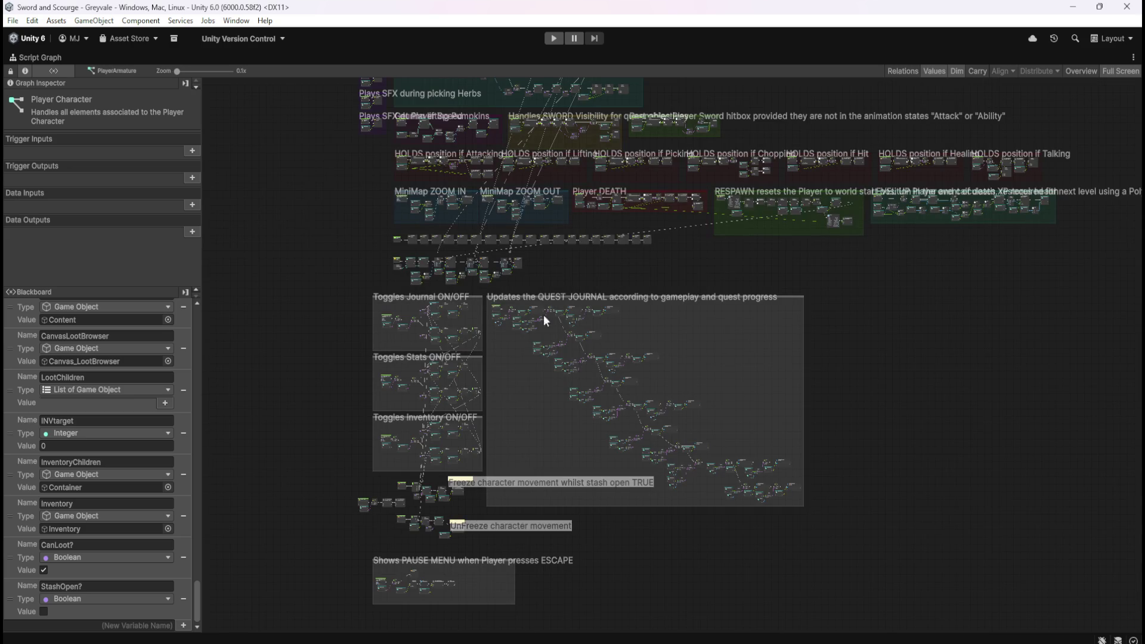
{"action": "scroll", "coordinate": [612, 233], "scroll_direction": "up", "scroll_amount": 10}
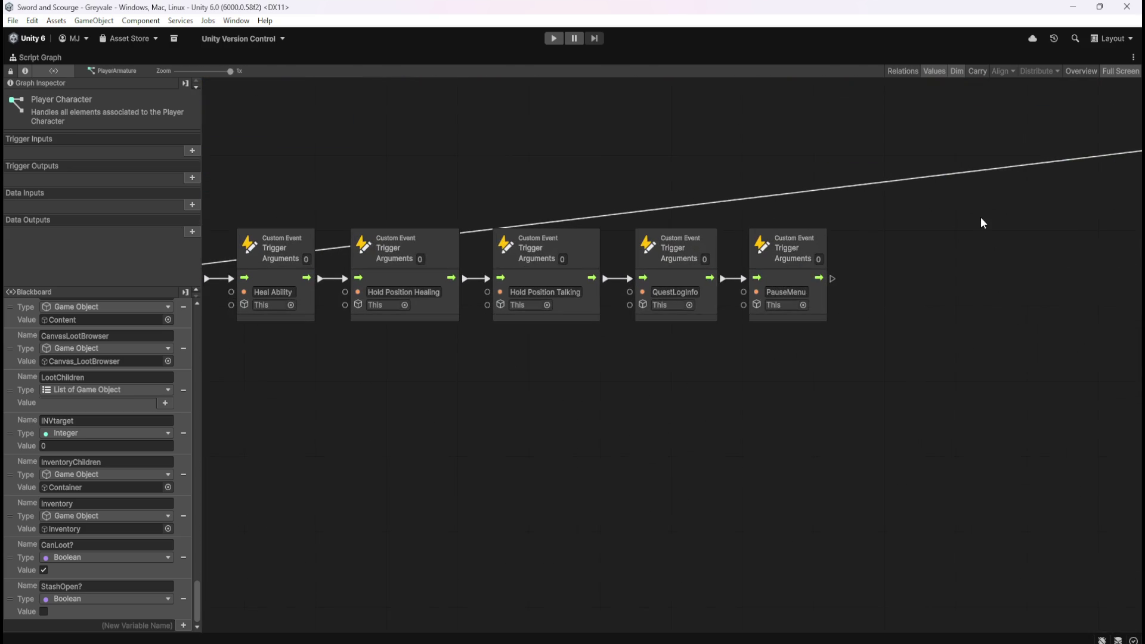
{"action": "left_click_drag", "start_coordinate": [833, 282], "coordinate": [861, 279]}
{"action": "type", "text": "trigger"}
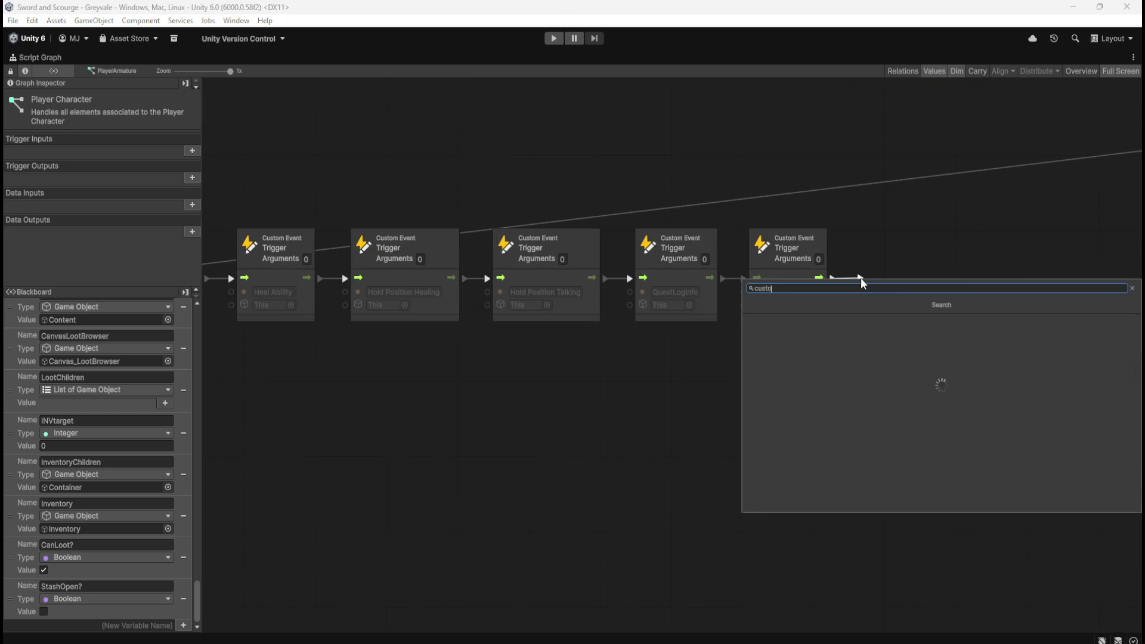
{"action": "key", "text": "Down"}
{"action": "key", "text": "Down"}
{"action": "key", "text": "Return"}
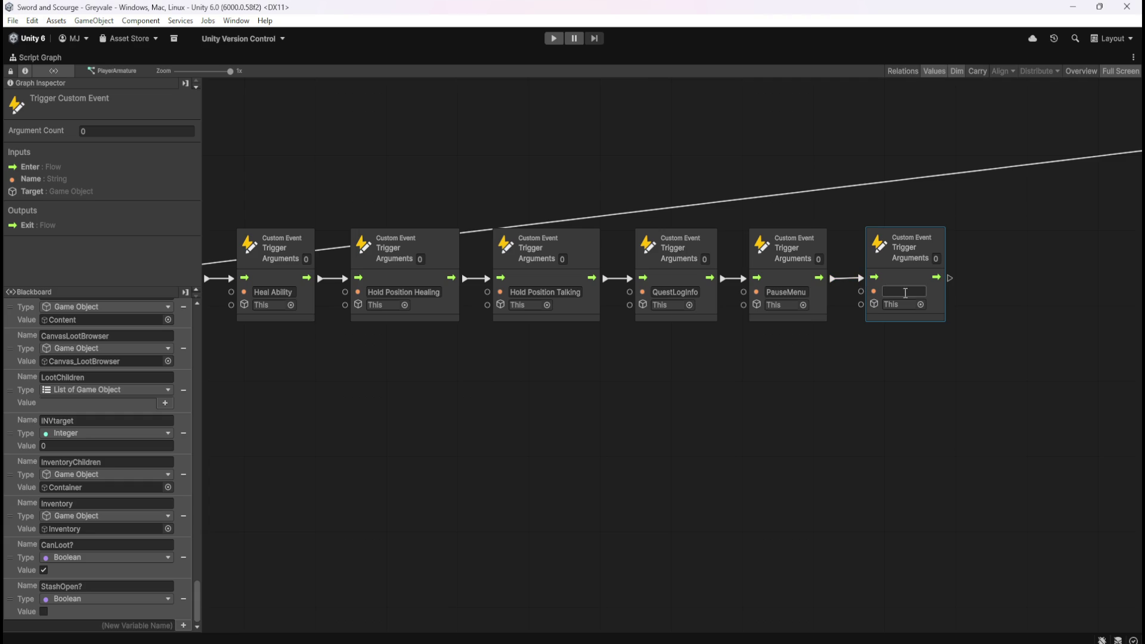
{"action": "left_click", "coordinate": [925, 374]}
{"action": "left_click_drag", "start_coordinate": [943, 275], "coordinate": [938, 274]}
{"action": "left_click", "coordinate": [862, 385]}
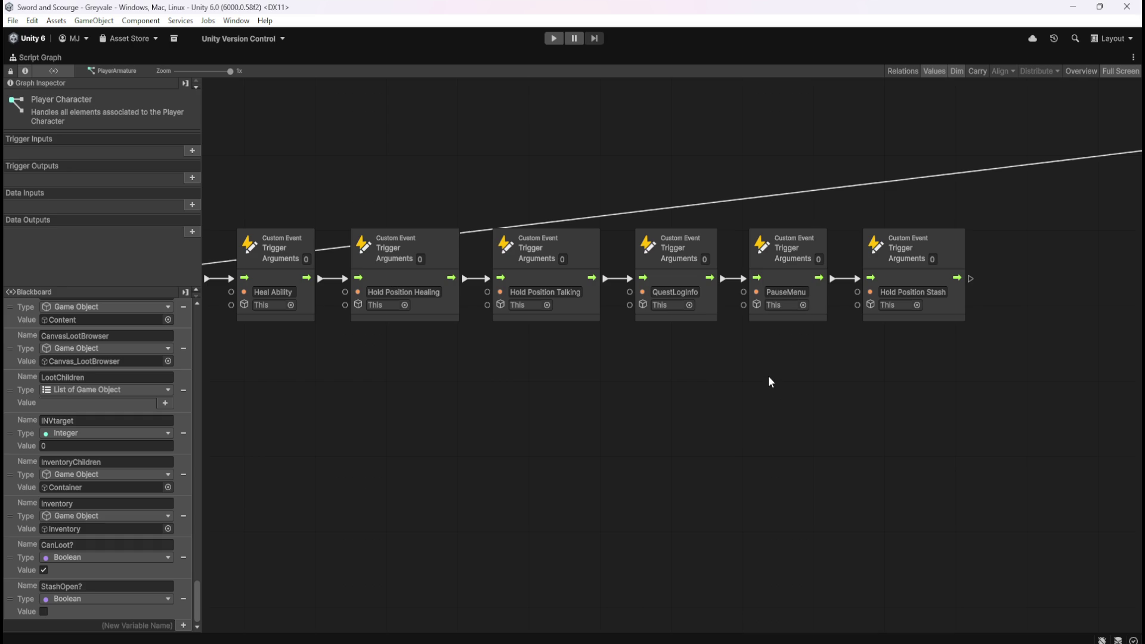
{"action": "scroll", "coordinate": [835, 253], "scroll_direction": "down", "scroll_amount": 10}
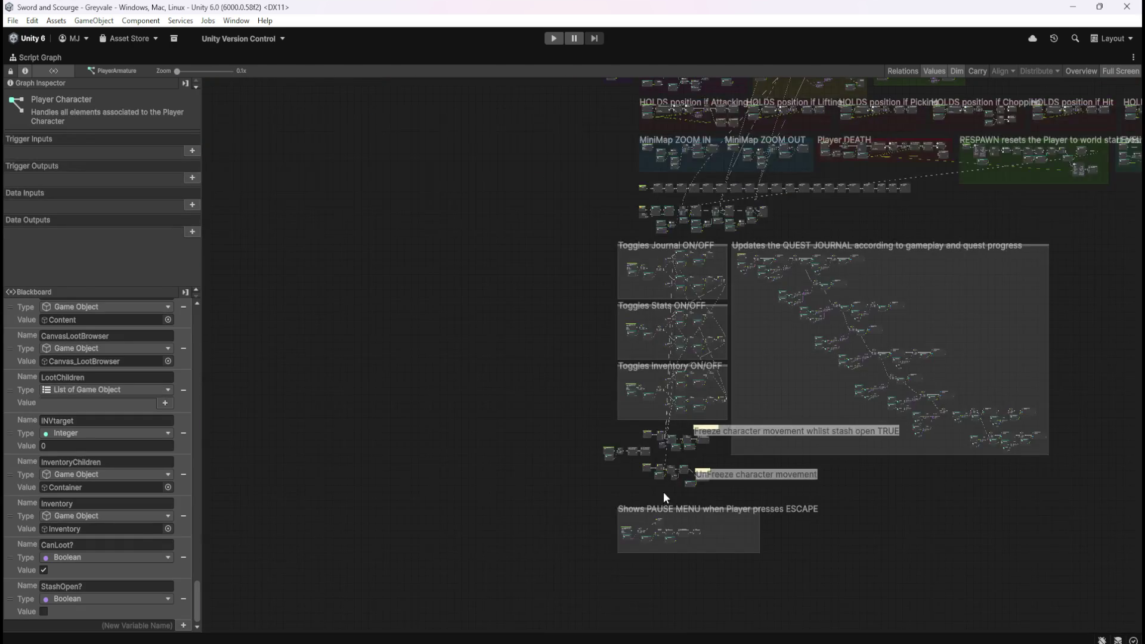
Step: Select and inspect the Hold Position Stash custom event node
{"action": "scroll", "coordinate": [666, 498], "scroll_direction": "up", "scroll_amount": 10}
{"action": "scroll", "coordinate": [444, 495], "scroll_direction": "down", "scroll_amount": 3}
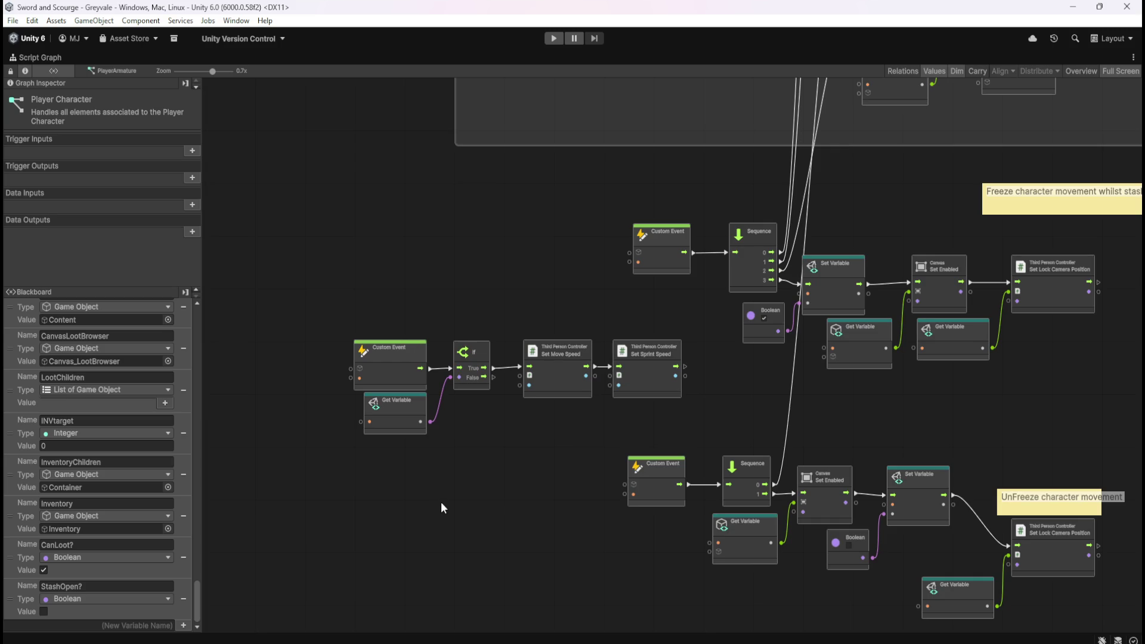
{"action": "scroll", "coordinate": [491, 428], "scroll_direction": "up", "scroll_amount": 3}
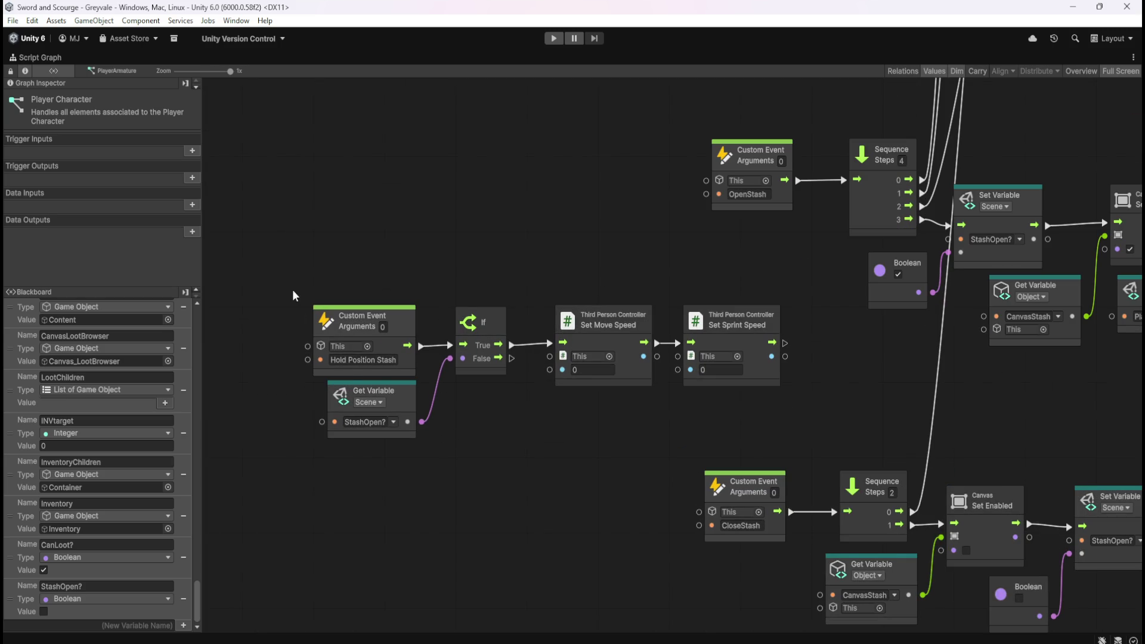
{"action": "mouse_move", "coordinate": [277, 266]}
{"action": "left_mouse_down"}
{"action": "mouse_move", "coordinate": [359, 306]}
{"action": "mouse_move", "coordinate": [431, 378]}
{"action": "left_mouse_up"}
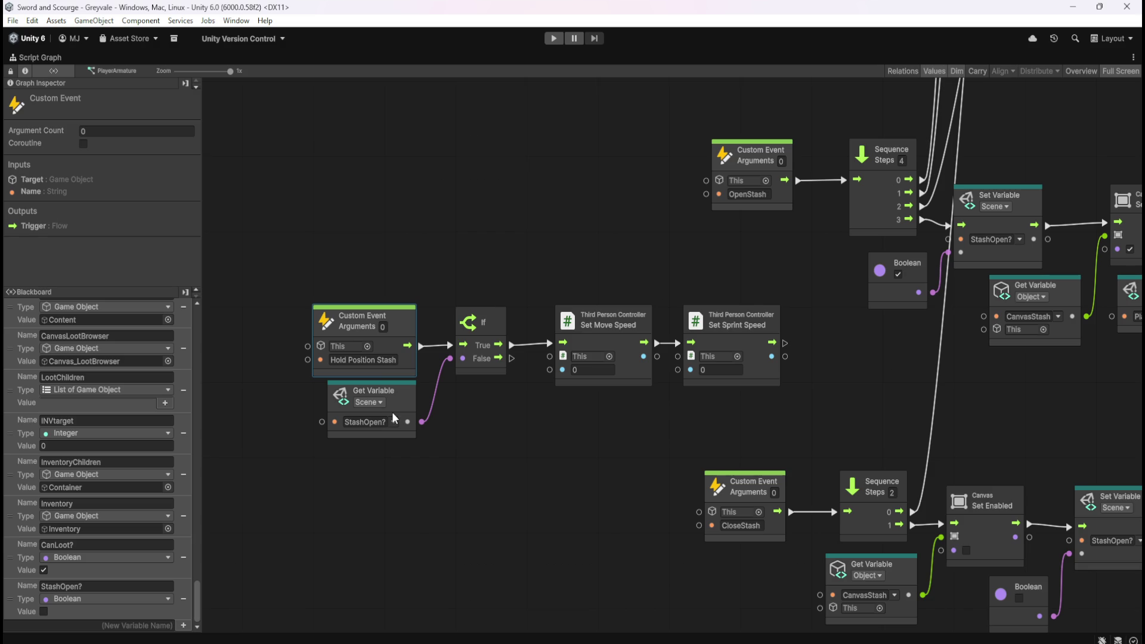
{"action": "scroll", "coordinate": [307, 438], "scroll_direction": "down", "scroll_amount": 4}
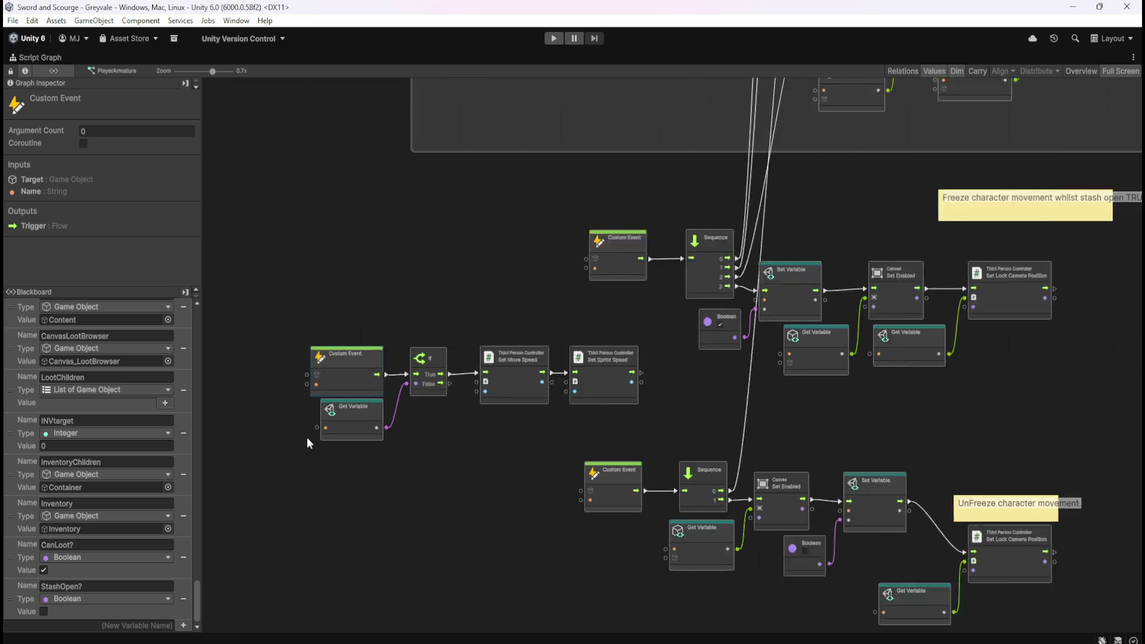
{"action": "scroll", "coordinate": [749, 560], "scroll_direction": "up", "scroll_amount": 4}
{"action": "scroll", "coordinate": [942, 543], "scroll_direction": "down", "scroll_amount": 4}
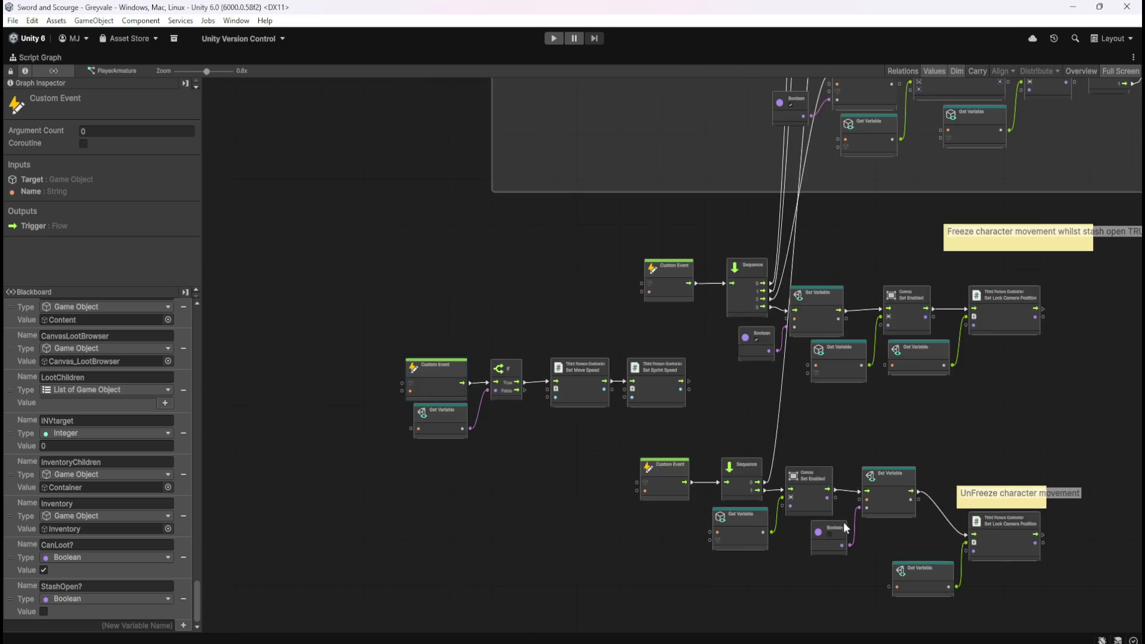
{"action": "scroll", "coordinate": [501, 429], "scroll_direction": "up", "scroll_amount": 4}
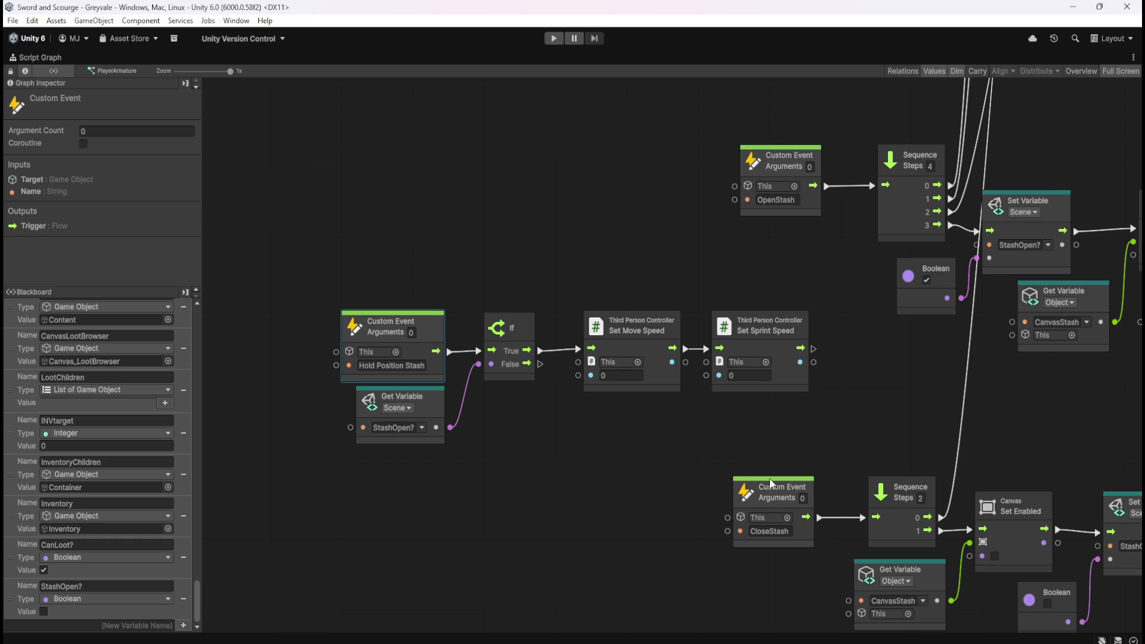
Step: Review the comment notes, If and Set Move Speed nodes, then restore the full editor layout
{"action": "left_click_drag", "start_coordinate": [1046, 394], "coordinate": [569, 434]}
{"action": "mouse_move", "coordinate": [717, 446]}
{"action": "left_mouse_down"}
{"action": "mouse_move", "coordinate": [786, 260]}
{"action": "mouse_move", "coordinate": [504, 417]}
{"action": "left_mouse_up"}
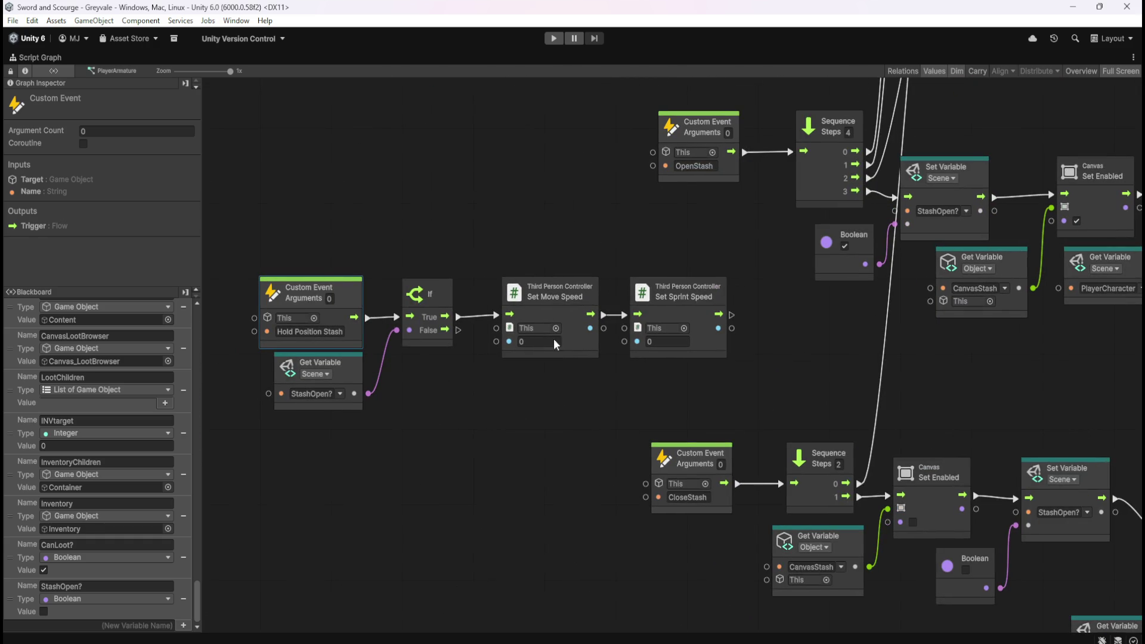
{"action": "mouse_move", "coordinate": [434, 435]}
{"action": "left_mouse_down"}
{"action": "mouse_move", "coordinate": [448, 423]}
{"action": "mouse_move", "coordinate": [441, 324]}
{"action": "left_mouse_up"}
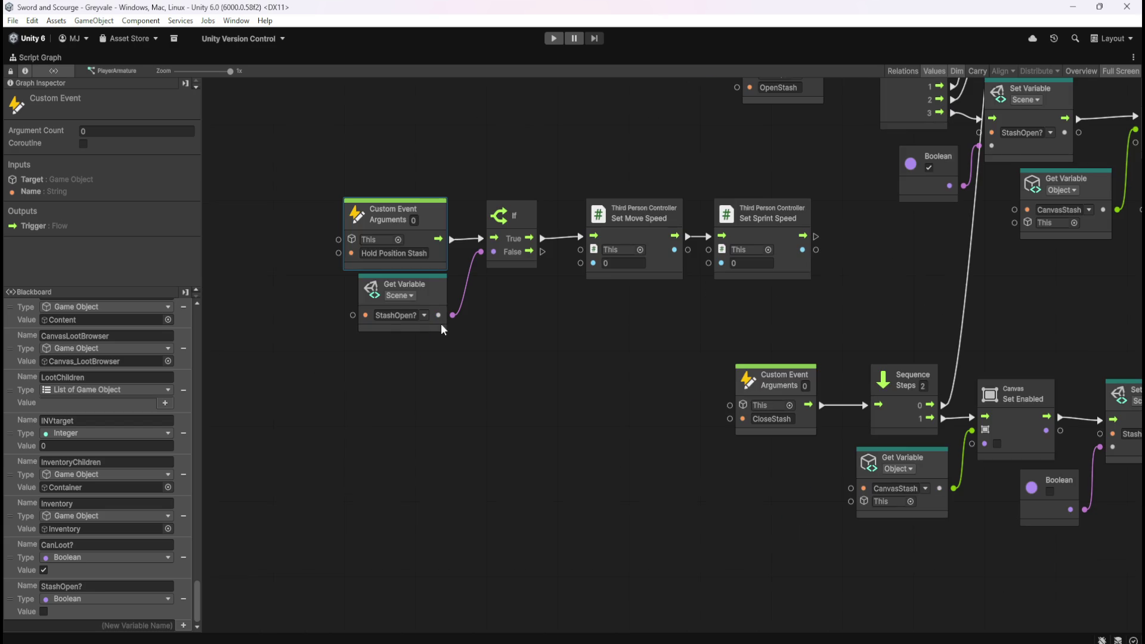
{"action": "scroll", "coordinate": [391, 535], "scroll_direction": "down", "scroll_amount": 8}
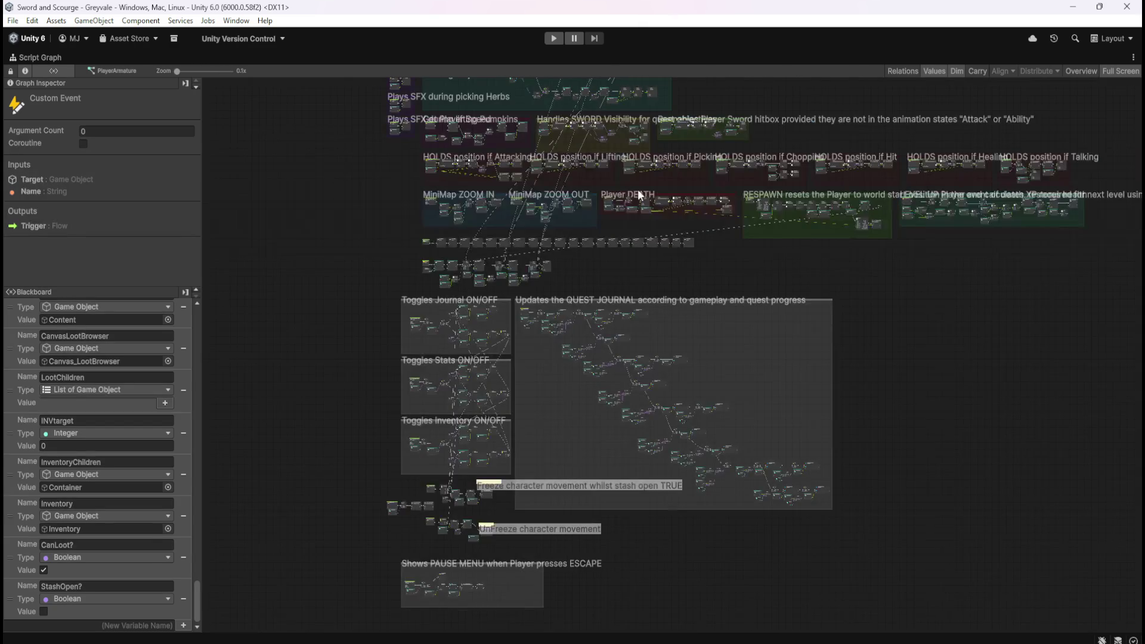
{"action": "scroll", "coordinate": [760, 295], "scroll_direction": "up", "scroll_amount": 6}
{"action": "scroll", "coordinate": [985, 560], "scroll_direction": "up", "scroll_amount": 2}
{"action": "scroll", "coordinate": [1005, 352], "scroll_direction": "down", "scroll_amount": 8}
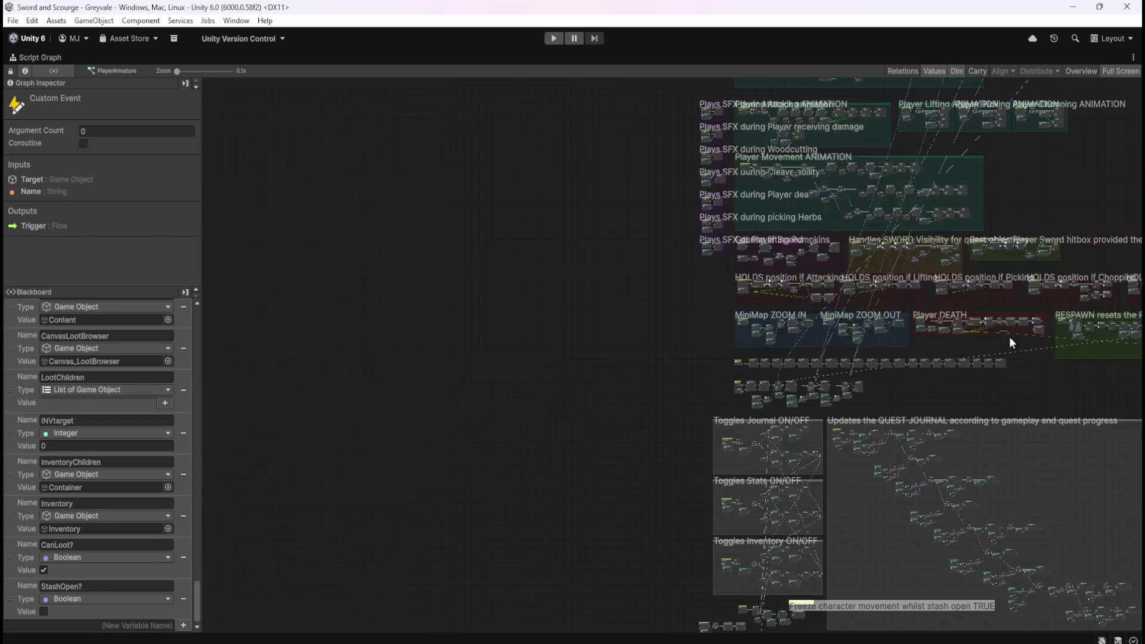
{"action": "scroll", "coordinate": [582, 345], "scroll_direction": "up", "scroll_amount": 7}
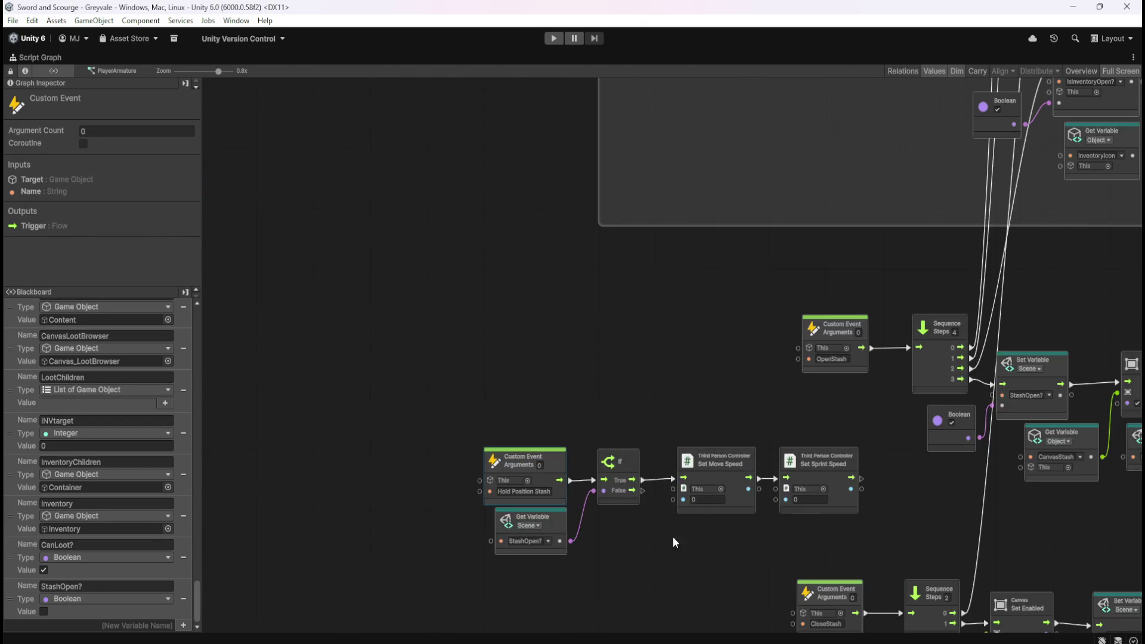
{"action": "scroll", "coordinate": [605, 432], "scroll_direction": "up", "scroll_amount": 2}
{"action": "left_click", "coordinate": [607, 478]}
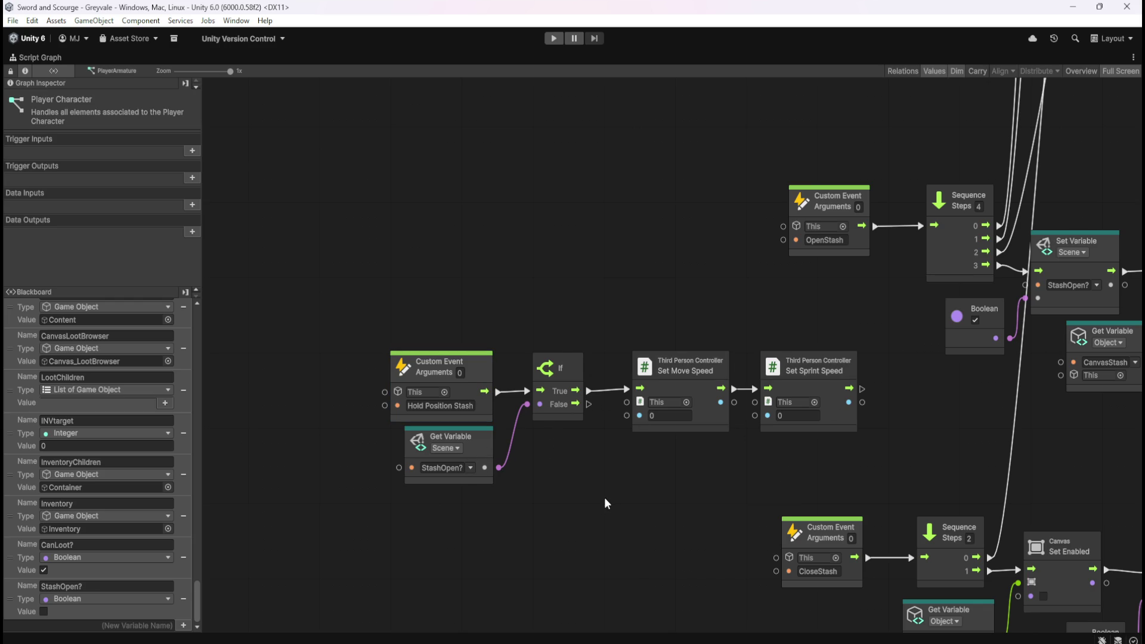
{"action": "key", "text": "shift+space"}
Step: Enter play mode, walk the player to the chest, and open then close the stash
{"action": "left_click", "coordinate": [554, 39]}
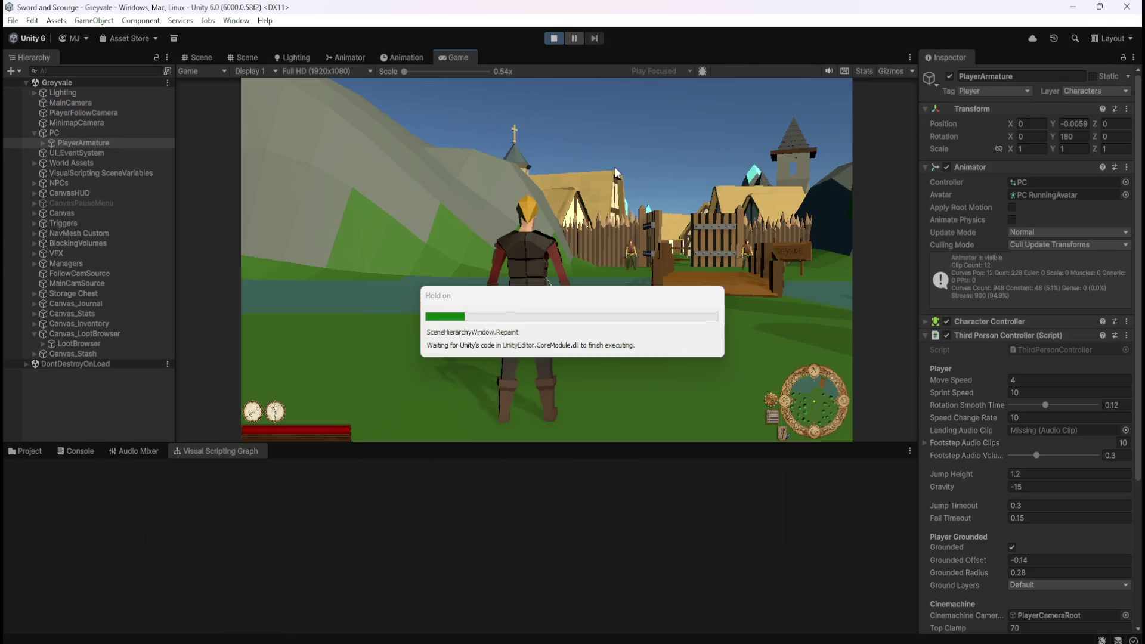
{"action": "left_click", "coordinate": [604, 231]}
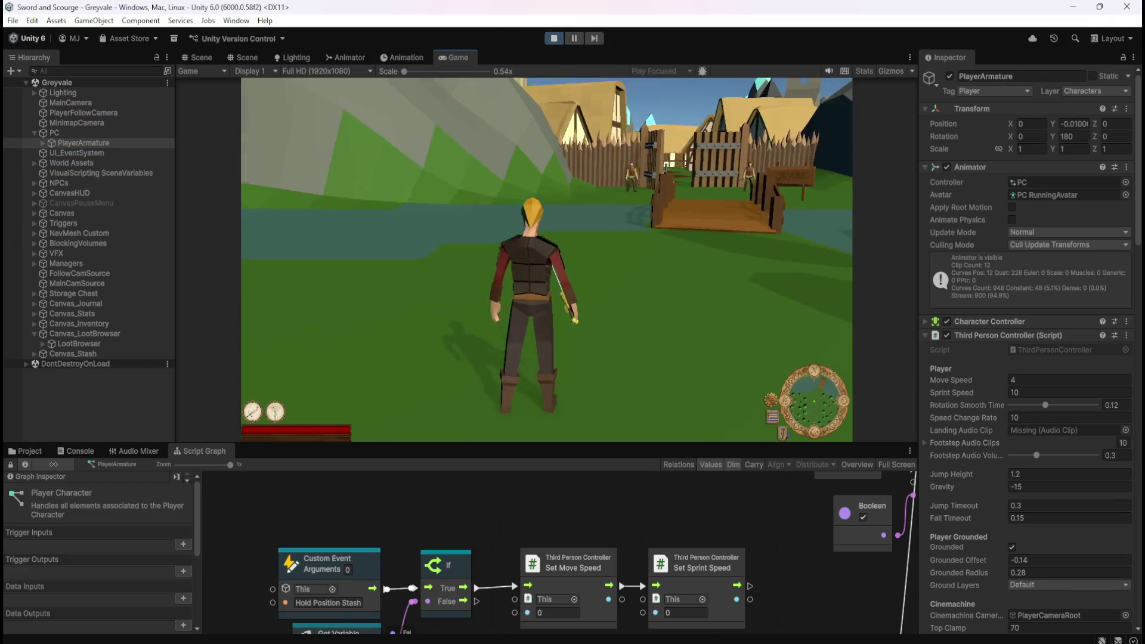
{"action": "key", "text": "w"}
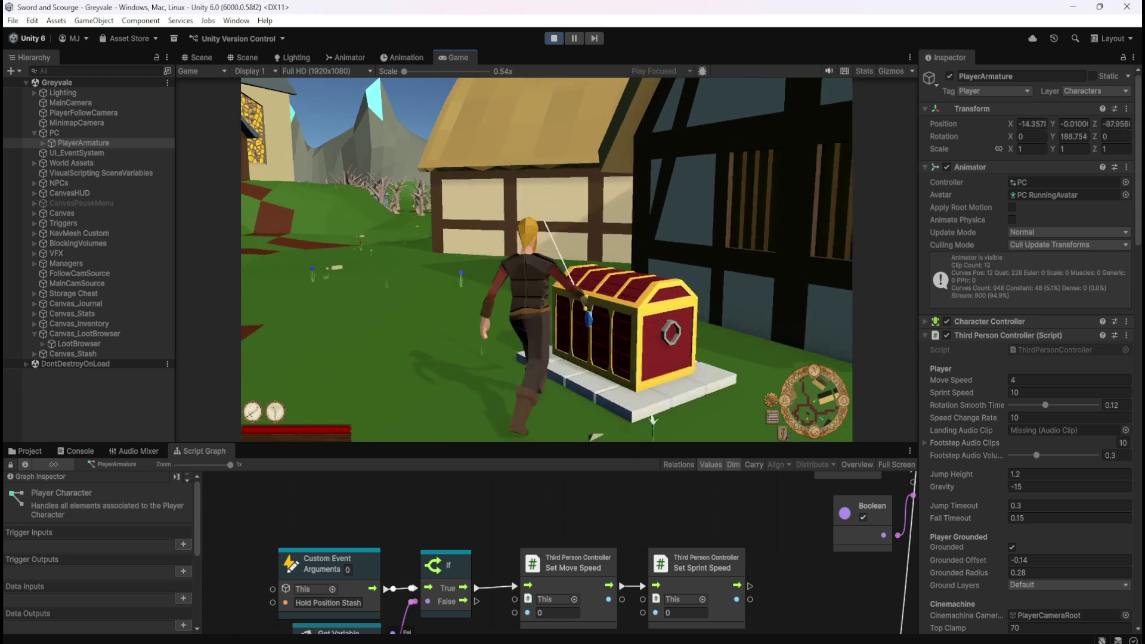
{"action": "key", "text": "e"}
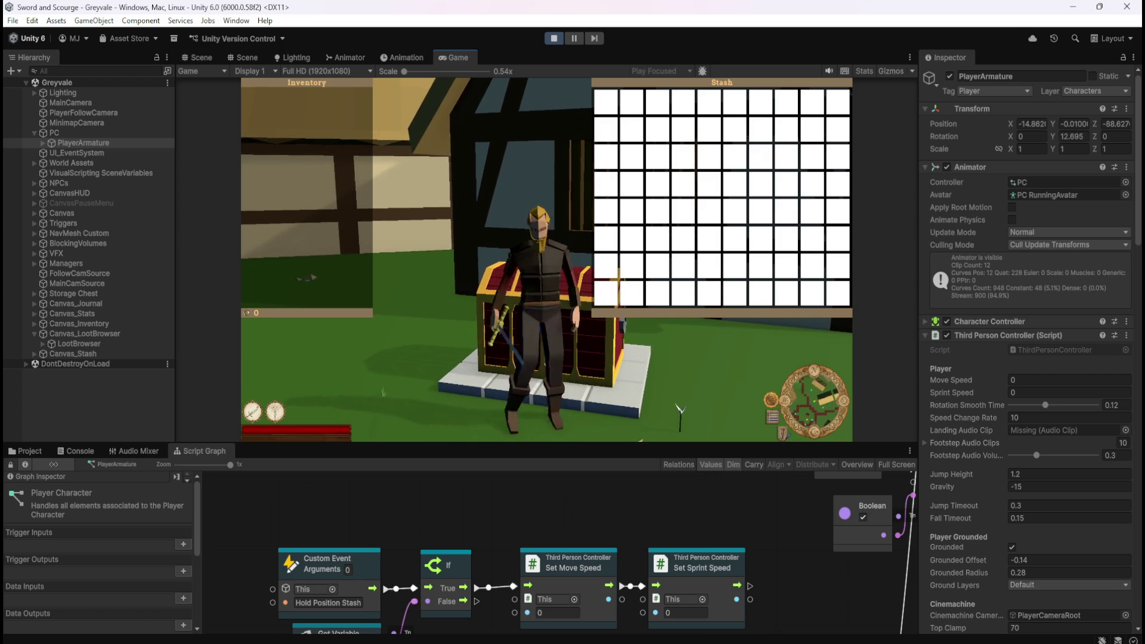
{"action": "key", "text": "Escape"}
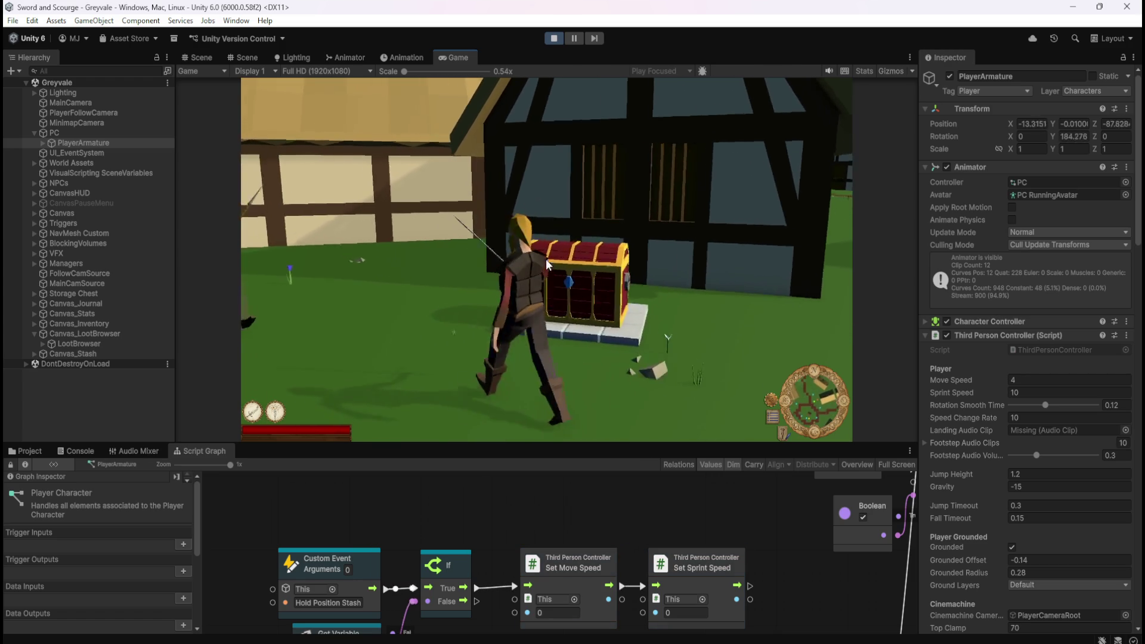
Step: Toggle the stash open and closed repeatedly watching speeds go 0 and back to 4/10, then stop play
{"action": "key", "text": "w"}
{"action": "key", "text": "e"}
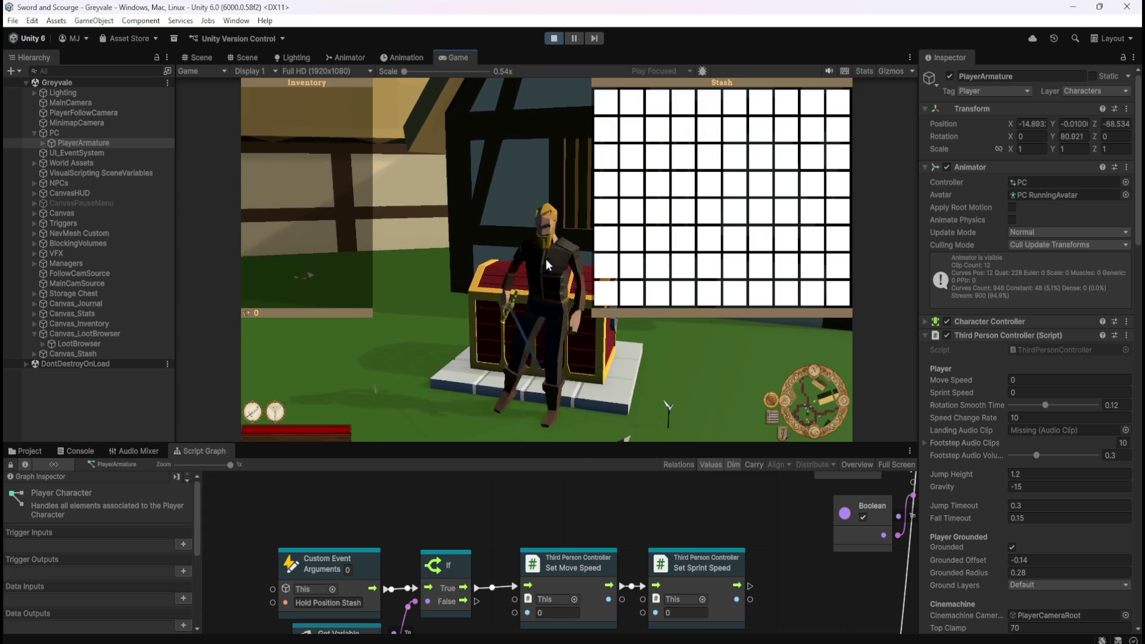
{"action": "key", "text": "e"}
{"action": "key", "text": "w"}
{"action": "key", "text": "w"}
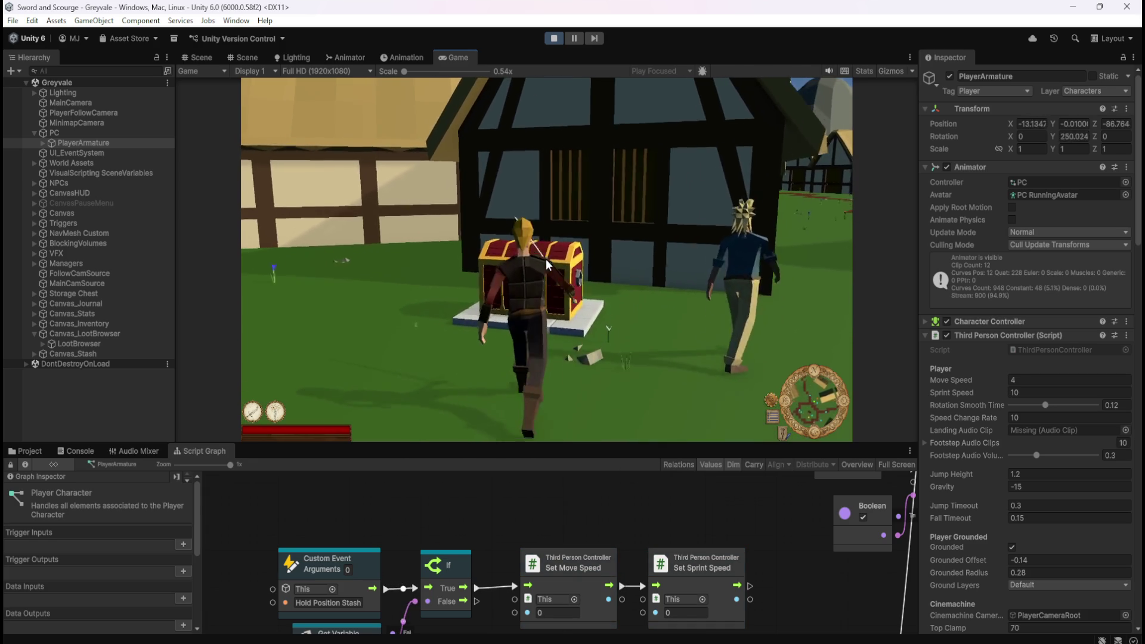
{"action": "key", "text": "e"}
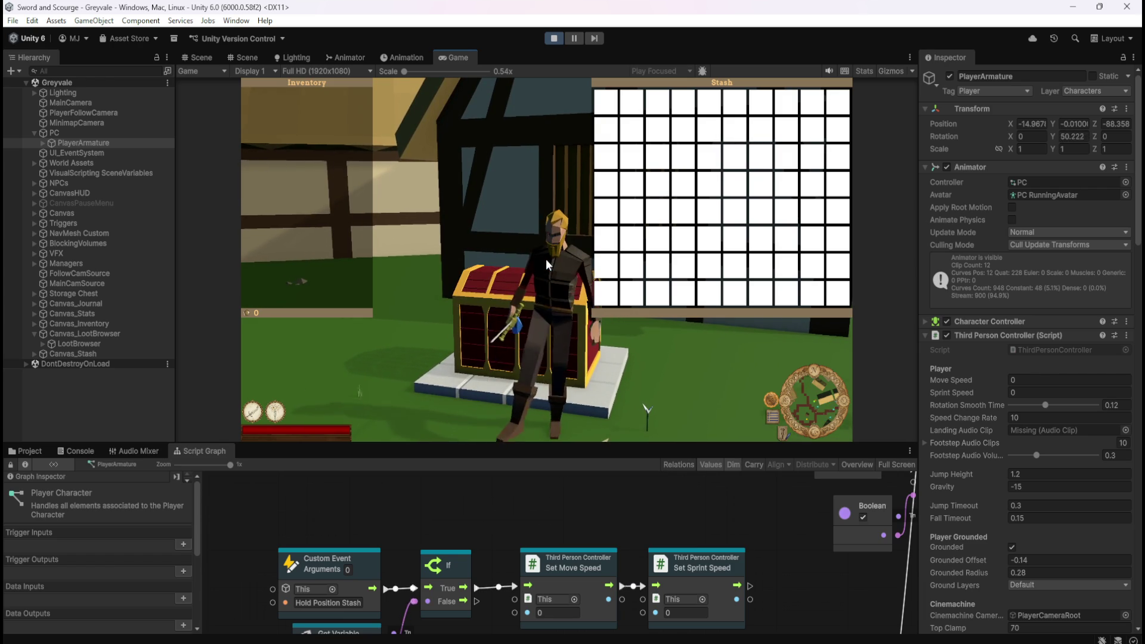
{"action": "key", "text": "Escape"}
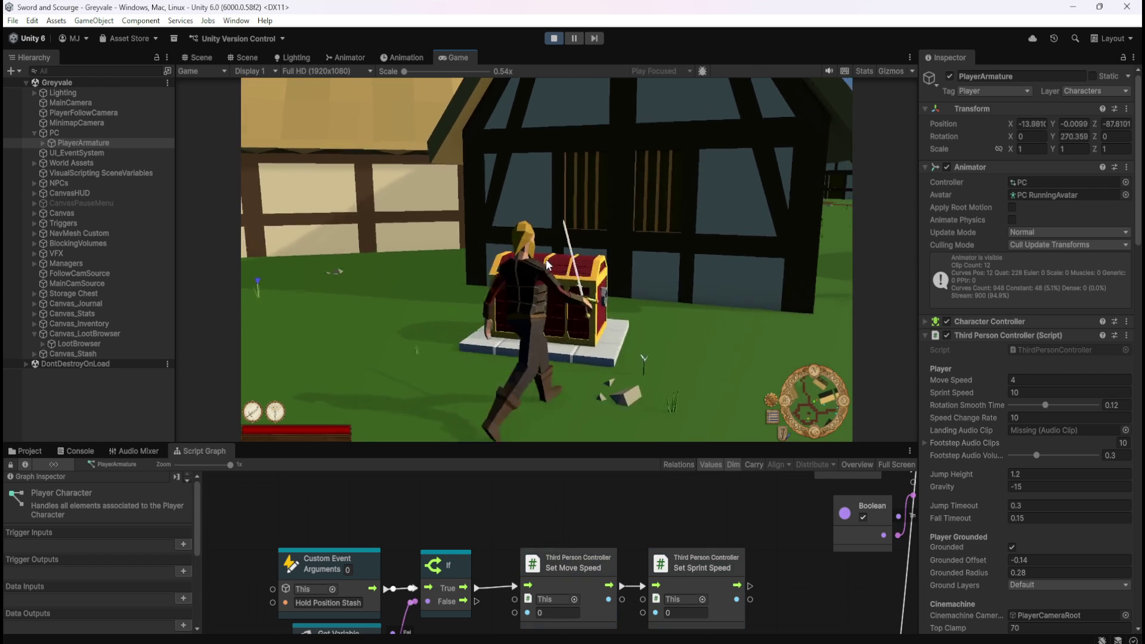
{"action": "key", "text": "e"}
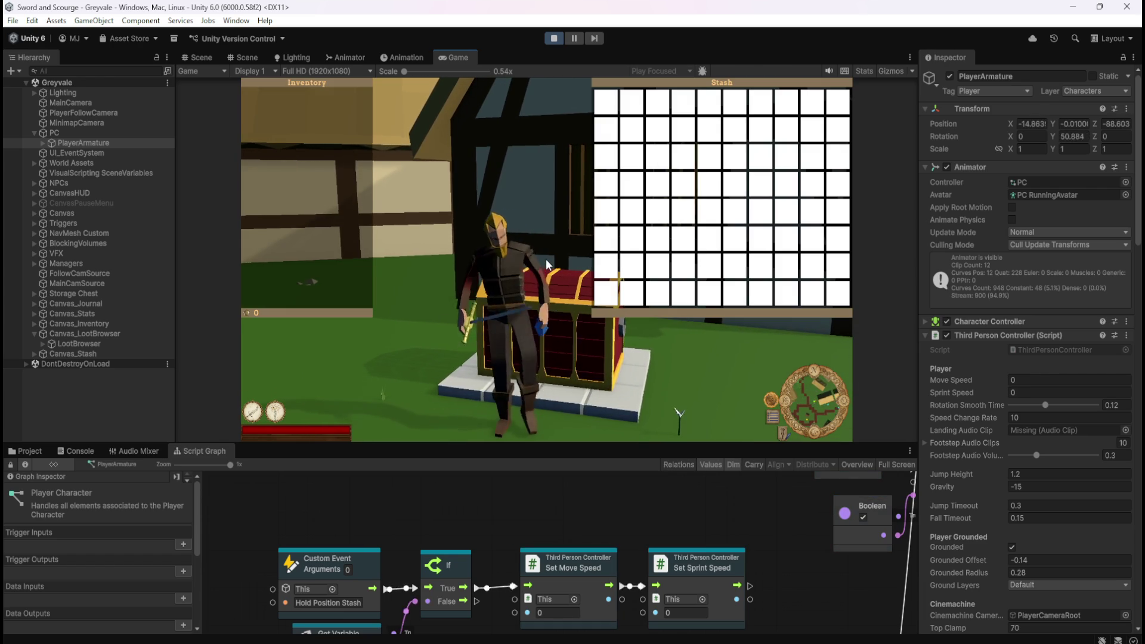
{"action": "key", "text": "Escape"}
{"action": "key", "text": "Escape"}
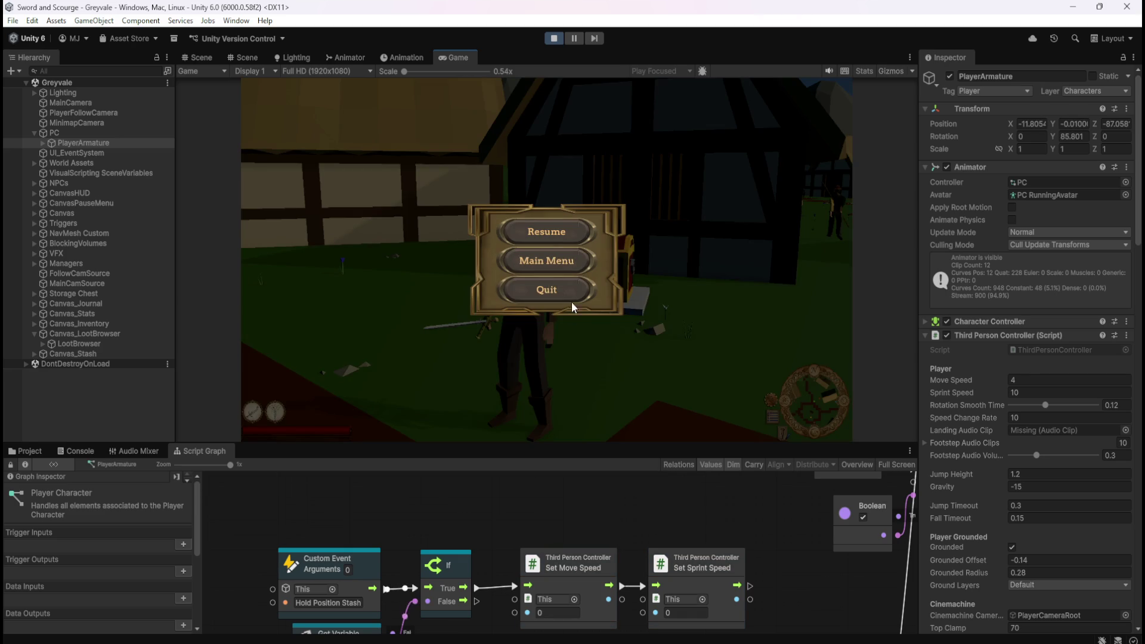
{"action": "left_click", "coordinate": [547, 233]}
{"action": "key", "text": "ctrl+s"}
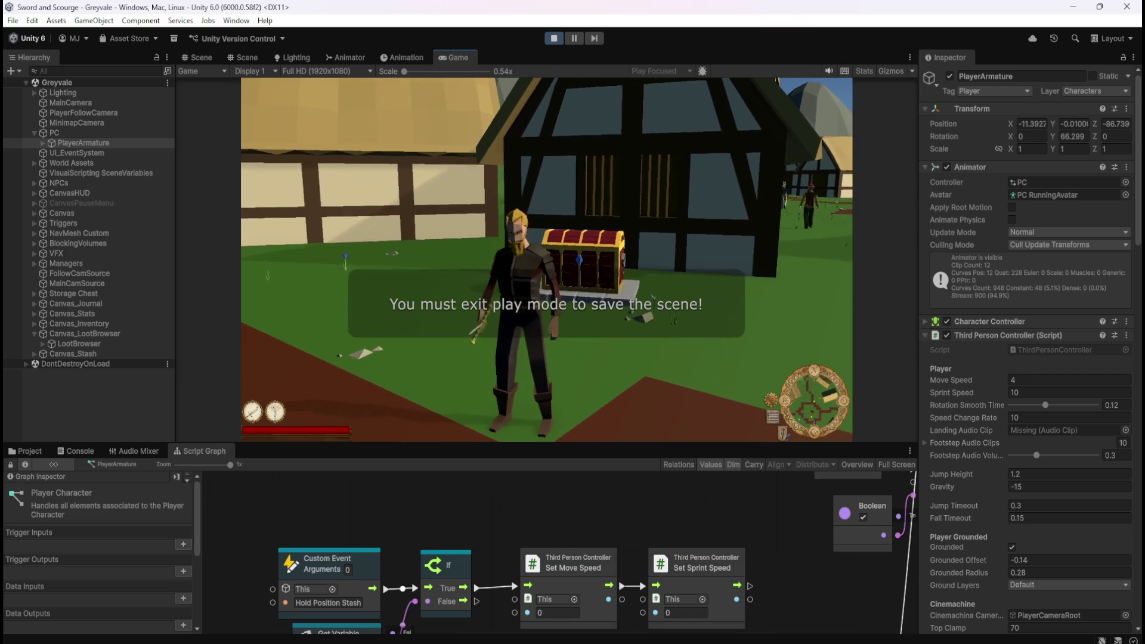
{"action": "key", "text": "e"}
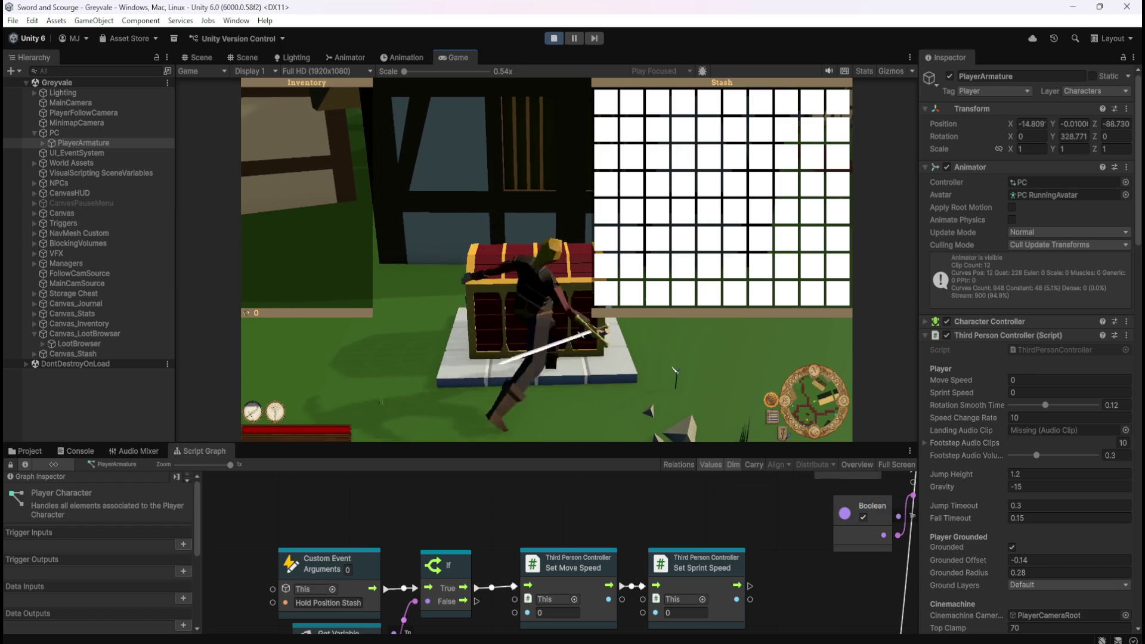
{"action": "left_click", "coordinate": [551, 39]}
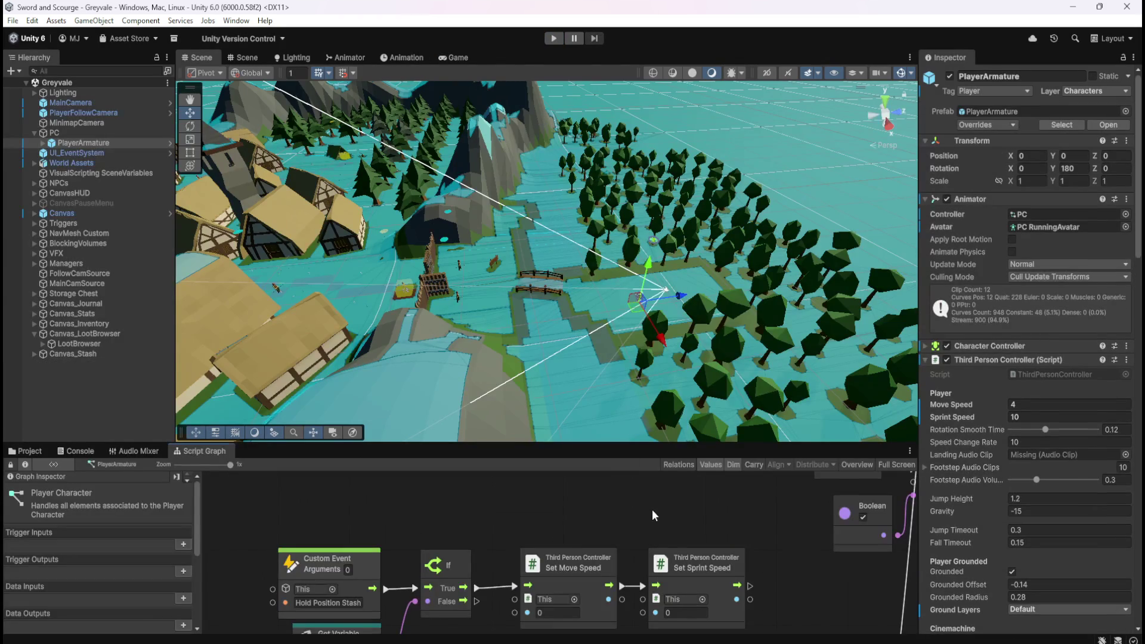
Step: Maximise the Script Graph and select the StashOpen? getter node
{"action": "key", "text": "shift+space"}
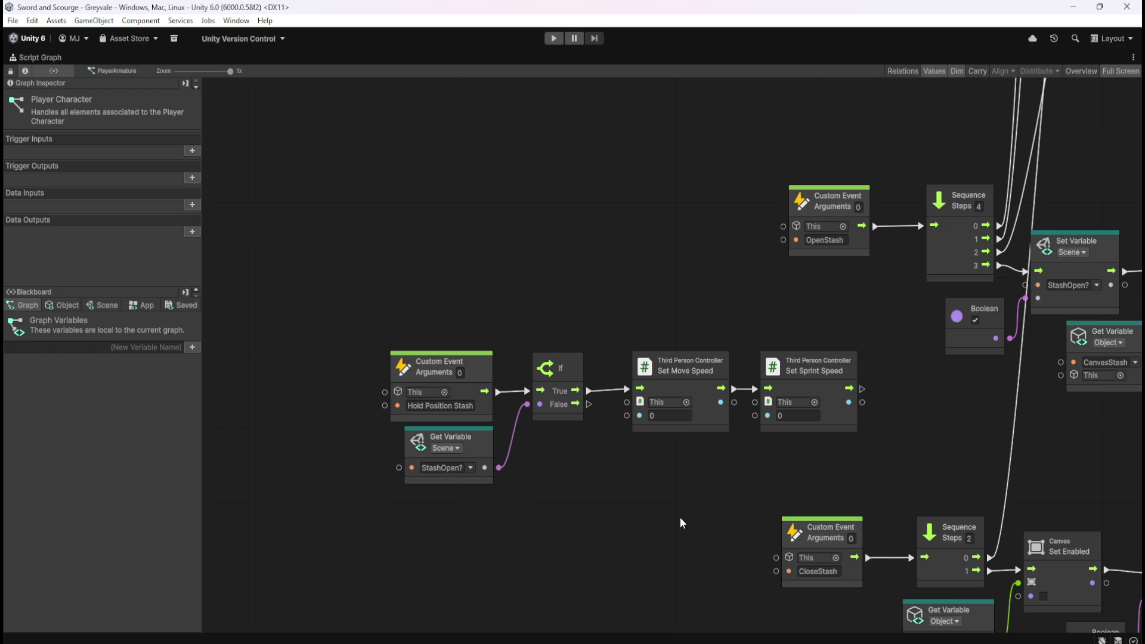
{"action": "scroll", "coordinate": [494, 337], "scroll_direction": "down", "scroll_amount": 6}
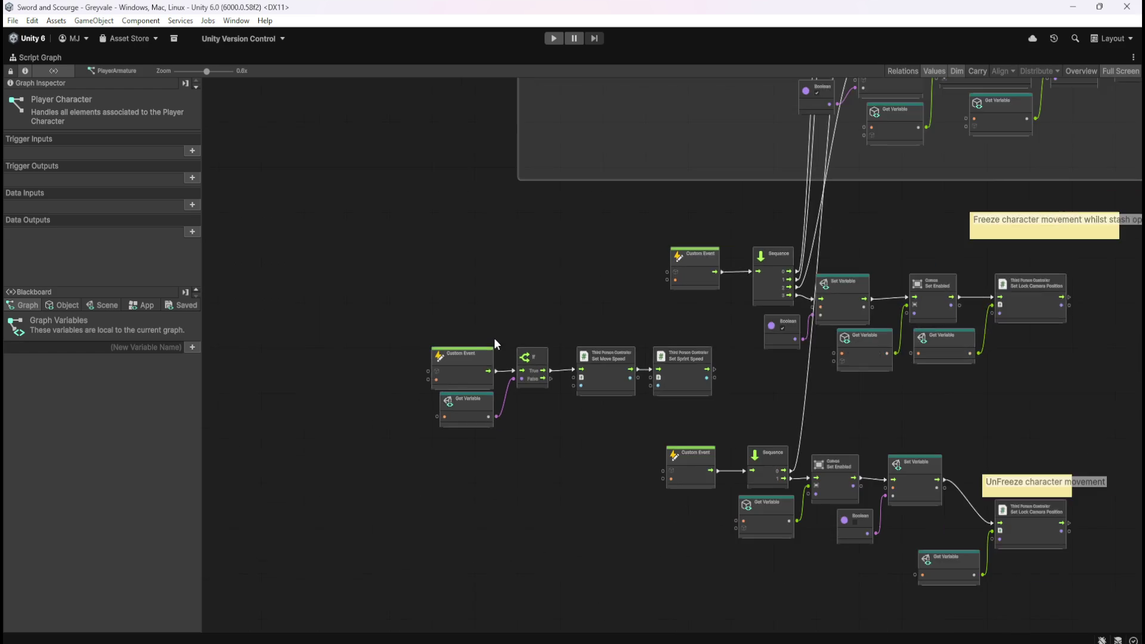
{"action": "scroll", "coordinate": [503, 345], "scroll_direction": "up", "scroll_amount": 5}
{"action": "scroll", "coordinate": [520, 377], "scroll_direction": "up", "scroll_amount": 1}
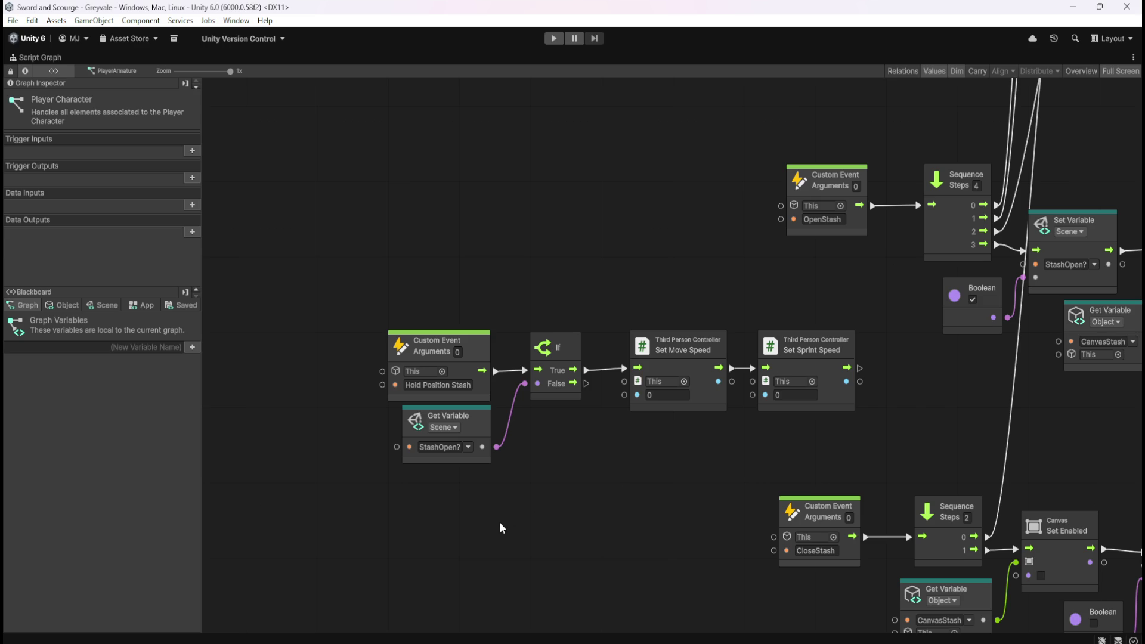
{"action": "scroll", "coordinate": [503, 521], "scroll_direction": "down", "scroll_amount": 5}
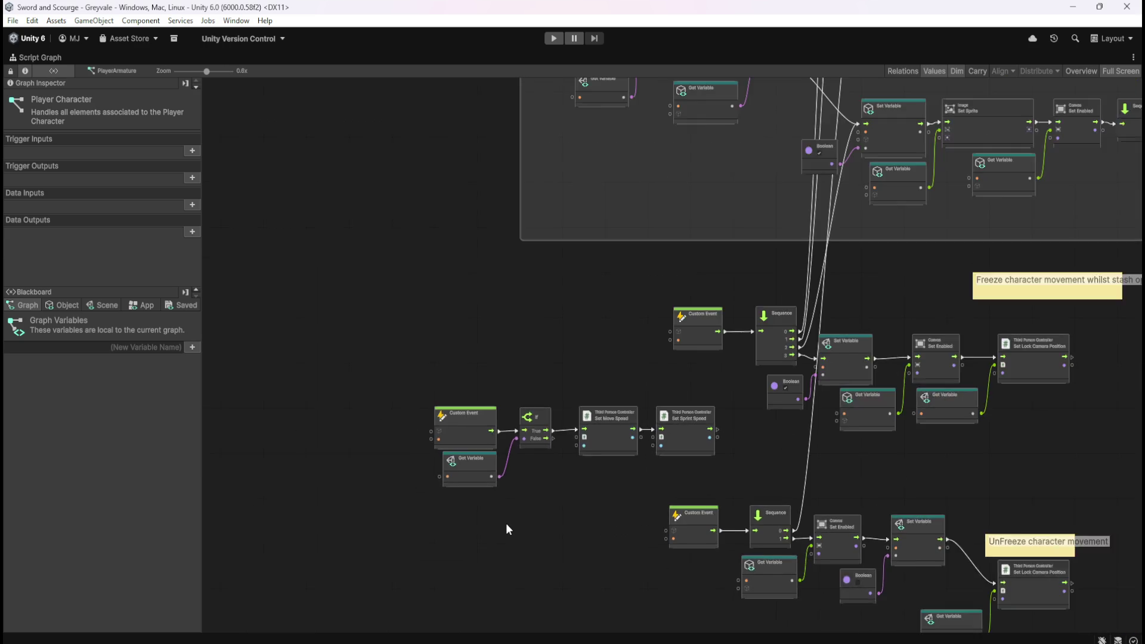
{"action": "scroll", "coordinate": [506, 524], "scroll_direction": "up", "scroll_amount": 4}
{"action": "scroll", "coordinate": [513, 520], "scroll_direction": "up", "scroll_amount": 1}
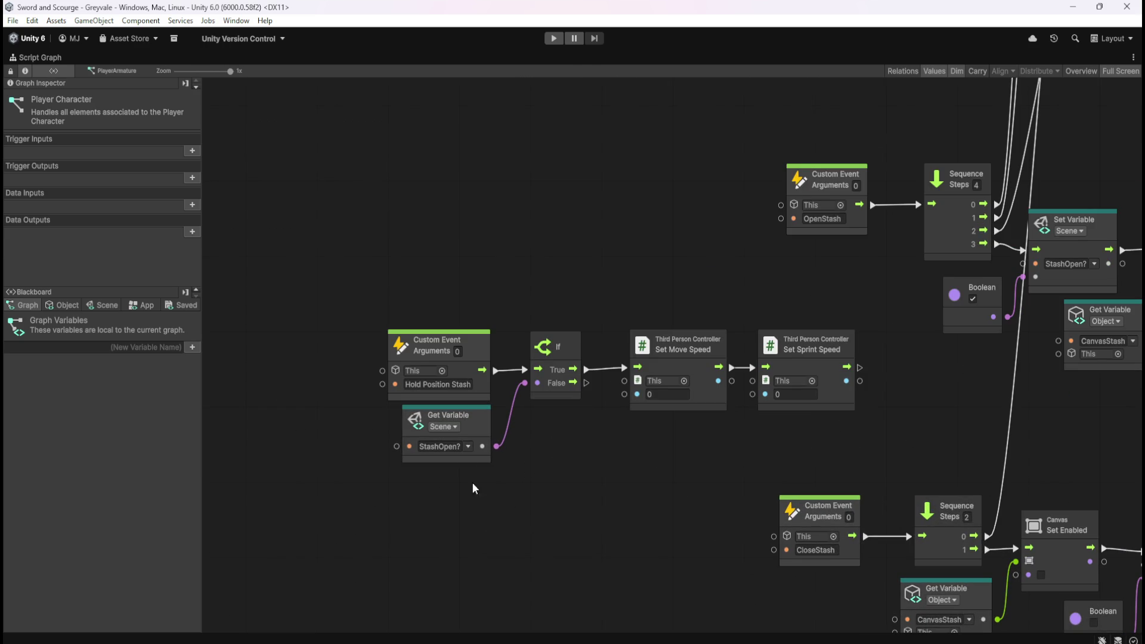
{"action": "left_click", "coordinate": [484, 421]}
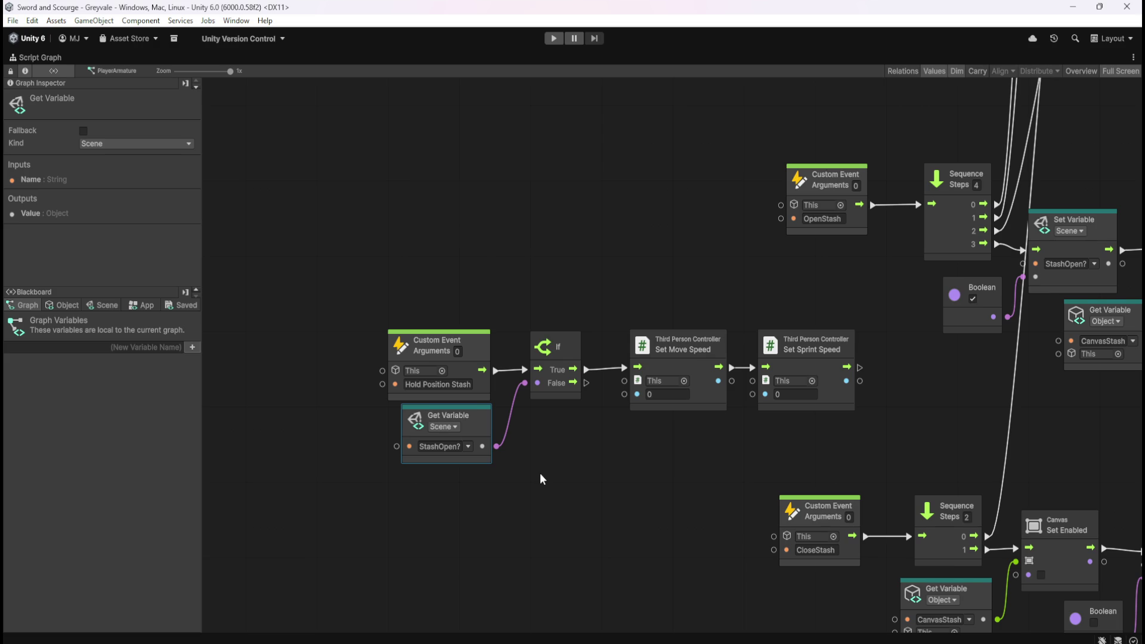
Step: Browse the animation, SFX, Healing and Ability groups, then return to the Freeze character movement group
{"action": "scroll", "coordinate": [504, 541], "scroll_direction": "down", "scroll_amount": 5}
{"action": "scroll", "coordinate": [504, 547], "scroll_direction": "down", "scroll_amount": 2}
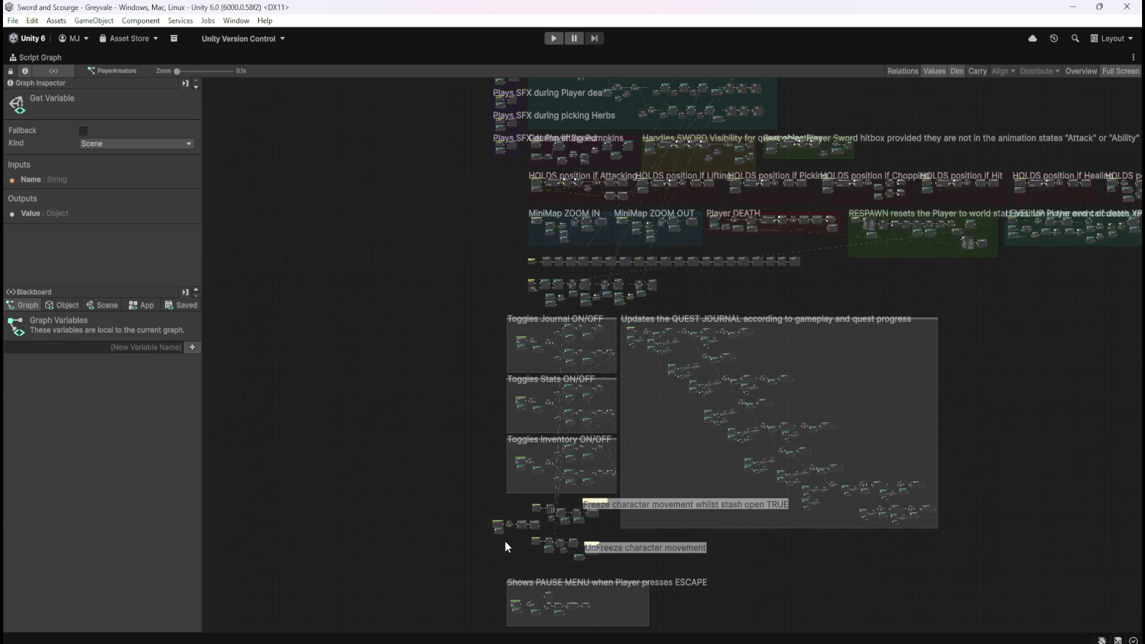
{"action": "scroll", "coordinate": [734, 155], "scroll_direction": "up", "scroll_amount": 5}
{"action": "scroll", "coordinate": [763, 465], "scroll_direction": "down", "scroll_amount": 3}
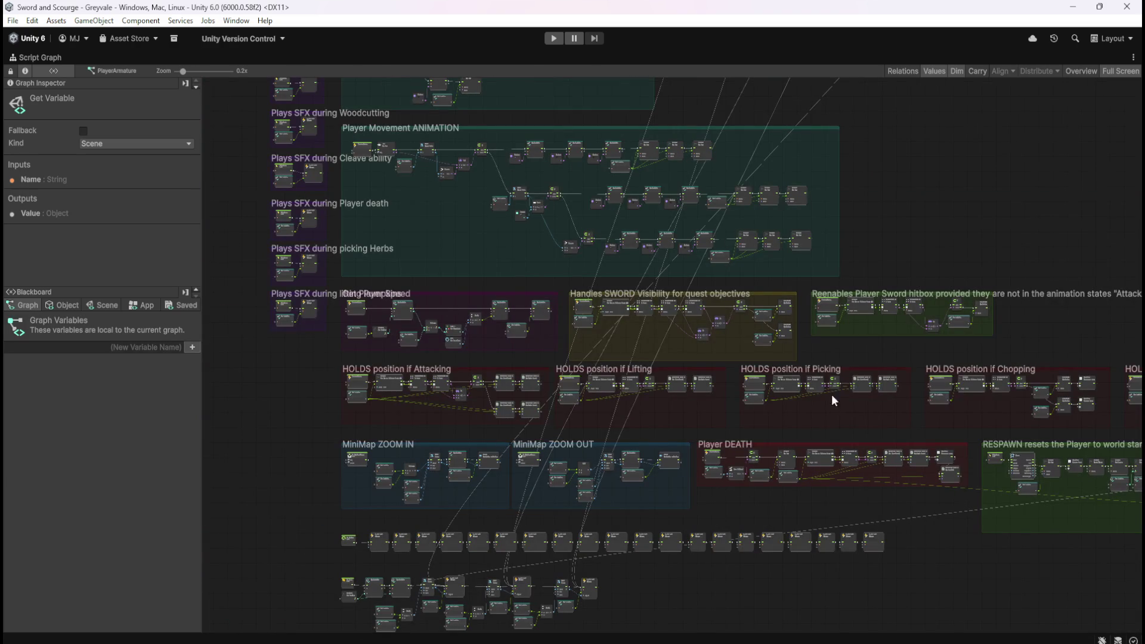
{"action": "left_click_drag", "start_coordinate": [914, 171], "coordinate": [828, 329]}
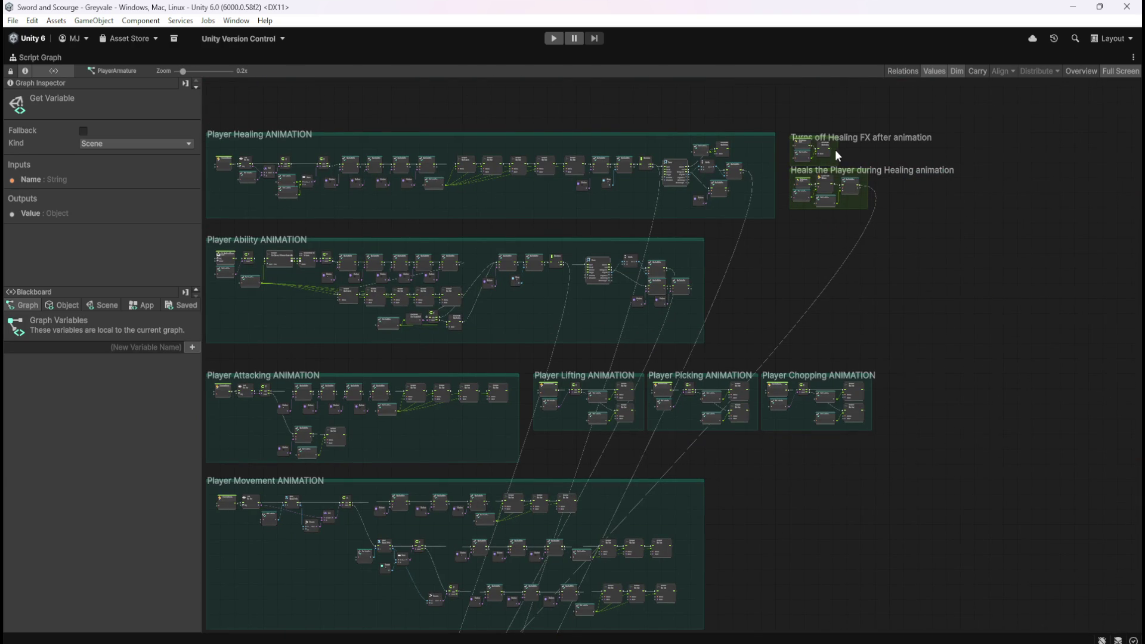
{"action": "left_click_drag", "start_coordinate": [754, 470], "coordinate": [922, 382]}
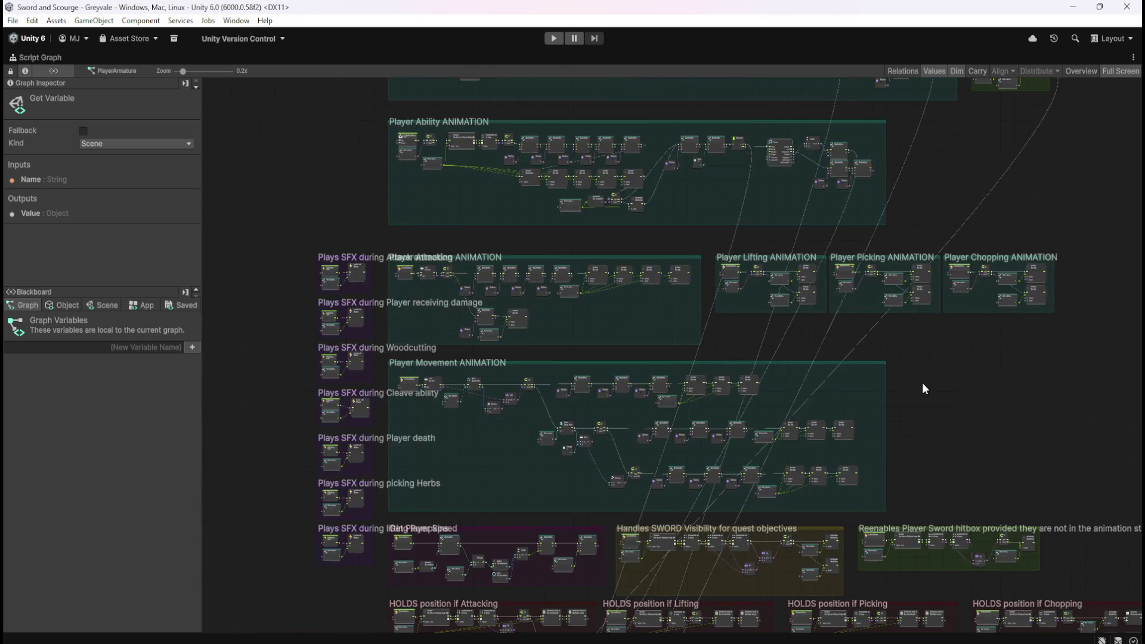
{"action": "scroll", "coordinate": [446, 277], "scroll_direction": "up", "scroll_amount": 1}
{"action": "scroll", "coordinate": [432, 284], "scroll_direction": "up", "scroll_amount": 5}
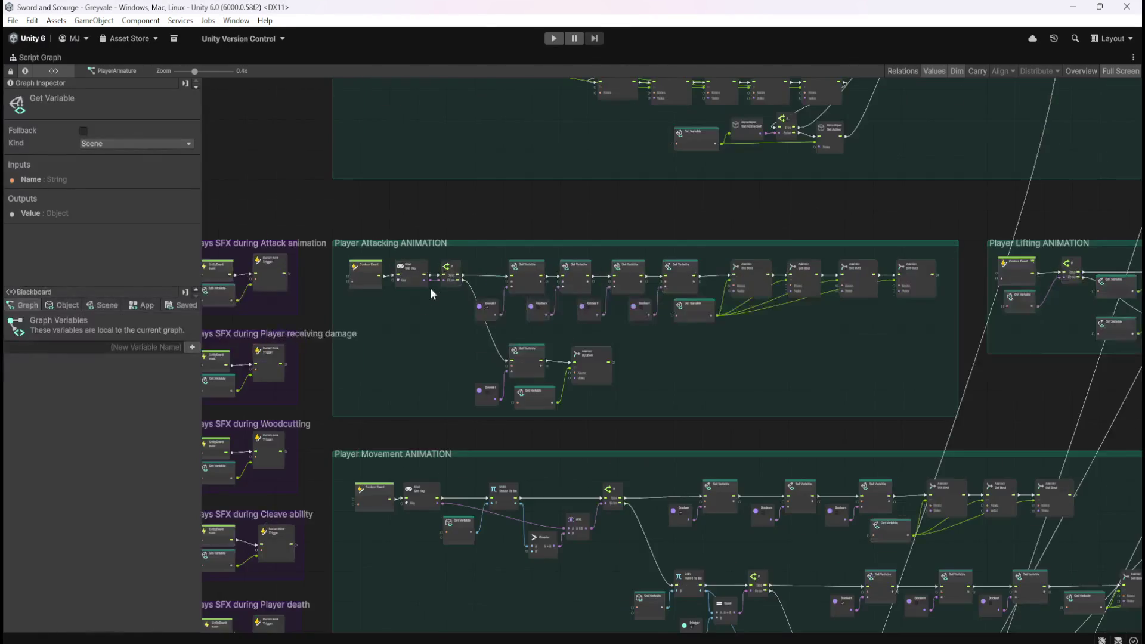
{"action": "scroll", "coordinate": [431, 299], "scroll_direction": "down", "scroll_amount": 5}
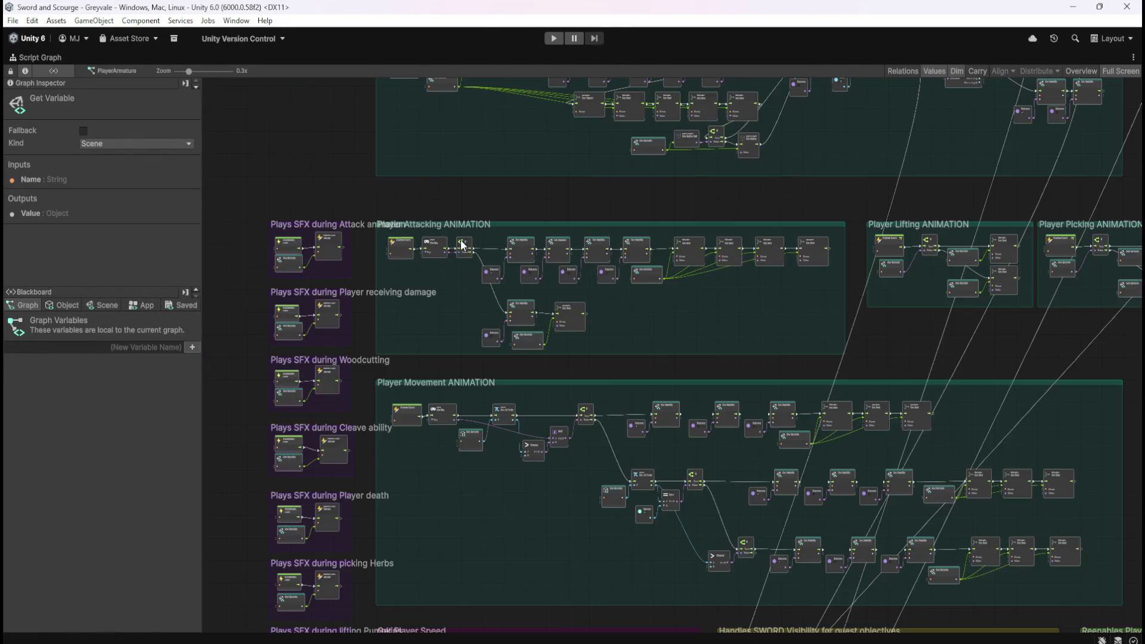
{"action": "mouse_move", "coordinate": [649, 187]}
{"action": "left_mouse_down"}
{"action": "mouse_move", "coordinate": [626, 441]}
{"action": "mouse_move", "coordinate": [637, 378]}
{"action": "mouse_move", "coordinate": [667, 493]}
{"action": "left_mouse_up"}
{"action": "scroll", "coordinate": [424, 210], "scroll_direction": "up", "scroll_amount": 5}
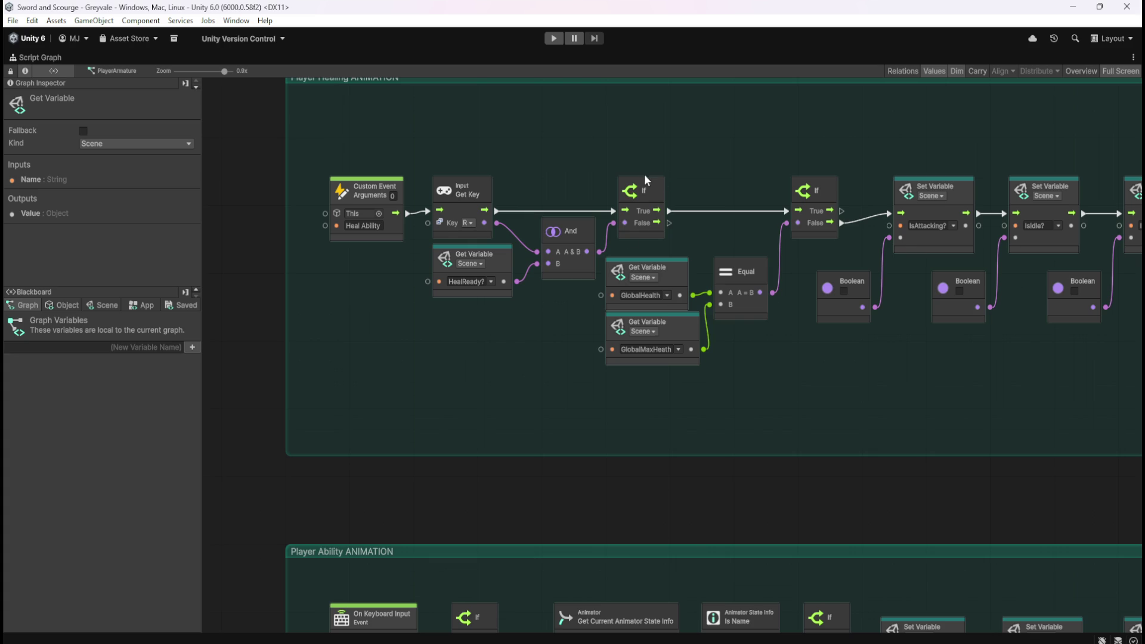
{"action": "scroll", "coordinate": [614, 179], "scroll_direction": "down", "scroll_amount": 2}
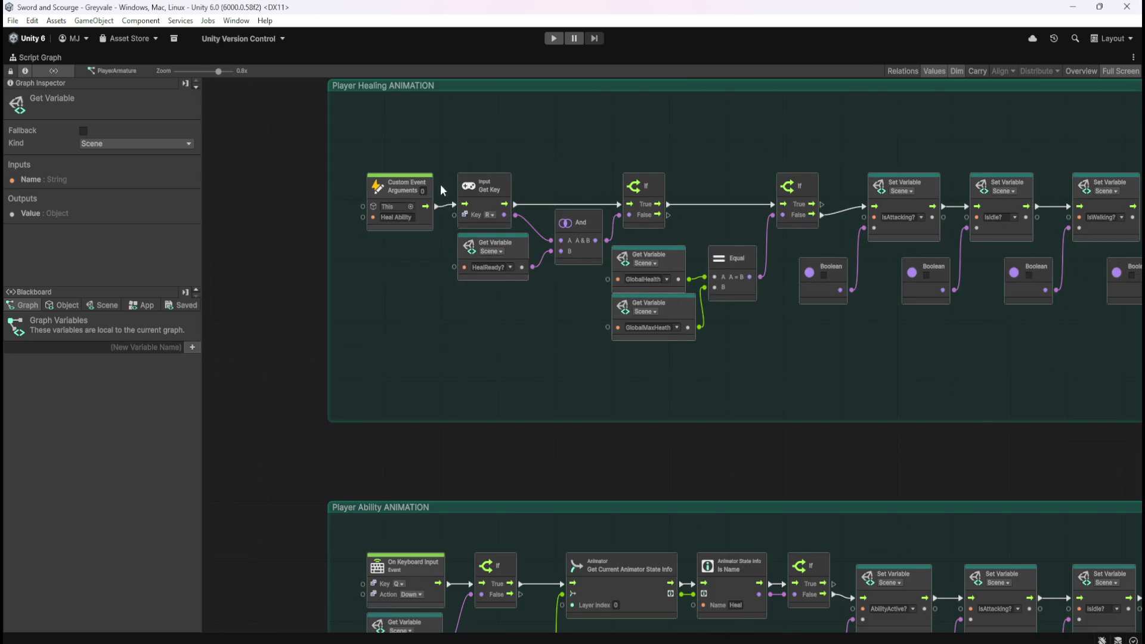
{"action": "scroll", "coordinate": [453, 170], "scroll_direction": "down", "scroll_amount": 5}
{"action": "scroll", "coordinate": [425, 347], "scroll_direction": "up", "scroll_amount": 5}
{"action": "scroll", "coordinate": [437, 310], "scroll_direction": "up", "scroll_amount": 3}
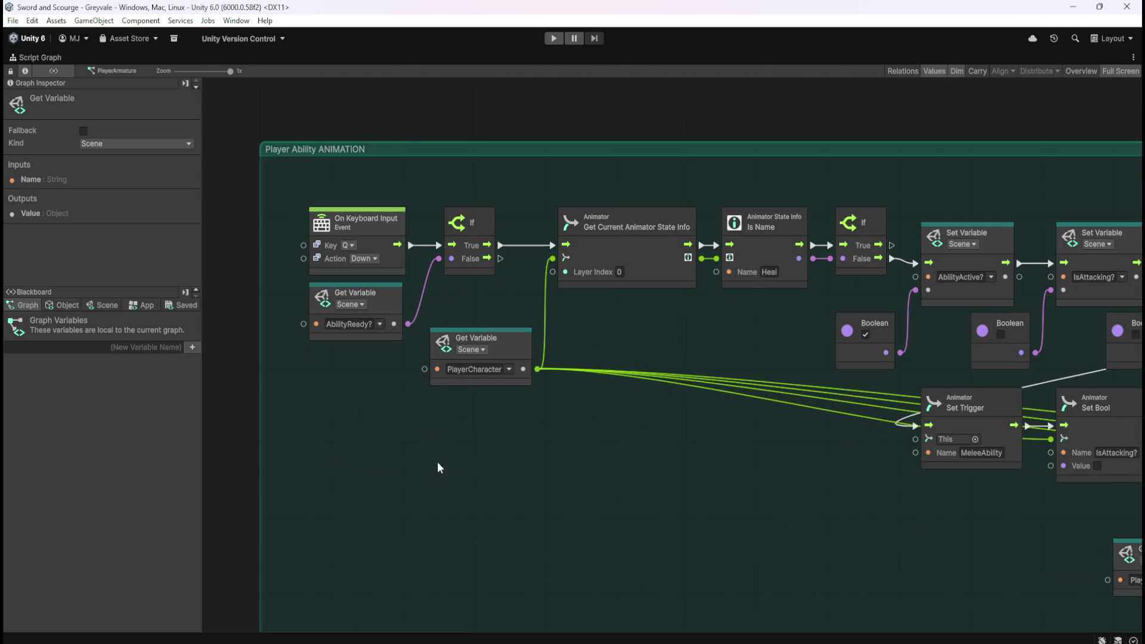
{"action": "scroll", "coordinate": [432, 433], "scroll_direction": "down", "scroll_amount": 5}
{"action": "scroll", "coordinate": [453, 215], "scroll_direction": "up", "scroll_amount": 4}
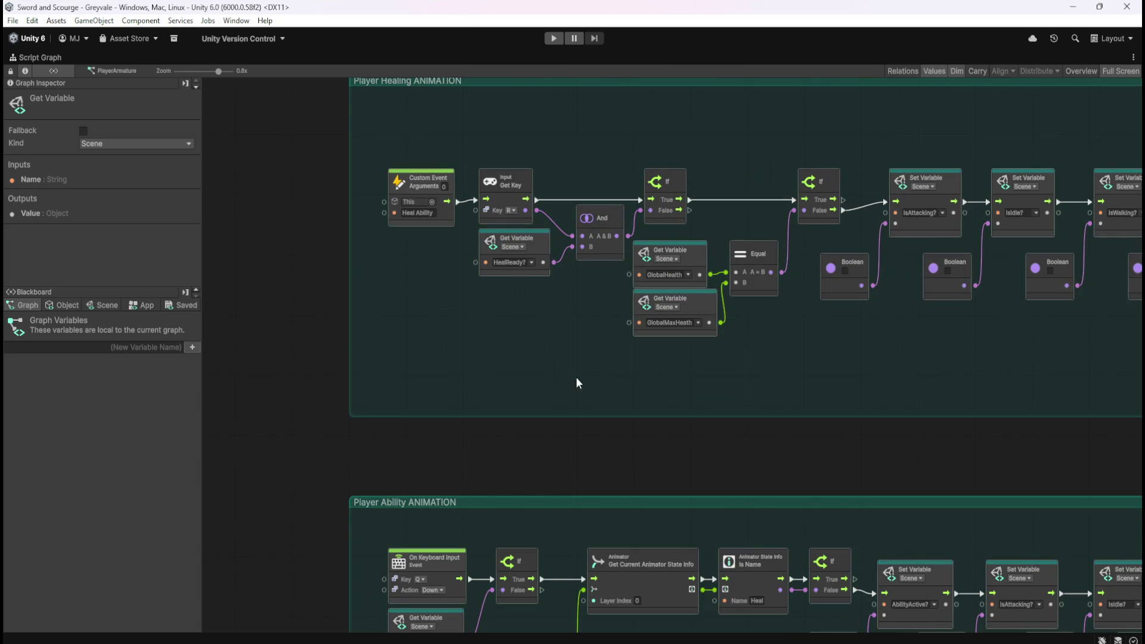
{"action": "scroll", "coordinate": [573, 301], "scroll_direction": "down", "scroll_amount": 7}
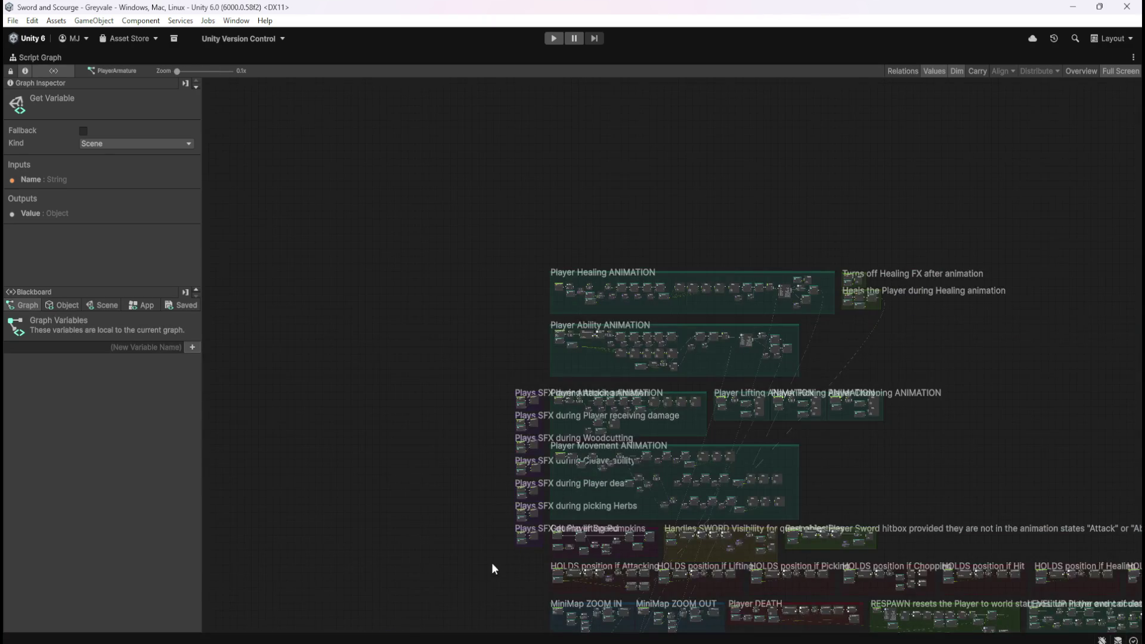
{"action": "scroll", "coordinate": [545, 396], "scroll_direction": "down", "scroll_amount": 3}
{"action": "scroll", "coordinate": [520, 402], "scroll_direction": "down", "scroll_amount": 3}
{"action": "scroll", "coordinate": [509, 417], "scroll_direction": "up", "scroll_amount": 5}
{"action": "scroll", "coordinate": [509, 417], "scroll_direction": "up", "scroll_amount": 3}
{"action": "left_click", "coordinate": [514, 411]}
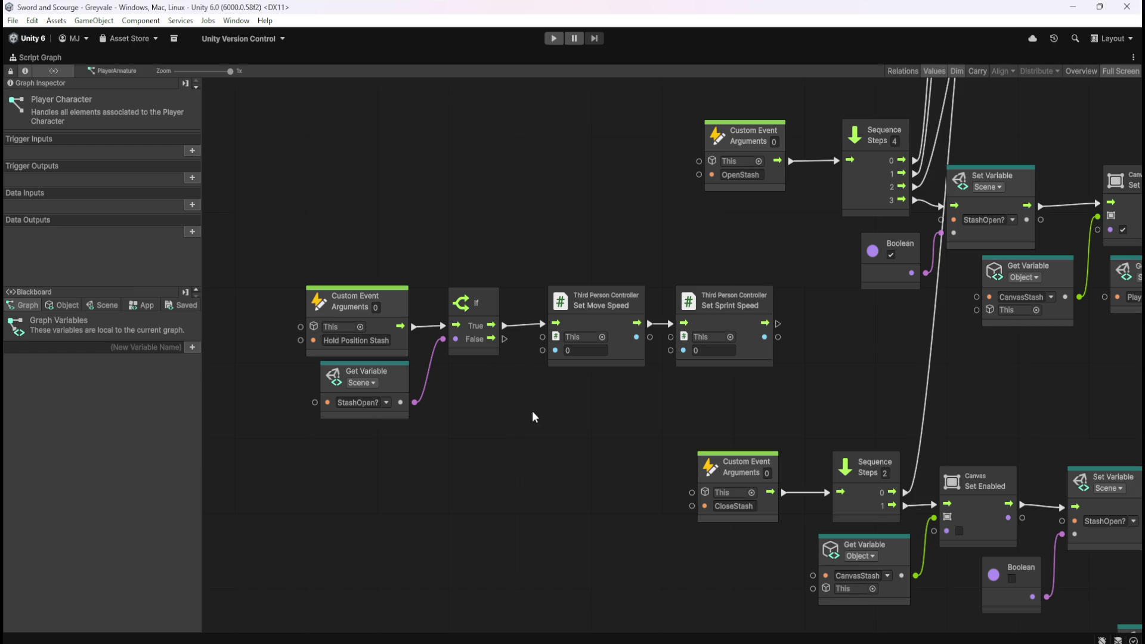
Step: Un-maximise the Script Graph so the Scene view and Inspector reappear
{"action": "key", "text": "shift+space"}
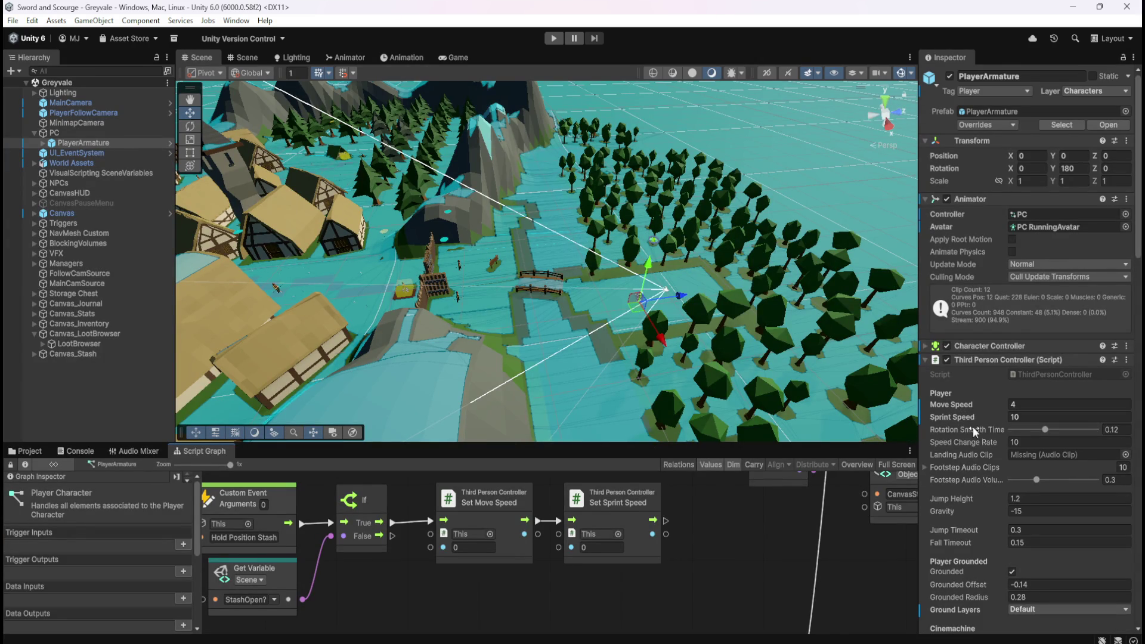
Step: Briefly expand and collapse the Character Controller and Basic Rigid Body Push components
{"action": "mouse_move", "coordinate": [975, 425]}
{"action": "left_click", "coordinate": [924, 346]}
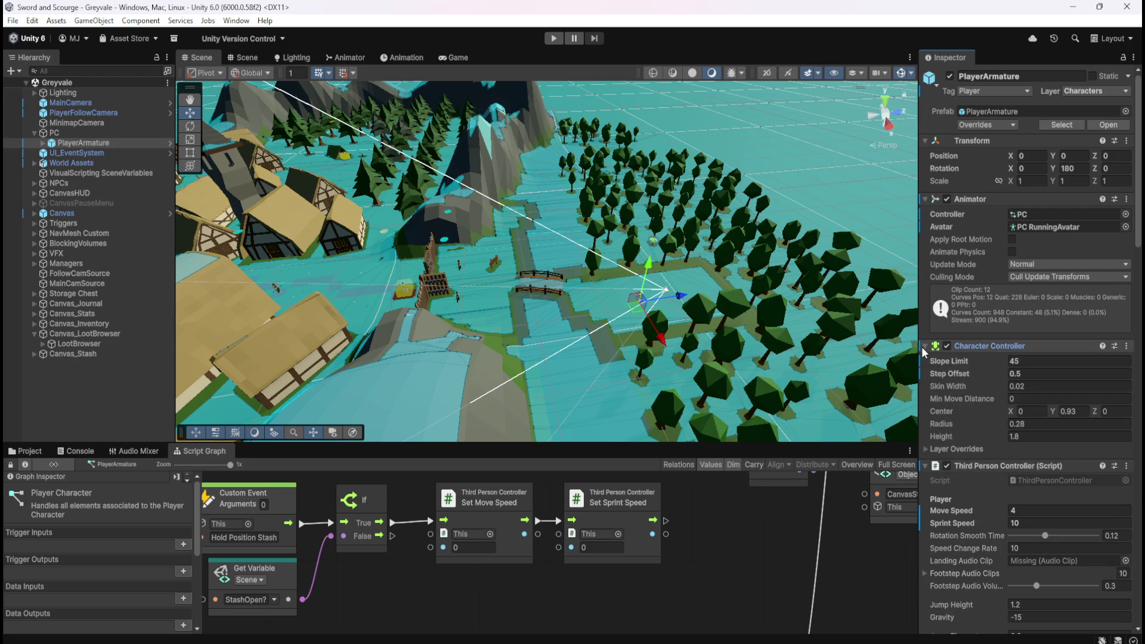
{"action": "left_click", "coordinate": [924, 346]}
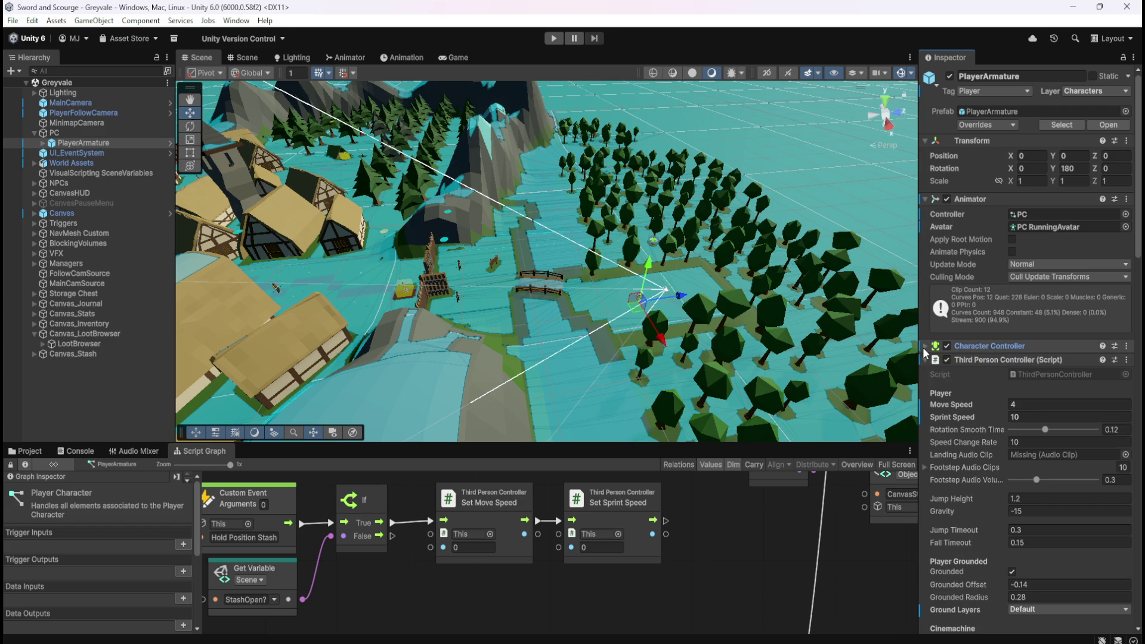
{"action": "scroll", "coordinate": [965, 463], "scroll_direction": "down", "scroll_amount": 4}
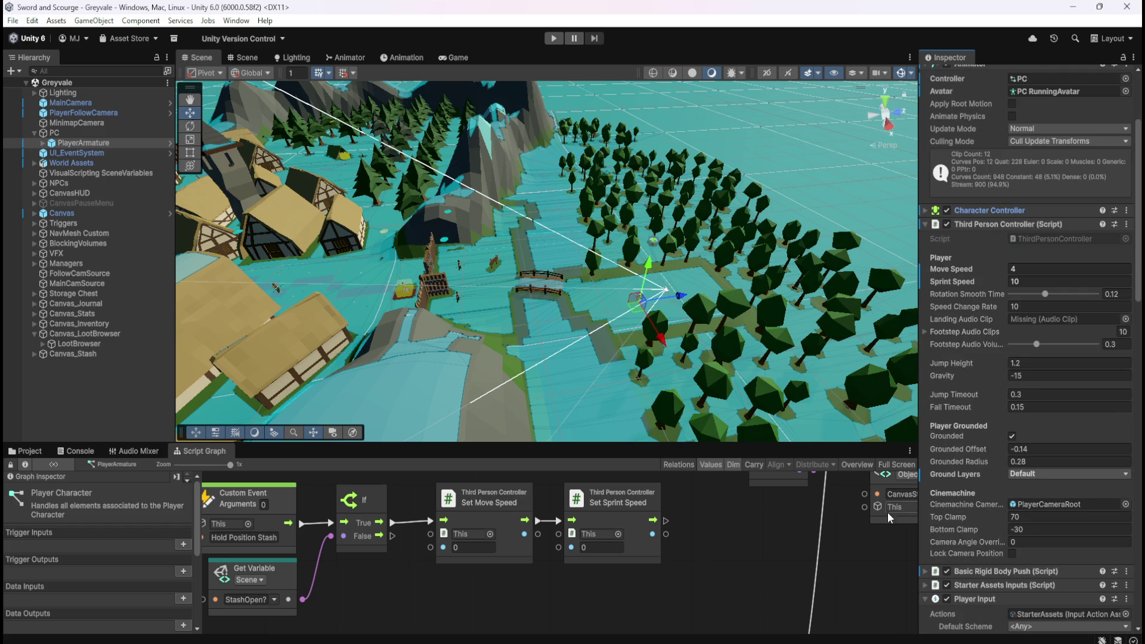
{"action": "scroll", "coordinate": [985, 495], "scroll_direction": "down", "scroll_amount": 3}
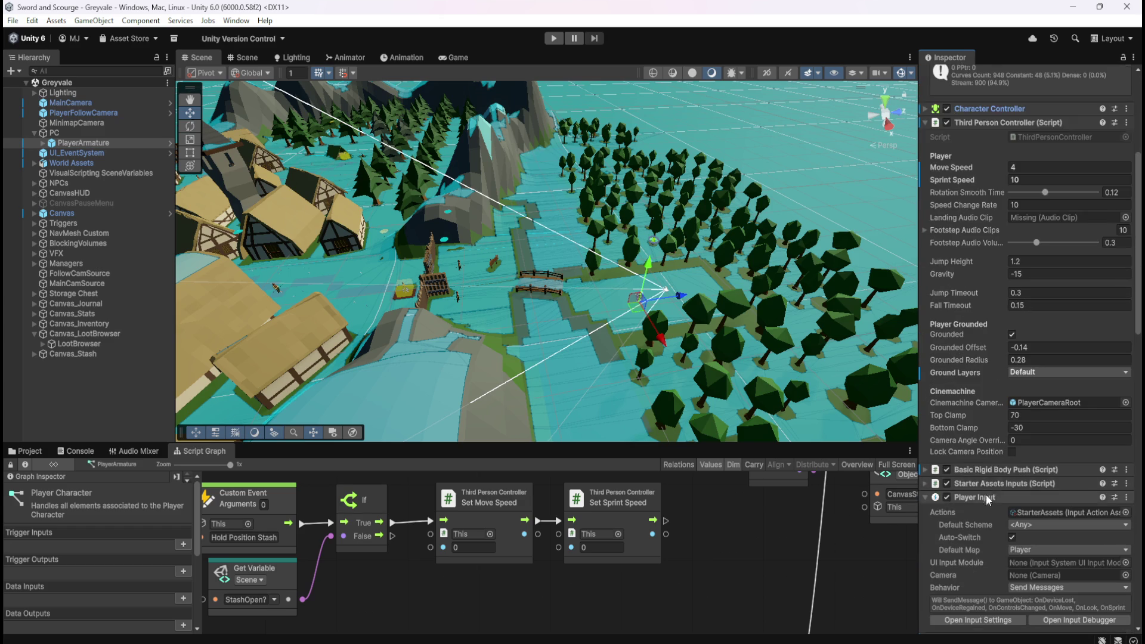
{"action": "left_click", "coordinate": [925, 470]}
{"action": "left_click", "coordinate": [926, 469]}
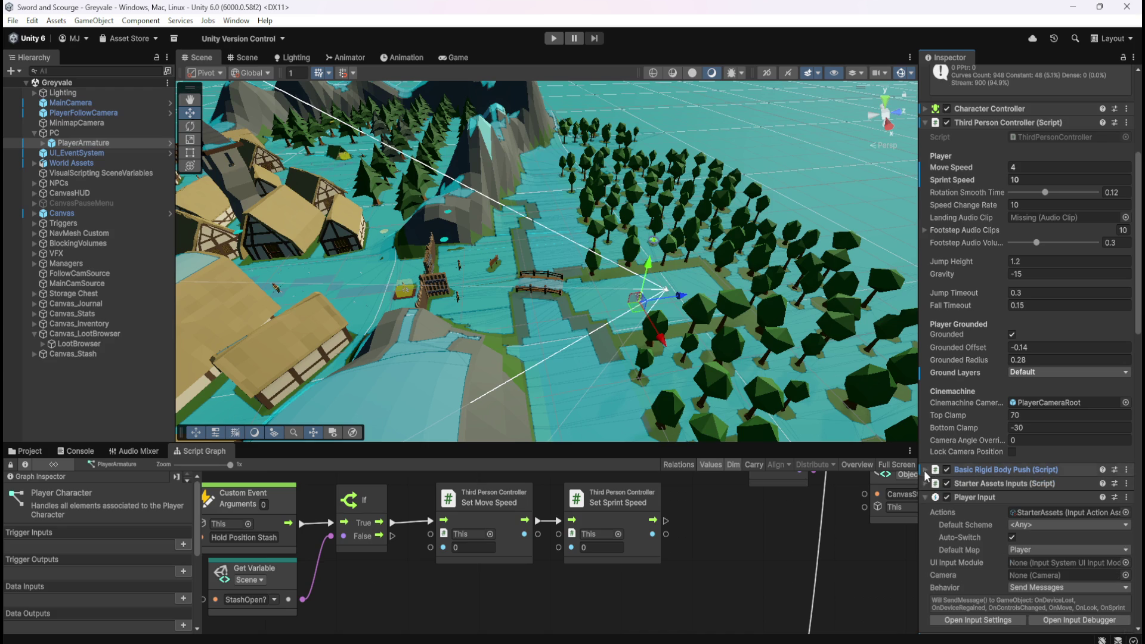
Step: Expand Starter Assets Inputs and review its values against the Third Person Controller speeds (Move 4, Sprint 10)
{"action": "left_click", "coordinate": [926, 484]}
{"action": "scroll", "coordinate": [954, 501], "scroll_direction": "down", "scroll_amount": 3}
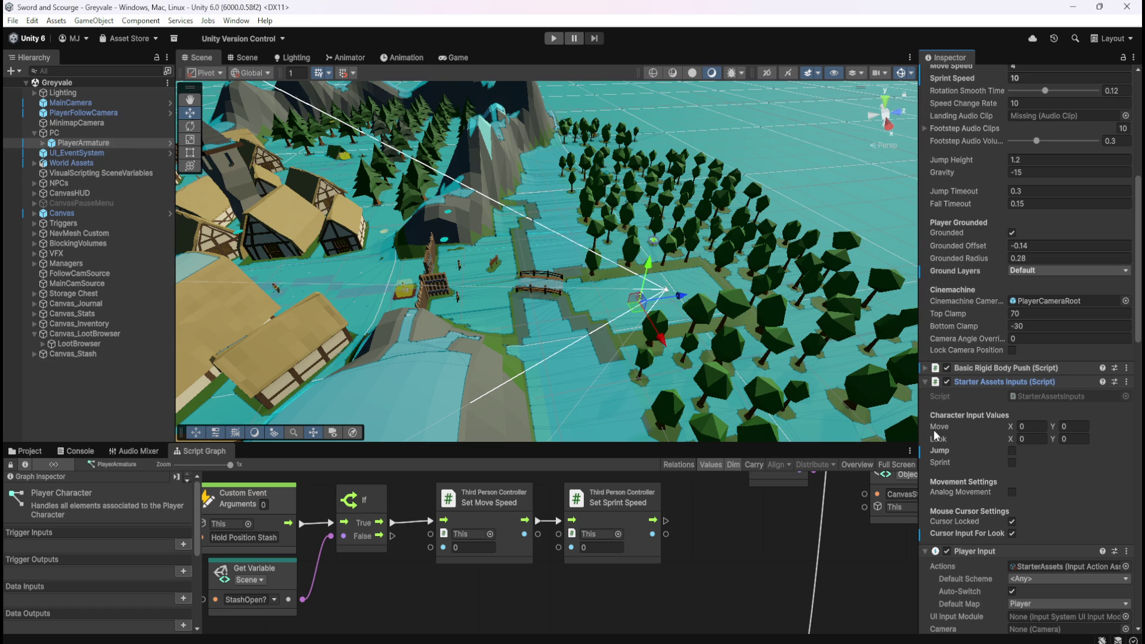
{"action": "scroll", "coordinate": [1014, 417], "scroll_direction": "down", "scroll_amount": 3}
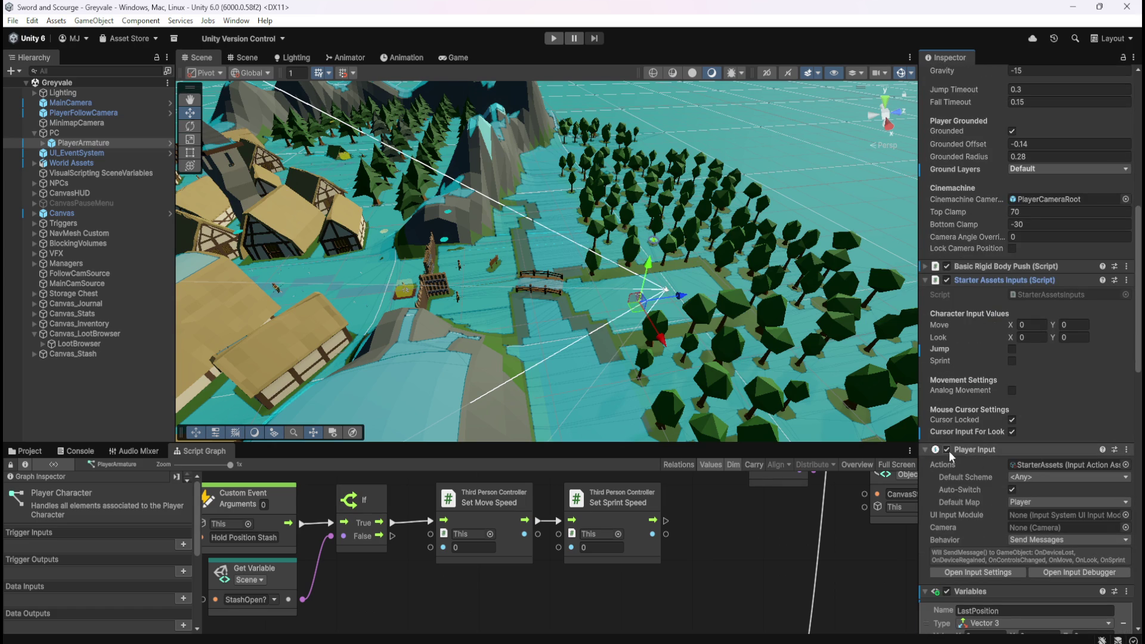
{"action": "scroll", "coordinate": [957, 474], "scroll_direction": "down", "scroll_amount": 2}
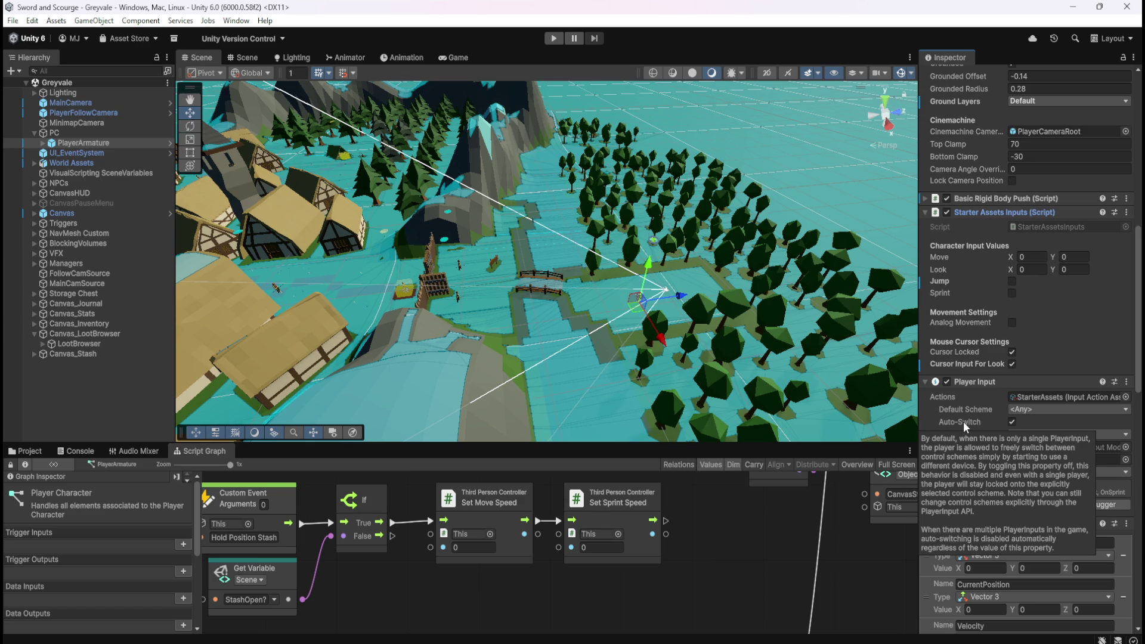
{"action": "scroll", "coordinate": [963, 392], "scroll_direction": "up", "scroll_amount": 3}
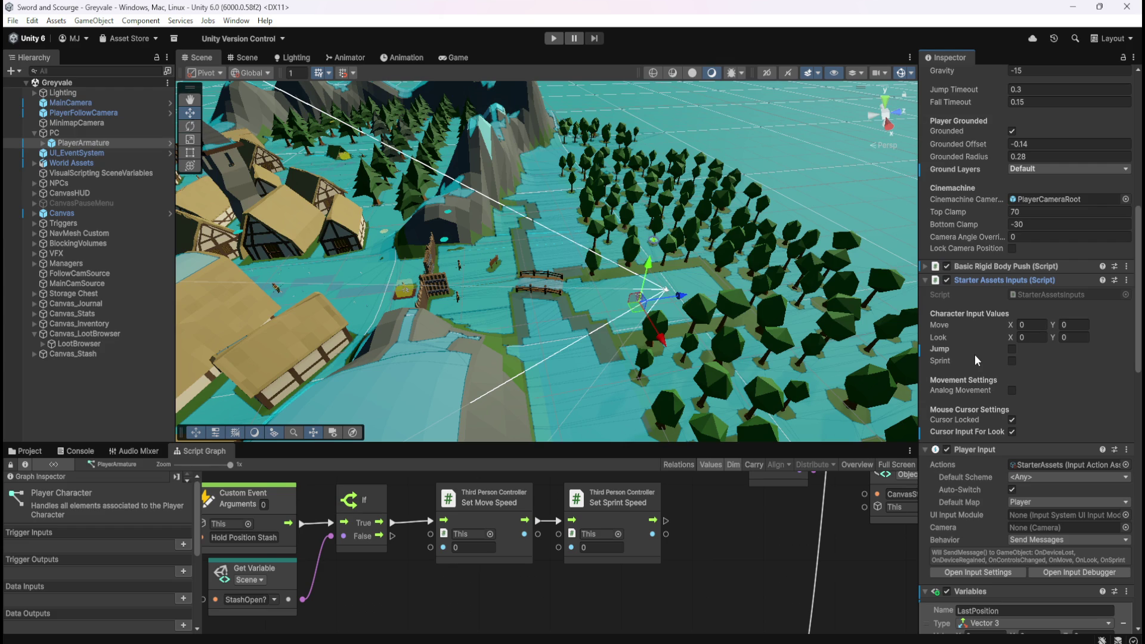
{"action": "scroll", "coordinate": [977, 371], "scroll_direction": "up", "scroll_amount": 3}
{"action": "scroll", "coordinate": [975, 388], "scroll_direction": "up", "scroll_amount": 7}
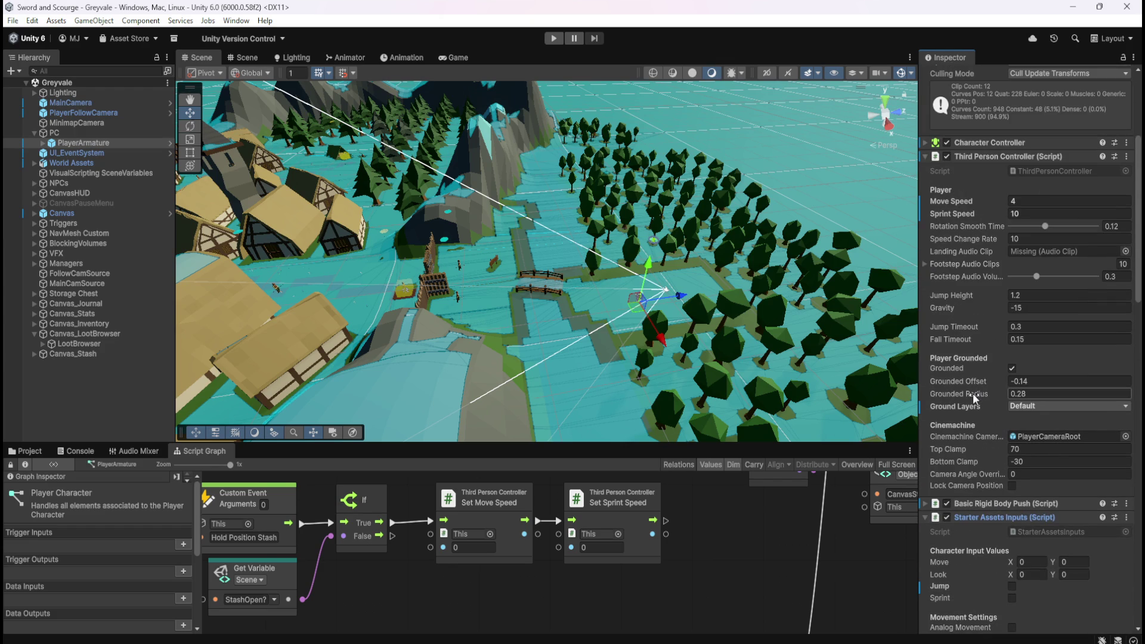
{"action": "mouse_move", "coordinate": [973, 392]}
{"action": "mouse_move", "coordinate": [964, 225]}
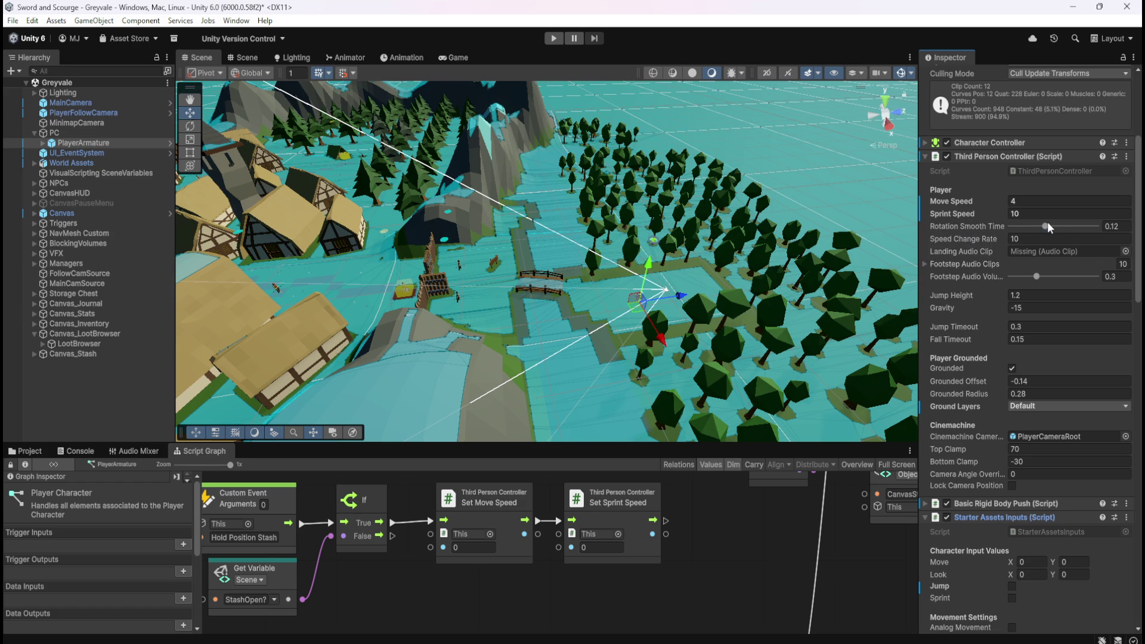
Step: Try Rotation Smooth Time at 0, undo back to 0.12, and maximize the Player Character graph
{"action": "left_click_drag", "start_coordinate": [1043, 223], "coordinate": [989, 229]}
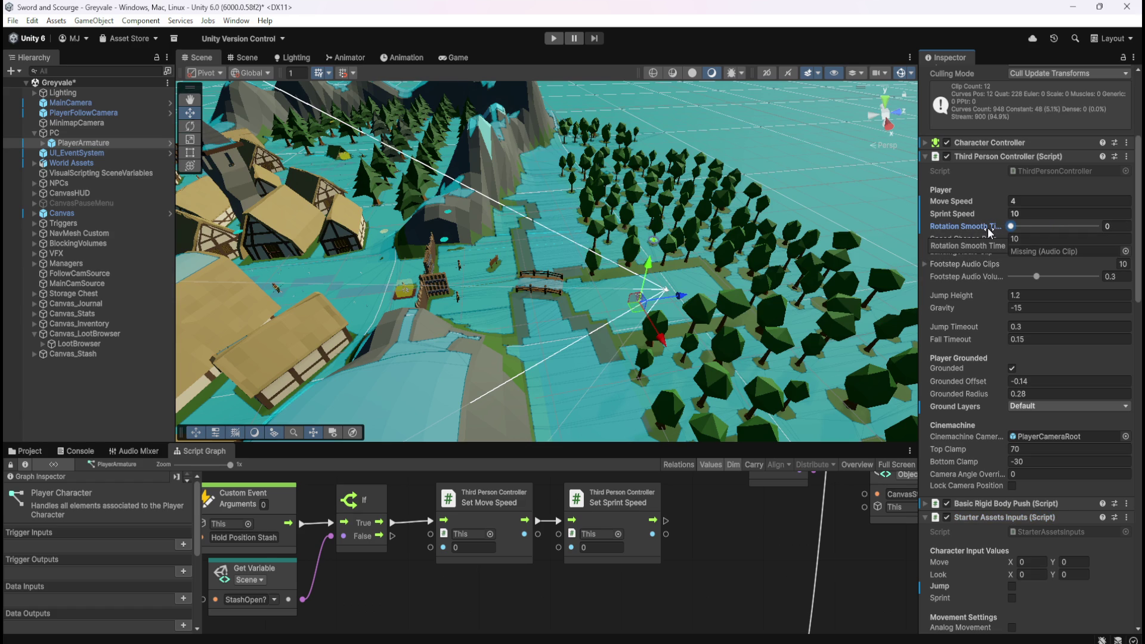
{"action": "key", "text": "ctrl+z"}
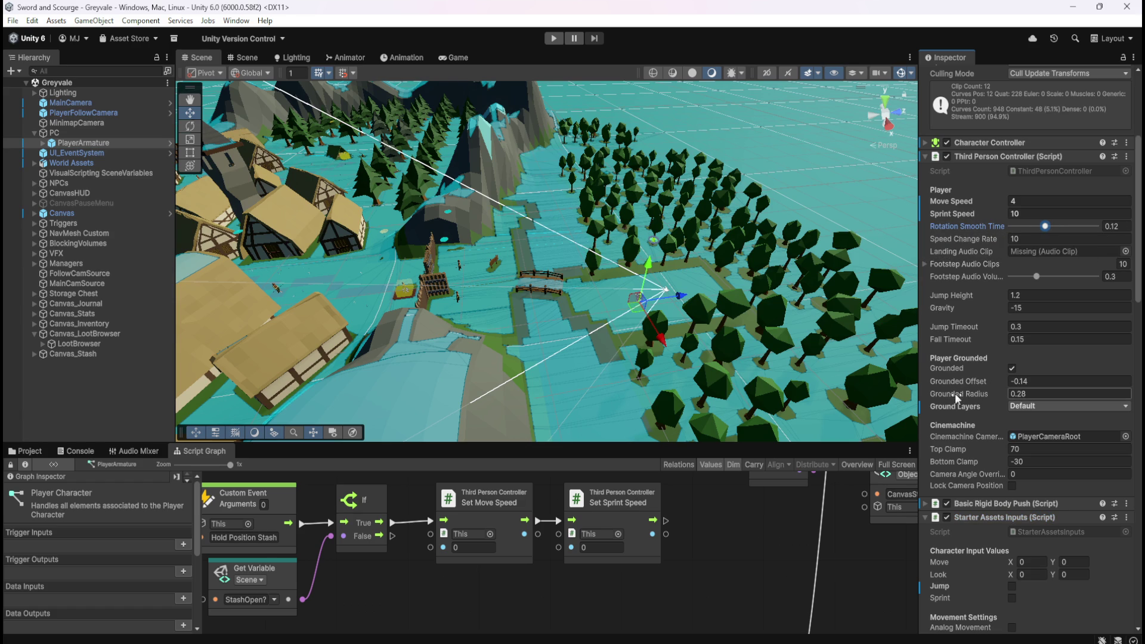
{"action": "left_click", "coordinate": [775, 525]}
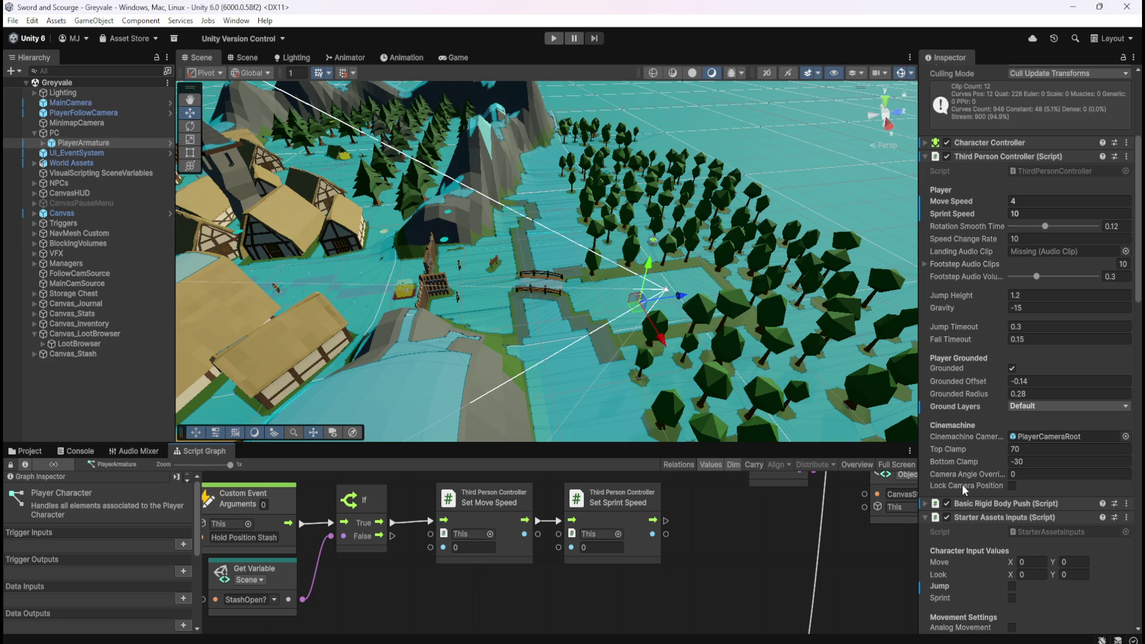
{"action": "scroll", "coordinate": [959, 473], "scroll_direction": "down", "scroll_amount": 2}
{"action": "scroll", "coordinate": [982, 421], "scroll_direction": "down", "scroll_amount": 10}
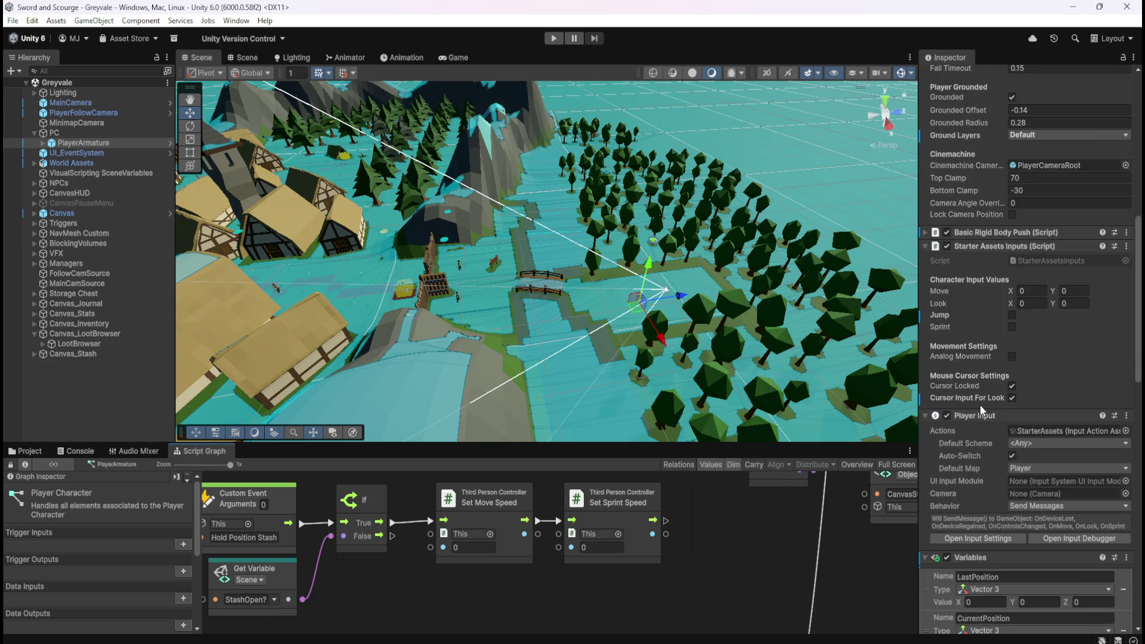
{"action": "scroll", "coordinate": [960, 396], "scroll_direction": "up", "scroll_amount": 3}
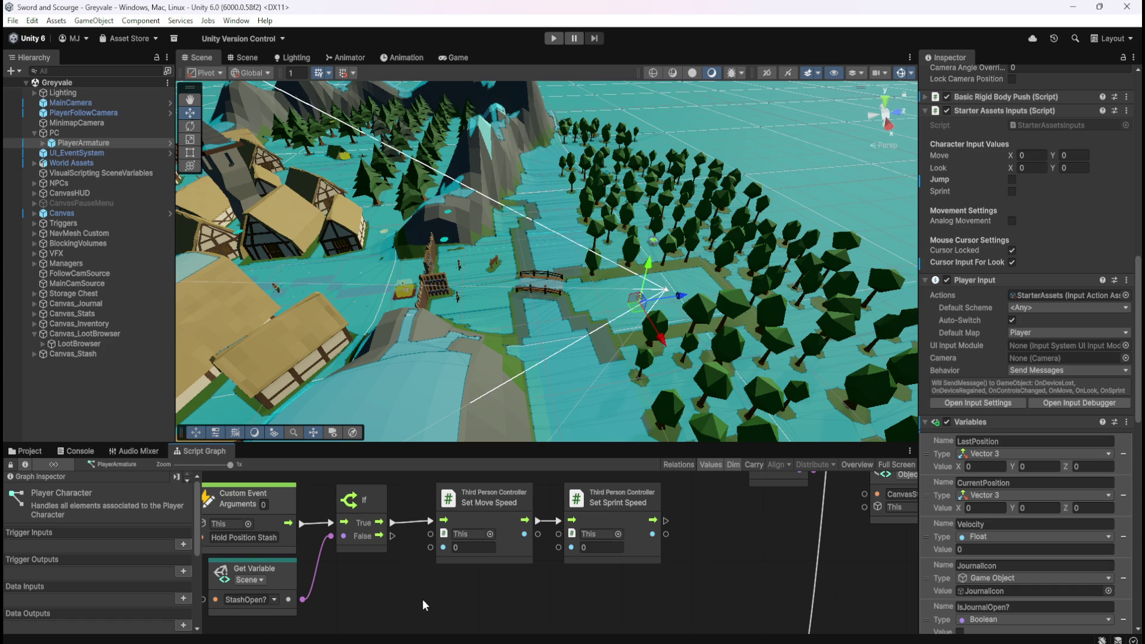
{"action": "key", "text": "shift+space"}
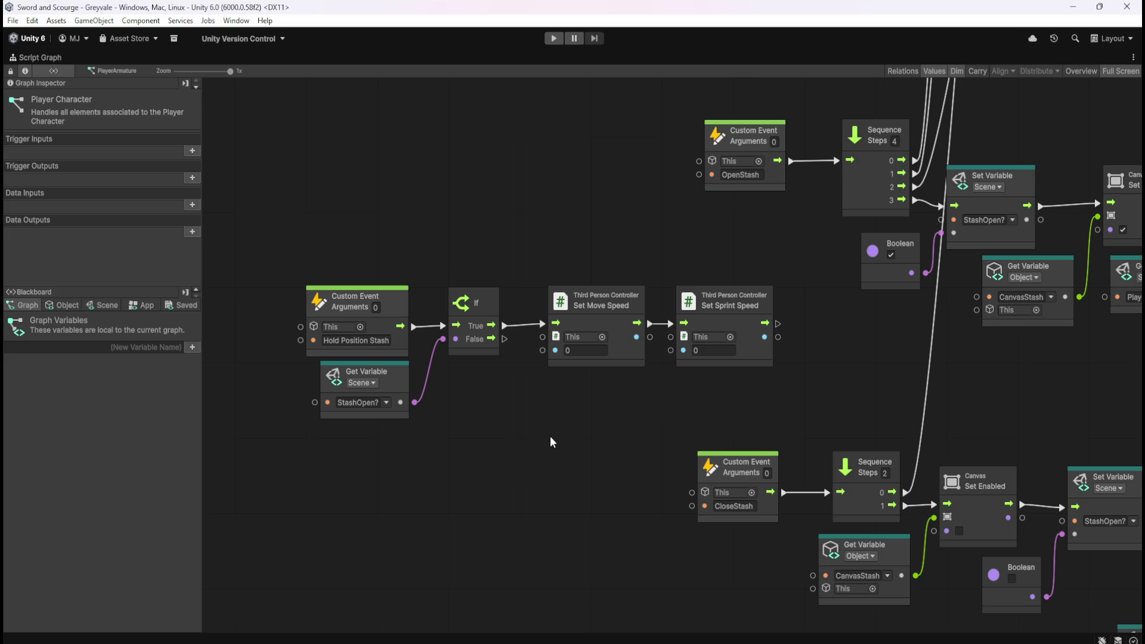
Step: Restore the normal editor layout and enter Play mode
{"action": "key", "text": "shift+space"}
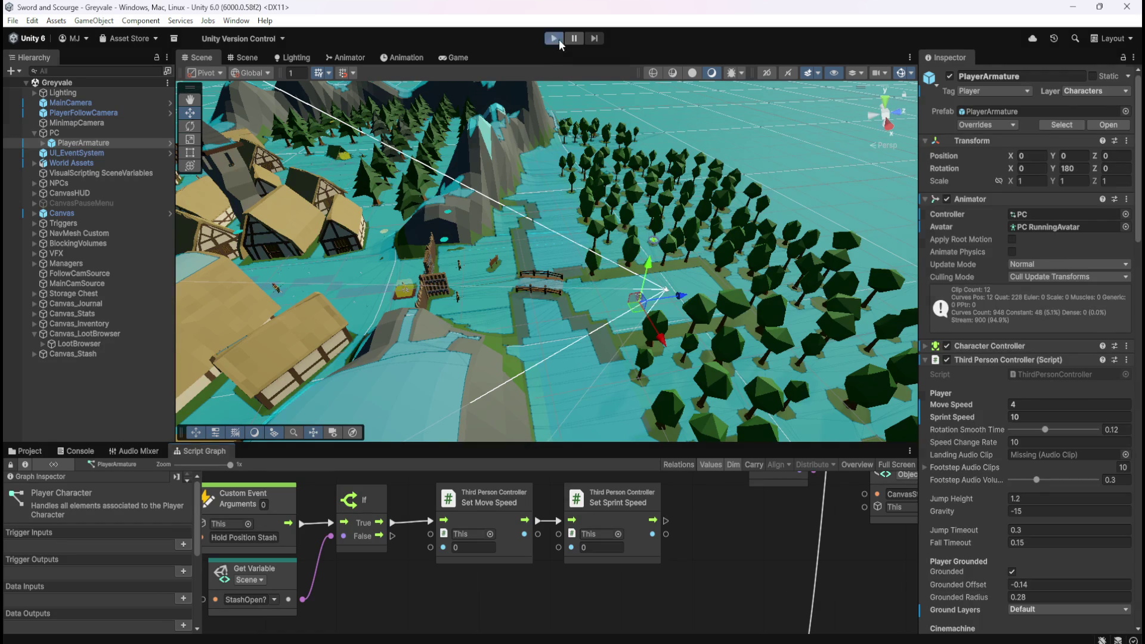
{"action": "left_click", "coordinate": [553, 38]}
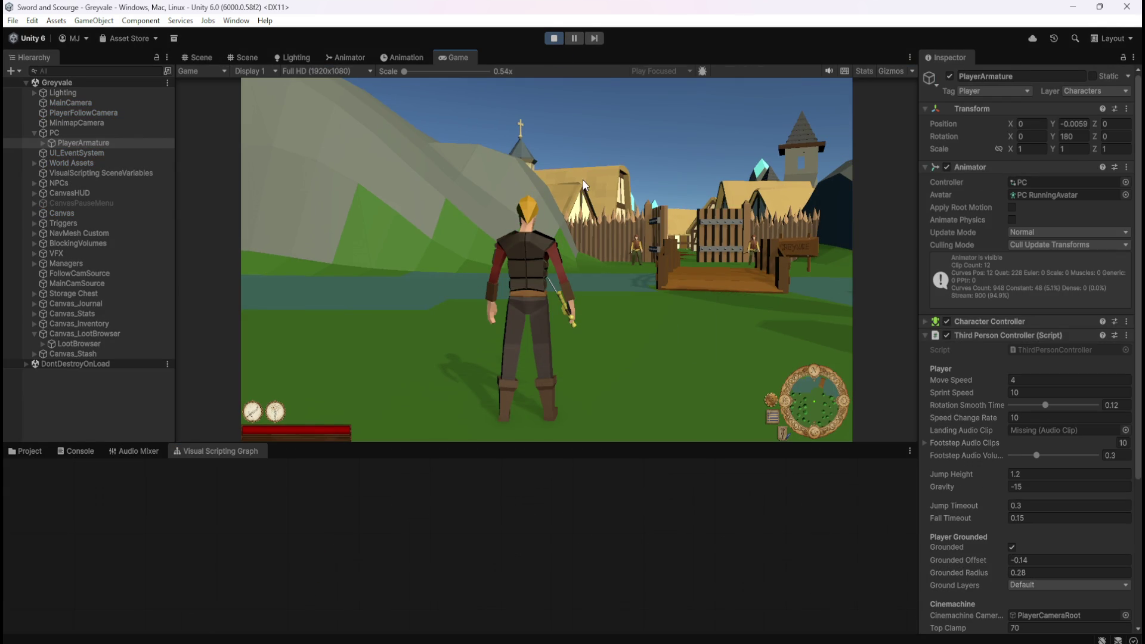
Step: Run into the village and talk to the NPC by the well and Eadric the Woodsman
{"action": "key", "text": "w"}
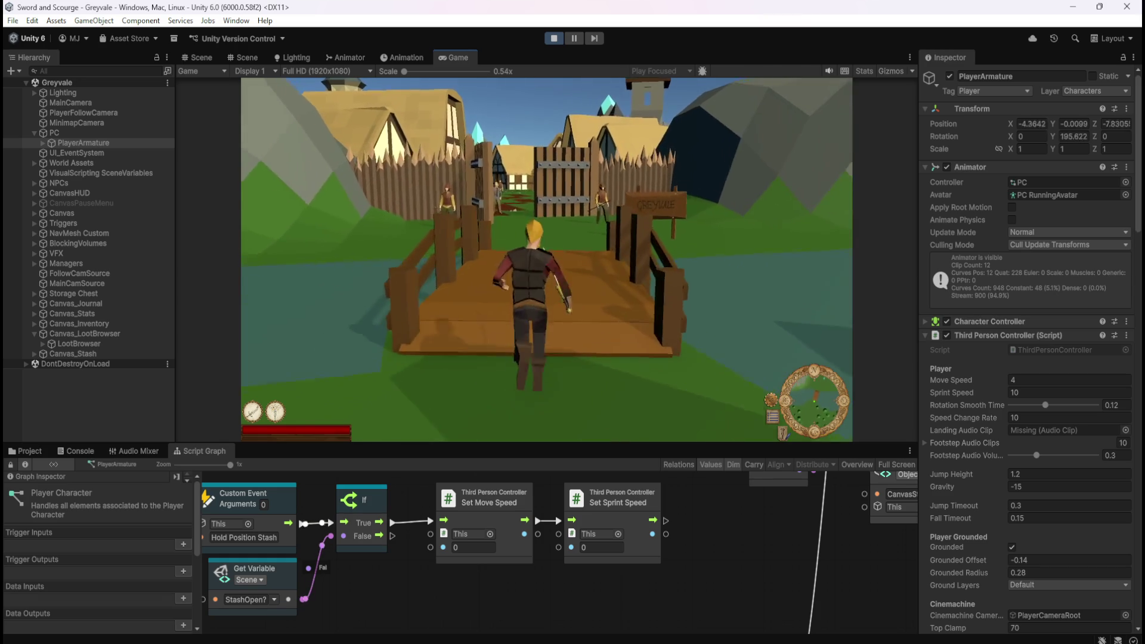
{"action": "key", "text": "w"}
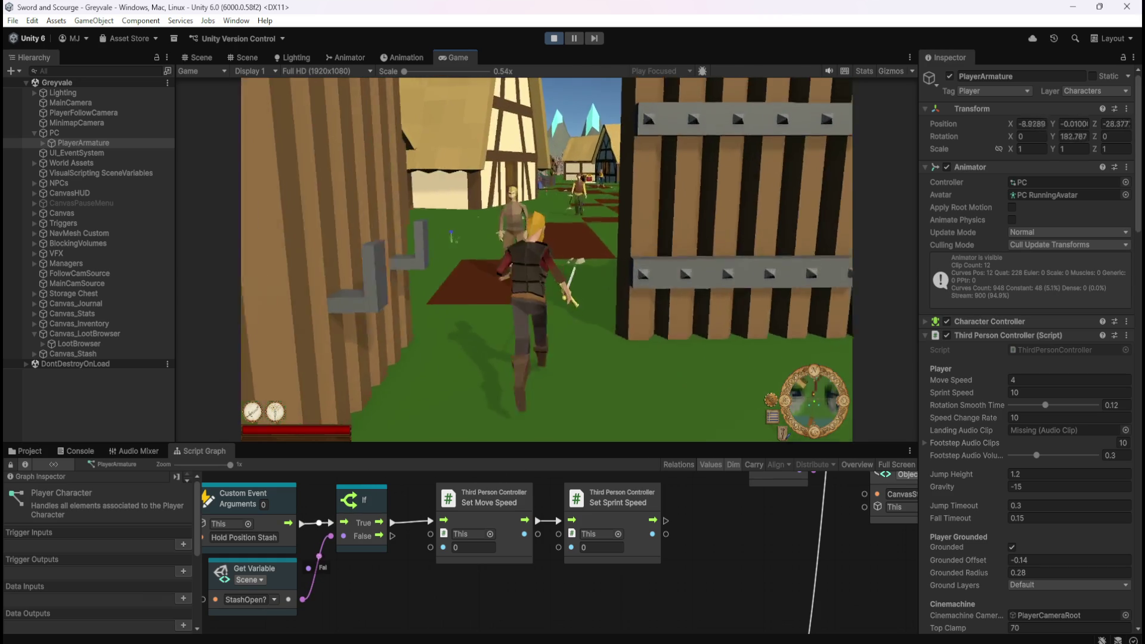
{"action": "key", "text": "w"}
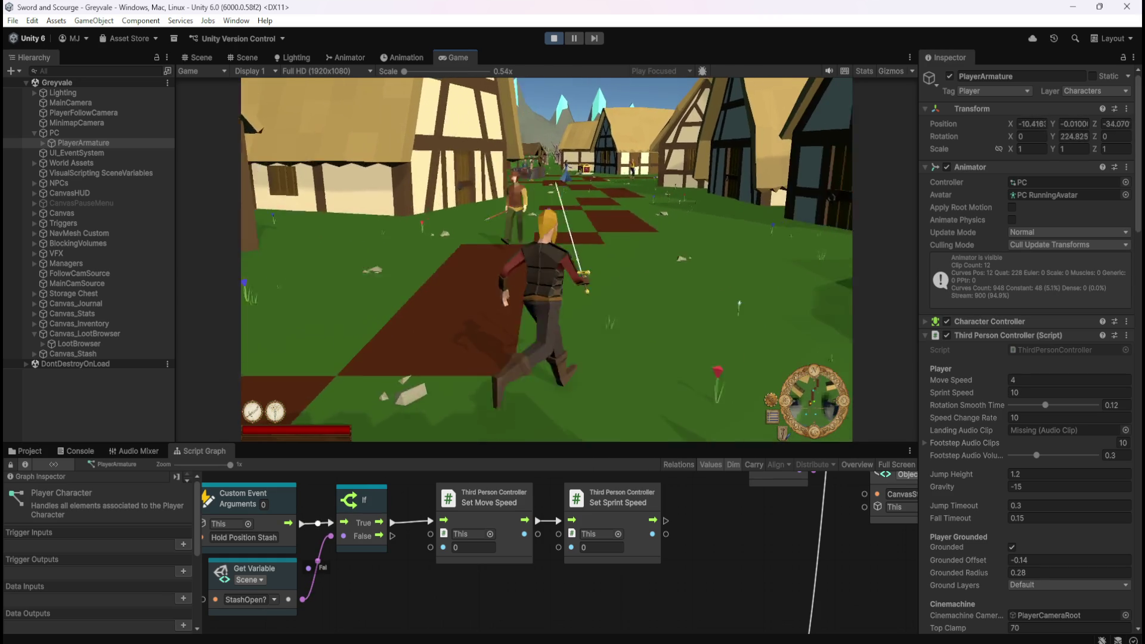
{"action": "key", "text": "w"}
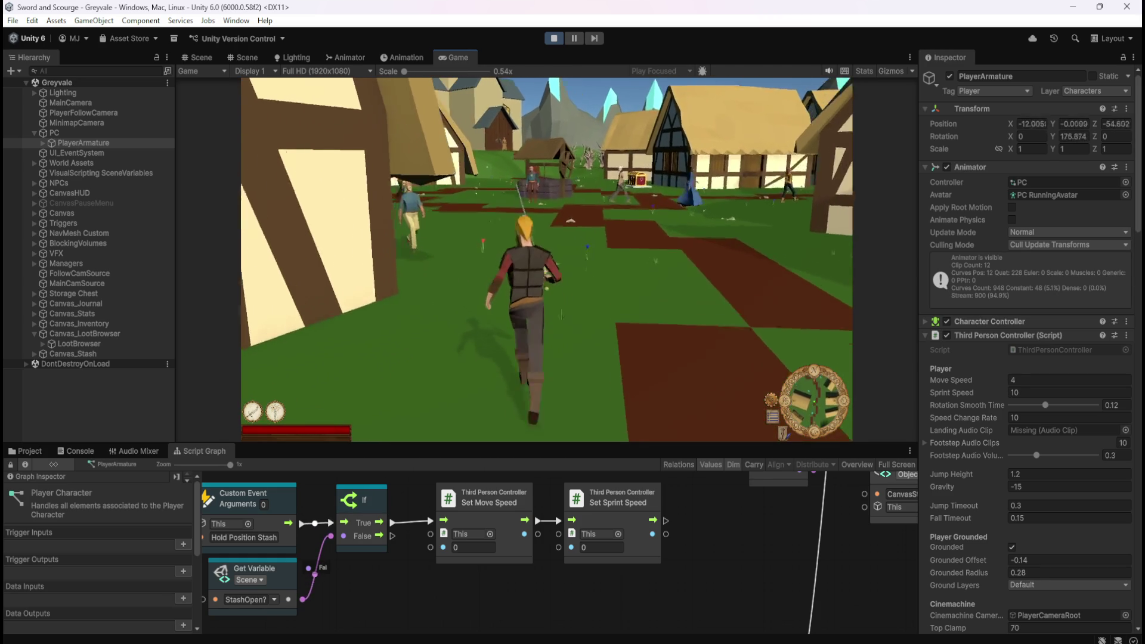
{"action": "key", "text": "w"}
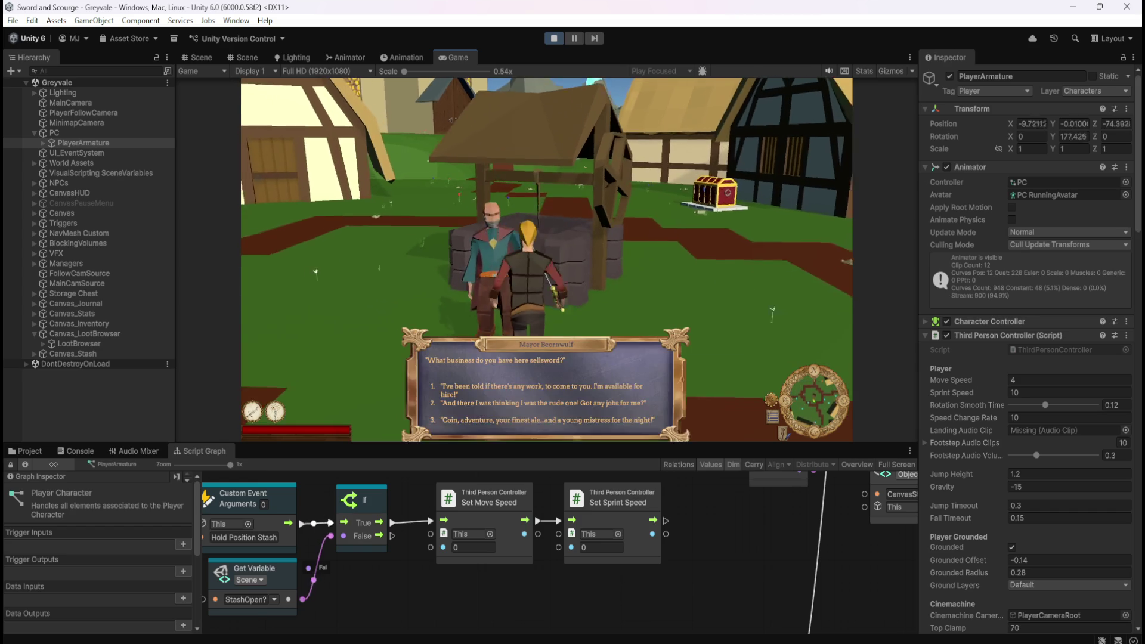
{"action": "key", "text": "w"}
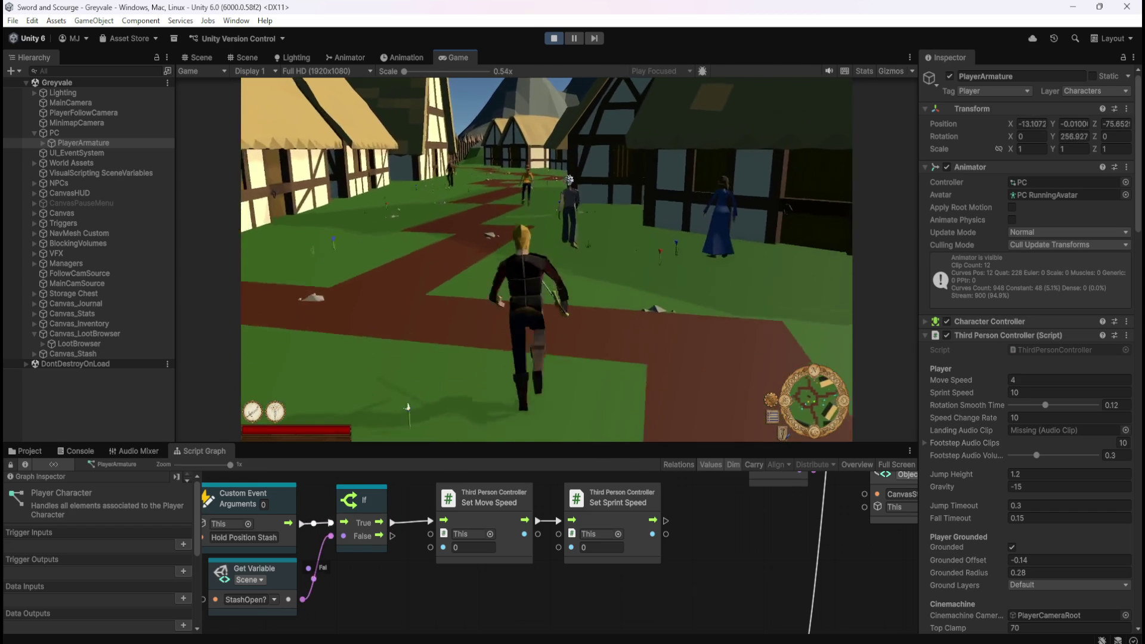
{"action": "key", "text": "w"}
{"action": "key", "text": "w"}
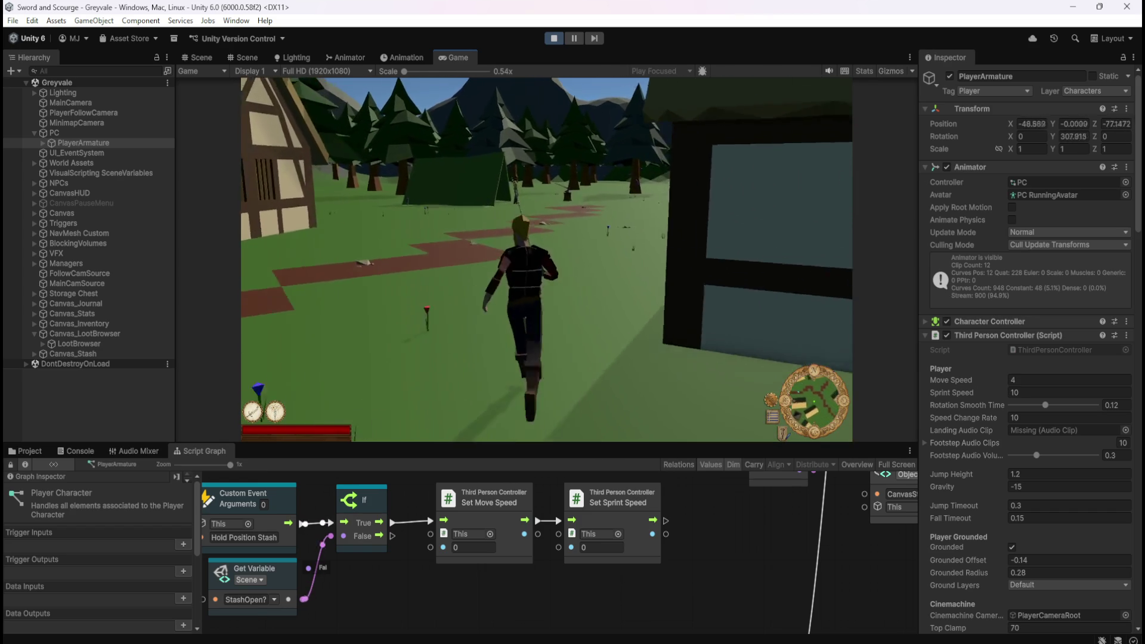
{"action": "key", "text": "w"}
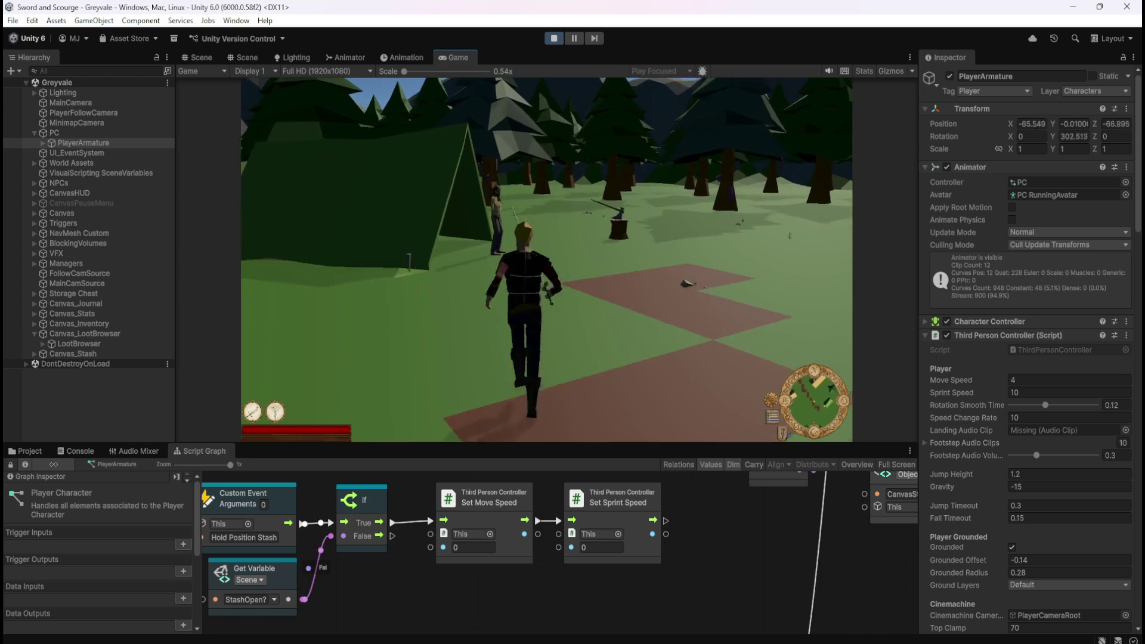
{"action": "key", "text": "w"}
{"action": "key", "text": "e"}
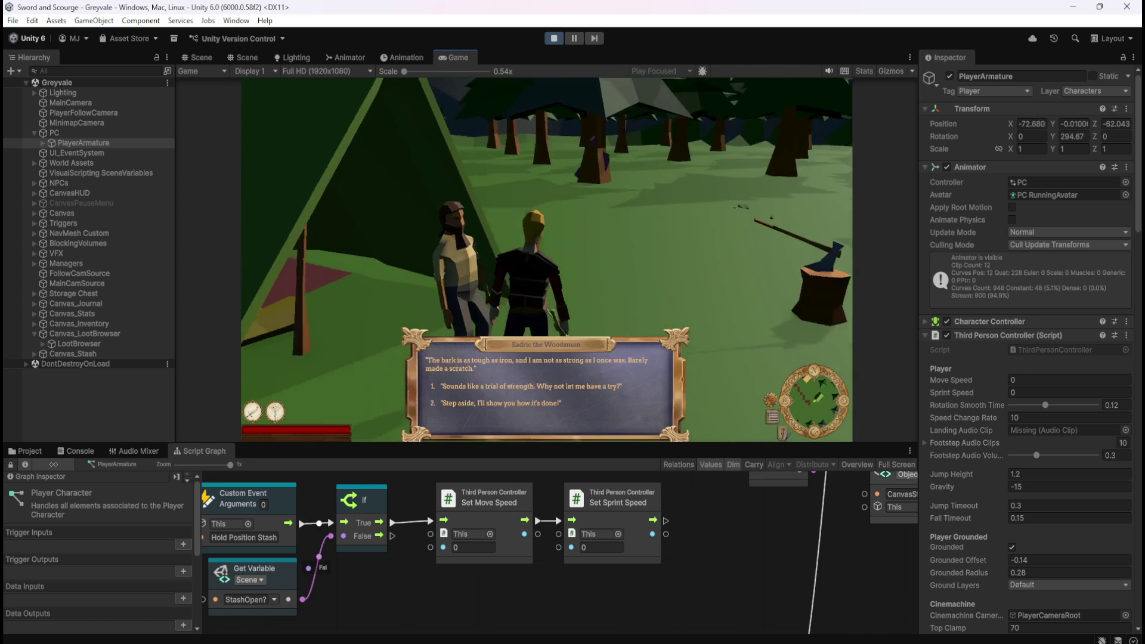
{"action": "key", "text": "1"}
{"action": "key", "text": "1"}
{"action": "key", "text": "w"}
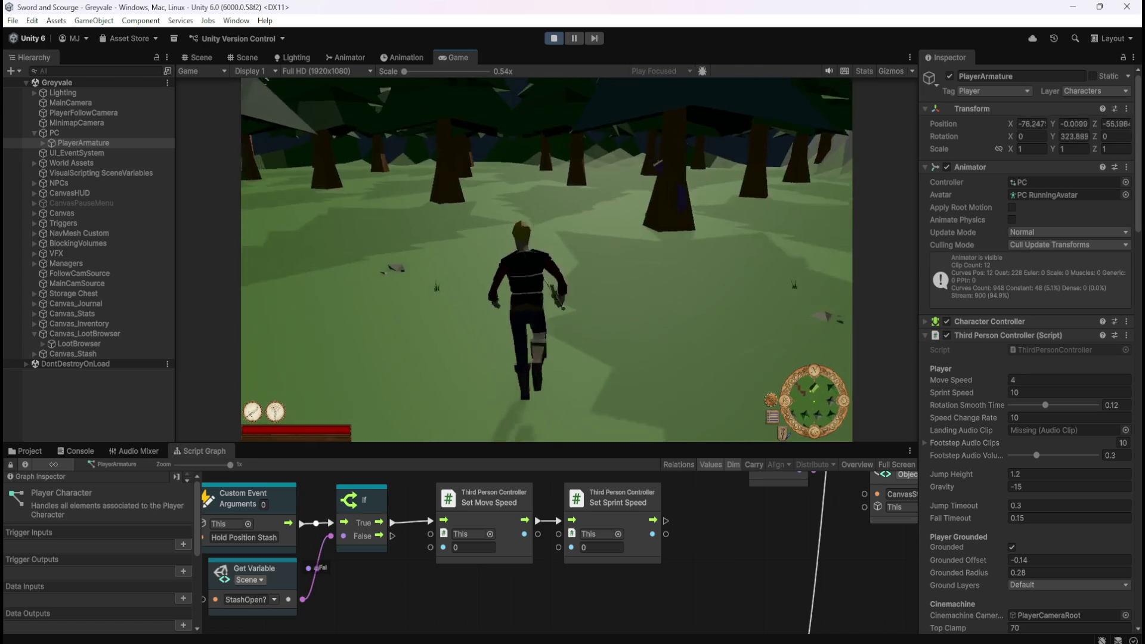
Step: Run into the forest, strike trees, then return to finish the woodsman's dialogue
{"action": "key", "text": "w"}
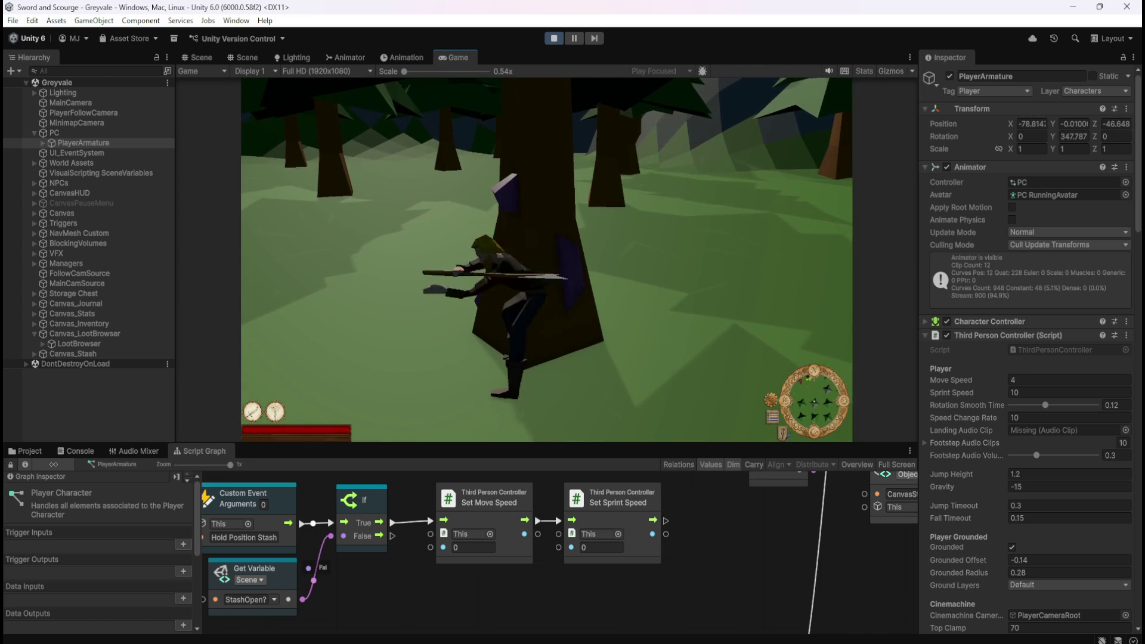
{"action": "key", "text": "1"}
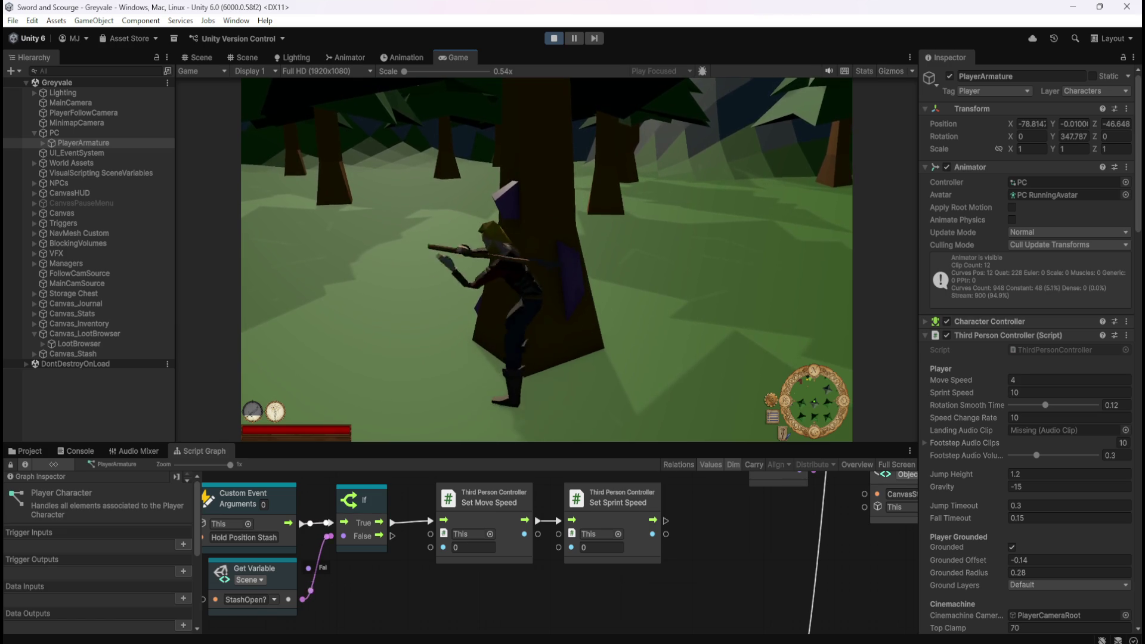
{"action": "key", "text": "w"}
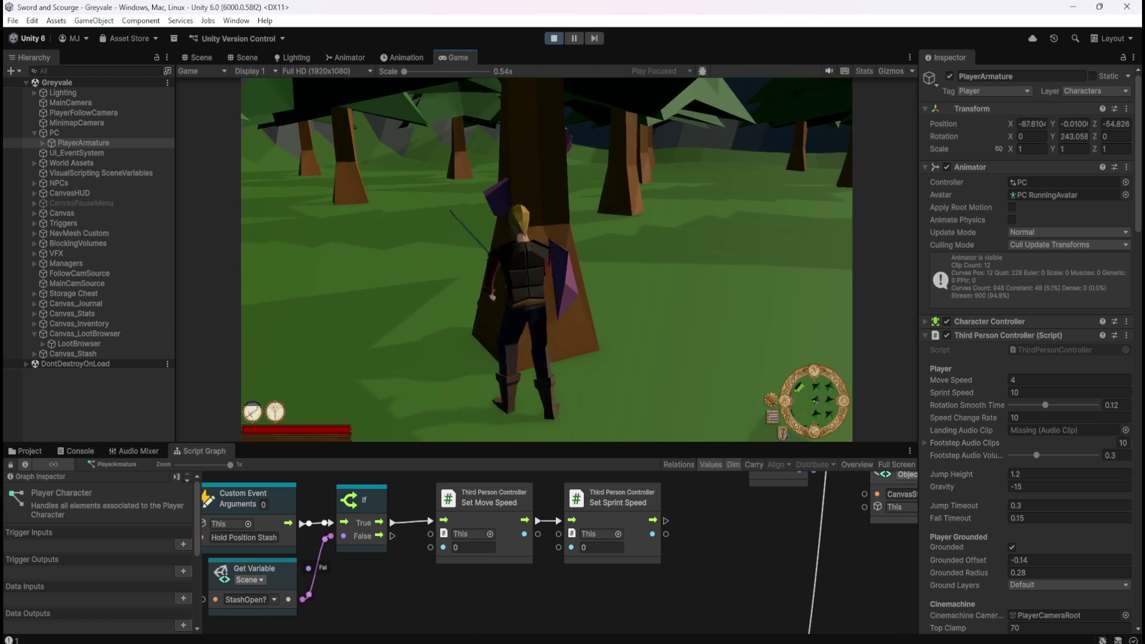
{"action": "key", "text": "1"}
{"action": "key", "text": "1"}
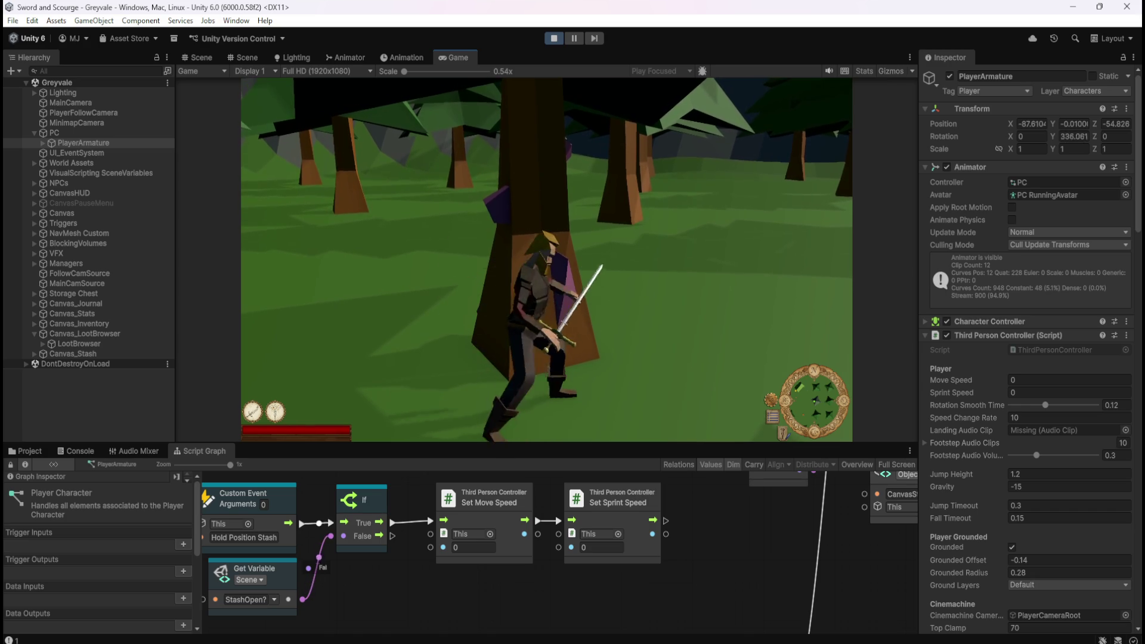
{"action": "key", "text": "a"}
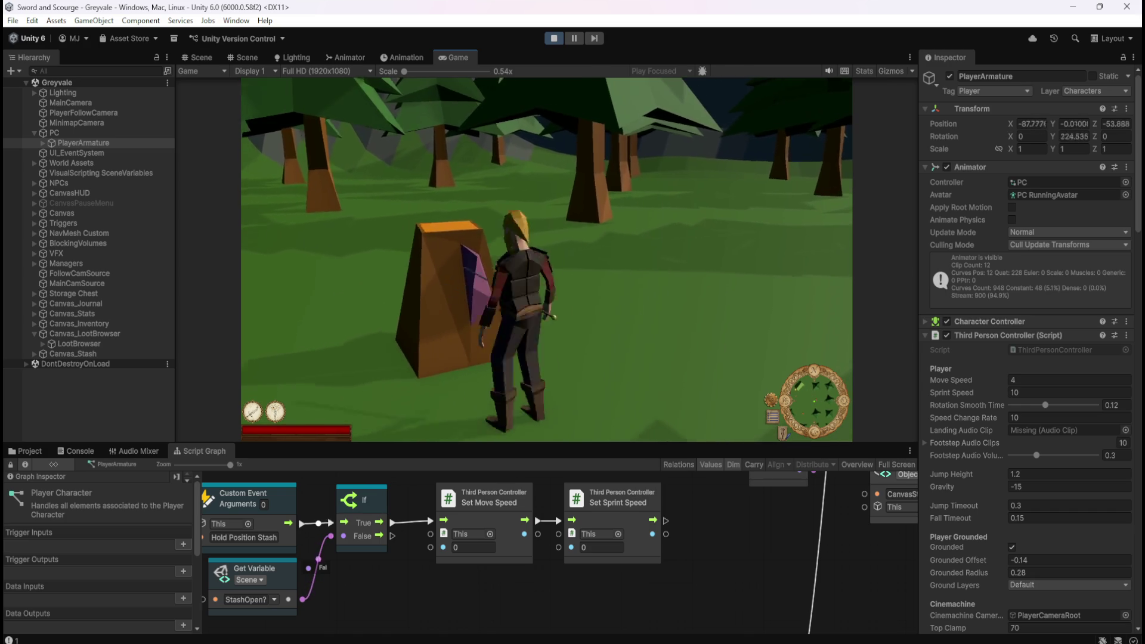
{"action": "key", "text": "w"}
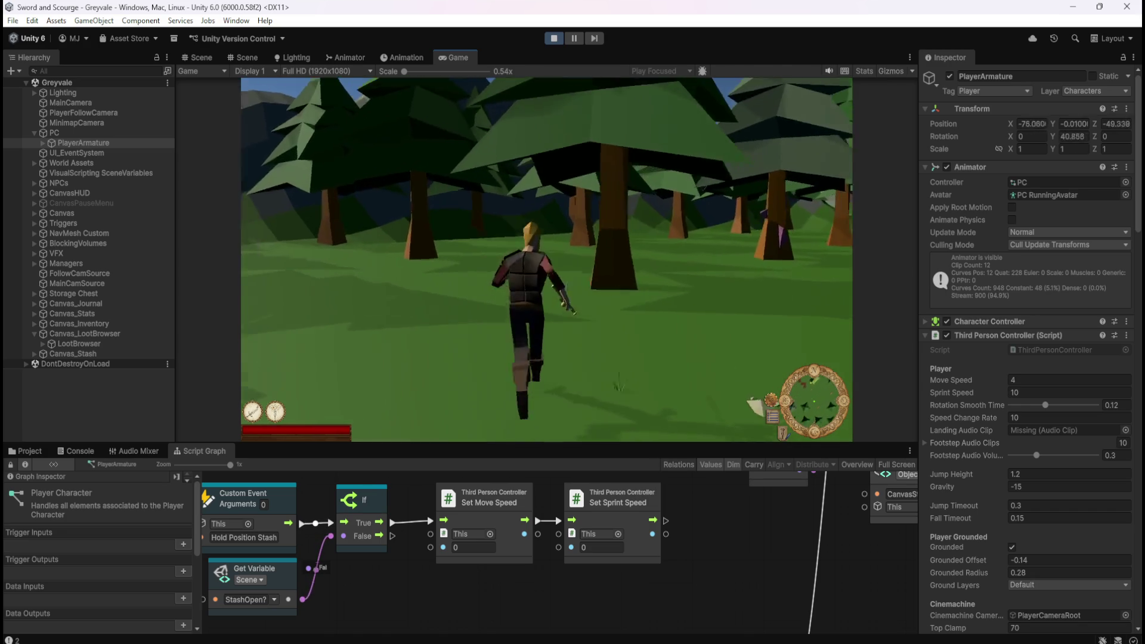
{"action": "key", "text": "w"}
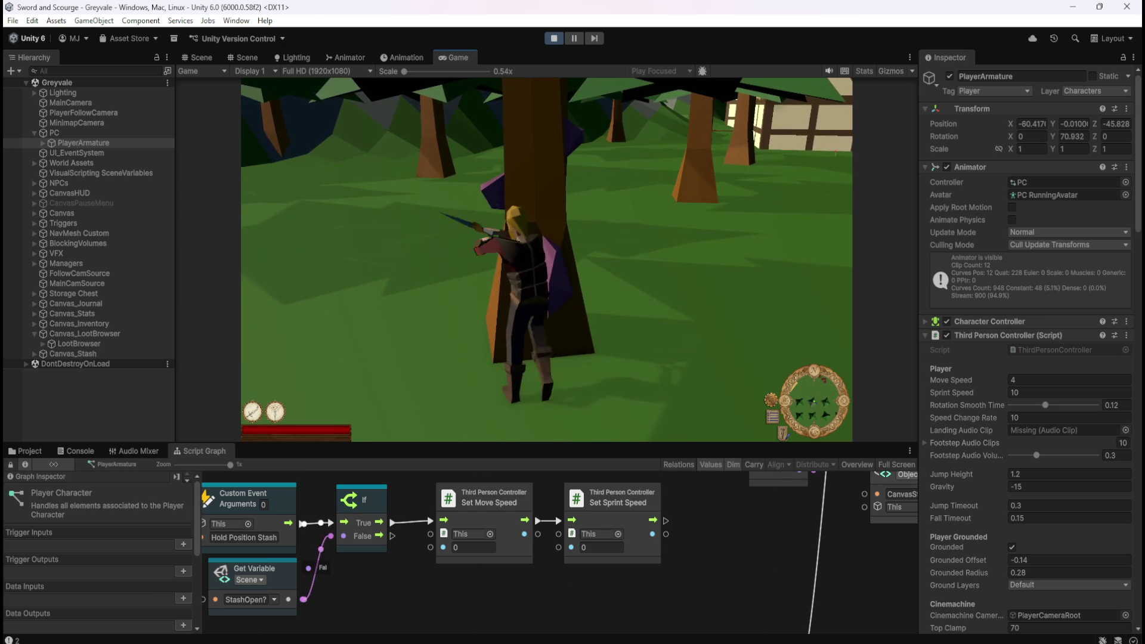
{"action": "key", "text": "s"}
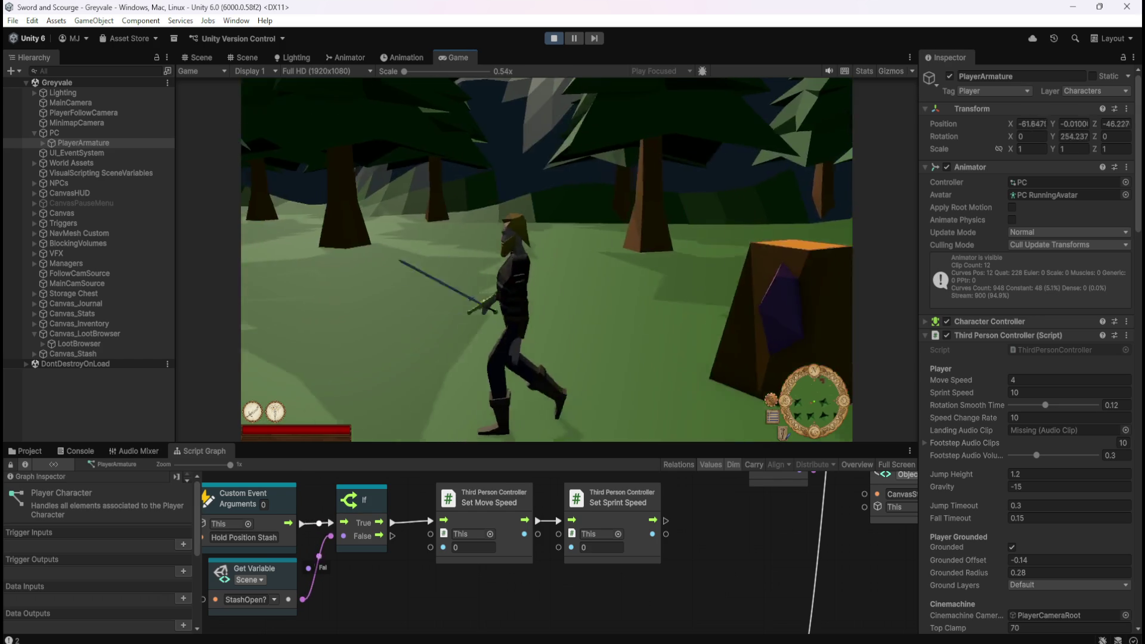
{"action": "key", "text": "w"}
{"action": "key", "text": "a"}
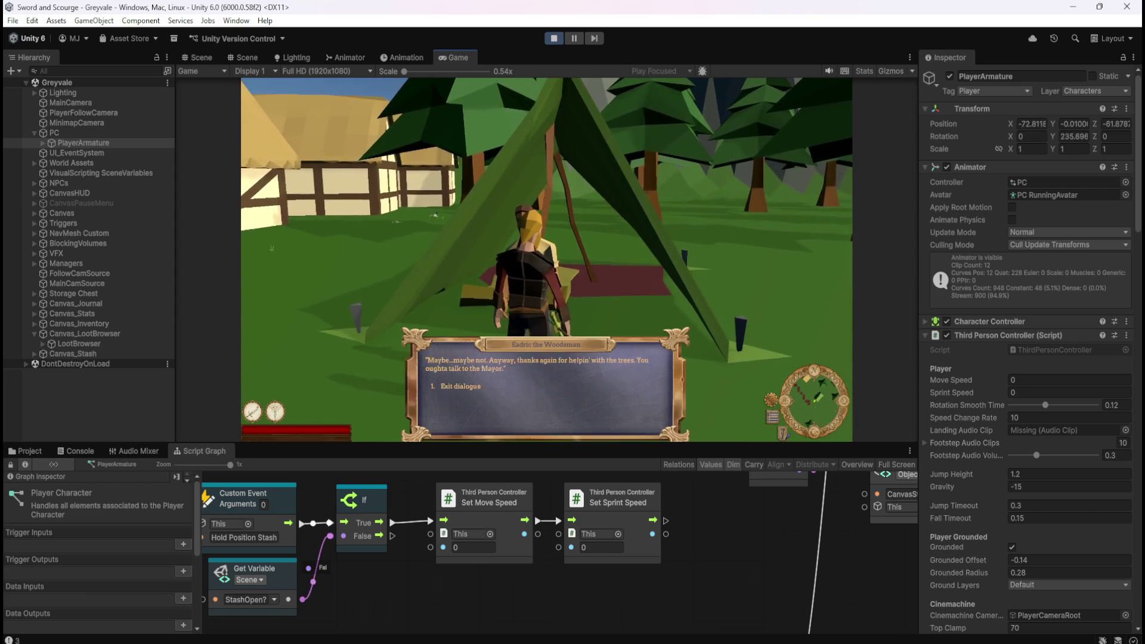
{"action": "key", "text": "1"}
{"action": "key", "text": "w"}
{"action": "key", "text": "w"}
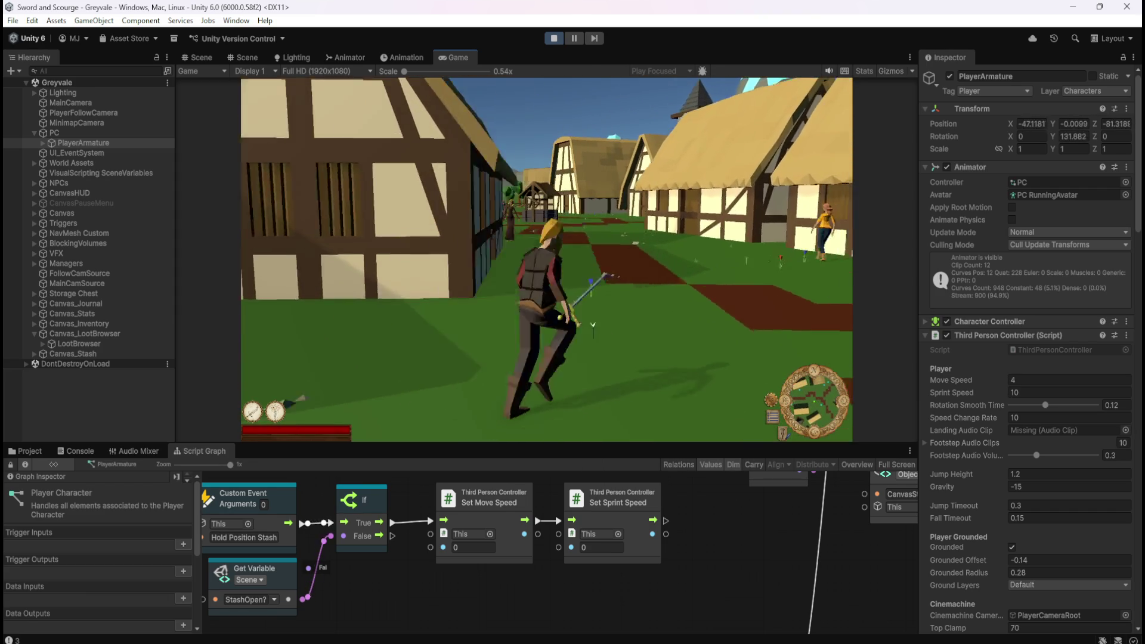
Step: Talk to the Mayor and Farmer Giles, run into the pumpkin field, then stop the play test
{"action": "key", "text": "w"}
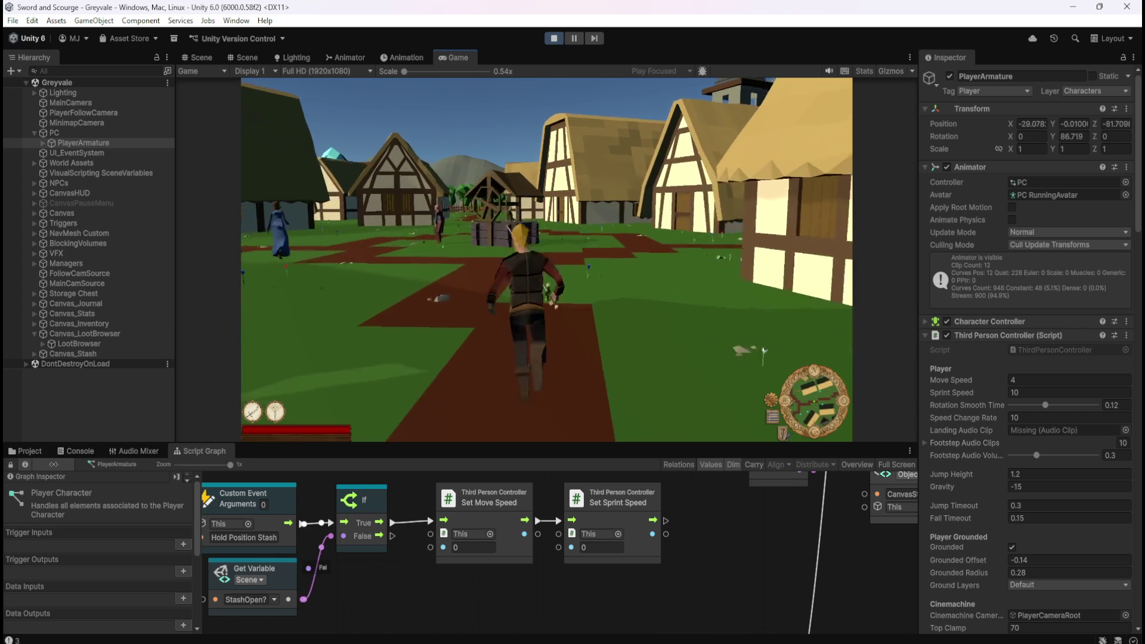
{"action": "key", "text": "w"}
{"action": "key", "text": "w"}
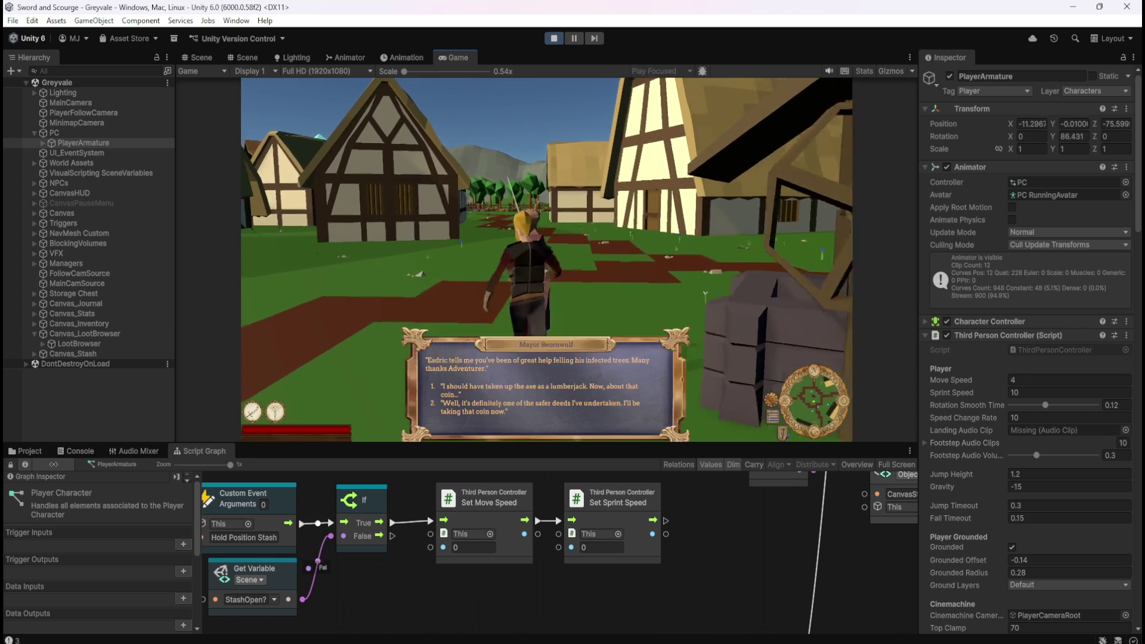
{"action": "key", "text": "1"}
{"action": "key", "text": "w"}
{"action": "key", "text": "w"}
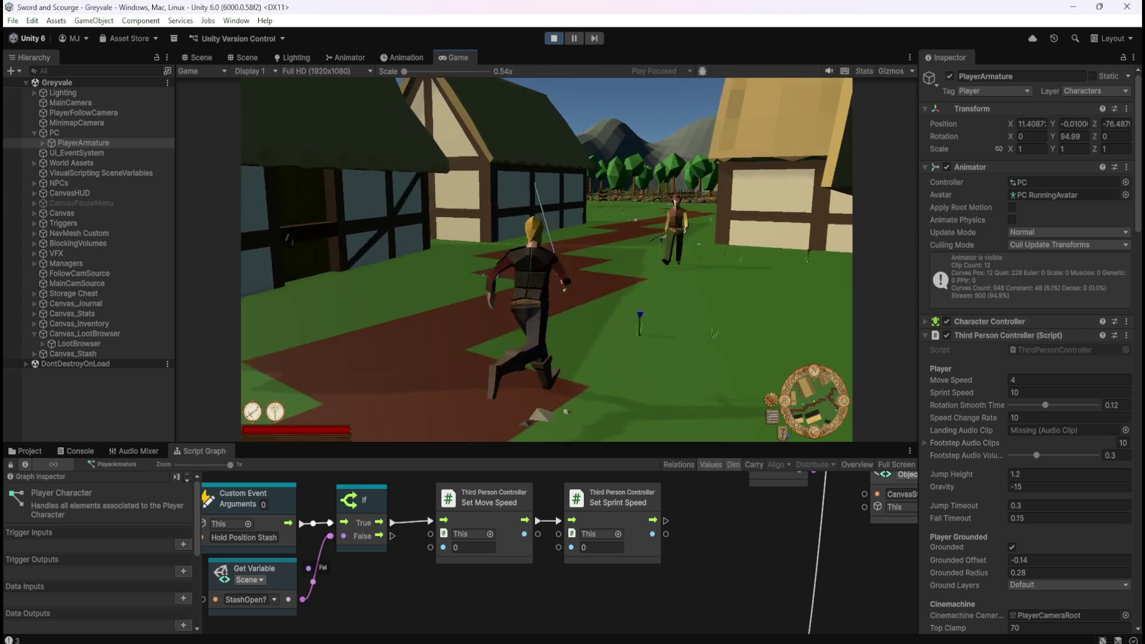
{"action": "key", "text": "w"}
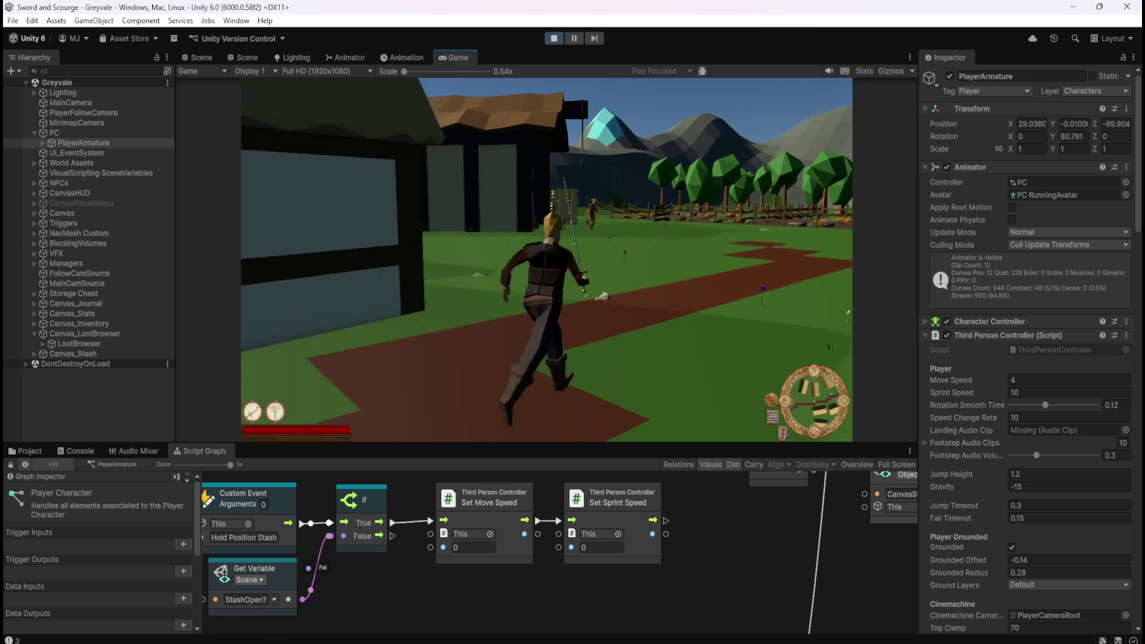
{"action": "key", "text": "w"}
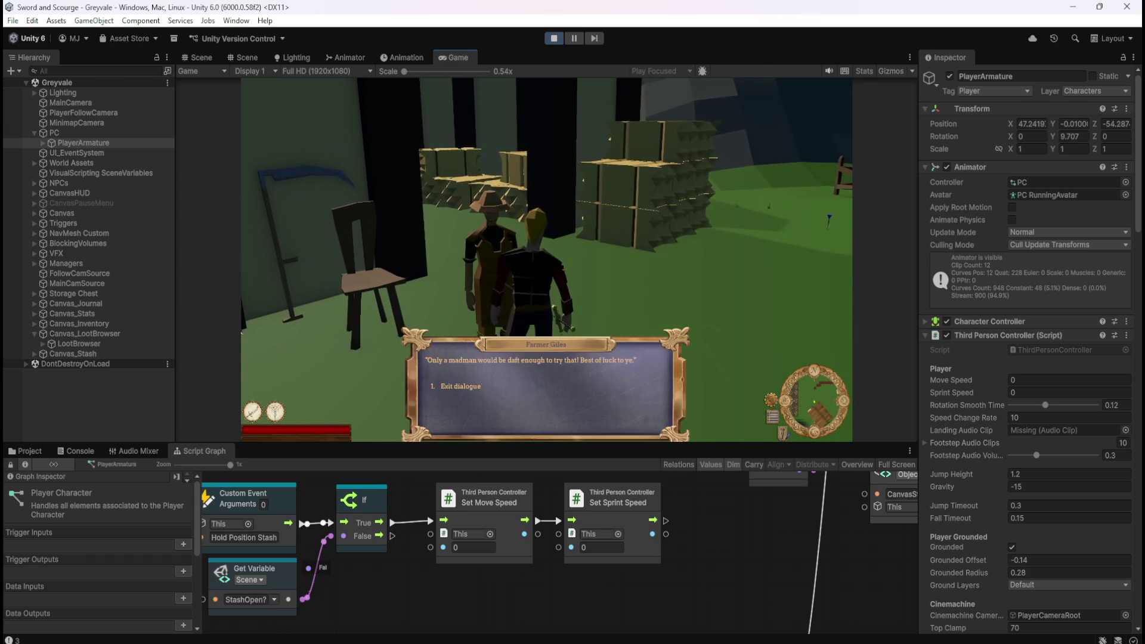
{"action": "key", "text": "1"}
{"action": "key", "text": "w"}
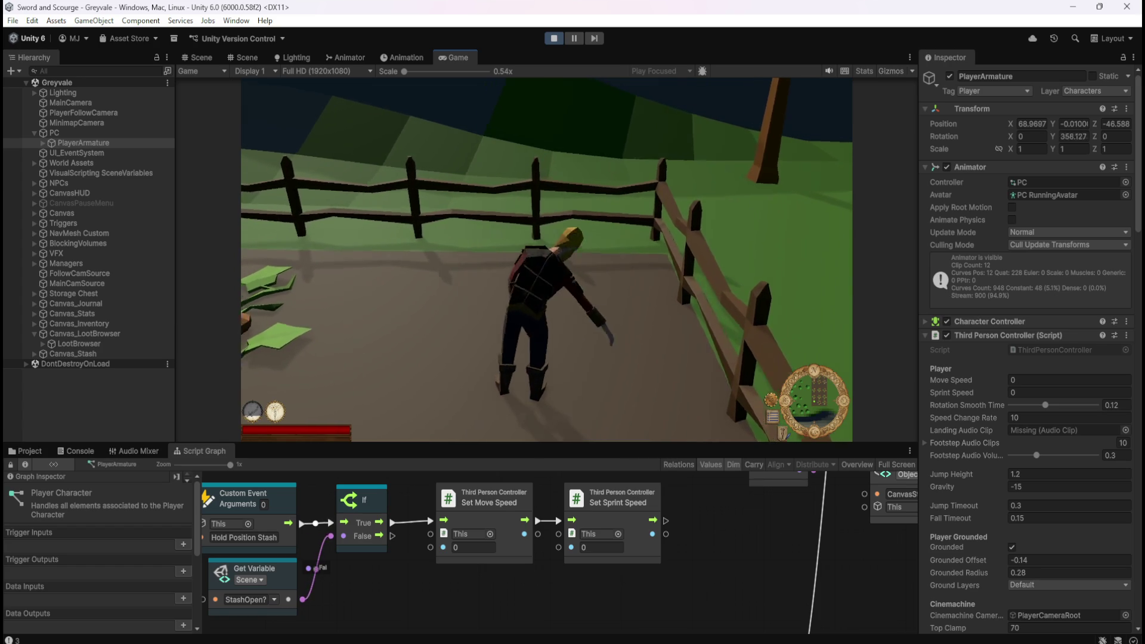
{"action": "key", "text": "w"}
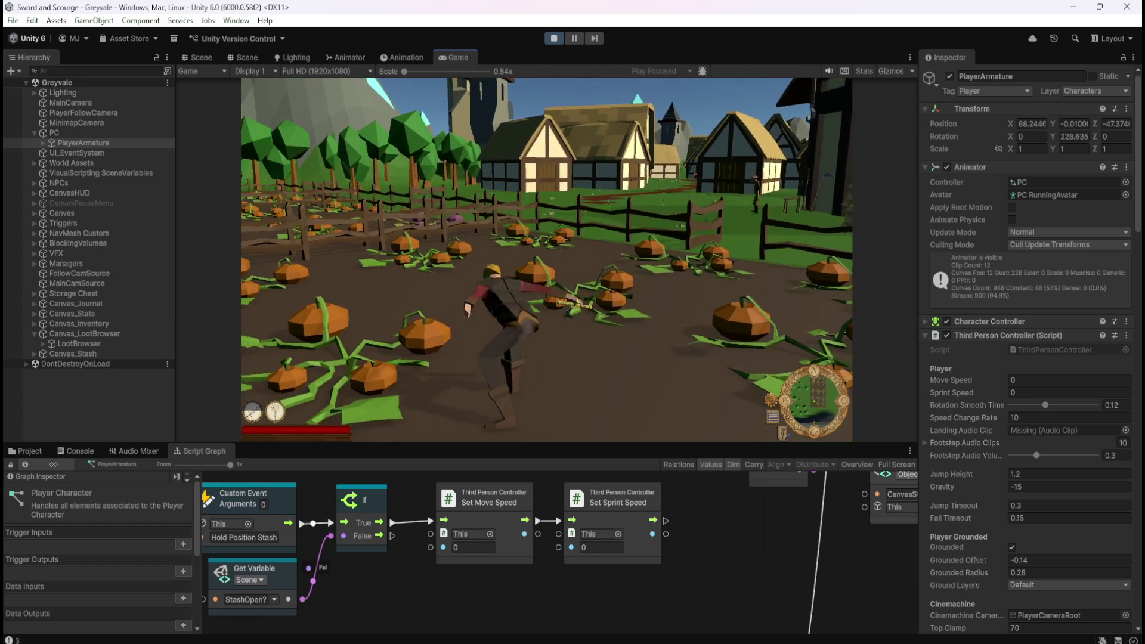
{"action": "key", "text": "w"}
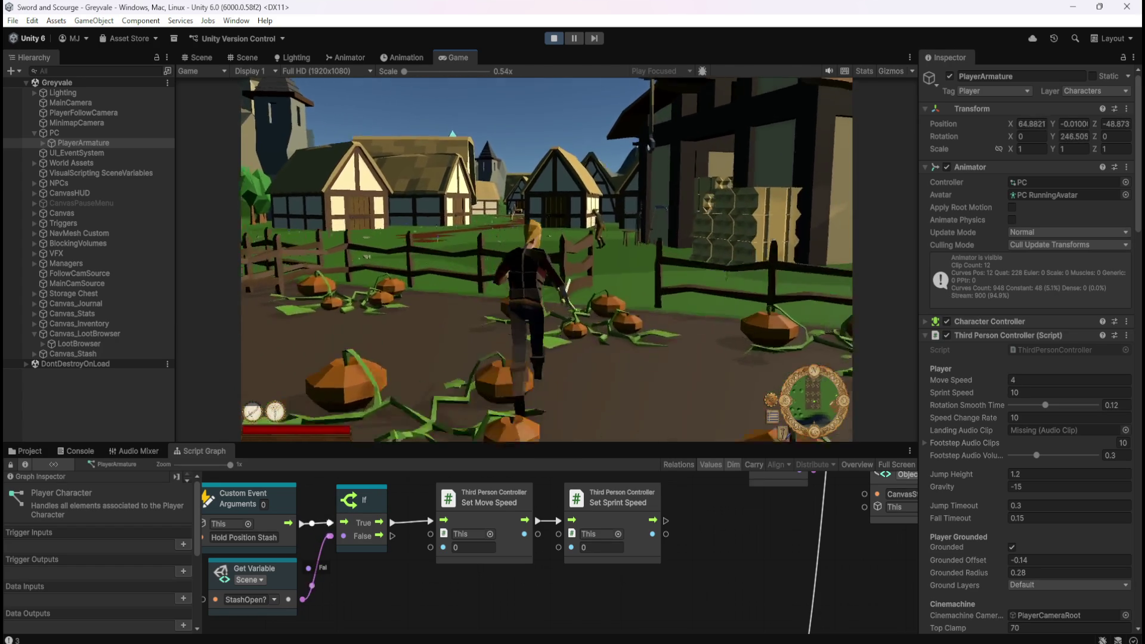
{"action": "key", "text": "w"}
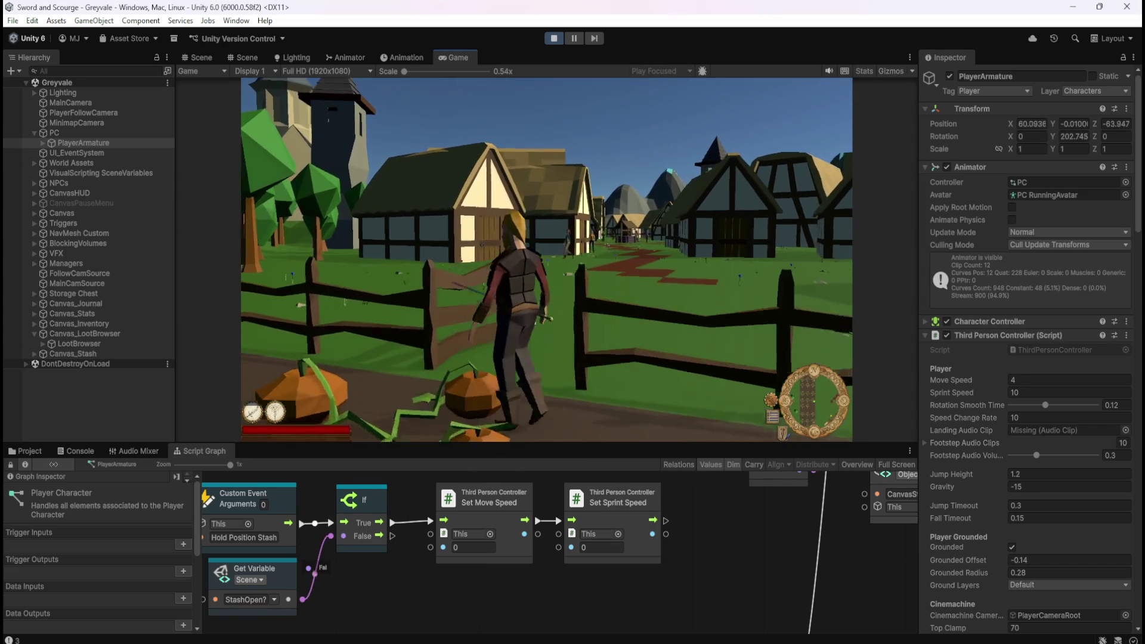
{"action": "key", "text": "Escape"}
{"action": "left_click", "coordinate": [552, 38]}
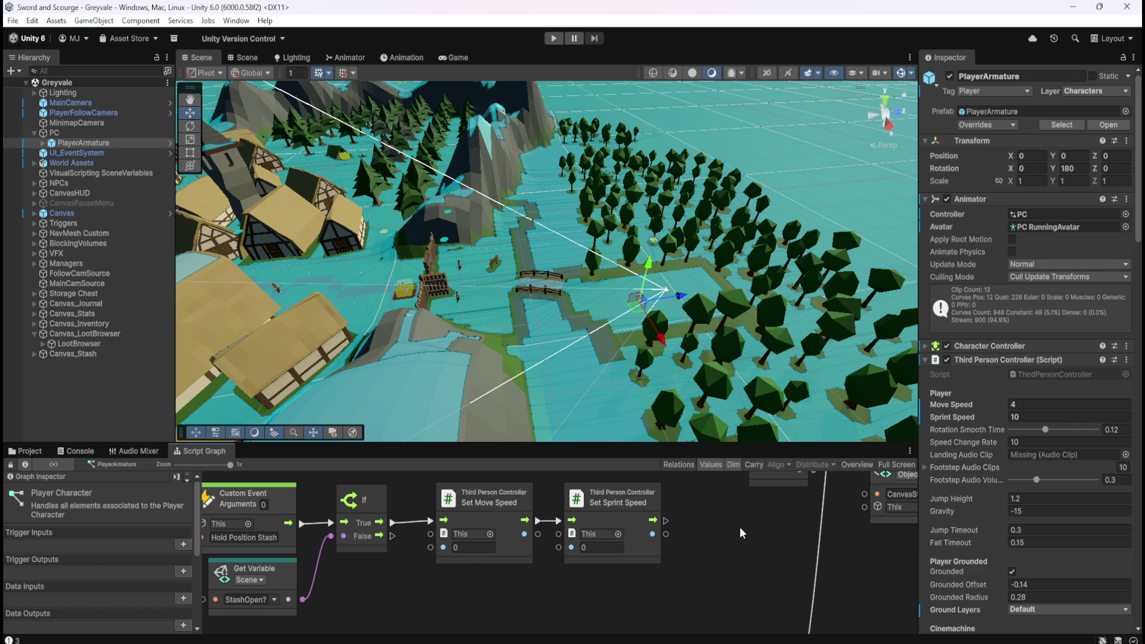
Step: Maximize the Player Character graph to show Hold Position Stash beside the OpenStash and CloseStash chains
{"action": "key", "text": "shift+space"}
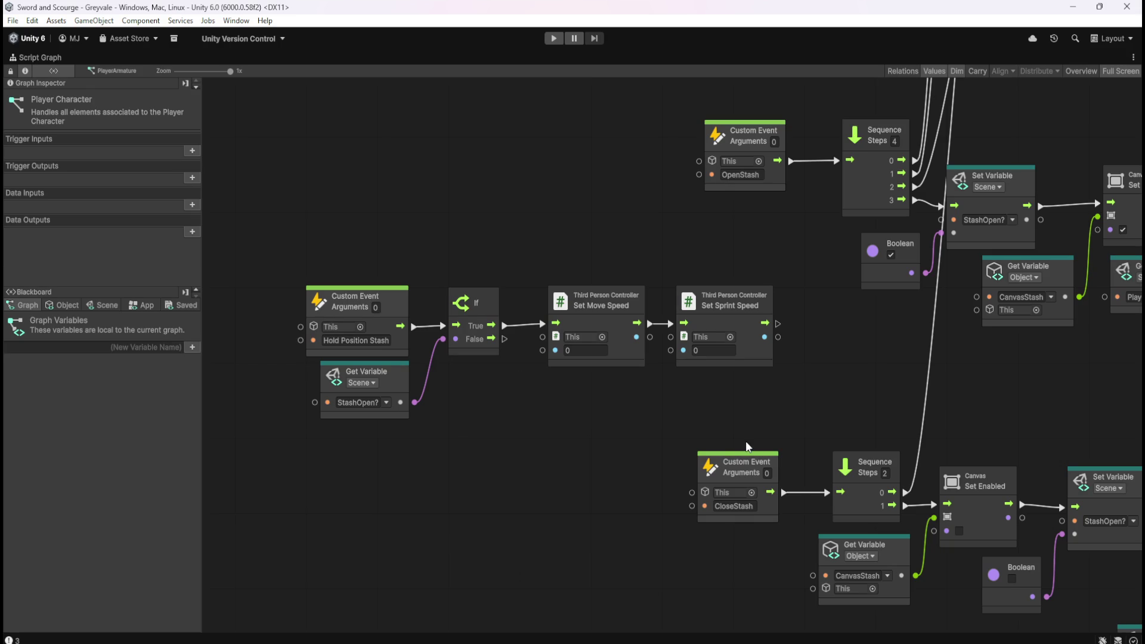
{"action": "scroll", "coordinate": [594, 535], "scroll_direction": "down", "scroll_amount": 10}
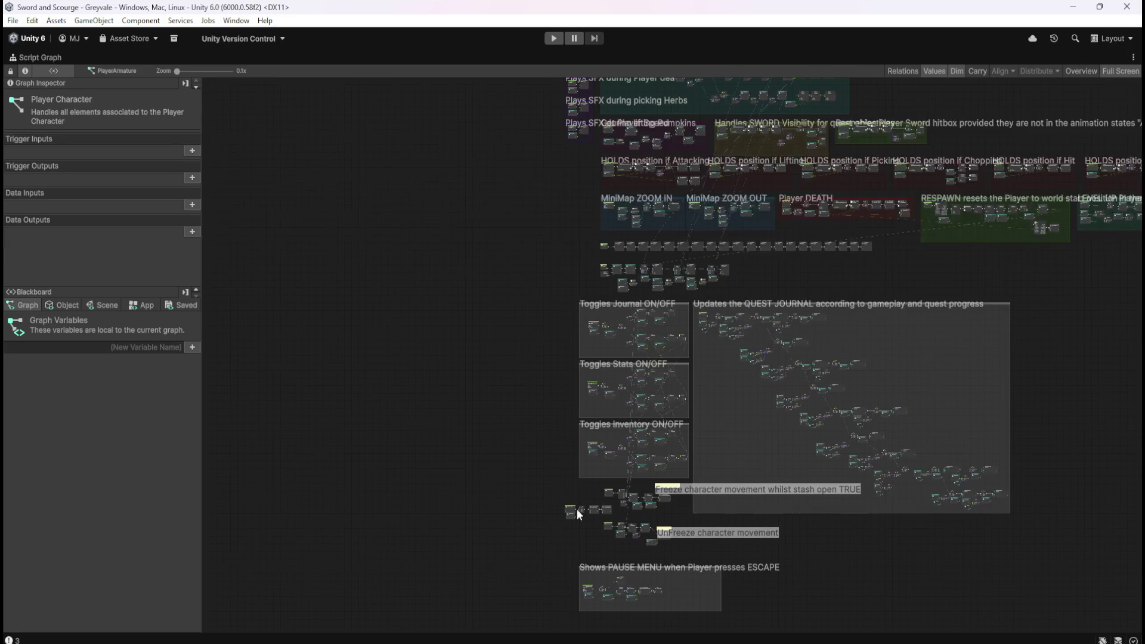
{"action": "scroll", "coordinate": [435, 467], "scroll_direction": "up", "scroll_amount": 8}
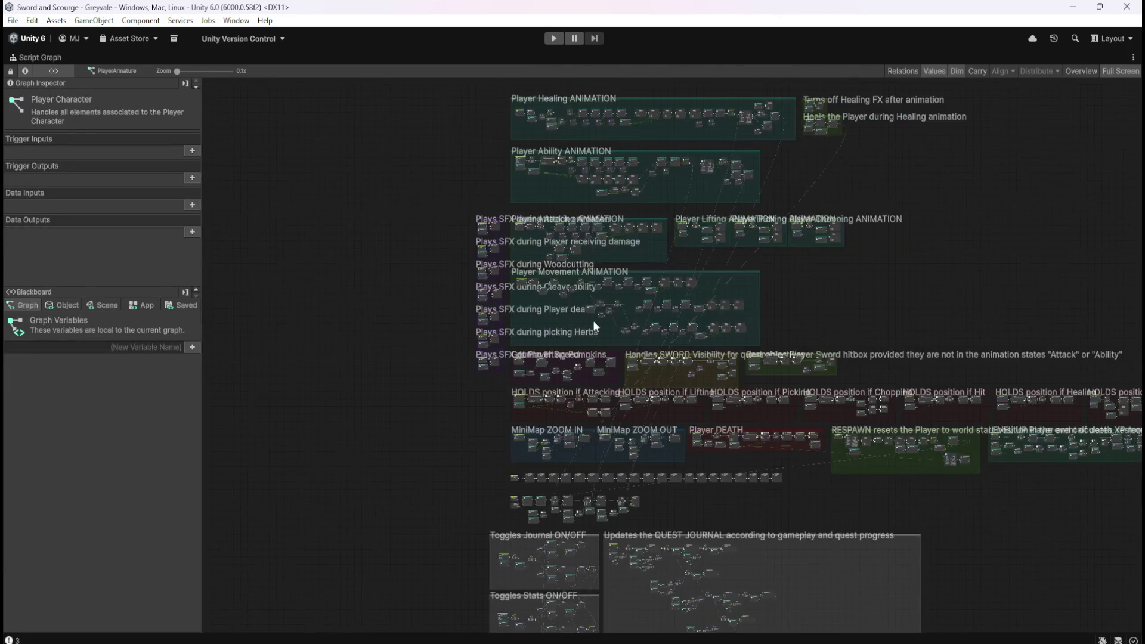
{"action": "scroll", "coordinate": [493, 266], "scroll_direction": "up", "scroll_amount": 2}
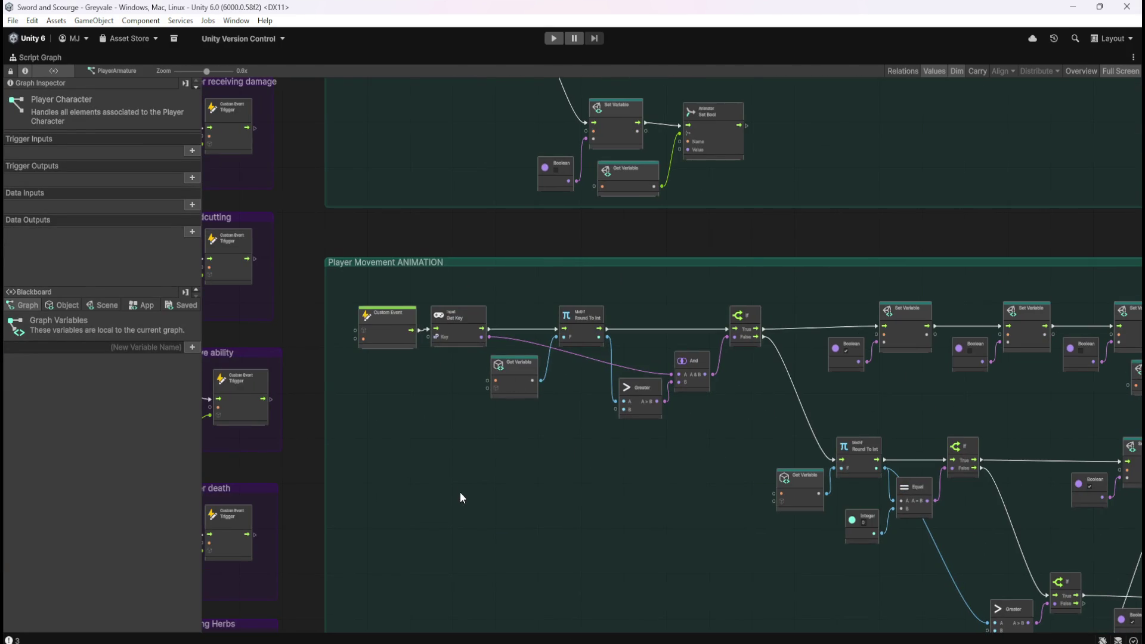
{"action": "scroll", "coordinate": [461, 492], "scroll_direction": "down", "scroll_amount": 5}
{"action": "scroll", "coordinate": [468, 354], "scroll_direction": "up", "scroll_amount": 5}
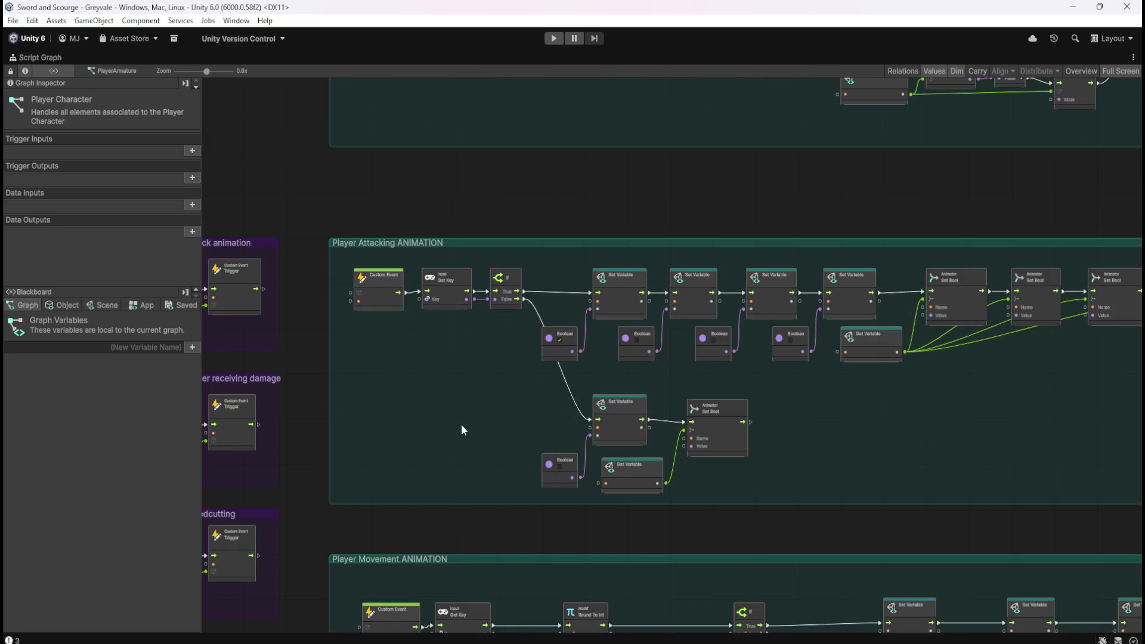
{"action": "scroll", "coordinate": [461, 377], "scroll_direction": "down", "scroll_amount": 4}
{"action": "scroll", "coordinate": [459, 366], "scroll_direction": "up", "scroll_amount": 2}
{"action": "scroll", "coordinate": [459, 372], "scroll_direction": "down", "scroll_amount": 1}
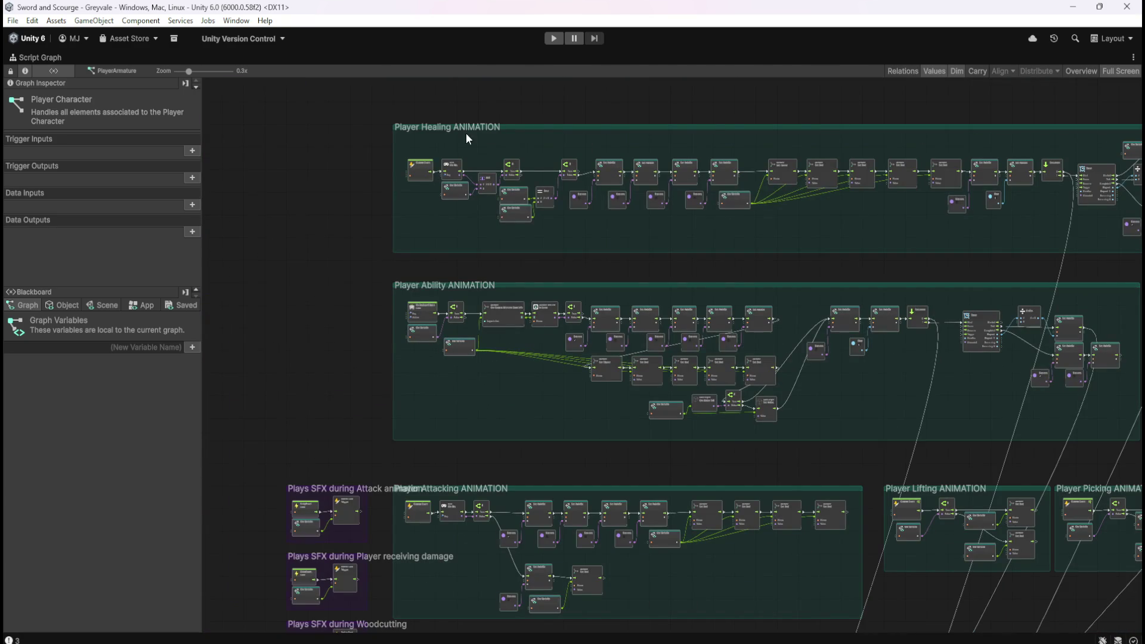
{"action": "left_click_drag", "start_coordinate": [478, 373], "coordinate": [472, 385]}
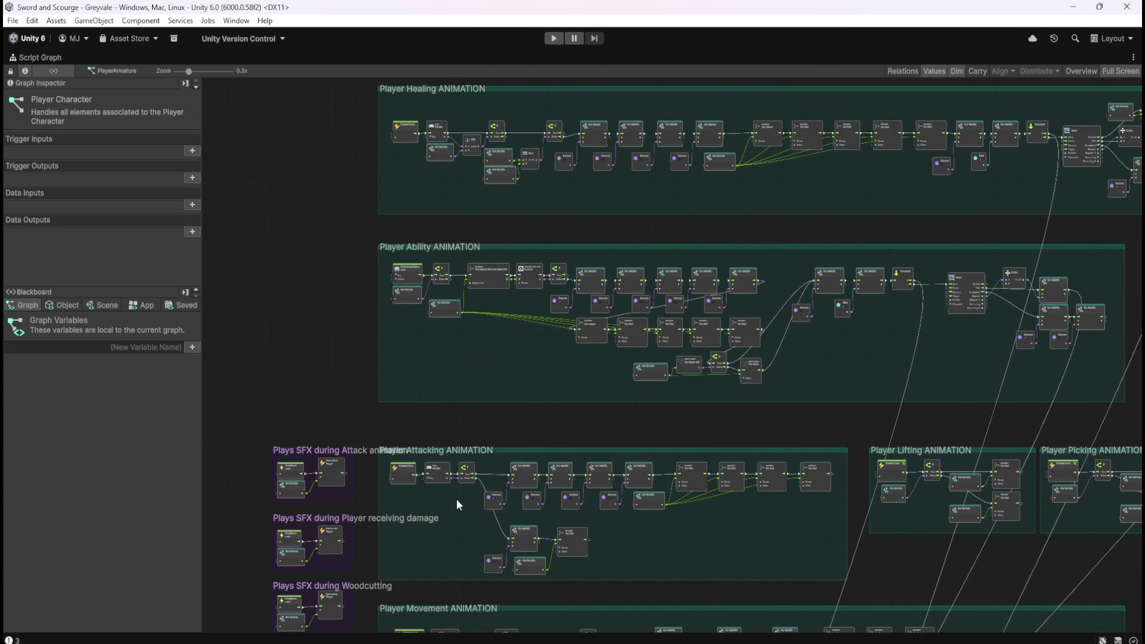
{"action": "scroll", "coordinate": [453, 496], "scroll_direction": "up", "scroll_amount": 2}
{"action": "scroll", "coordinate": [463, 554], "scroll_direction": "down", "scroll_amount": 1}
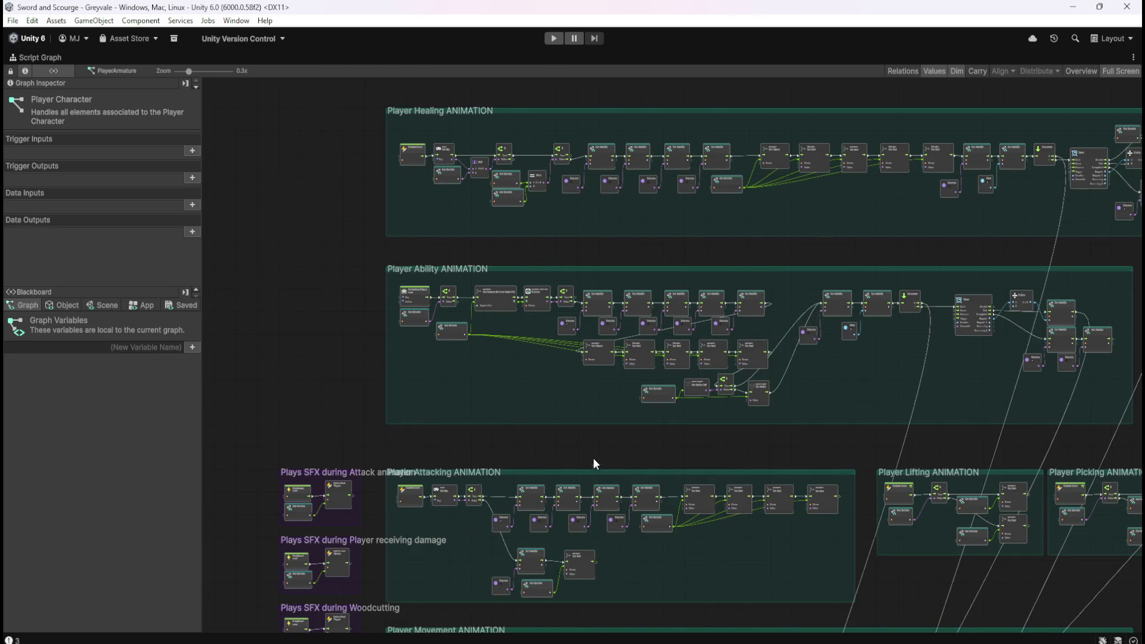
{"action": "mouse_move", "coordinate": [601, 459]}
{"action": "left_mouse_down"}
{"action": "mouse_move", "coordinate": [518, 309]}
{"action": "mouse_move", "coordinate": [522, 263]}
{"action": "mouse_move", "coordinate": [627, 327]}
{"action": "left_mouse_up"}
{"action": "scroll", "coordinate": [437, 374], "scroll_direction": "up", "scroll_amount": 5}
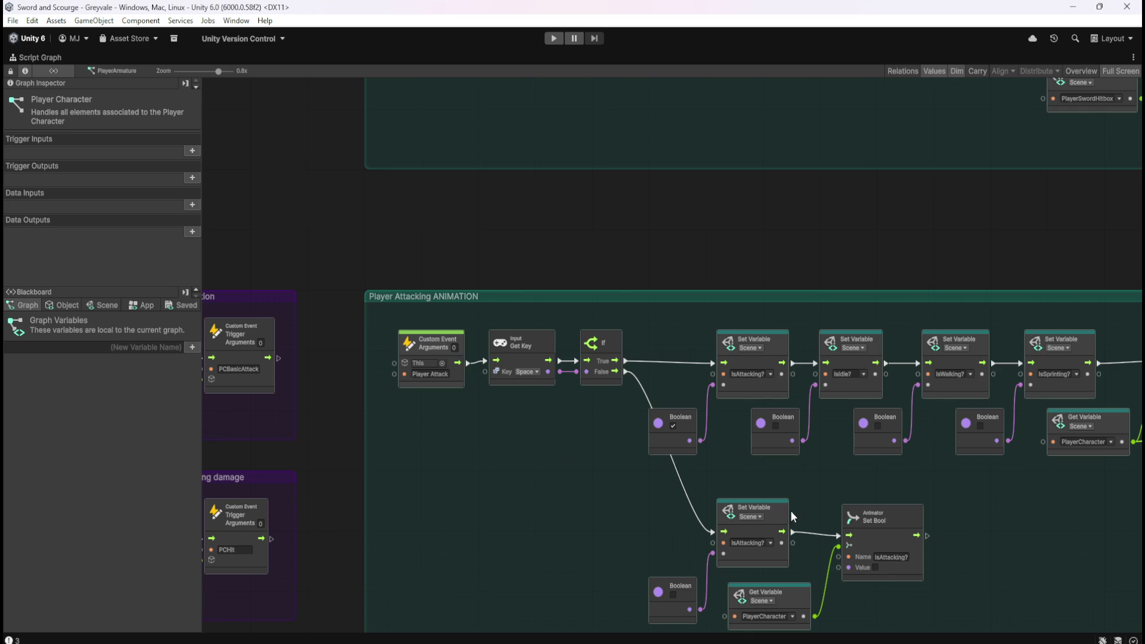
{"action": "scroll", "coordinate": [1044, 524], "scroll_direction": "down", "scroll_amount": 5}
{"action": "scroll", "coordinate": [906, 473], "scroll_direction": "up", "scroll_amount": 3}
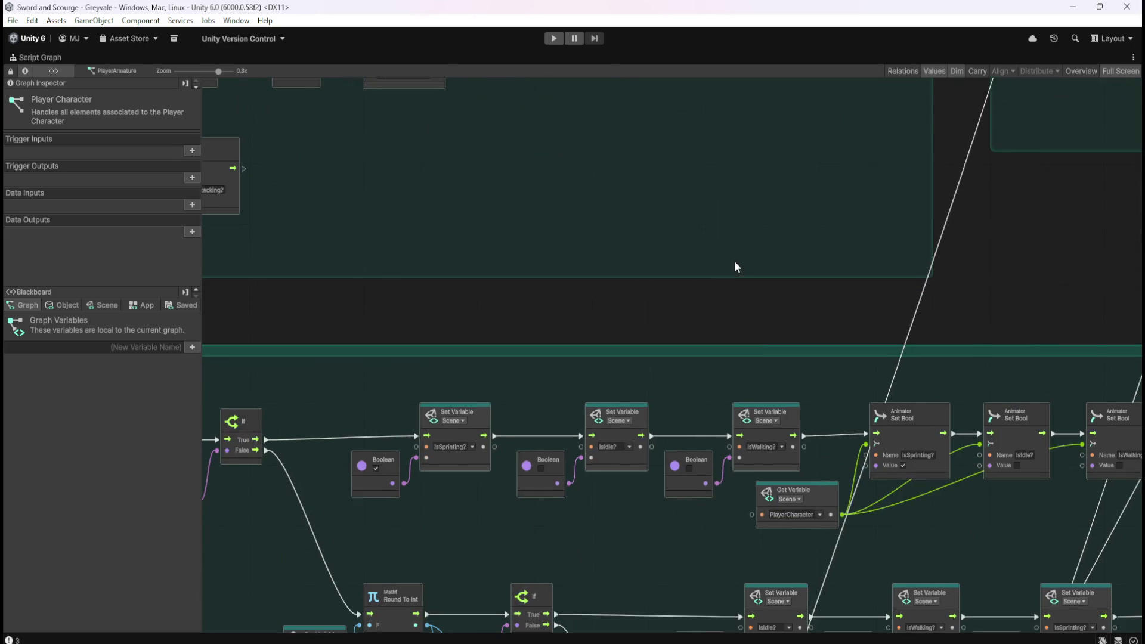
{"action": "left_click_drag", "start_coordinate": [896, 292], "coordinate": [396, 238]}
{"action": "left_click_drag", "start_coordinate": [724, 314], "coordinate": [721, 524]}
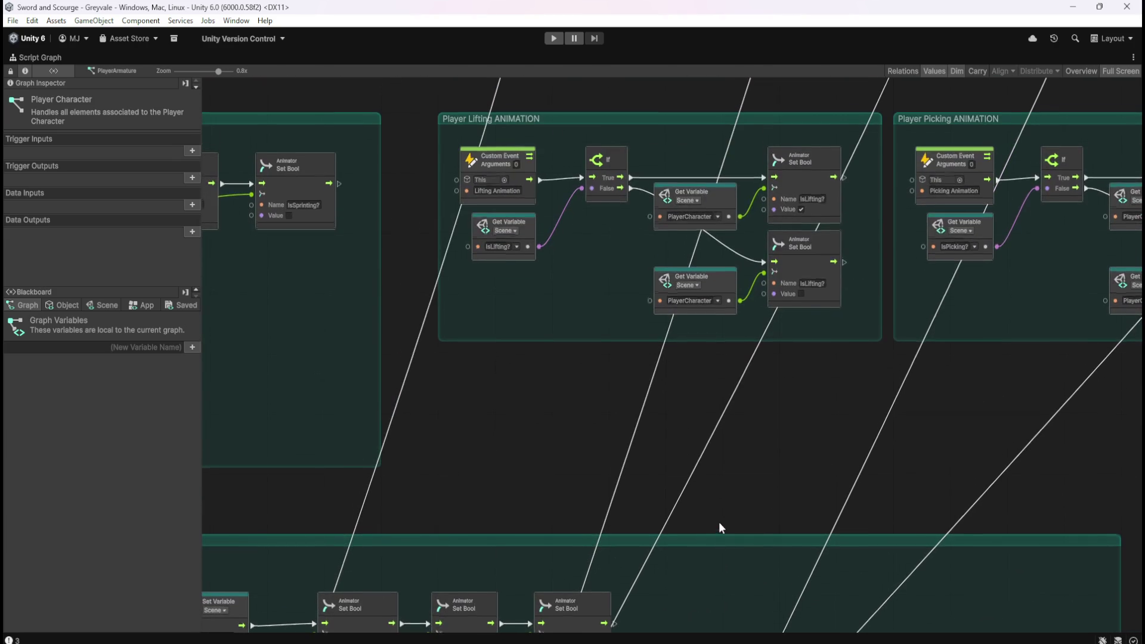
{"action": "left_click_drag", "start_coordinate": [867, 383], "coordinate": [461, 458]}
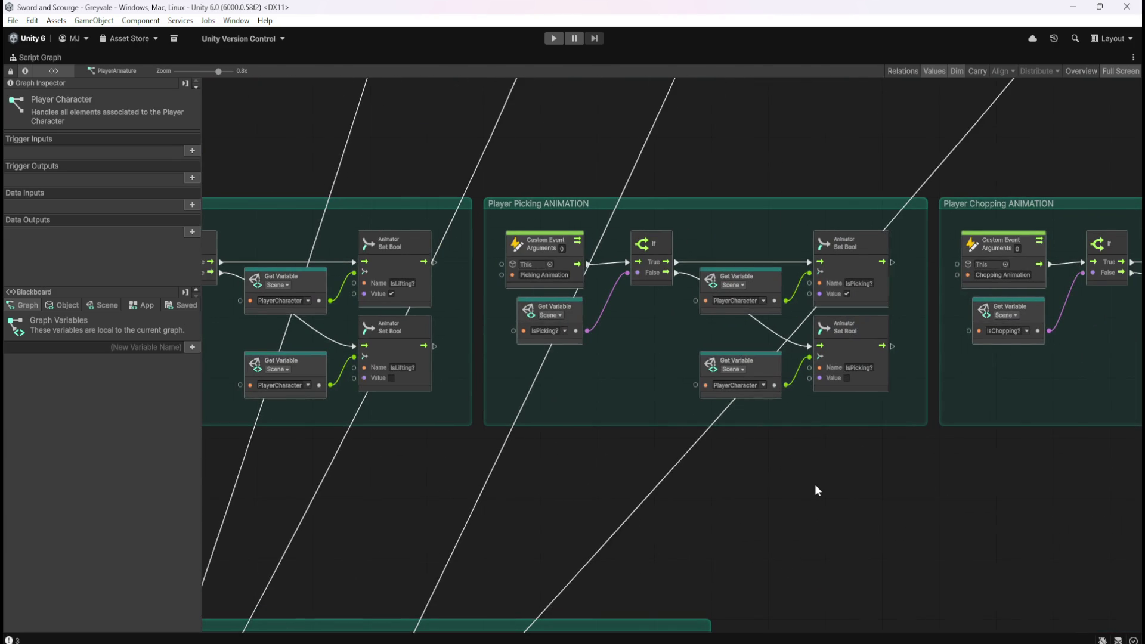
{"action": "left_click_drag", "start_coordinate": [814, 484], "coordinate": [455, 490]}
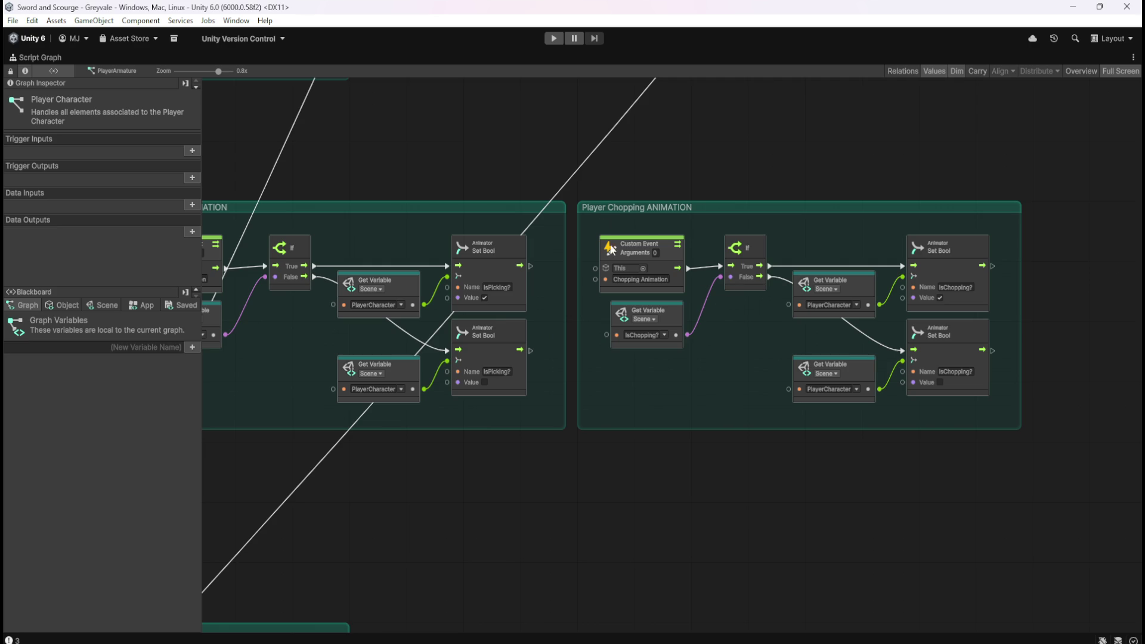
{"action": "scroll", "coordinate": [868, 194], "scroll_direction": "down", "scroll_amount": 5}
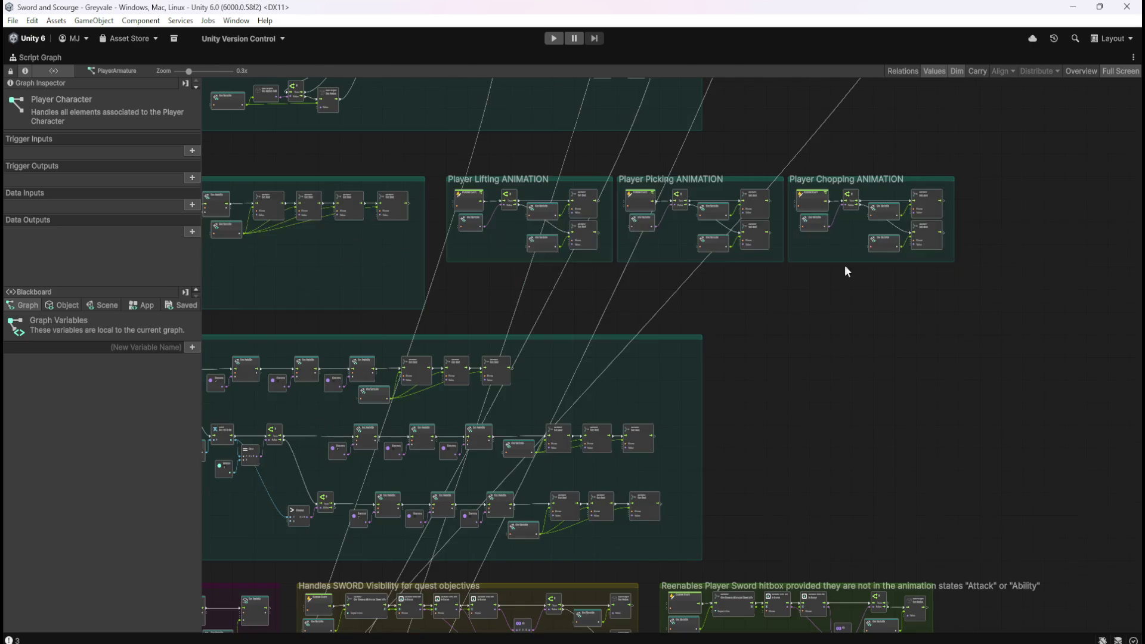
{"action": "scroll", "coordinate": [794, 387], "scroll_direction": "down", "scroll_amount": 2}
{"action": "scroll", "coordinate": [994, 217], "scroll_direction": "down", "scroll_amount": 2}
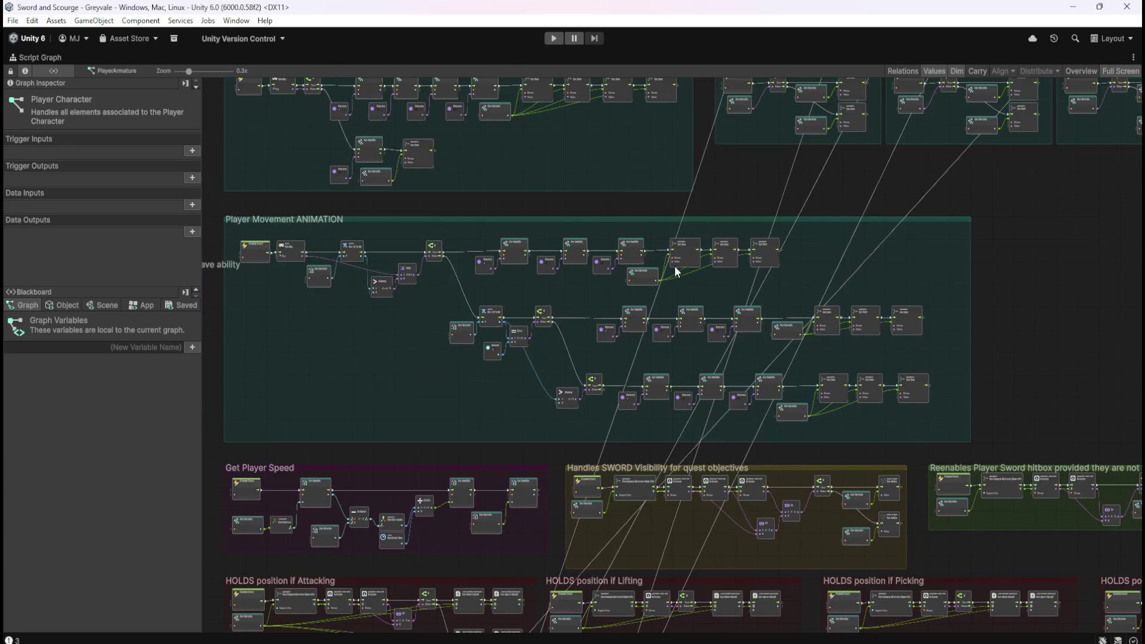
{"action": "scroll", "coordinate": [703, 334], "scroll_direction": "down", "scroll_amount": 2}
{"action": "mouse_move", "coordinate": [916, 210]}
{"action": "left_mouse_down"}
{"action": "mouse_move", "coordinate": [883, 342]}
{"action": "mouse_move", "coordinate": [915, 301]}
{"action": "left_mouse_up"}
{"action": "scroll", "coordinate": [621, 298], "scroll_direction": "up", "scroll_amount": 4}
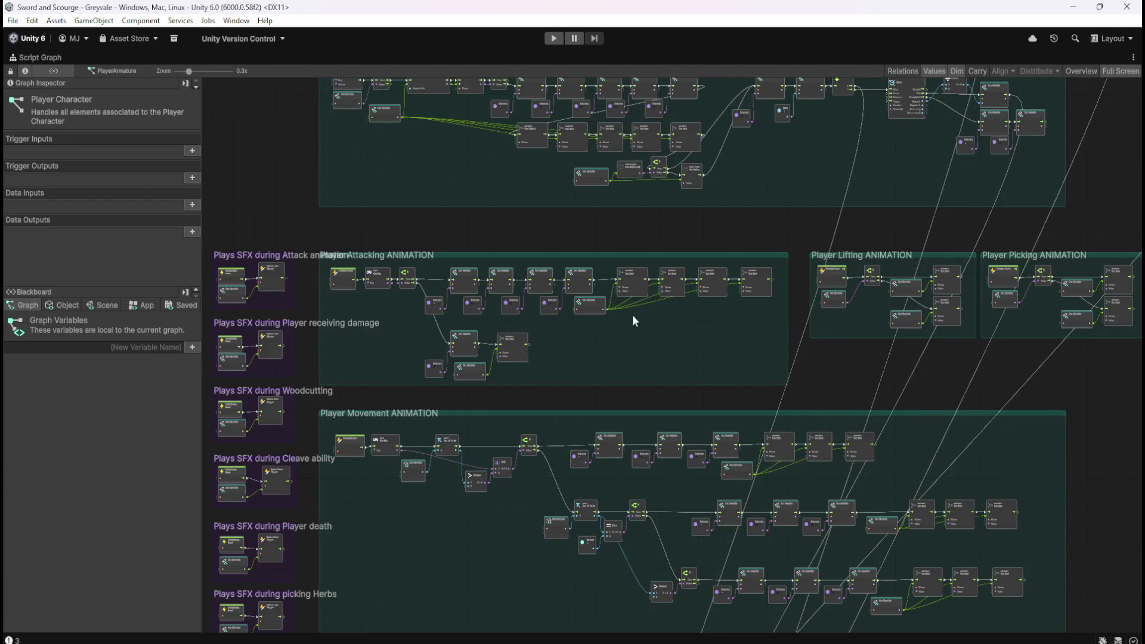
{"action": "mouse_move", "coordinate": [1000, 378]}
{"action": "left_mouse_down"}
{"action": "mouse_move", "coordinate": [617, 362]}
{"action": "mouse_move", "coordinate": [593, 373]}
{"action": "left_mouse_up"}
{"action": "scroll", "coordinate": [850, 306], "scroll_direction": "up", "scroll_amount": 4}
{"action": "scroll", "coordinate": [850, 305], "scroll_direction": "up", "scroll_amount": 1}
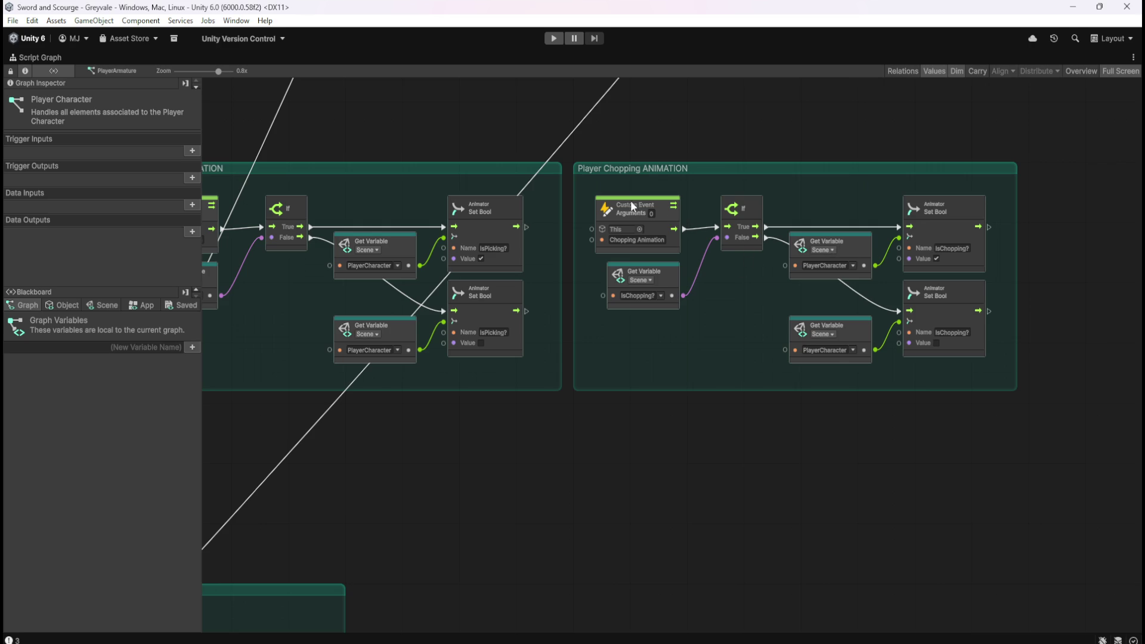
{"action": "scroll", "coordinate": [749, 173], "scroll_direction": "down", "scroll_amount": 6}
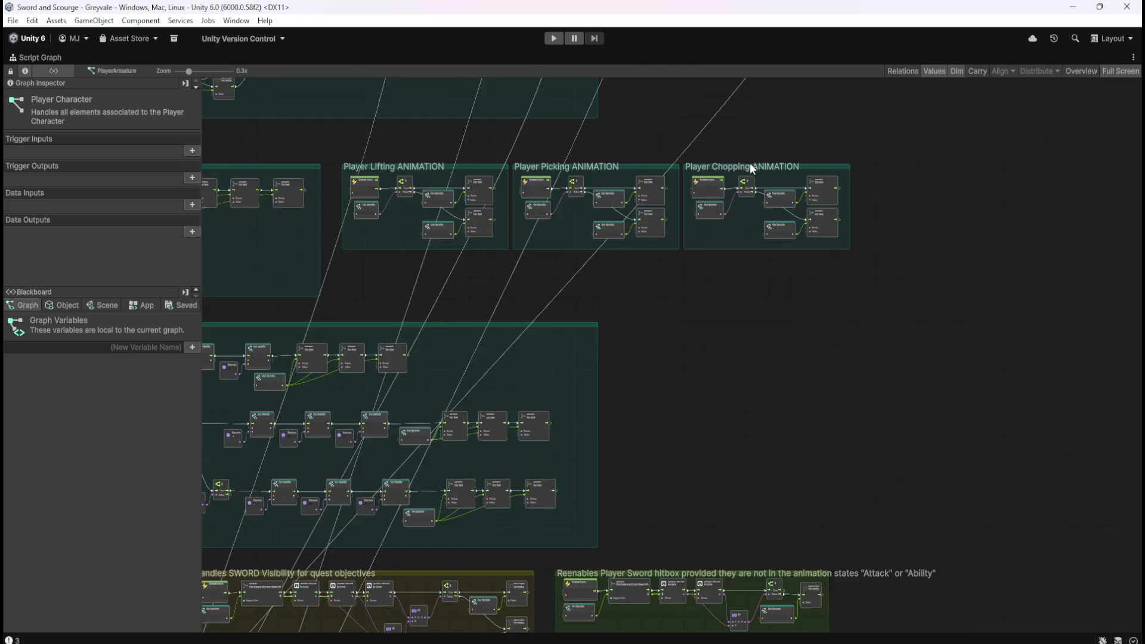
{"action": "scroll", "coordinate": [869, 359], "scroll_direction": "up", "scroll_amount": 2}
{"action": "scroll", "coordinate": [433, 327], "scroll_direction": "up", "scroll_amount": 3}
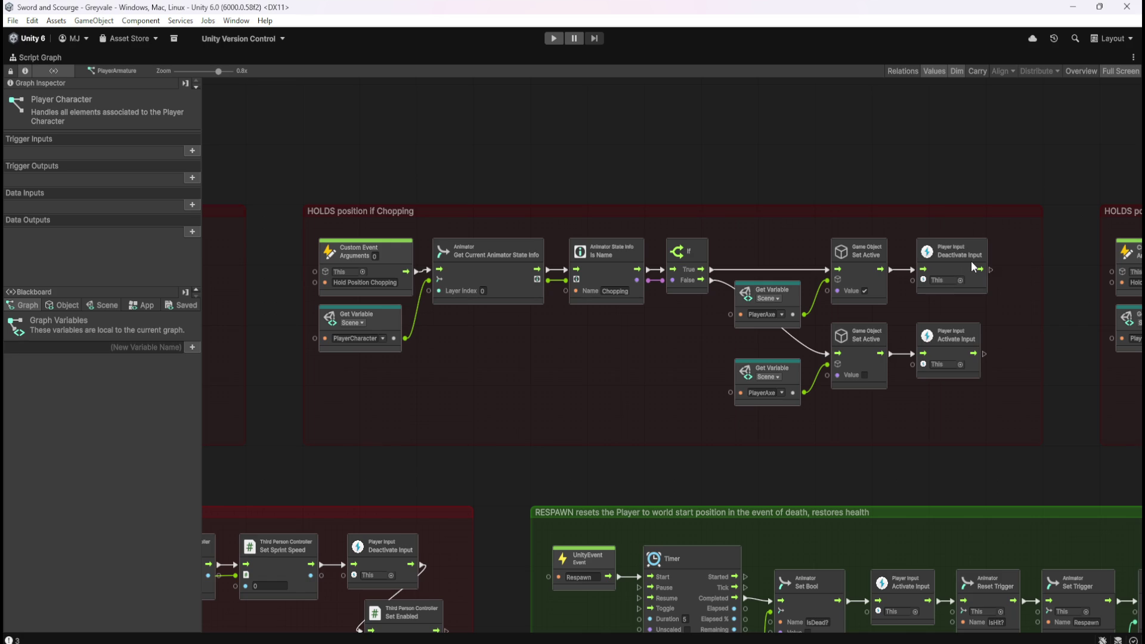
{"action": "left_click_drag", "start_coordinate": [1007, 230], "coordinate": [906, 390]}
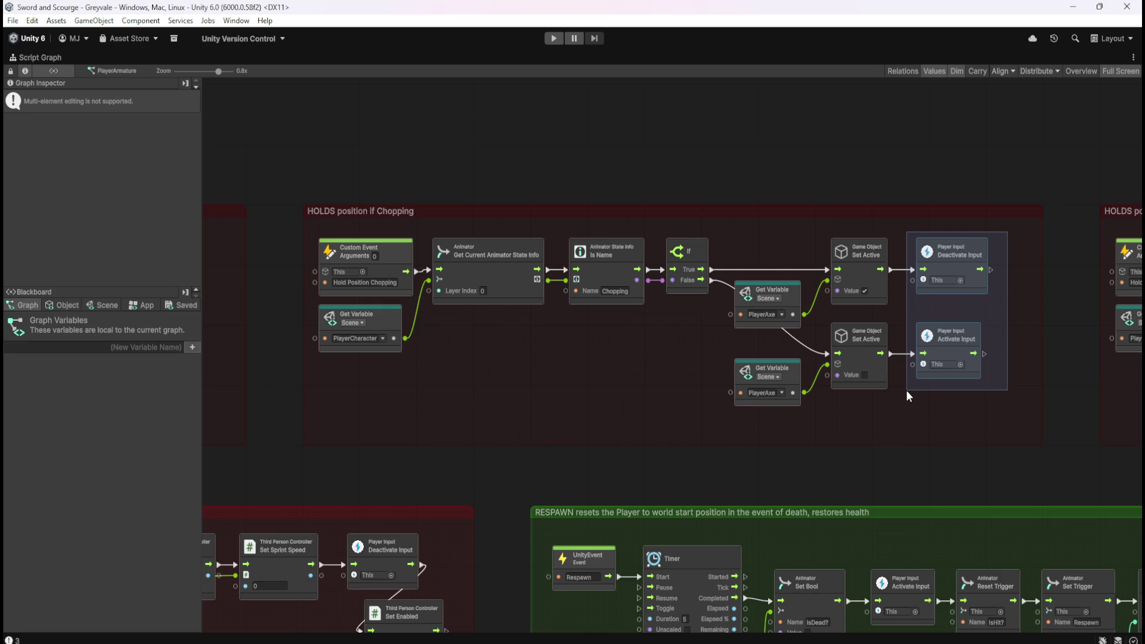
{"action": "scroll", "coordinate": [1000, 218], "scroll_direction": "down", "scroll_amount": 10}
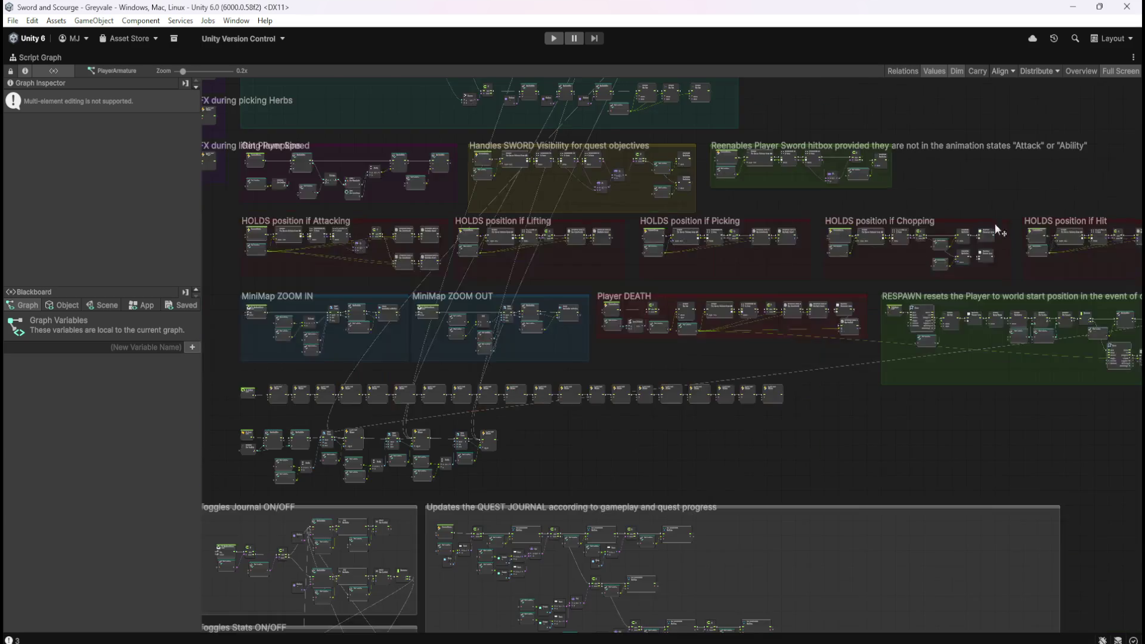
Step: Zoom around the stash nodes and commit the custom event name 'Hold Position Stash'
{"action": "scroll", "coordinate": [611, 609], "scroll_direction": "up", "scroll_amount": 10}
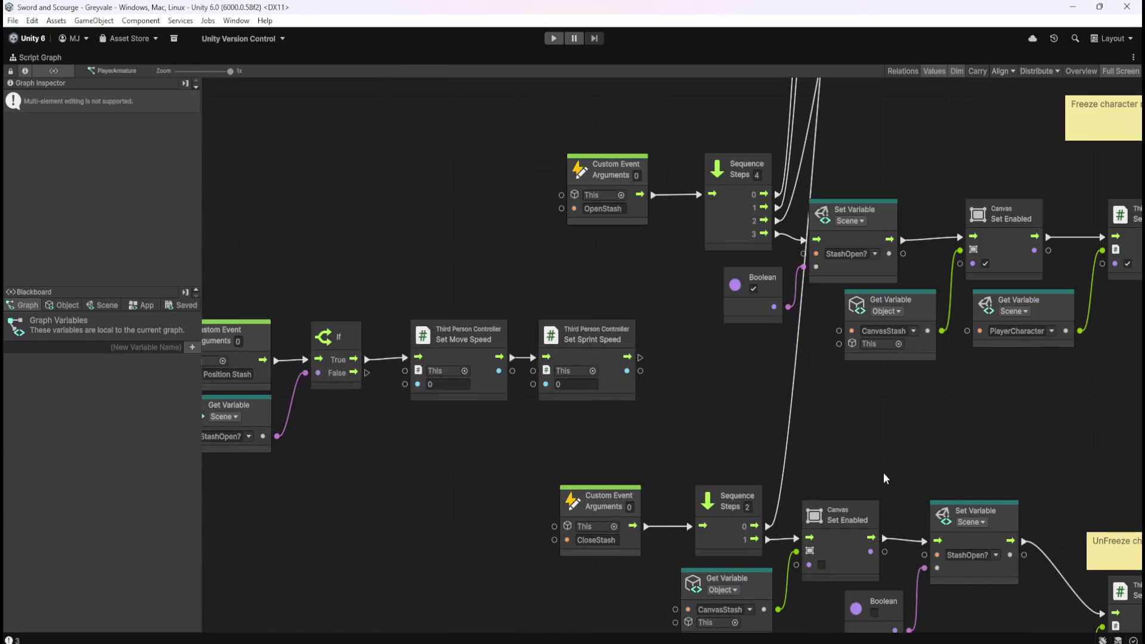
{"action": "scroll", "coordinate": [802, 365], "scroll_direction": "down", "scroll_amount": 2}
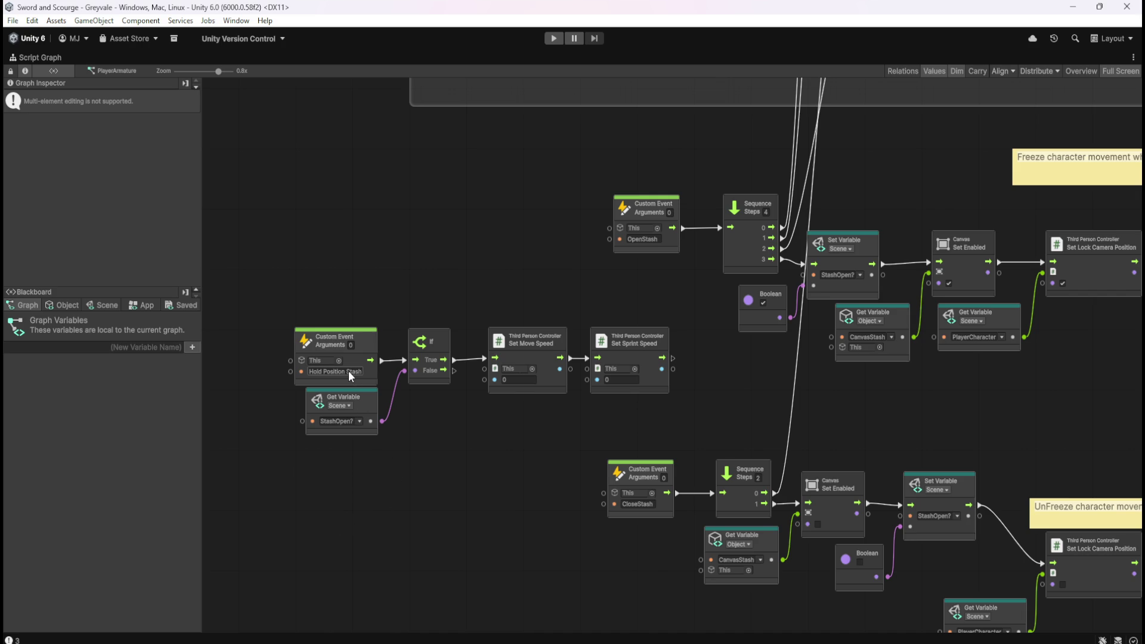
{"action": "key", "text": "Return"}
{"action": "key", "text": "Return"}
{"action": "left_click_drag", "start_coordinate": [476, 309], "coordinate": [701, 410]}
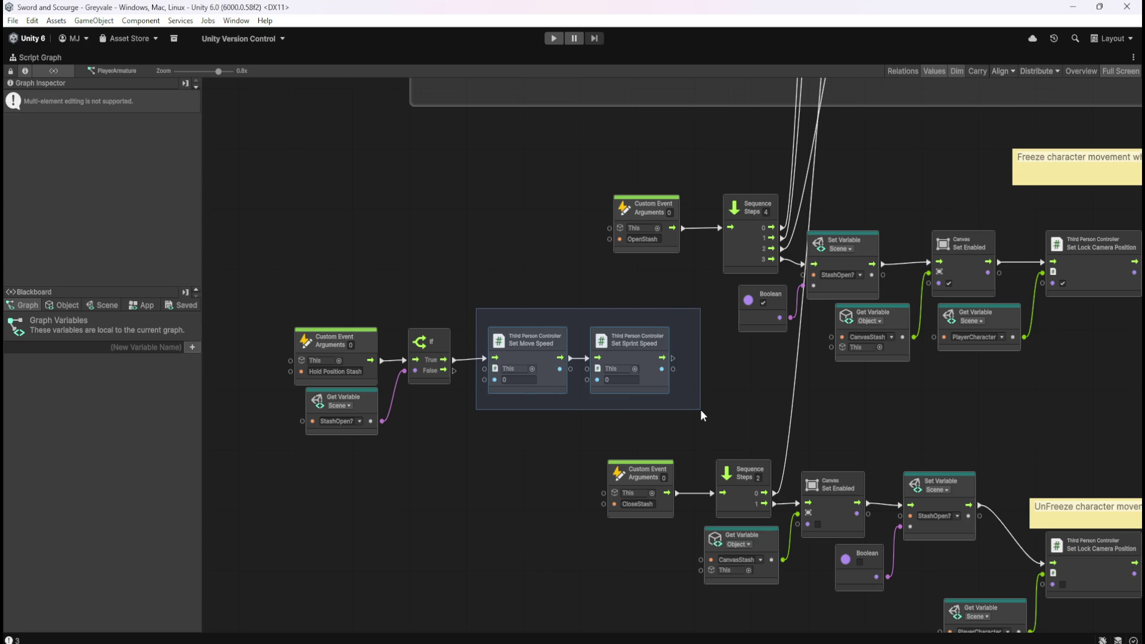
{"action": "left_click_drag", "start_coordinate": [700, 409], "coordinate": [700, 409]}
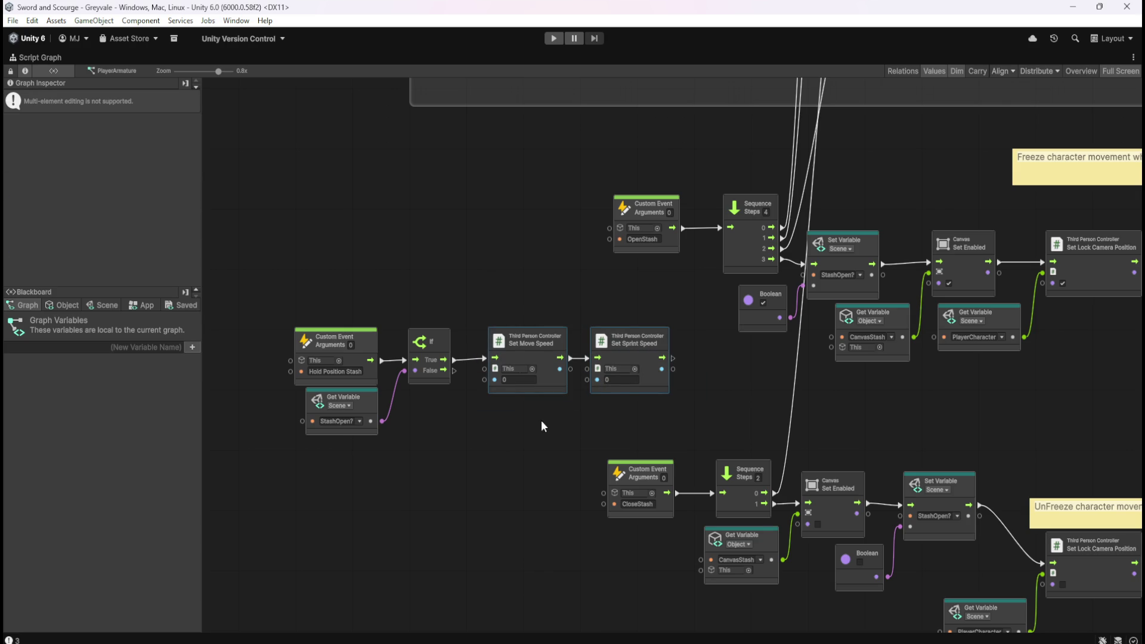
{"action": "mouse_move", "coordinate": [872, 429]}
{"action": "left_mouse_down"}
{"action": "mouse_move", "coordinate": [632, 402]}
{"action": "mouse_move", "coordinate": [665, 353]}
{"action": "mouse_move", "coordinate": [833, 430]}
{"action": "mouse_move", "coordinate": [854, 427]}
{"action": "mouse_move", "coordinate": [885, 356]}
{"action": "mouse_move", "coordinate": [879, 163]}
{"action": "mouse_move", "coordinate": [935, 323]}
{"action": "mouse_move", "coordinate": [942, 441]}
{"action": "left_mouse_up"}
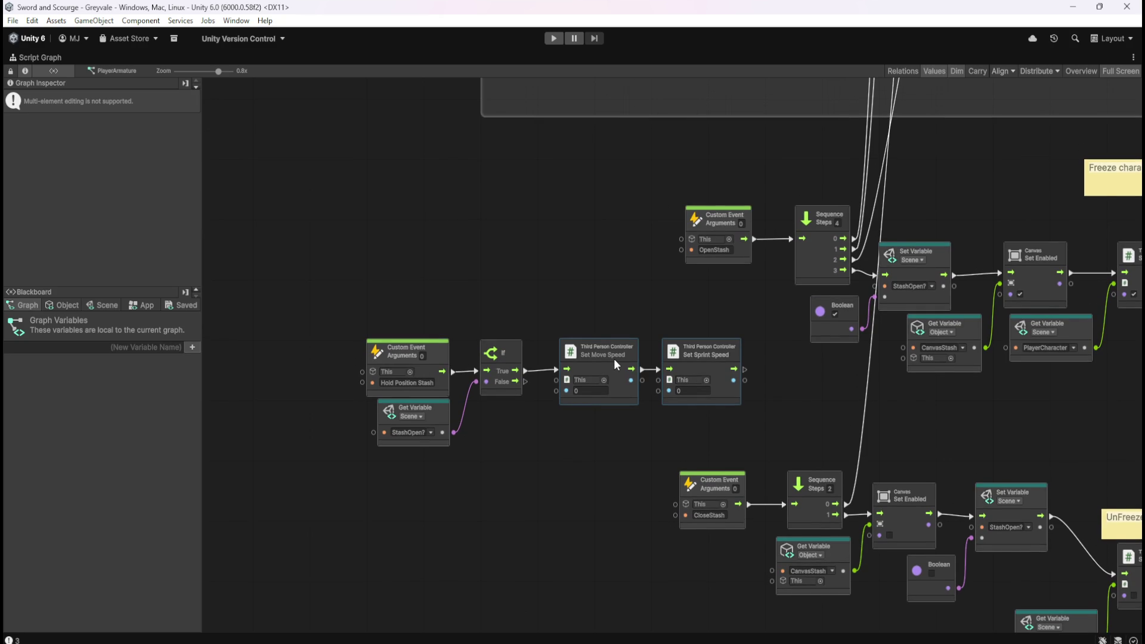
{"action": "mouse_move", "coordinate": [540, 311]}
{"action": "left_mouse_down"}
{"action": "mouse_move", "coordinate": [752, 403]}
{"action": "mouse_move", "coordinate": [761, 430]}
{"action": "left_mouse_up"}
{"action": "left_click", "coordinate": [558, 469]}
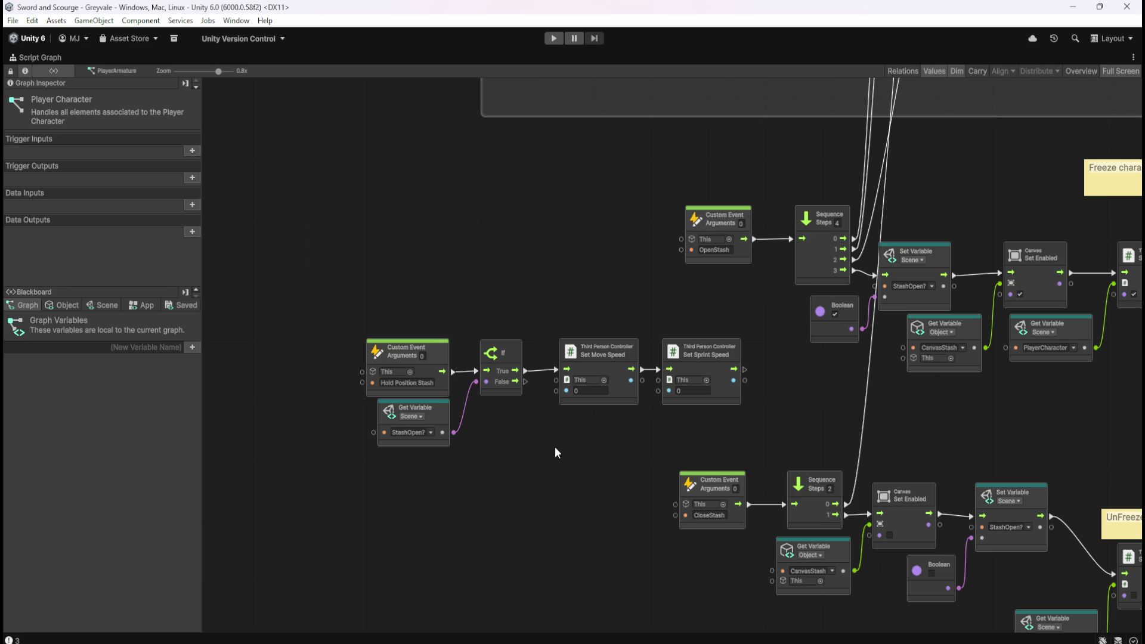
{"action": "mouse_move", "coordinate": [591, 438]}
{"action": "left_mouse_down"}
{"action": "mouse_move", "coordinate": [463, 429]}
{"action": "mouse_move", "coordinate": [493, 377]}
{"action": "left_mouse_up"}
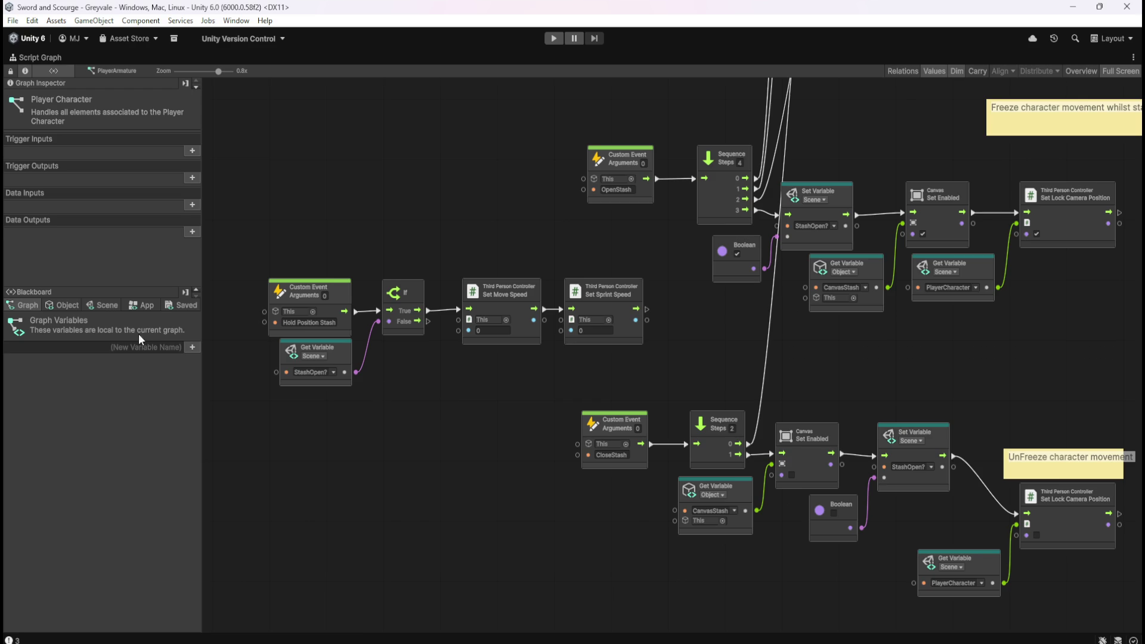
Step: Scroll the Blackboard's Scene variables down to StashOpen?, then un-maximize the graph
{"action": "left_click", "coordinate": [89, 306]}
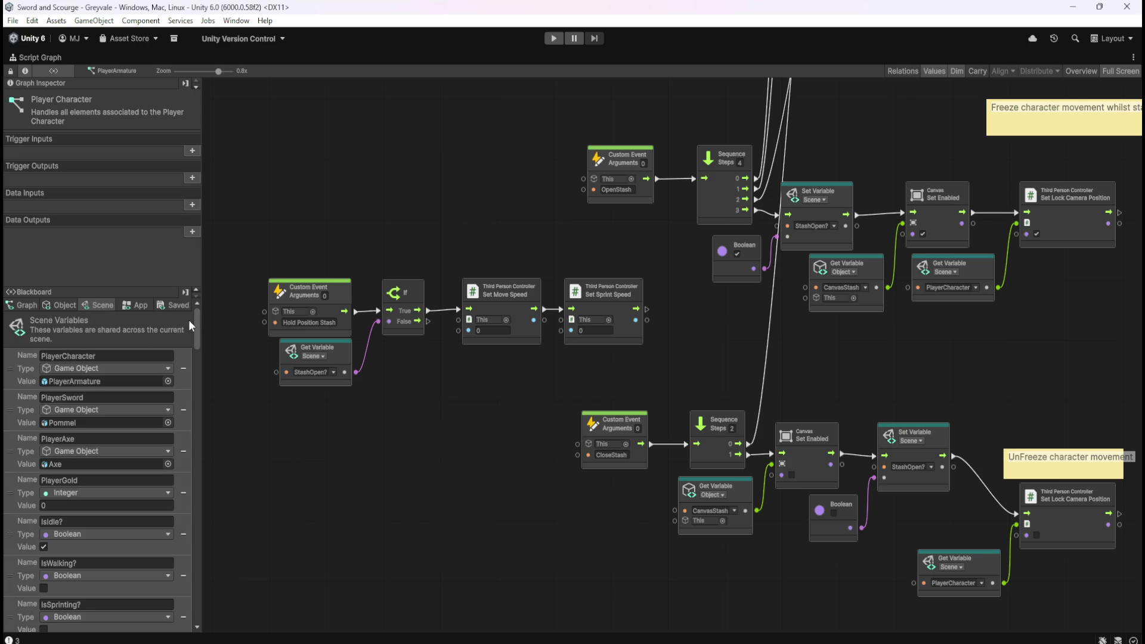
{"action": "mouse_move", "coordinate": [195, 320]}
{"action": "left_mouse_down"}
{"action": "mouse_move", "coordinate": [223, 464]}
{"action": "mouse_move", "coordinate": [225, 614]}
{"action": "left_mouse_up"}
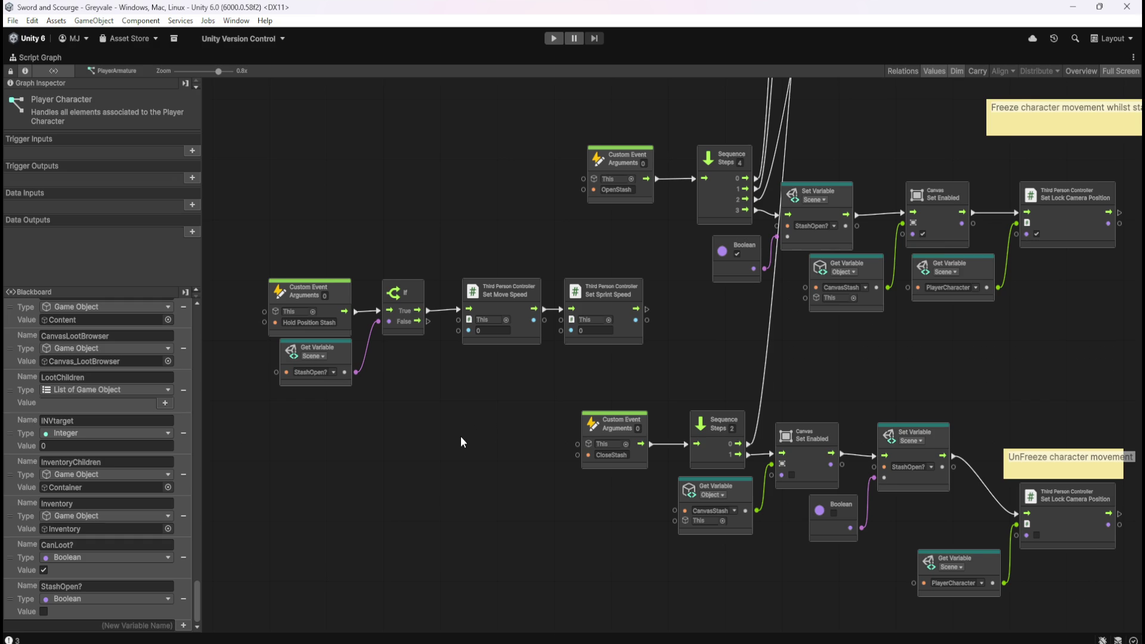
{"action": "key", "text": "shift+space"}
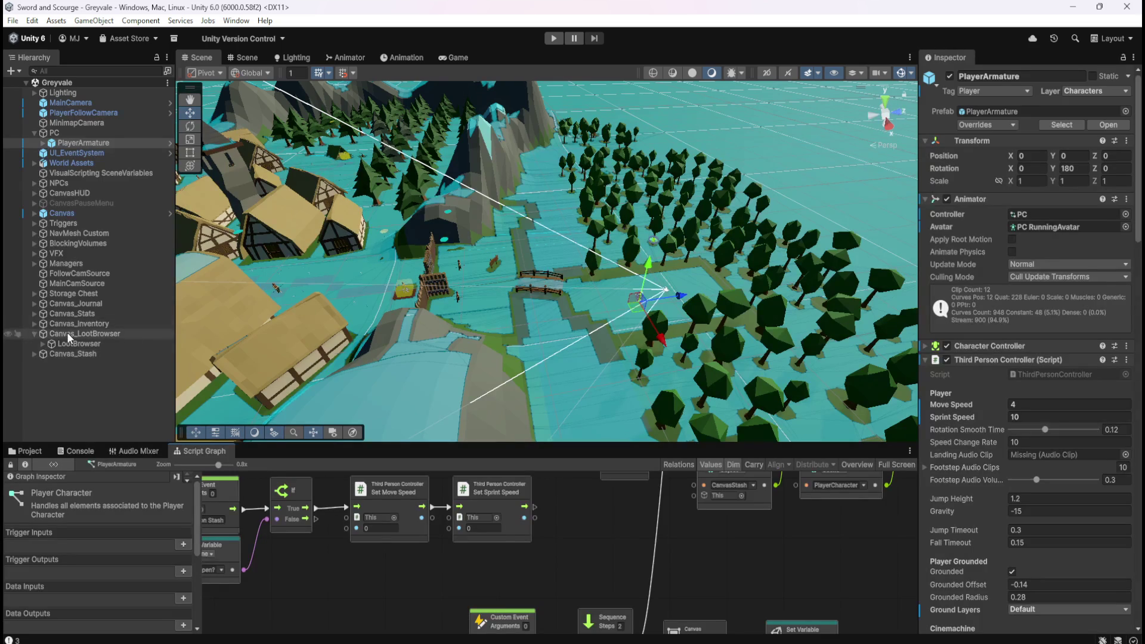
Step: Open the LootBrowser object's script graph maximized and zoom through its groups
{"action": "left_click", "coordinate": [66, 343]}
{"action": "key", "text": "shift+space"}
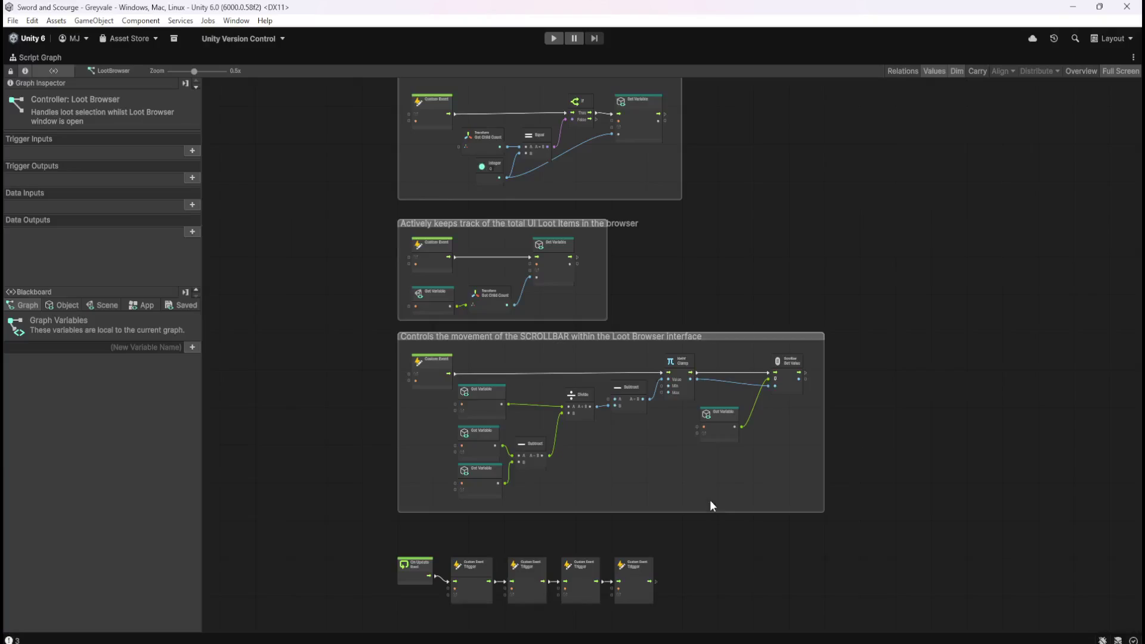
{"action": "scroll", "coordinate": [803, 308], "scroll_direction": "up", "scroll_amount": 5}
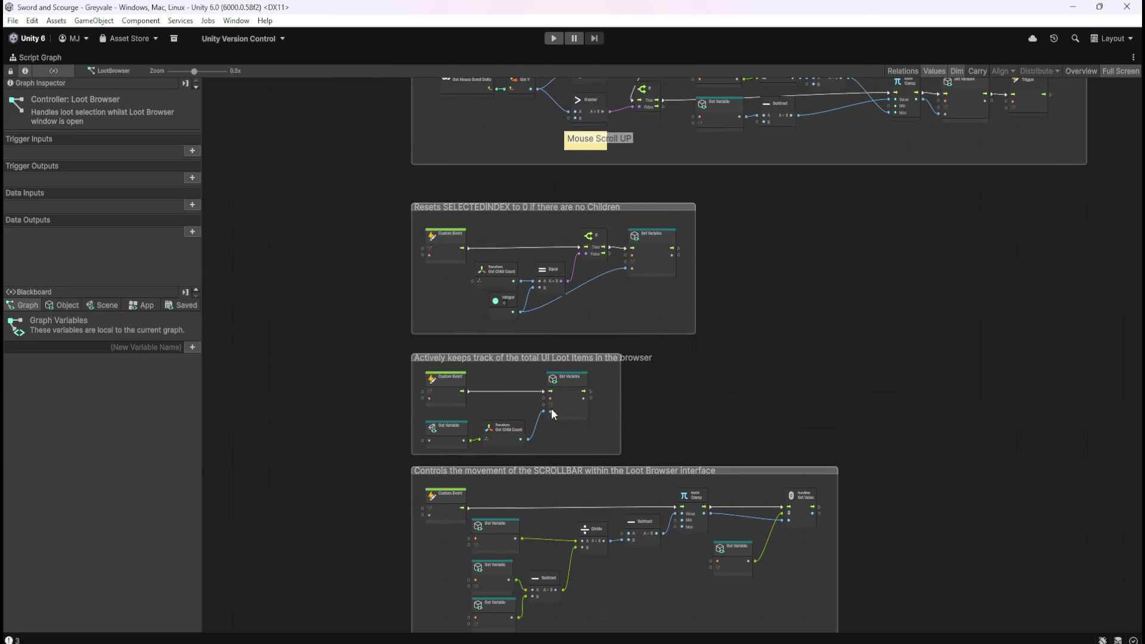
{"action": "scroll", "coordinate": [593, 258], "scroll_direction": "up", "scroll_amount": 3}
{"action": "scroll", "coordinate": [711, 316], "scroll_direction": "down", "scroll_amount": 4}
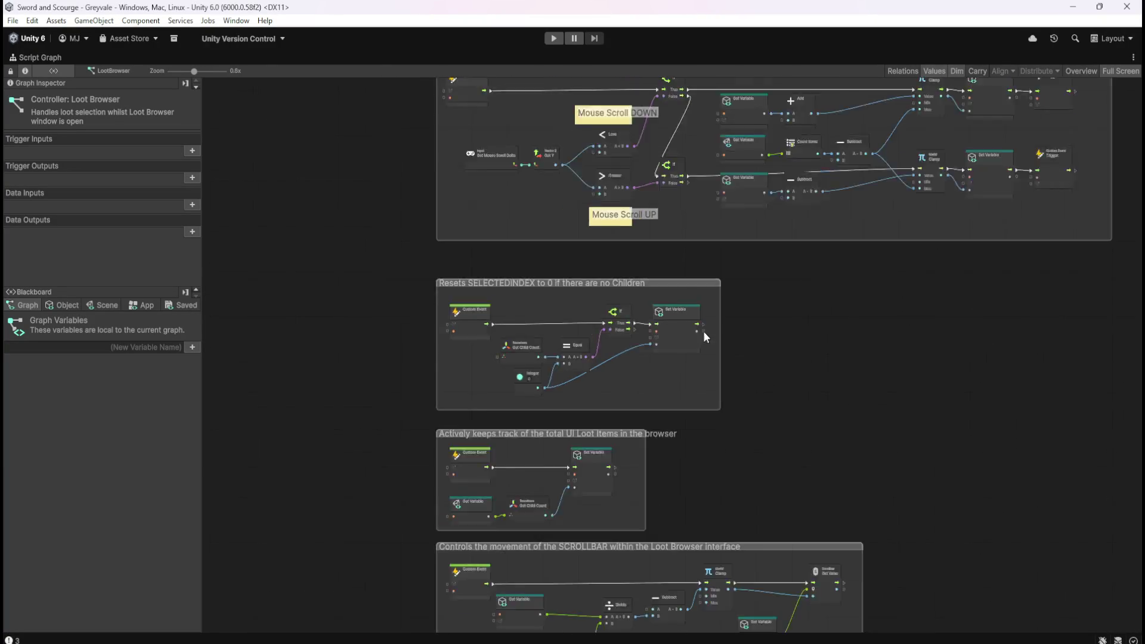
{"action": "scroll", "coordinate": [800, 266], "scroll_direction": "down", "scroll_amount": 5}
{"action": "scroll", "coordinate": [813, 545], "scroll_direction": "up", "scroll_amount": 10}
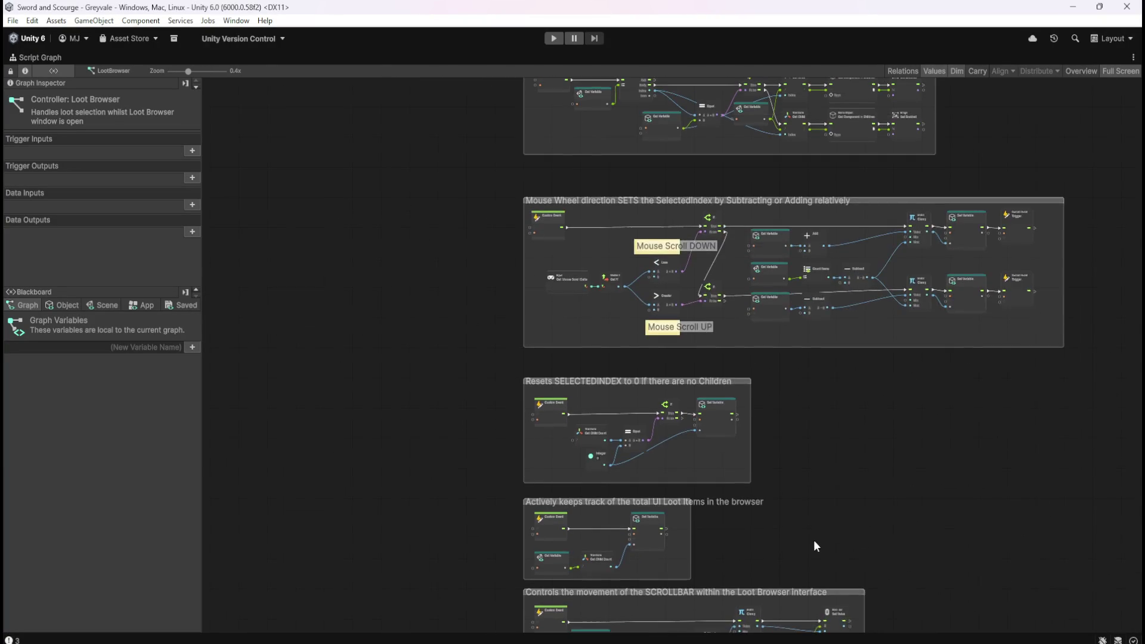
{"action": "scroll", "coordinate": [775, 244], "scroll_direction": "up", "scroll_amount": 4}
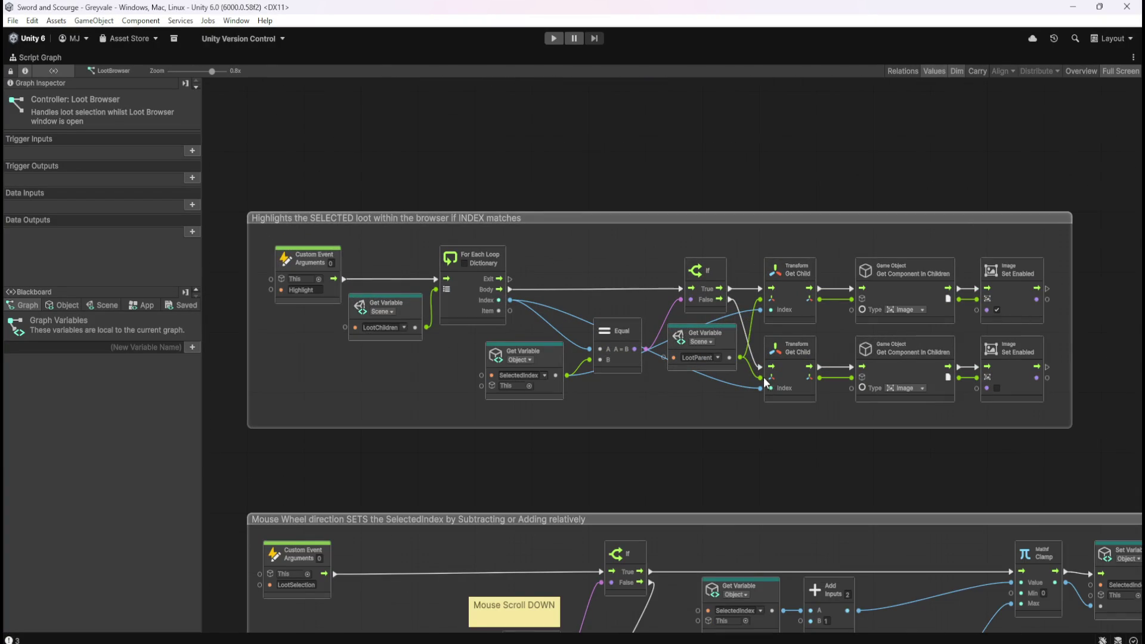
{"action": "scroll", "coordinate": [732, 241], "scroll_direction": "down", "scroll_amount": 3}
{"action": "scroll", "coordinate": [790, 463], "scroll_direction": "up", "scroll_amount": 3}
{"action": "scroll", "coordinate": [845, 273], "scroll_direction": "down", "scroll_amount": 3}
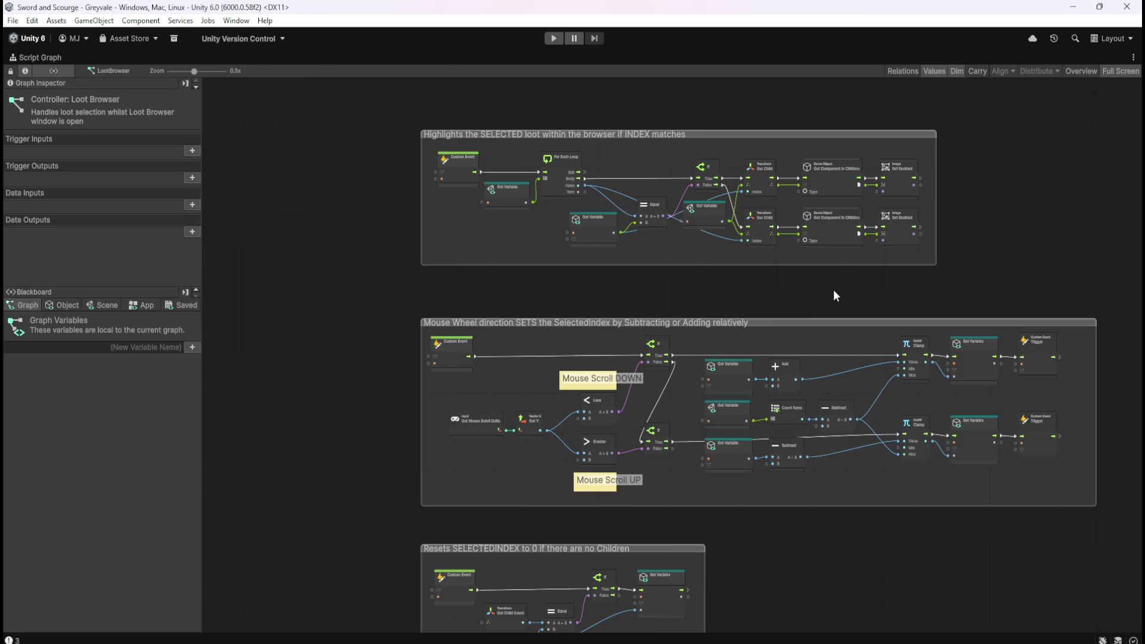
{"action": "scroll", "coordinate": [846, 297], "scroll_direction": "down", "scroll_amount": 5}
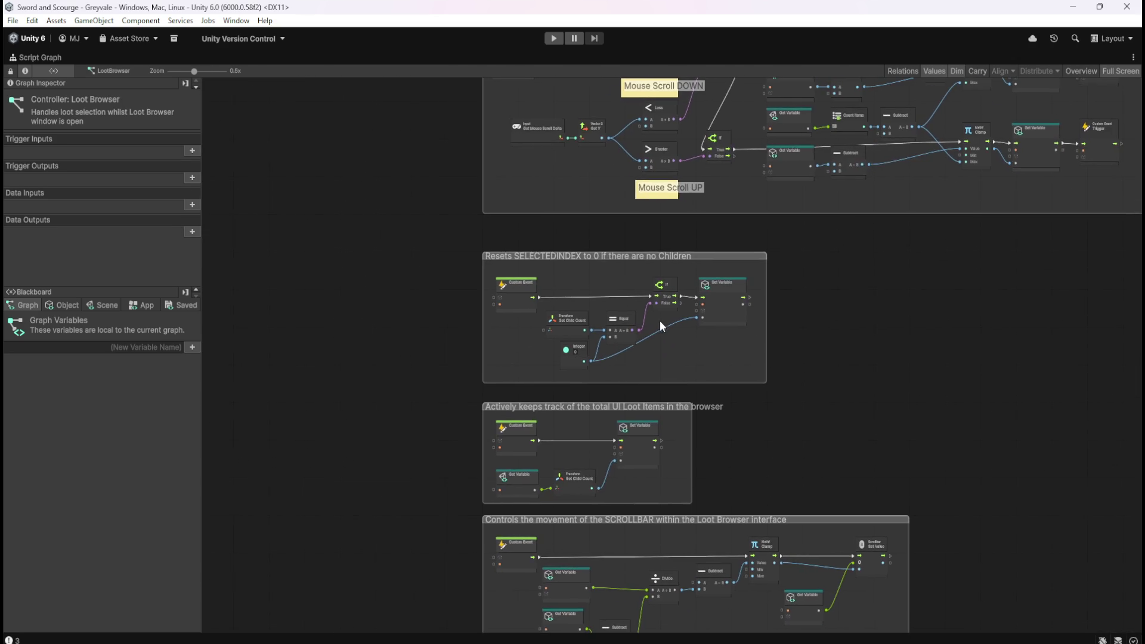
{"action": "scroll", "coordinate": [659, 320], "scroll_direction": "up", "scroll_amount": 4}
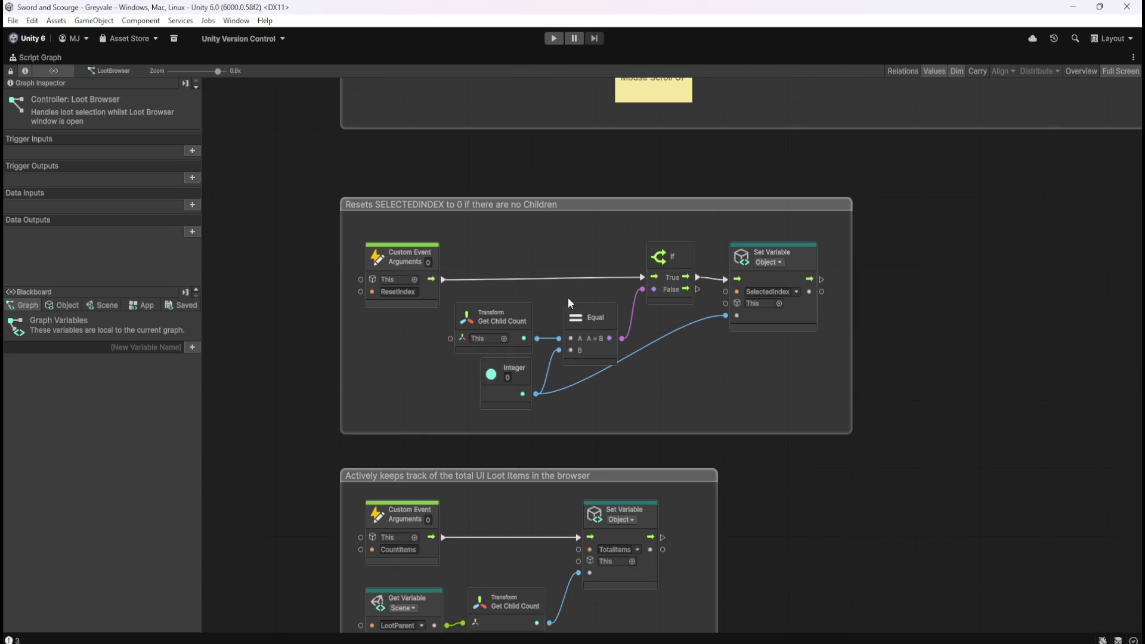
{"action": "scroll", "coordinate": [607, 218], "scroll_direction": "down", "scroll_amount": 3}
{"action": "scroll", "coordinate": [599, 418], "scroll_direction": "up", "scroll_amount": 4}
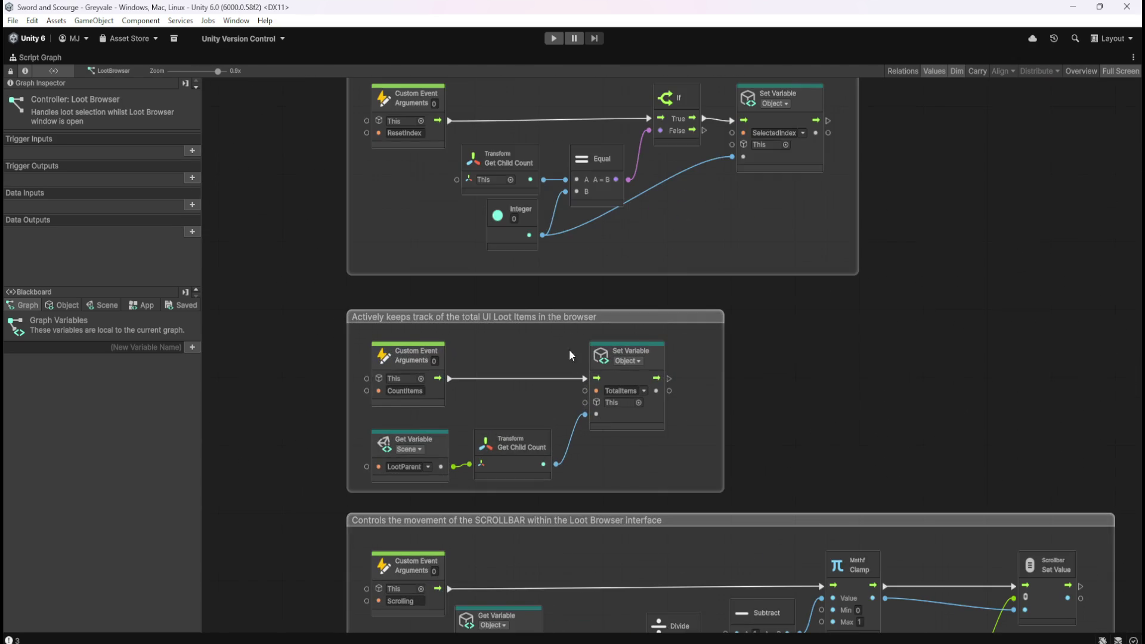
{"action": "scroll", "coordinate": [571, 360], "scroll_direction": "down", "scroll_amount": 5}
{"action": "scroll", "coordinate": [674, 530], "scroll_direction": "up", "scroll_amount": 5}
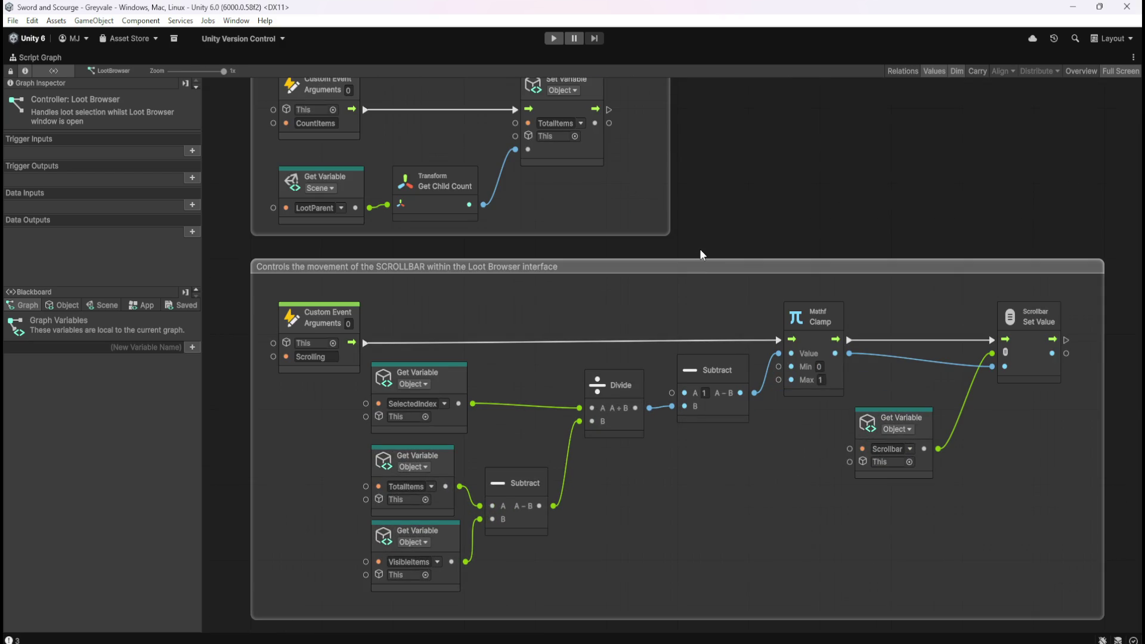
{"action": "scroll", "coordinate": [700, 249], "scroll_direction": "down", "scroll_amount": 3}
{"action": "scroll", "coordinate": [696, 481], "scroll_direction": "down", "scroll_amount": 2}
{"action": "scroll", "coordinate": [630, 581], "scroll_direction": "up", "scroll_amount": 4}
{"action": "scroll", "coordinate": [629, 581], "scroll_direction": "down", "scroll_amount": 2}
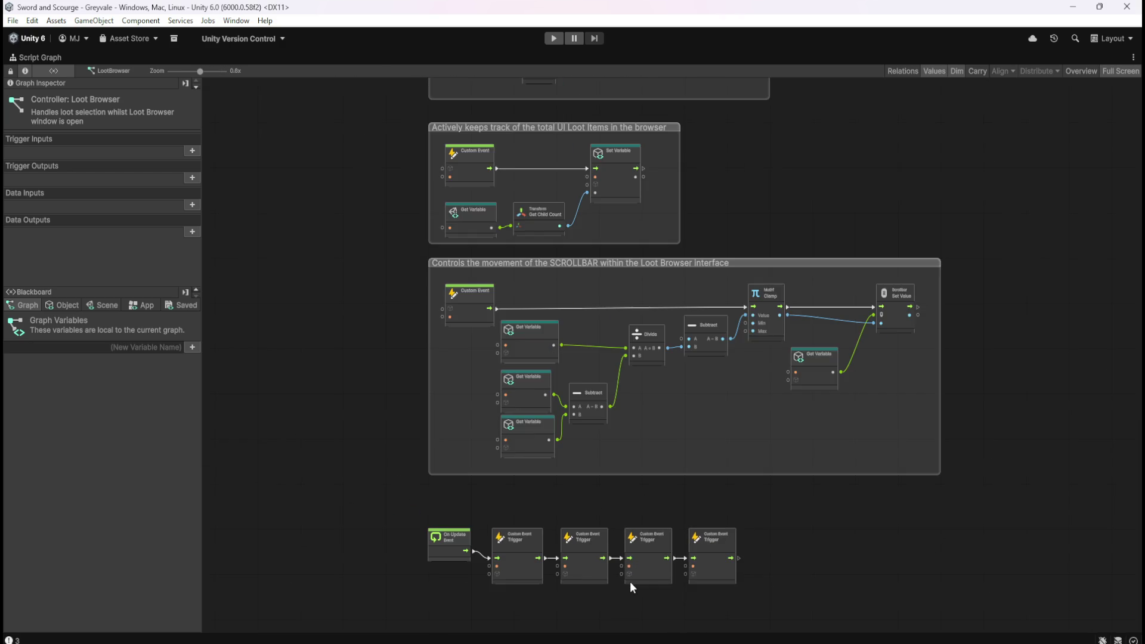
{"action": "scroll", "coordinate": [772, 291], "scroll_direction": "down", "scroll_amount": 4}
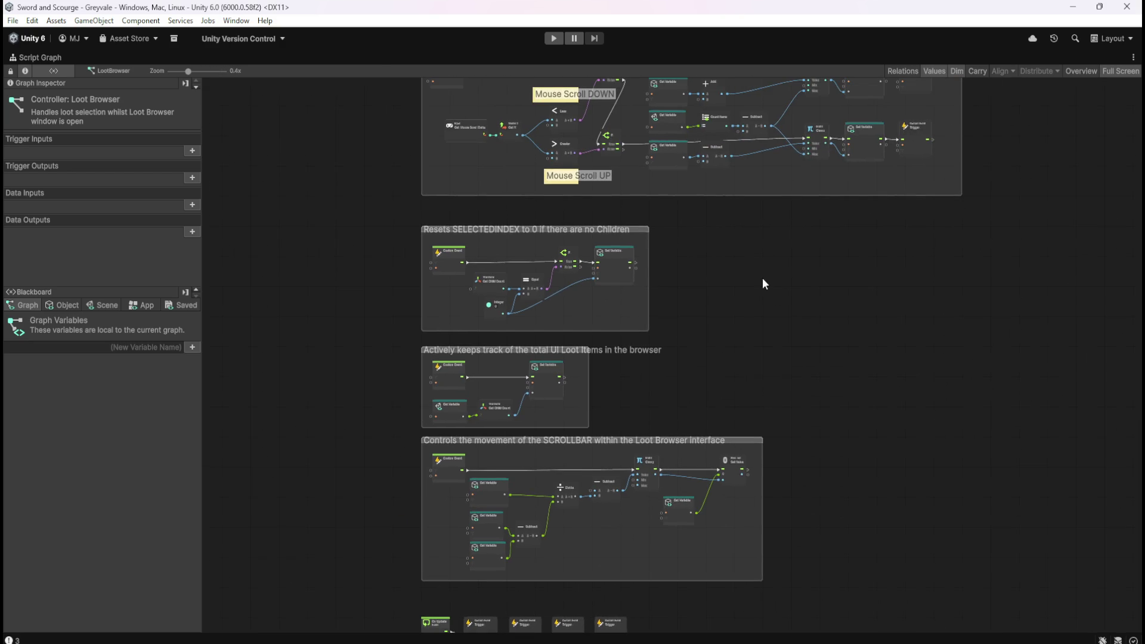
Step: Center the mouse-wheel SelectedIndex group, then return the graph to the docked layout
{"action": "left_click_drag", "start_coordinate": [762, 283], "coordinate": [708, 450]}
{"action": "scroll", "coordinate": [710, 453], "scroll_direction": "up", "scroll_amount": 3}
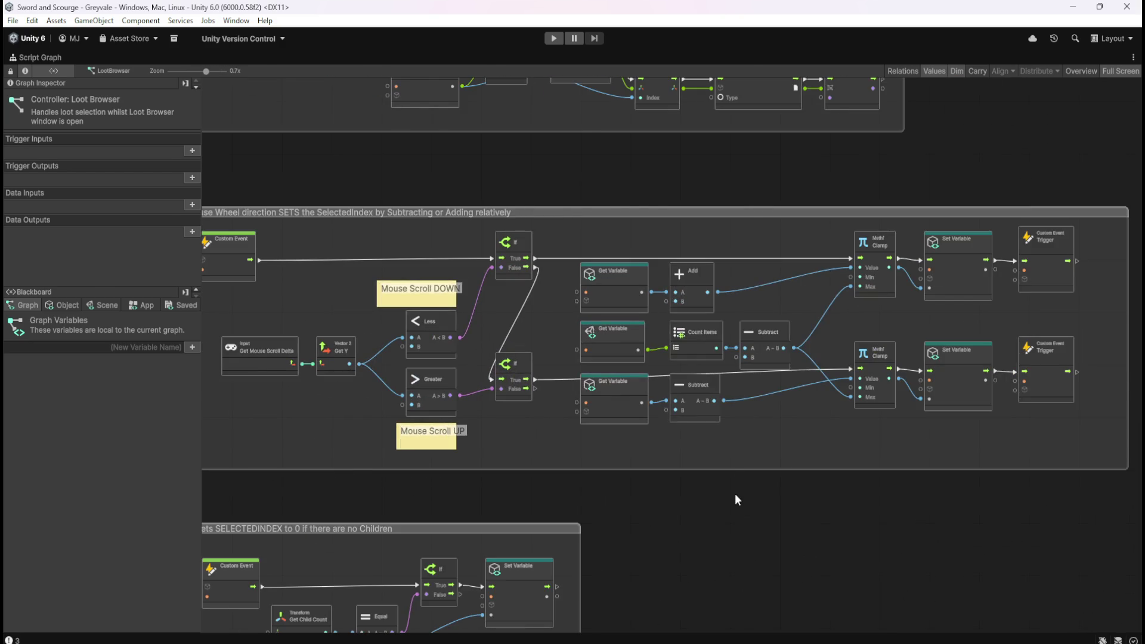
{"action": "key", "text": "shift+space"}
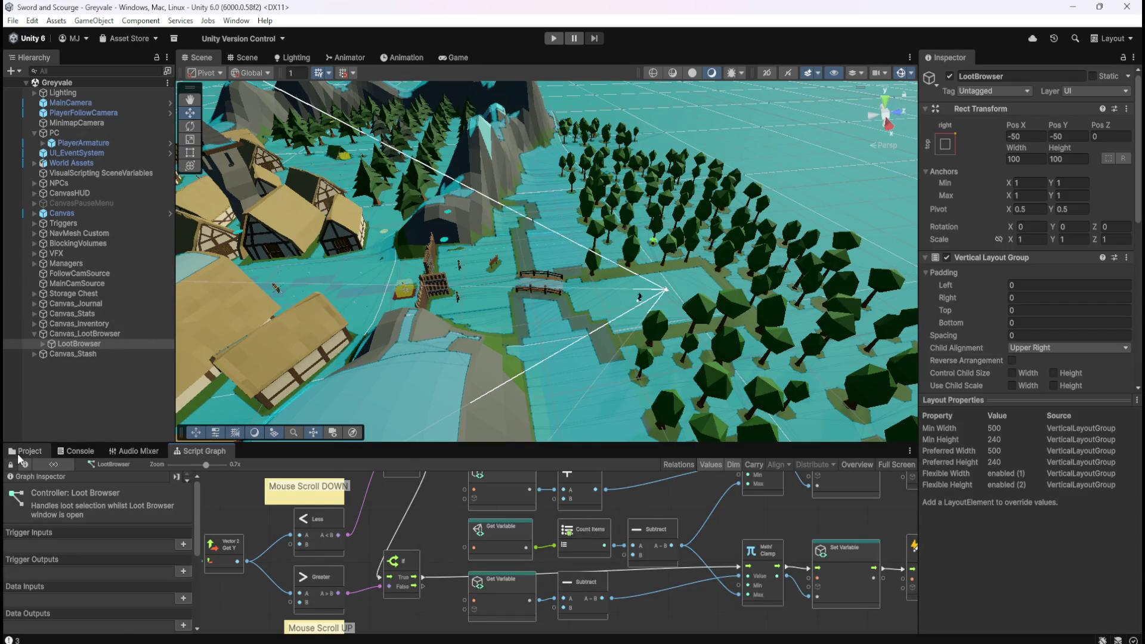
Step: Select the Bone Stack prefab in Prefabs > Loot and open its script graph maximized
{"action": "left_click", "coordinate": [22, 454]}
{"action": "double_click", "coordinate": [434, 537]}
{"action": "double_click", "coordinate": [242, 508]}
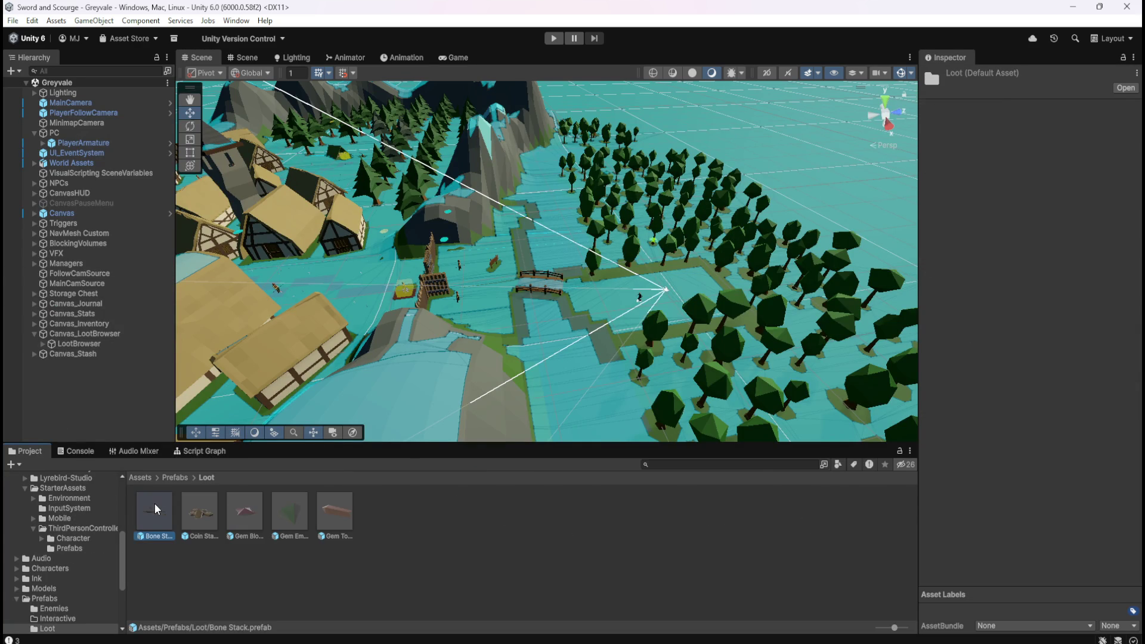
{"action": "left_click", "coordinate": [155, 503]}
{"action": "left_click", "coordinate": [190, 451]}
{"action": "key", "text": "shift+space"}
Step: Pan across the Instantiate, Get Component, Get Child, Remove Item and If nodes, then restore the layout
{"action": "scroll", "coordinate": [432, 292], "scroll_direction": "down", "scroll_amount": 5}
{"action": "scroll", "coordinate": [481, 435], "scroll_direction": "up", "scroll_amount": 3}
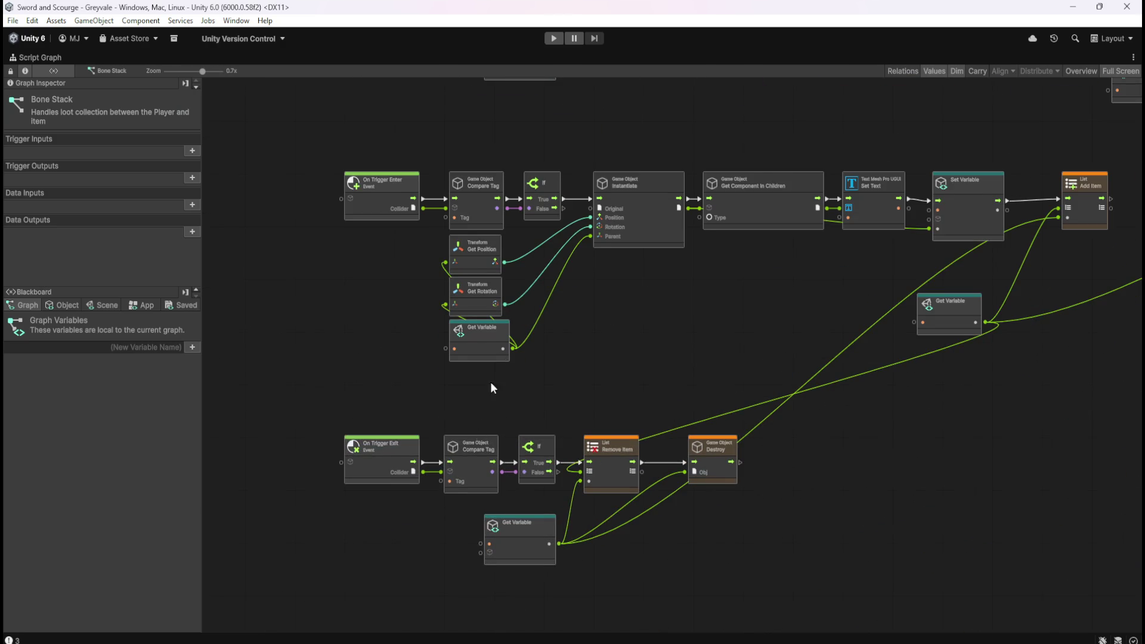
{"action": "scroll", "coordinate": [540, 282], "scroll_direction": "up", "scroll_amount": 2}
{"action": "mouse_move", "coordinate": [718, 322]}
{"action": "left_mouse_down"}
{"action": "mouse_move", "coordinate": [460, 422]}
{"action": "mouse_move", "coordinate": [454, 482]}
{"action": "left_mouse_up"}
{"action": "scroll", "coordinate": [662, 577], "scroll_direction": "down", "scroll_amount": 4}
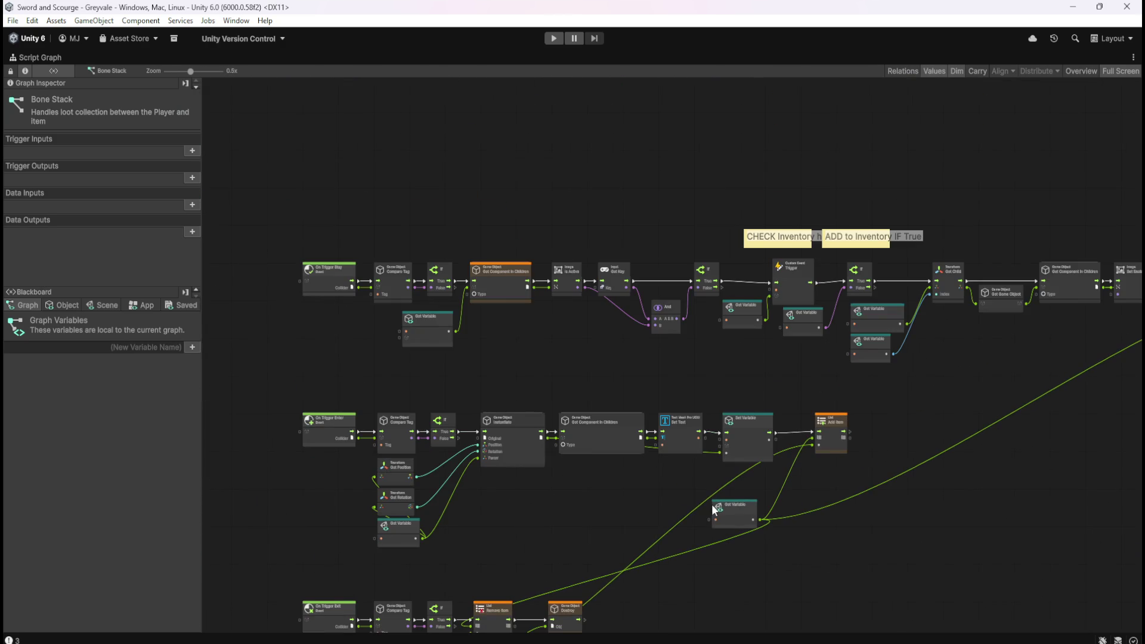
{"action": "scroll", "coordinate": [889, 409], "scroll_direction": "up", "scroll_amount": 5}
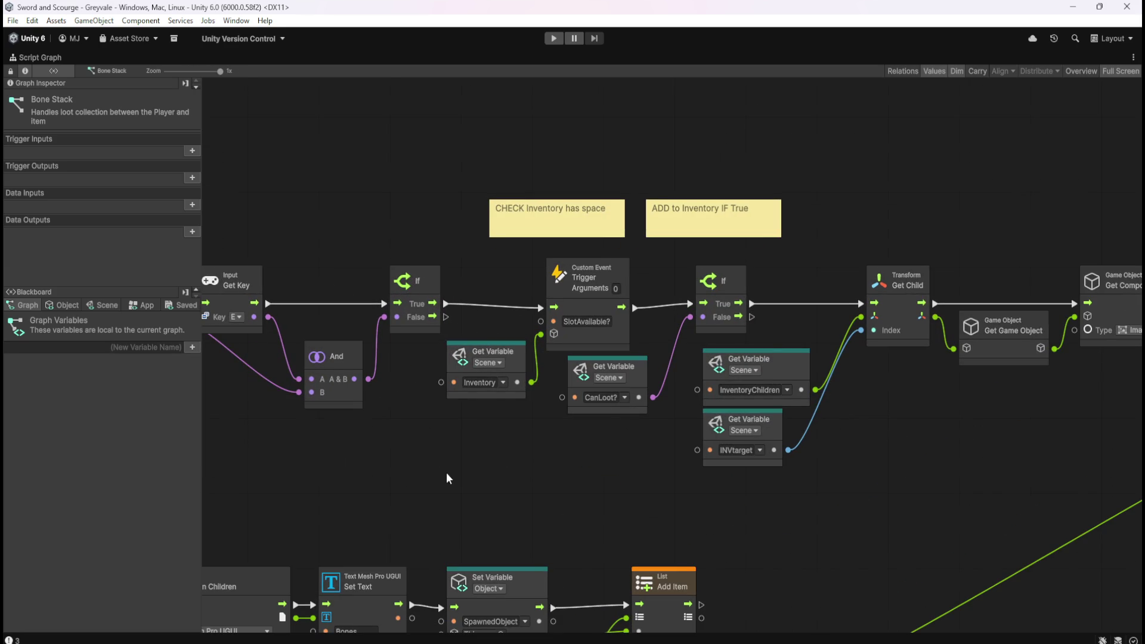
{"action": "mouse_move", "coordinate": [333, 477]}
{"action": "left_mouse_down"}
{"action": "mouse_move", "coordinate": [828, 444]}
{"action": "mouse_move", "coordinate": [965, 418]}
{"action": "mouse_move", "coordinate": [577, 418]}
{"action": "left_mouse_up"}
{"action": "left_click_drag", "start_coordinate": [859, 424], "coordinate": [600, 449]}
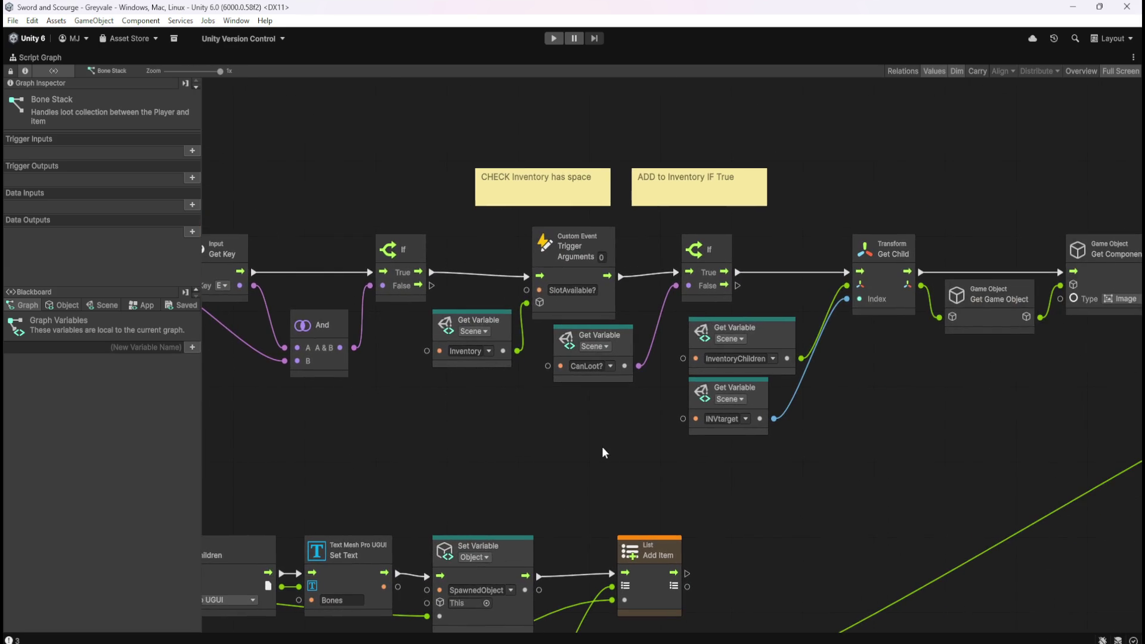
{"action": "mouse_move", "coordinate": [930, 409]}
{"action": "left_mouse_down"}
{"action": "mouse_move", "coordinate": [802, 431]}
{"action": "mouse_move", "coordinate": [502, 422]}
{"action": "left_mouse_up"}
{"action": "mouse_move", "coordinate": [899, 481]}
{"action": "left_mouse_down"}
{"action": "mouse_move", "coordinate": [434, 465]}
{"action": "mouse_move", "coordinate": [838, 453]}
{"action": "left_mouse_up"}
{"action": "left_click_drag", "start_coordinate": [381, 432], "coordinate": [866, 462]}
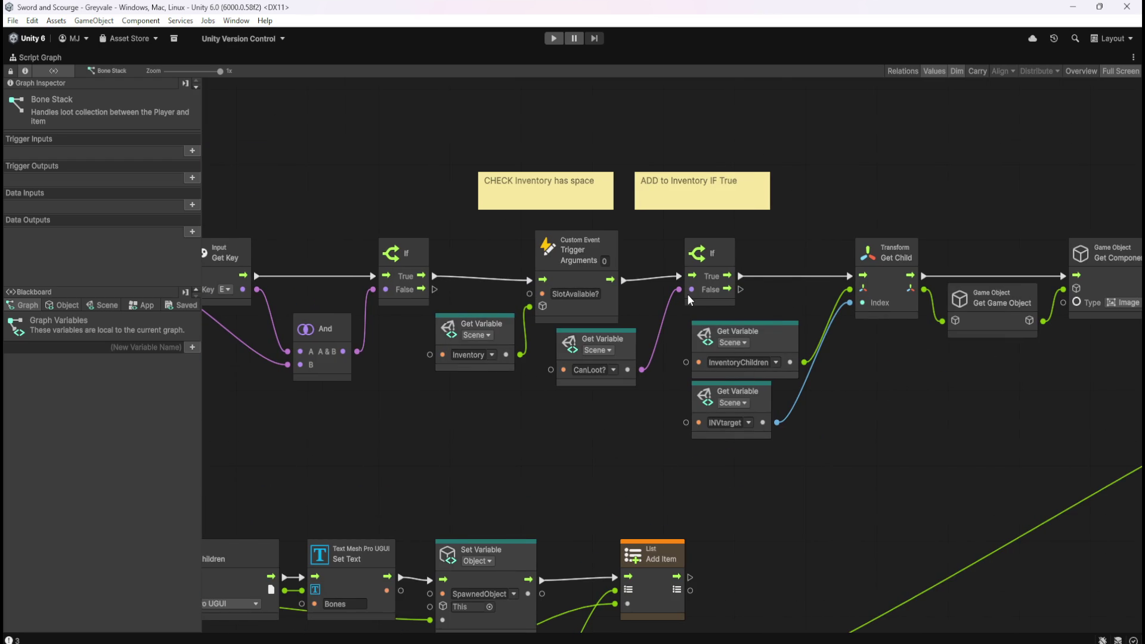
{"action": "key", "text": "shift+space"}
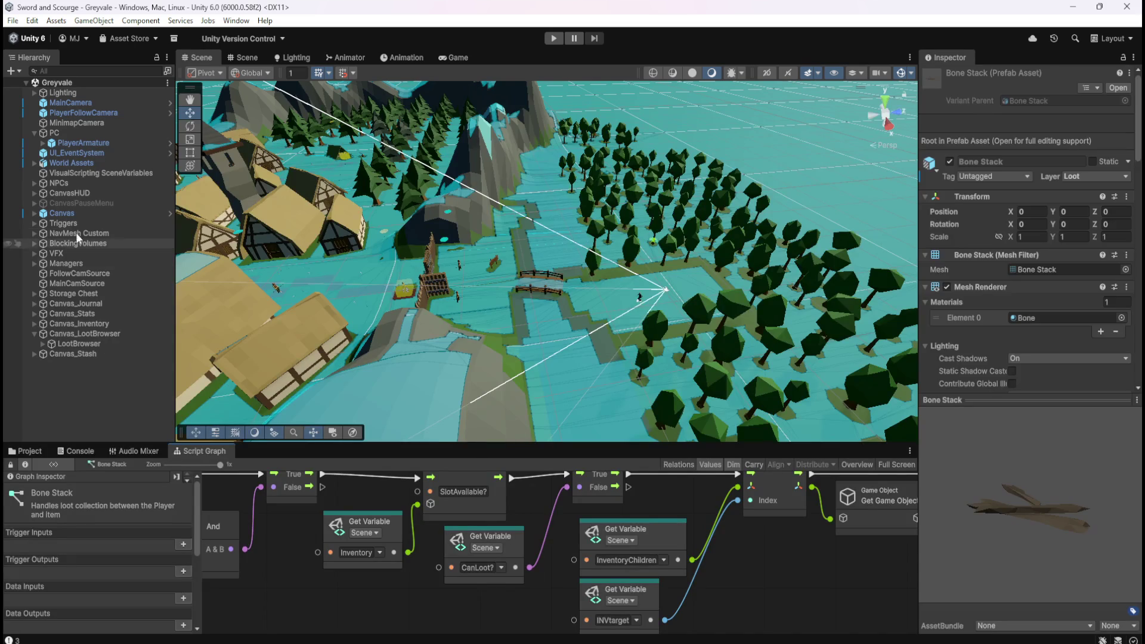
Step: Select LootBrowser in the Hierarchy and maximize its Script Graph with Shift+Space
{"action": "left_click", "coordinate": [100, 143]}
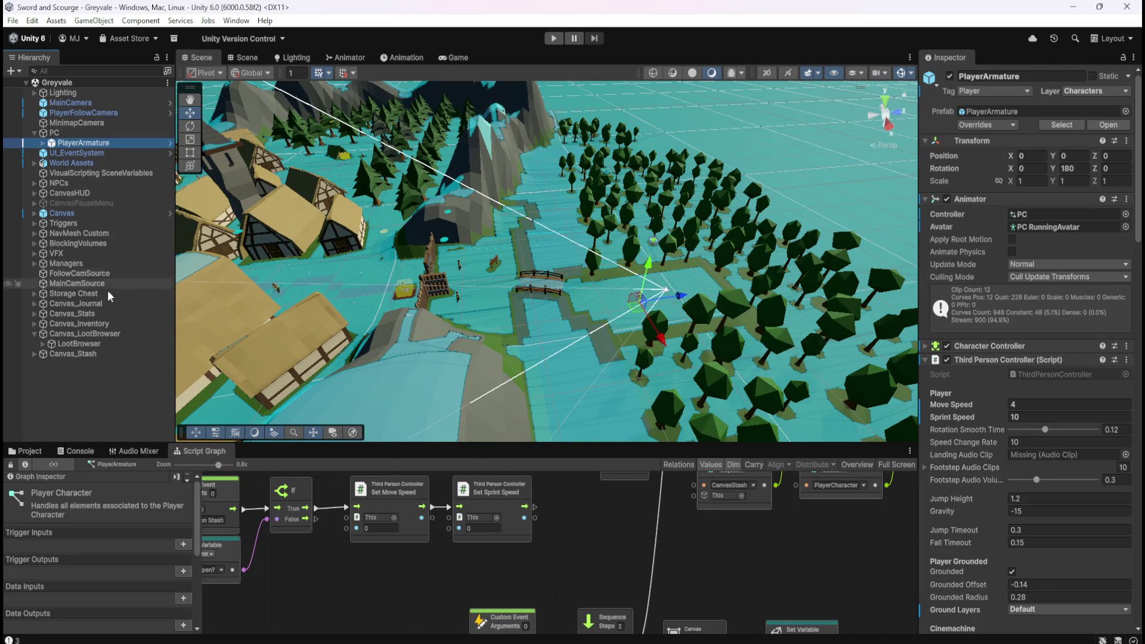
{"action": "left_click", "coordinate": [79, 344]}
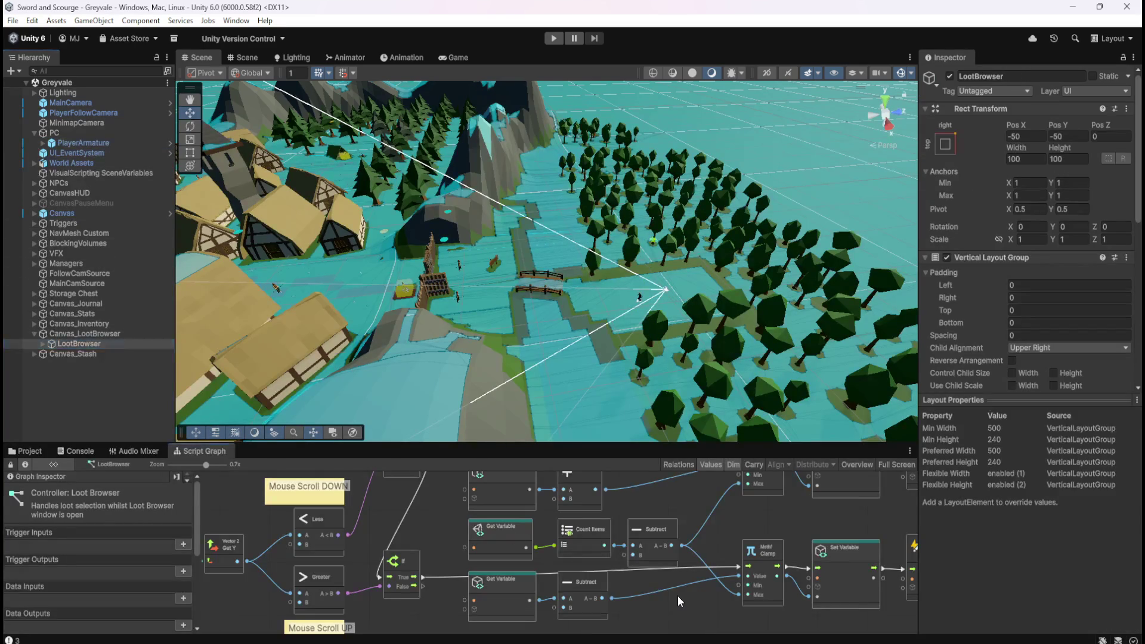
{"action": "key", "text": "shift+space"}
Step: Pan and zoom across the Loot Browser graph to inspect its ResetIndex and CountItems groups
{"action": "scroll", "coordinate": [939, 284], "scroll_direction": "down", "scroll_amount": 5}
{"action": "scroll", "coordinate": [802, 465], "scroll_direction": "up", "scroll_amount": 5}
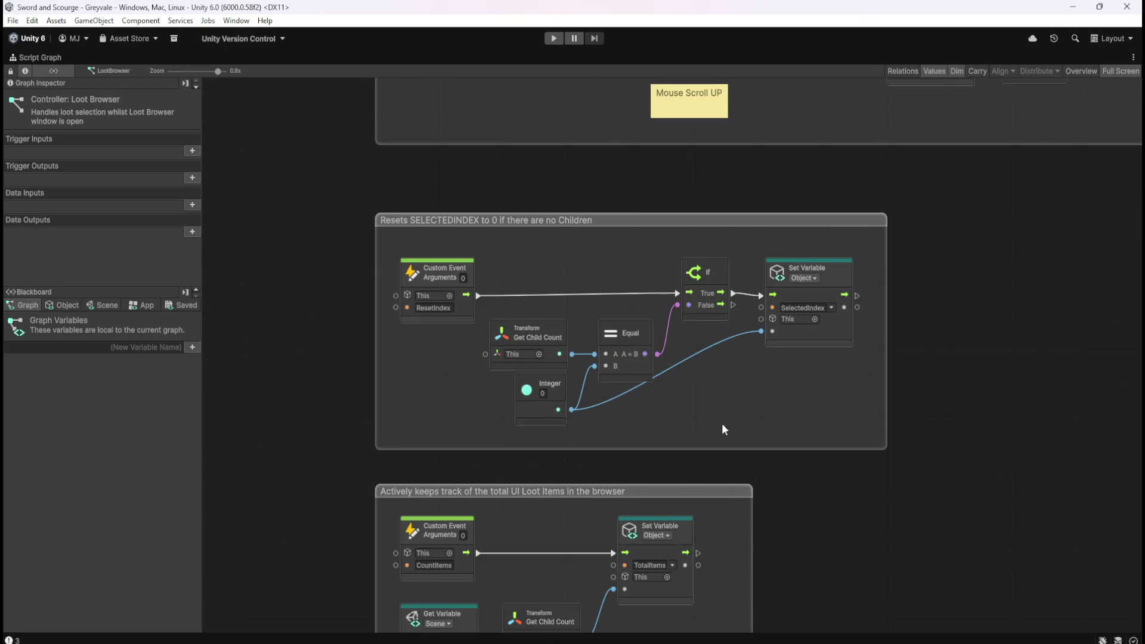
{"action": "scroll", "coordinate": [713, 307], "scroll_direction": "down", "scroll_amount": 4}
{"action": "scroll", "coordinate": [666, 495], "scroll_direction": "up", "scroll_amount": 3}
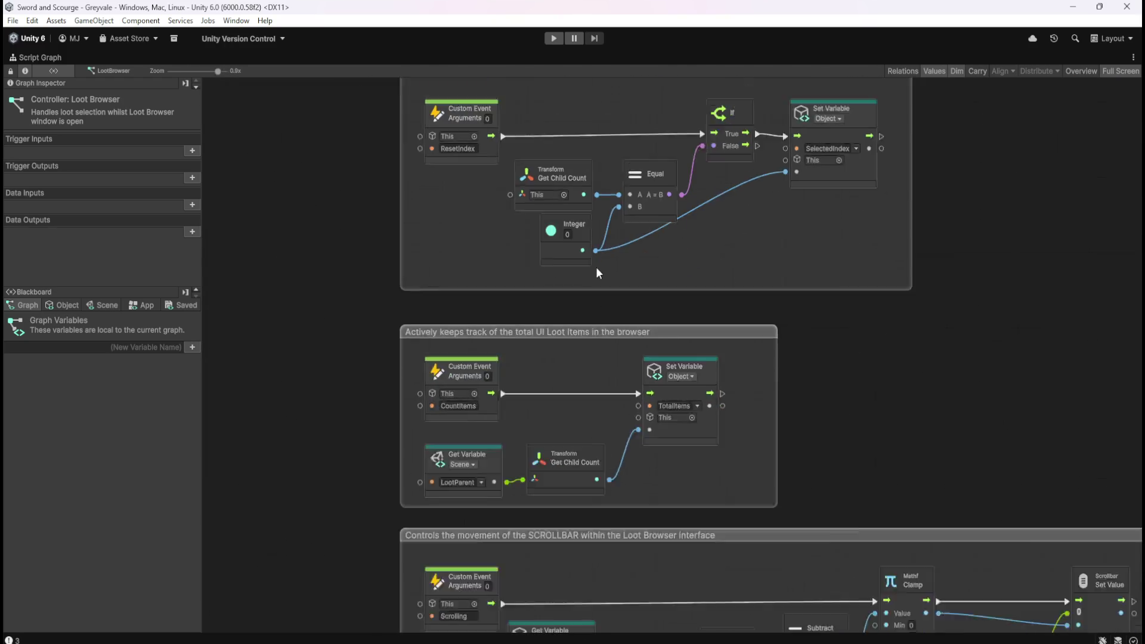
{"action": "left_click_drag", "start_coordinate": [761, 575], "coordinate": [766, 256]}
{"action": "scroll", "coordinate": [647, 309], "scroll_direction": "up", "scroll_amount": 3}
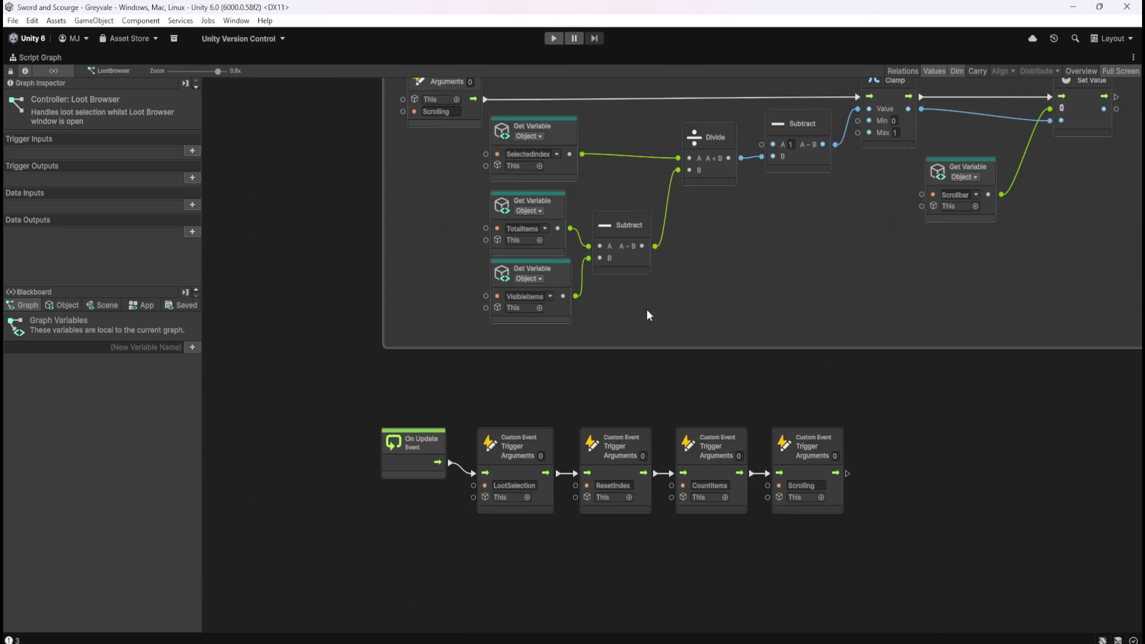
{"action": "mouse_move", "coordinate": [695, 270]}
{"action": "left_mouse_down"}
{"action": "mouse_move", "coordinate": [696, 438]}
{"action": "mouse_move", "coordinate": [675, 483]}
{"action": "left_mouse_up"}
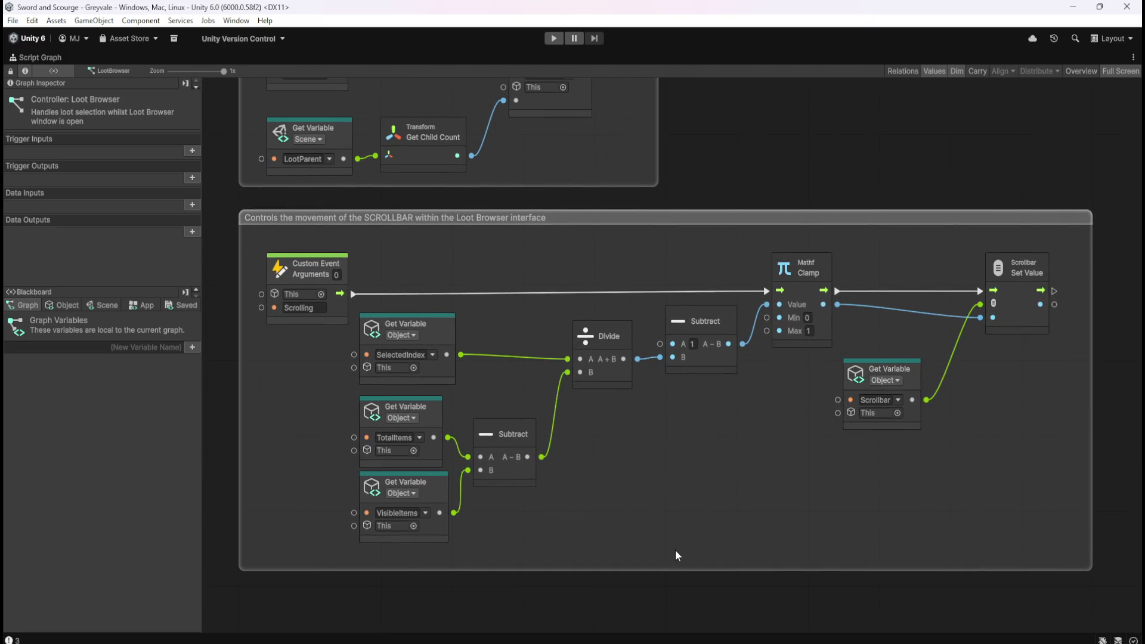
{"action": "scroll", "coordinate": [677, 558], "scroll_direction": "down", "scroll_amount": 5}
{"action": "scroll", "coordinate": [540, 257], "scroll_direction": "up", "scroll_amount": 5}
{"action": "scroll", "coordinate": [671, 535], "scroll_direction": "down", "scroll_amount": 5}
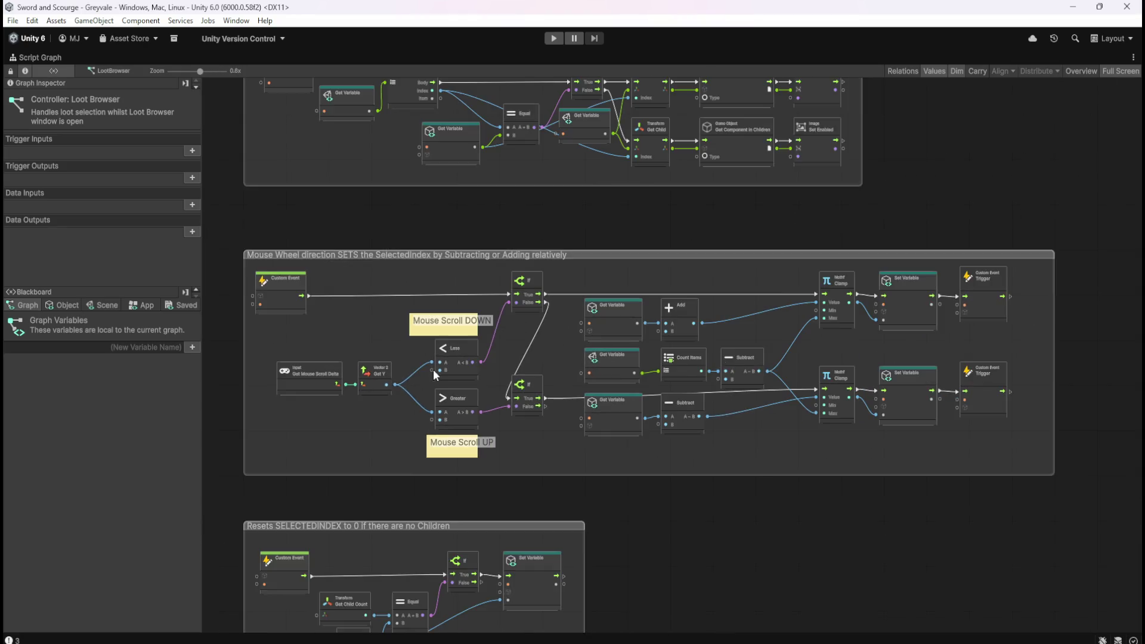
{"action": "scroll", "coordinate": [897, 346], "scroll_direction": "up", "scroll_amount": 4}
{"action": "scroll", "coordinate": [882, 544], "scroll_direction": "down", "scroll_amount": 4}
{"action": "scroll", "coordinate": [418, 158], "scroll_direction": "up", "scroll_amount": 2}
{"action": "scroll", "coordinate": [417, 158], "scroll_direction": "up", "scroll_amount": 2}
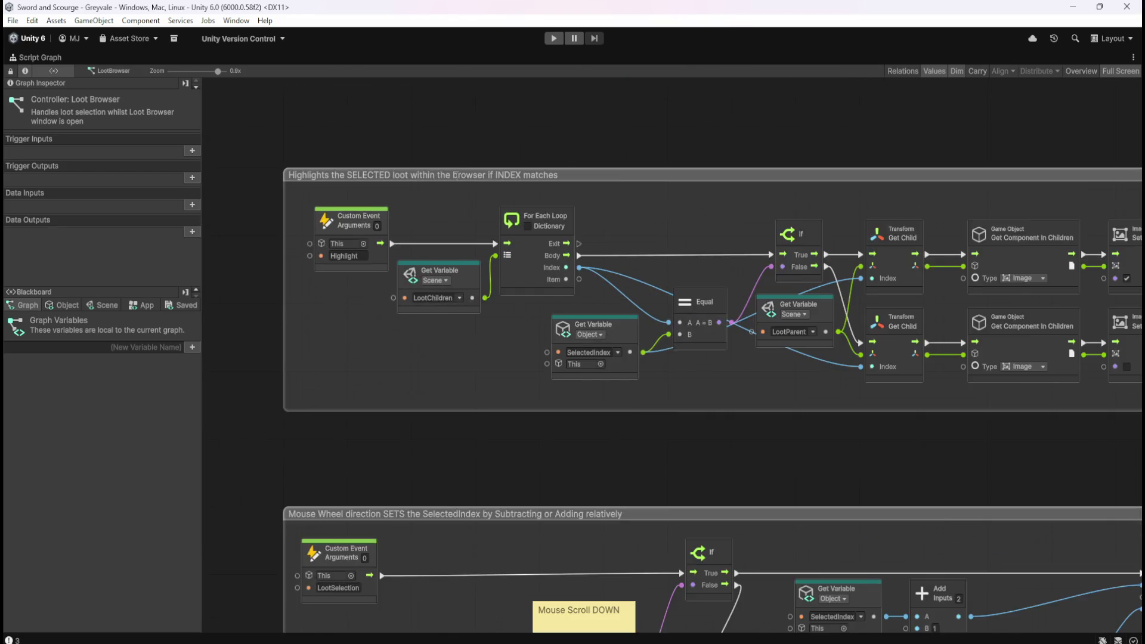
{"action": "scroll", "coordinate": [327, 349], "scroll_direction": "down", "scroll_amount": 2}
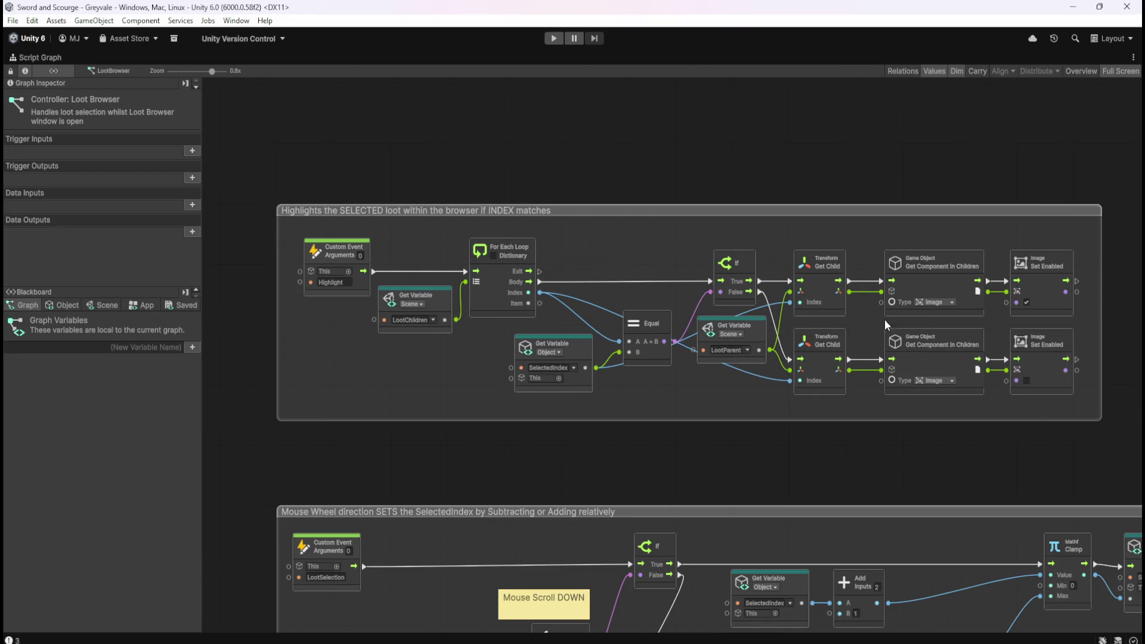
{"action": "scroll", "coordinate": [768, 516], "scroll_direction": "down", "scroll_amount": 3}
{"action": "scroll", "coordinate": [709, 187], "scroll_direction": "down", "scroll_amount": 3}
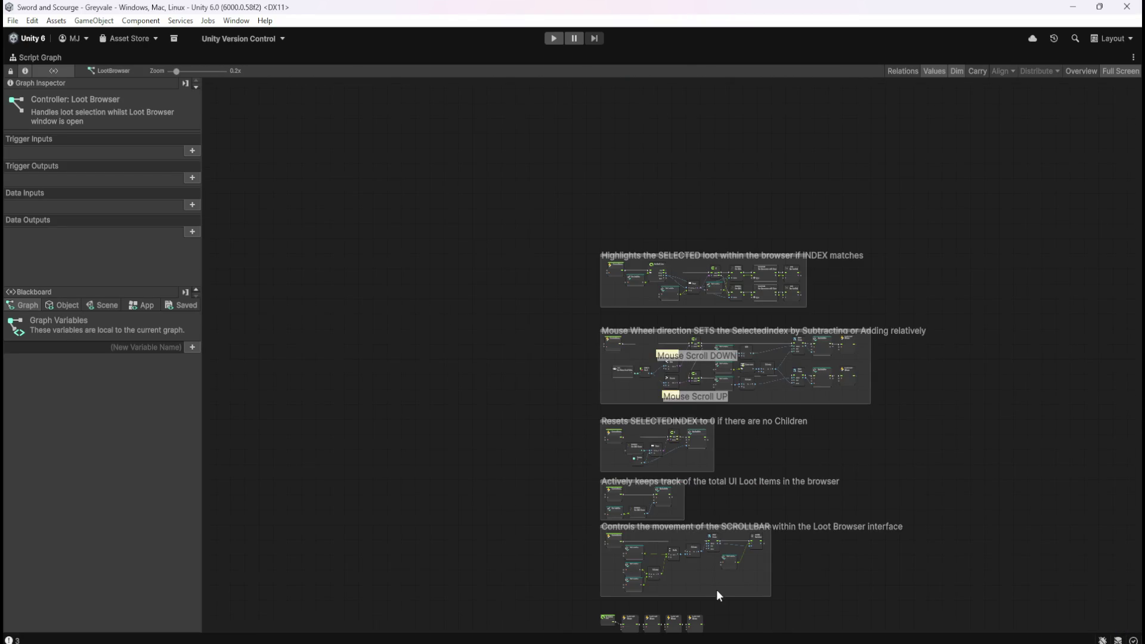
{"action": "scroll", "coordinate": [716, 592], "scroll_direction": "up", "scroll_amount": 4}
{"action": "scroll", "coordinate": [758, 548], "scroll_direction": "down", "scroll_amount": 3}
{"action": "scroll", "coordinate": [775, 477], "scroll_direction": "up", "scroll_amount": 4}
{"action": "scroll", "coordinate": [777, 329], "scroll_direction": "down", "scroll_amount": 6}
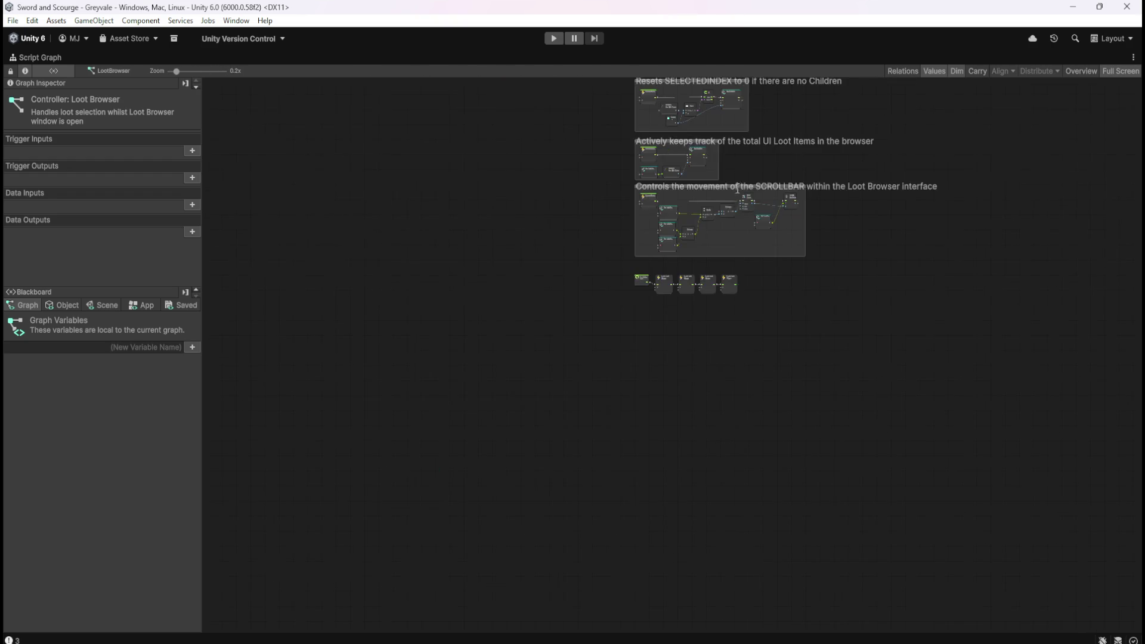
{"action": "scroll", "coordinate": [733, 194], "scroll_direction": "up", "scroll_amount": 7}
{"action": "scroll", "coordinate": [696, 297], "scroll_direction": "down", "scroll_amount": 2}
{"action": "scroll", "coordinate": [629, 431], "scroll_direction": "up", "scroll_amount": 3}
{"action": "scroll", "coordinate": [702, 585], "scroll_direction": "down", "scroll_amount": 5}
{"action": "scroll", "coordinate": [603, 172], "scroll_direction": "up", "scroll_amount": 1}
{"action": "scroll", "coordinate": [770, 310], "scroll_direction": "up", "scroll_amount": 3}
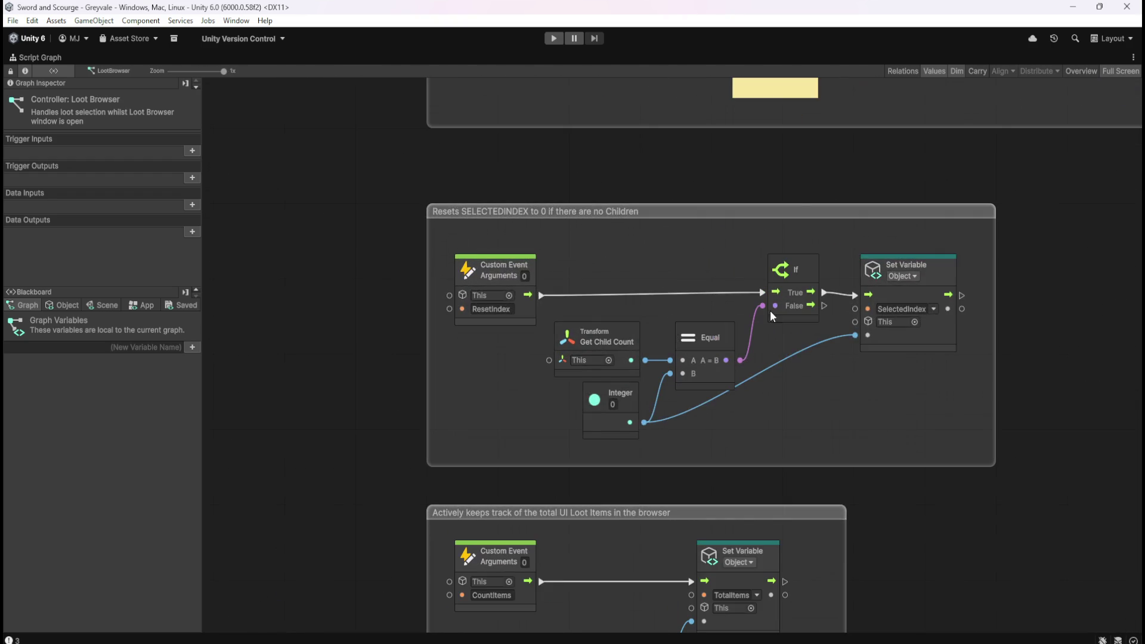
{"action": "scroll", "coordinate": [773, 274], "scroll_direction": "down", "scroll_amount": 2}
{"action": "scroll", "coordinate": [658, 532], "scroll_direction": "up", "scroll_amount": 2}
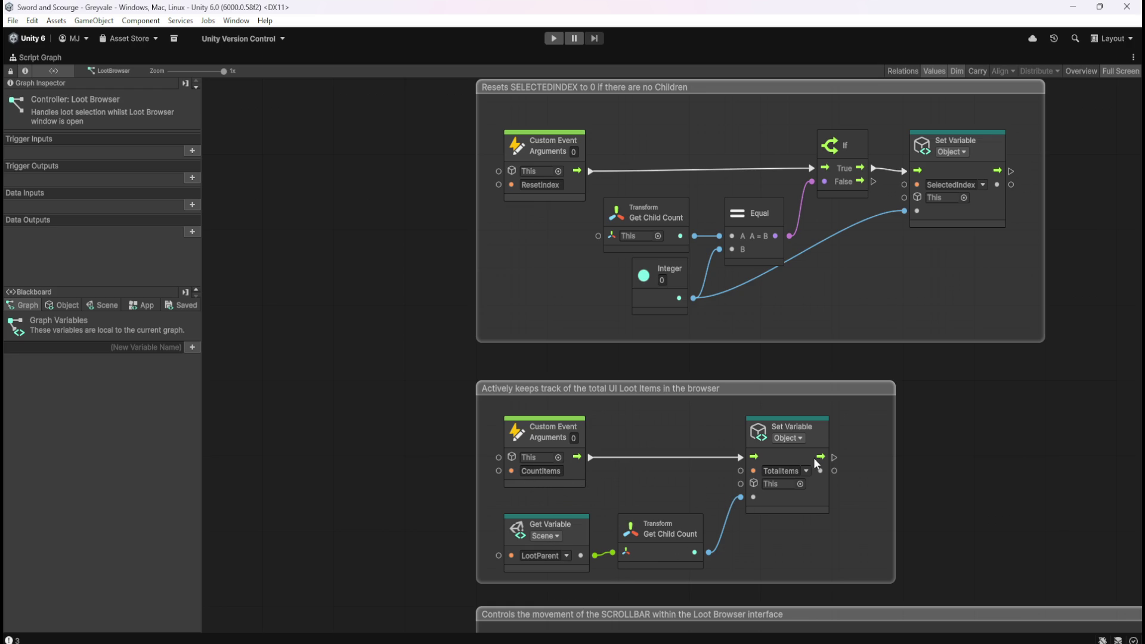
Step: Zoom in and out across the Loot Browser graph's groups, then restore the normal editor layout
{"action": "scroll", "coordinate": [583, 532], "scroll_direction": "down", "scroll_amount": 2}
{"action": "scroll", "coordinate": [753, 267], "scroll_direction": "up", "scroll_amount": 1}
{"action": "scroll", "coordinate": [752, 267], "scroll_direction": "down", "scroll_amount": 3}
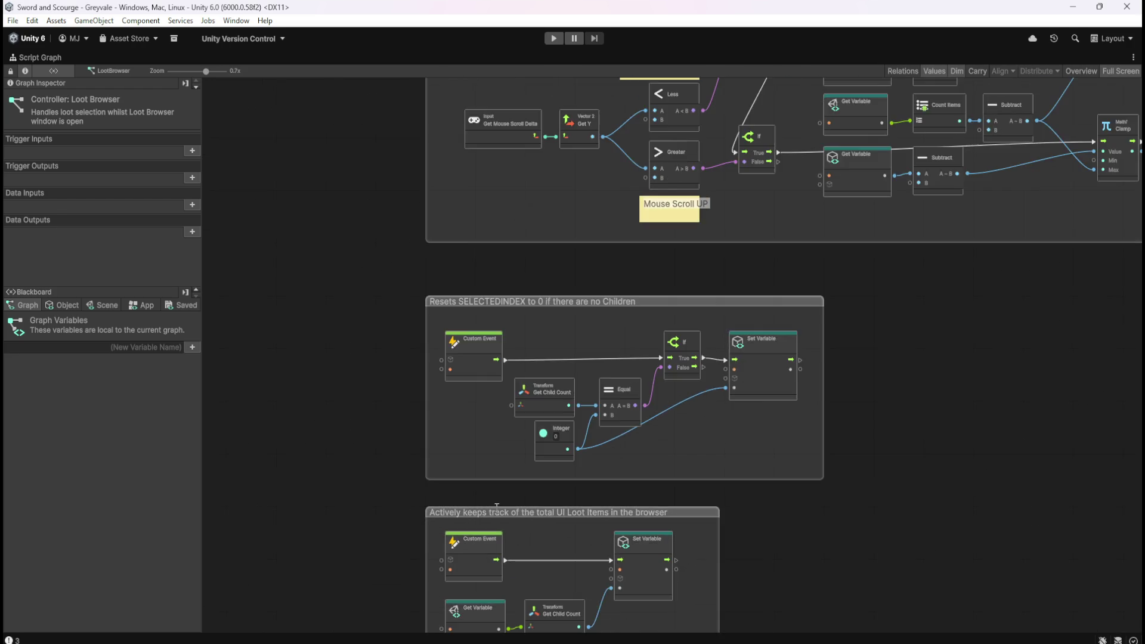
{"action": "scroll", "coordinate": [602, 358], "scroll_direction": "up", "scroll_amount": 3}
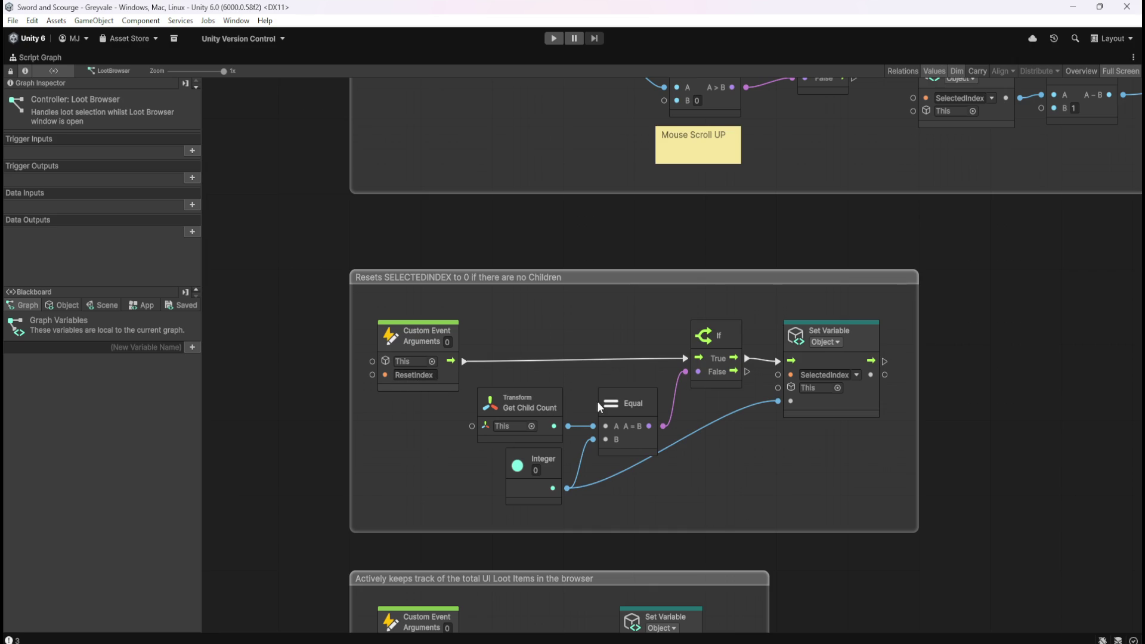
{"action": "scroll", "coordinate": [493, 550], "scroll_direction": "down", "scroll_amount": 1}
{"action": "scroll", "coordinate": [513, 555], "scroll_direction": "down", "scroll_amount": 2}
{"action": "scroll", "coordinate": [656, 237], "scroll_direction": "up", "scroll_amount": 3}
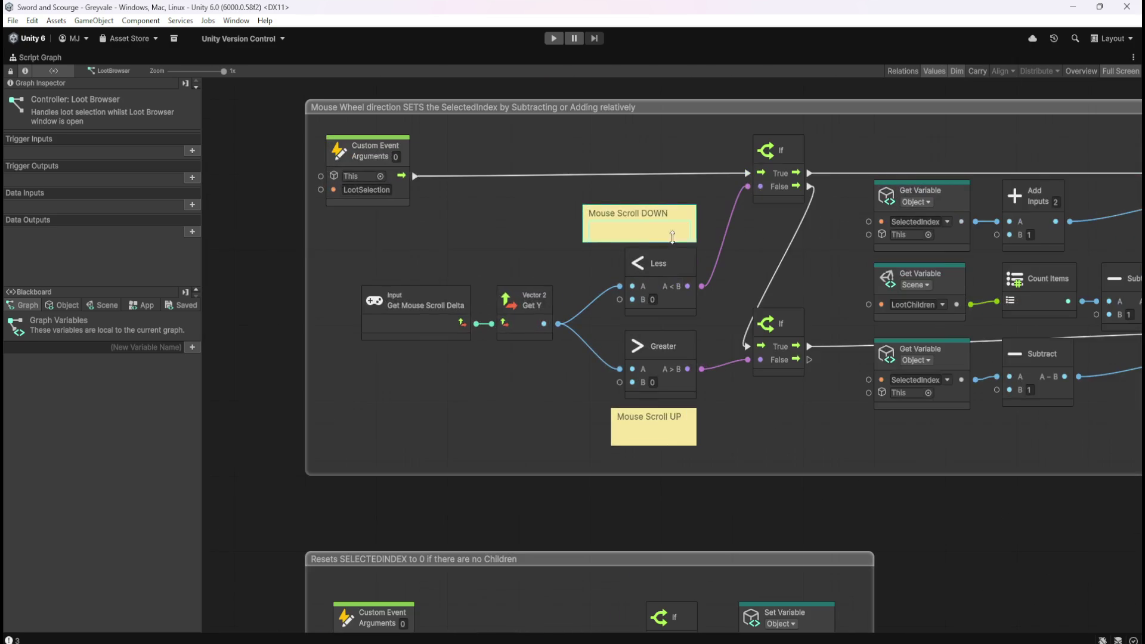
{"action": "scroll", "coordinate": [718, 296], "scroll_direction": "down", "scroll_amount": 3}
{"action": "scroll", "coordinate": [524, 371], "scroll_direction": "up", "scroll_amount": 3}
{"action": "scroll", "coordinate": [804, 312], "scroll_direction": "down", "scroll_amount": 1}
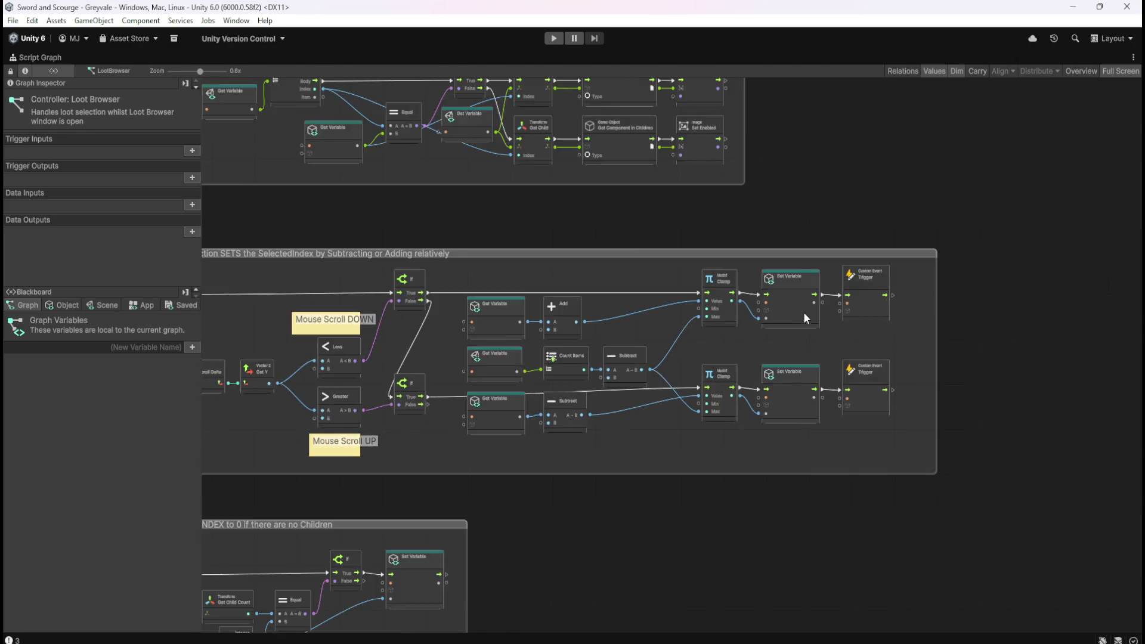
{"action": "scroll", "coordinate": [804, 312], "scroll_direction": "up", "scroll_amount": 2}
{"action": "scroll", "coordinate": [838, 506], "scroll_direction": "down", "scroll_amount": 4}
{"action": "scroll", "coordinate": [710, 320], "scroll_direction": "up", "scroll_amount": 2}
{"action": "scroll", "coordinate": [710, 321], "scroll_direction": "up", "scroll_amount": 2}
{"action": "scroll", "coordinate": [677, 378], "scroll_direction": "down", "scroll_amount": 4}
{"action": "scroll", "coordinate": [670, 388], "scroll_direction": "up", "scroll_amount": 4}
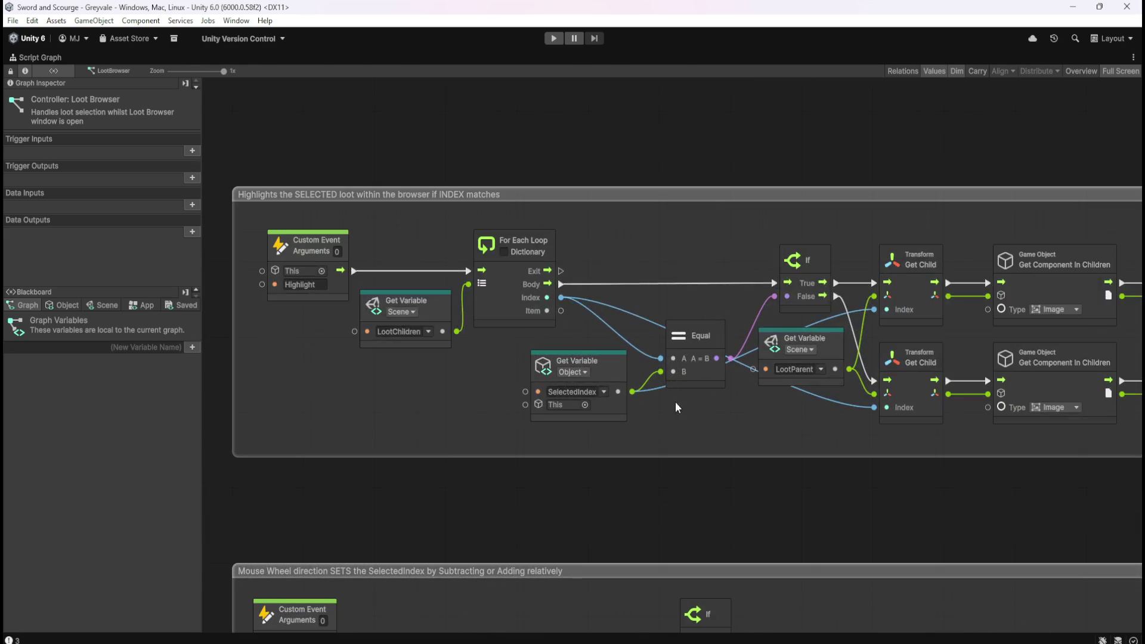
{"action": "scroll", "coordinate": [715, 503], "scroll_direction": "down", "scroll_amount": 4}
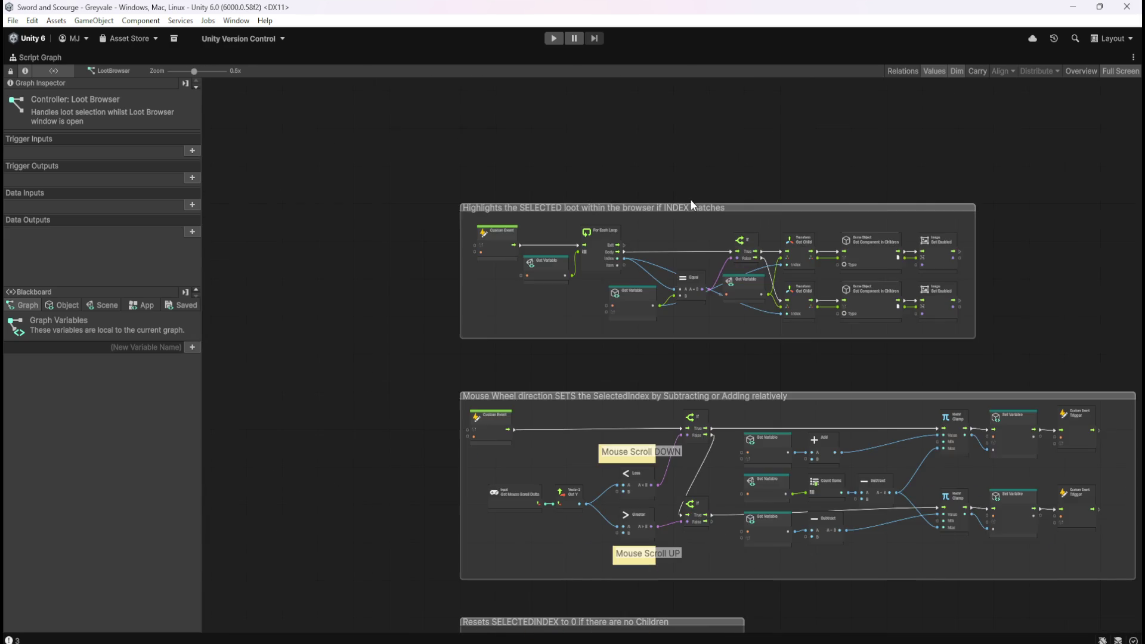
{"action": "scroll", "coordinate": [768, 519], "scroll_direction": "up", "scroll_amount": 4}
{"action": "scroll", "coordinate": [711, 362], "scroll_direction": "down", "scroll_amount": 4}
{"action": "scroll", "coordinate": [757, 556], "scroll_direction": "up", "scroll_amount": 3}
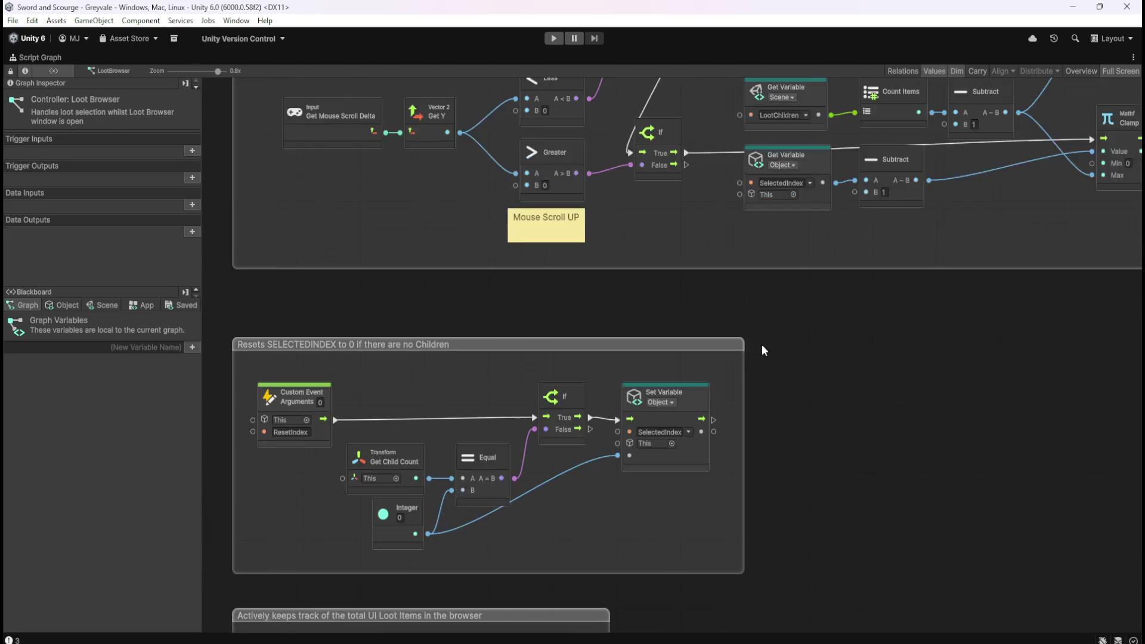
{"action": "scroll", "coordinate": [740, 370], "scroll_direction": "down", "scroll_amount": 3}
{"action": "scroll", "coordinate": [728, 543], "scroll_direction": "up", "scroll_amount": 4}
{"action": "scroll", "coordinate": [845, 346], "scroll_direction": "down", "scroll_amount": 3}
{"action": "key", "text": "shift+space"}
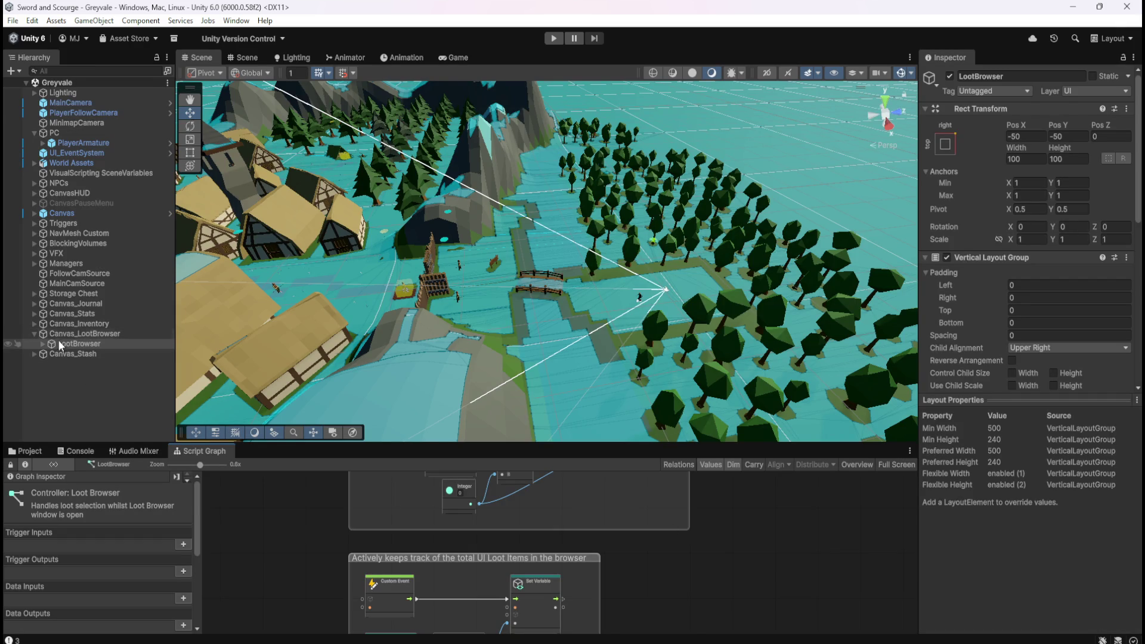
Step: Collapse Canvas_LootBrowser, expand Managers, and show LootManager's script graph full-screen
{"action": "left_click", "coordinate": [34, 333]}
{"action": "left_click", "coordinate": [35, 263]}
{"action": "left_click", "coordinate": [69, 303]}
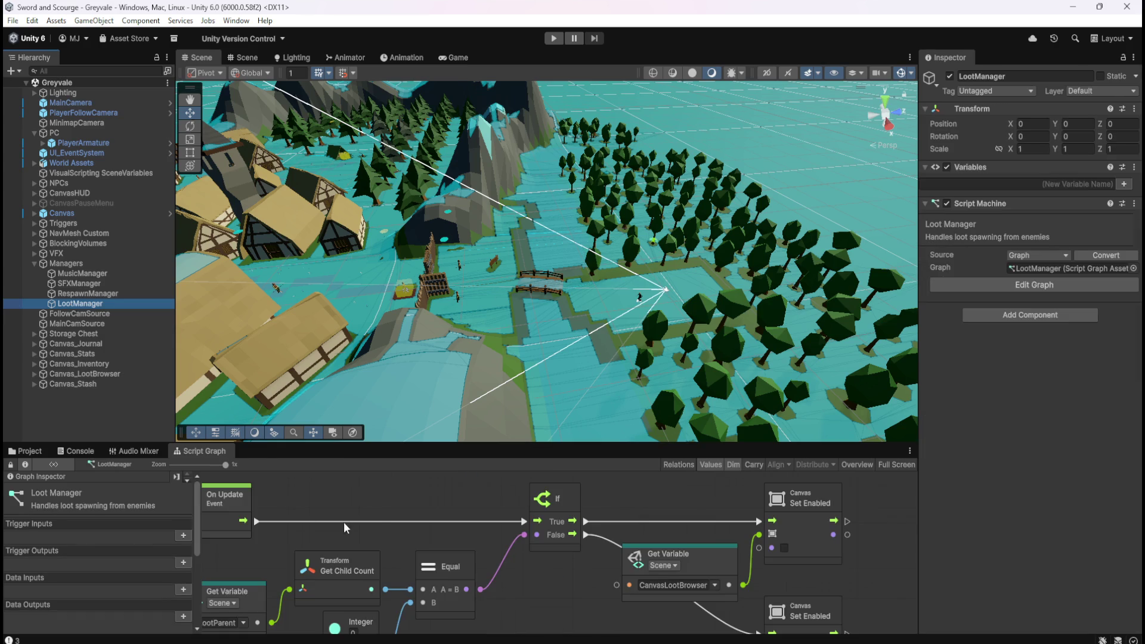
{"action": "key", "text": "shift+space"}
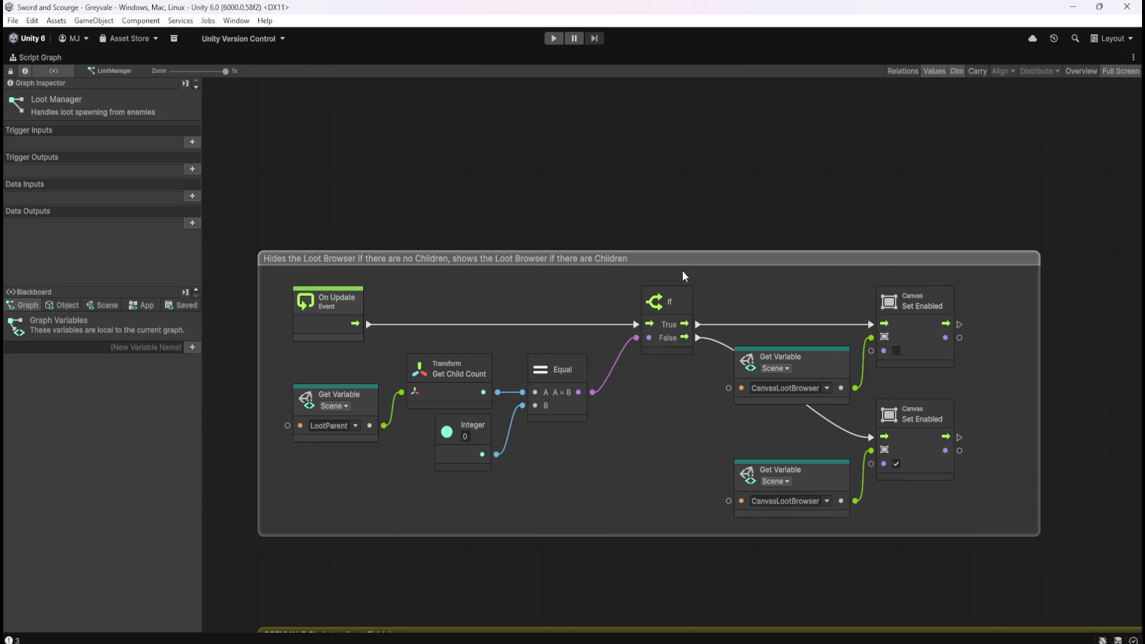
Step: Zoom in and out across the LootManager graph to review its groups
{"action": "scroll", "coordinate": [703, 216], "scroll_direction": "down", "scroll_amount": 8}
{"action": "scroll", "coordinate": [853, 352], "scroll_direction": "up", "scroll_amount": 6}
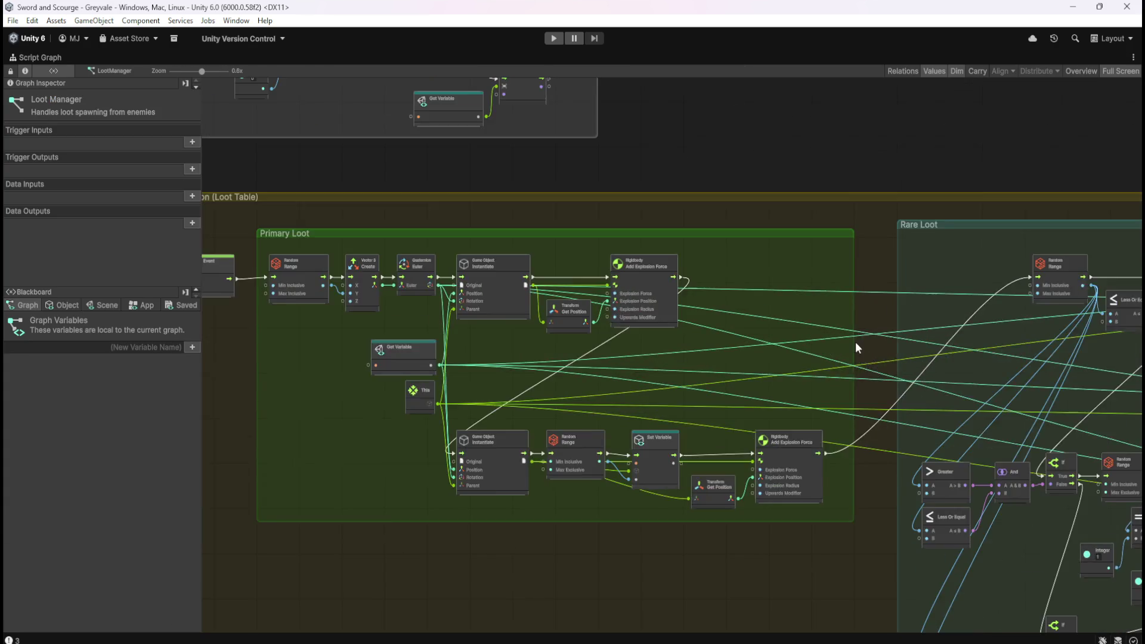
{"action": "scroll", "coordinate": [425, 354], "scroll_direction": "down", "scroll_amount": 6}
{"action": "scroll", "coordinate": [721, 411], "scroll_direction": "up", "scroll_amount": 4}
{"action": "scroll", "coordinate": [723, 412], "scroll_direction": "up", "scroll_amount": 3}
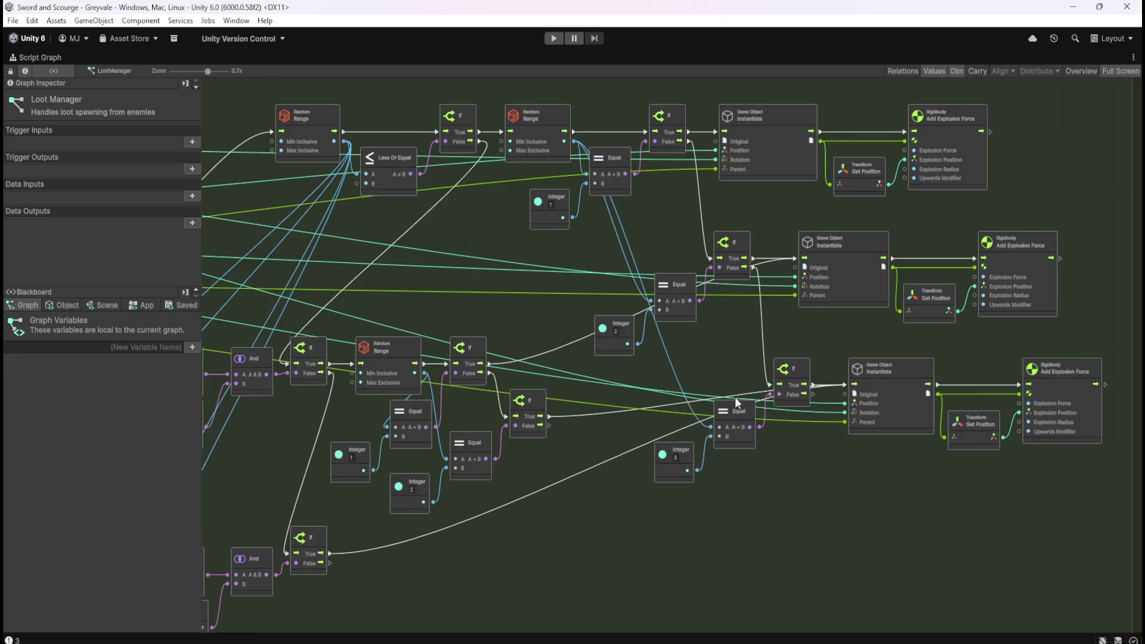
{"action": "scroll", "coordinate": [983, 514], "scroll_direction": "down", "scroll_amount": 5}
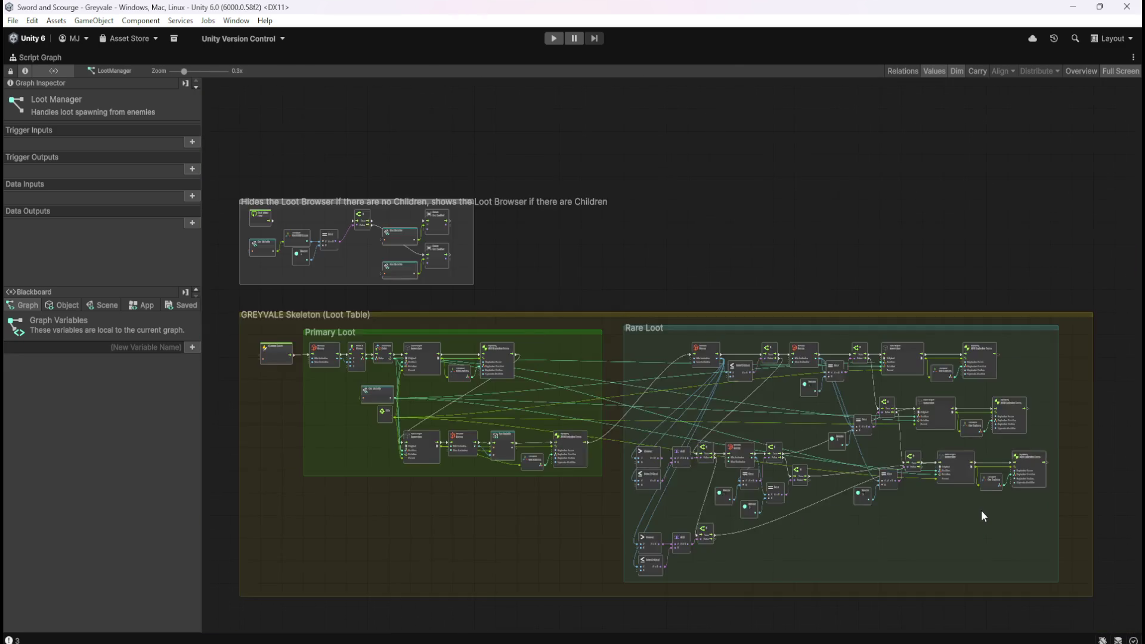
{"action": "scroll", "coordinate": [434, 294], "scroll_direction": "up", "scroll_amount": 8}
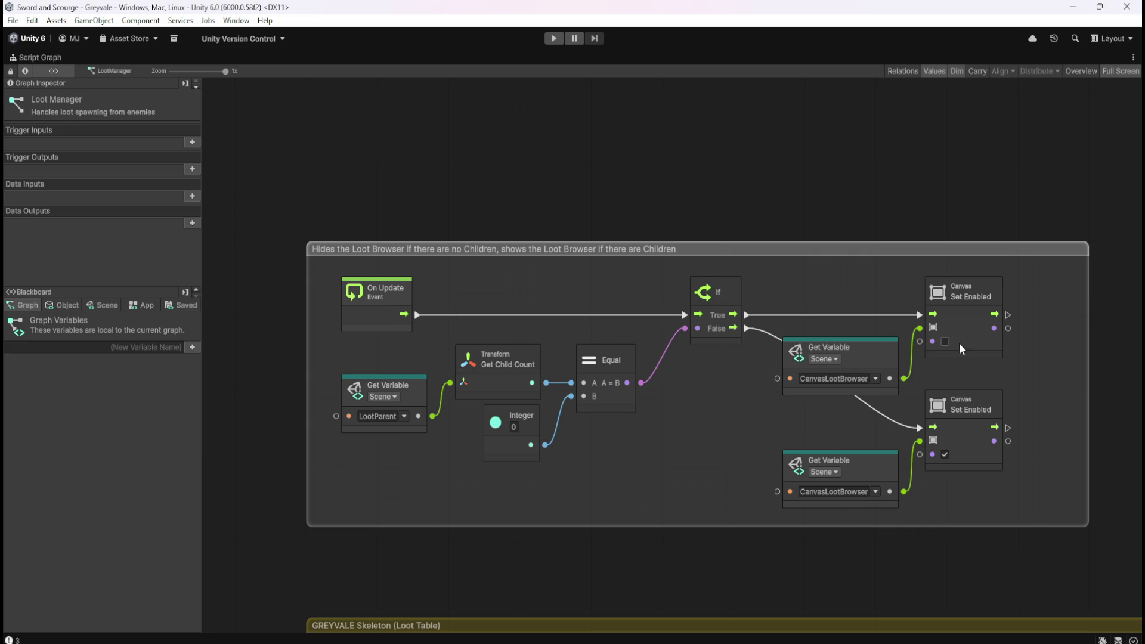
{"action": "mouse_move", "coordinate": [978, 304]}
{"action": "scroll", "coordinate": [666, 456], "scroll_direction": "down", "scroll_amount": 1}
Step: Check the GREYVALE Skeleton (Loot Table) group, then restore the layout showing the Loot prefabs folder
{"action": "mouse_move", "coordinate": [666, 456]}
{"action": "left_mouse_down"}
{"action": "mouse_move", "coordinate": [682, 283]}
{"action": "mouse_move", "coordinate": [662, 295]}
{"action": "left_mouse_up"}
{"action": "scroll", "coordinate": [665, 280], "scroll_direction": "down", "scroll_amount": 2}
{"action": "scroll", "coordinate": [753, 173], "scroll_direction": "up", "scroll_amount": 3}
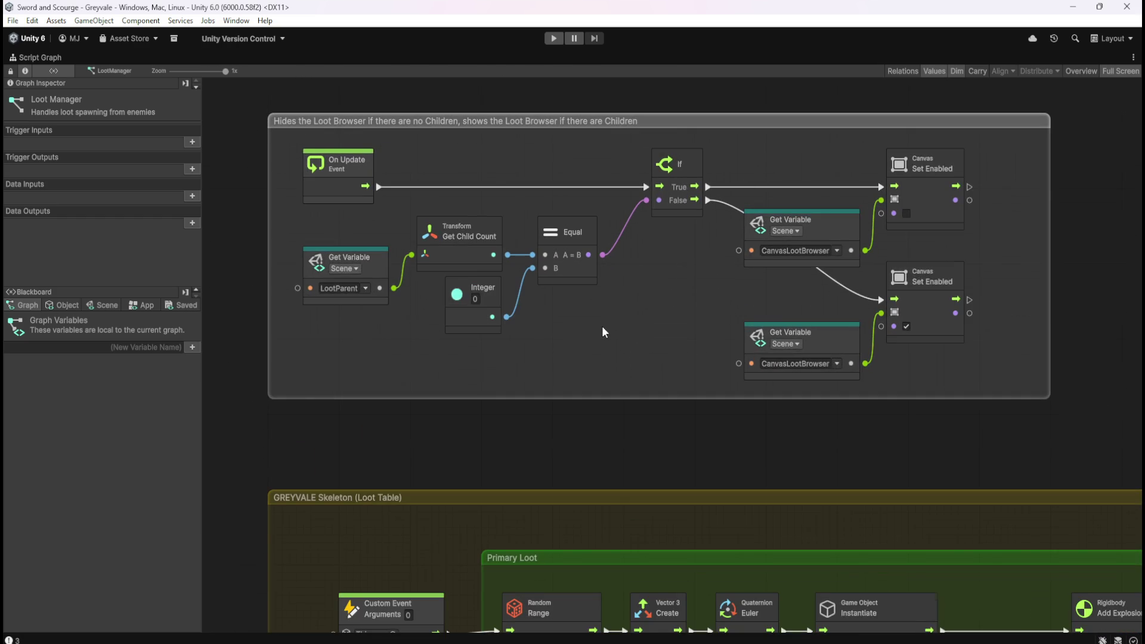
{"action": "scroll", "coordinate": [403, 300], "scroll_direction": "up", "scroll_amount": 2}
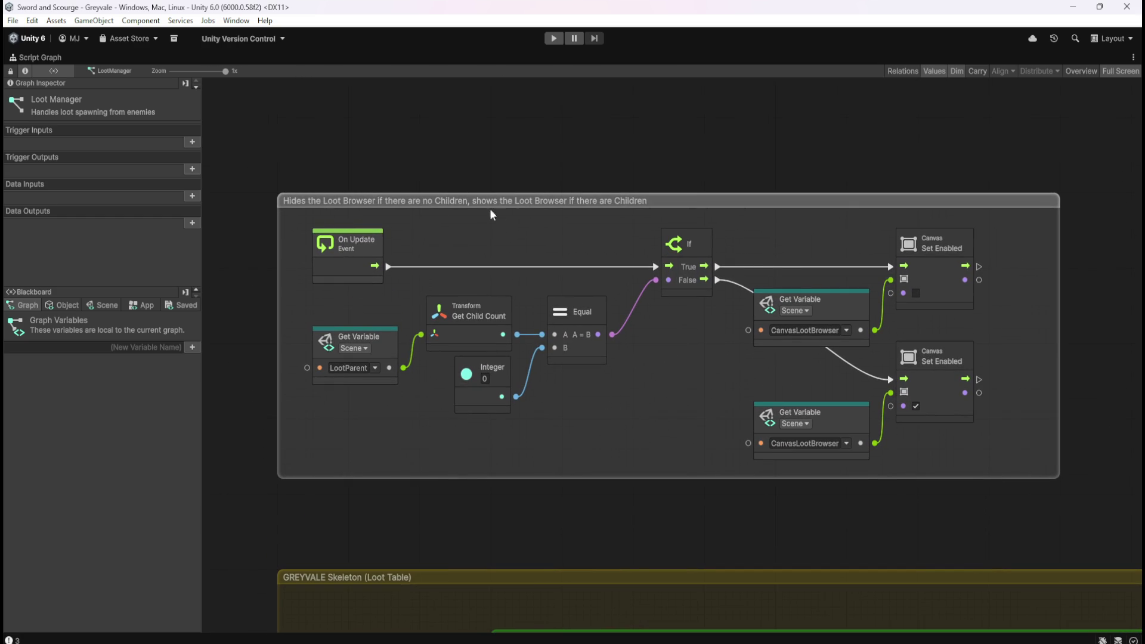
{"action": "scroll", "coordinate": [633, 142], "scroll_direction": "down", "scroll_amount": 8}
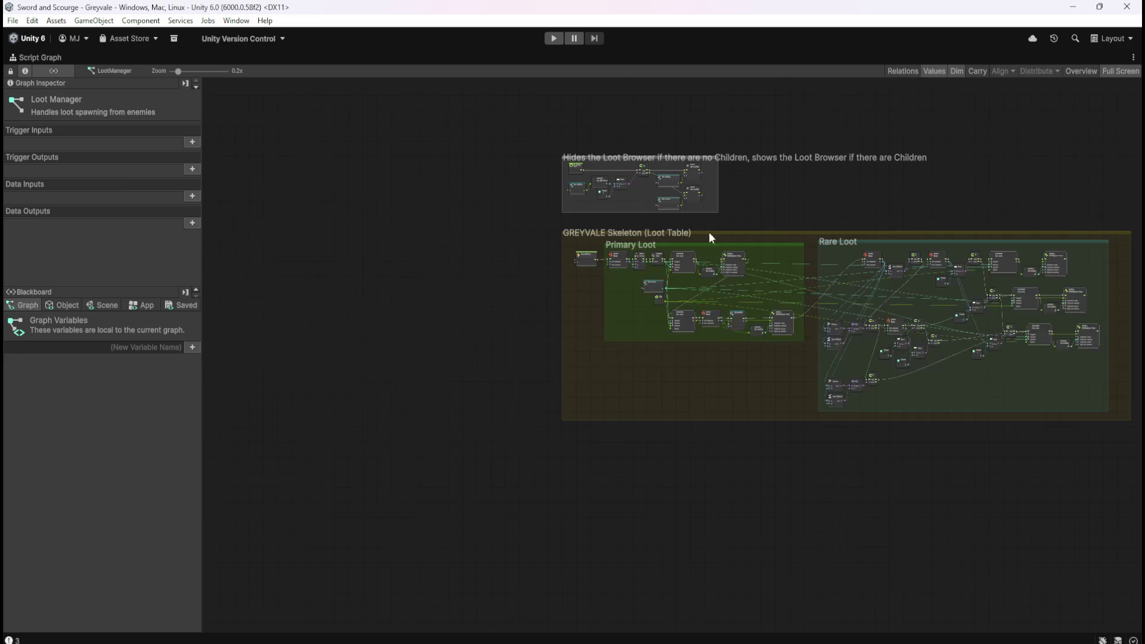
{"action": "left_click_drag", "start_coordinate": [754, 384], "coordinate": [688, 432]}
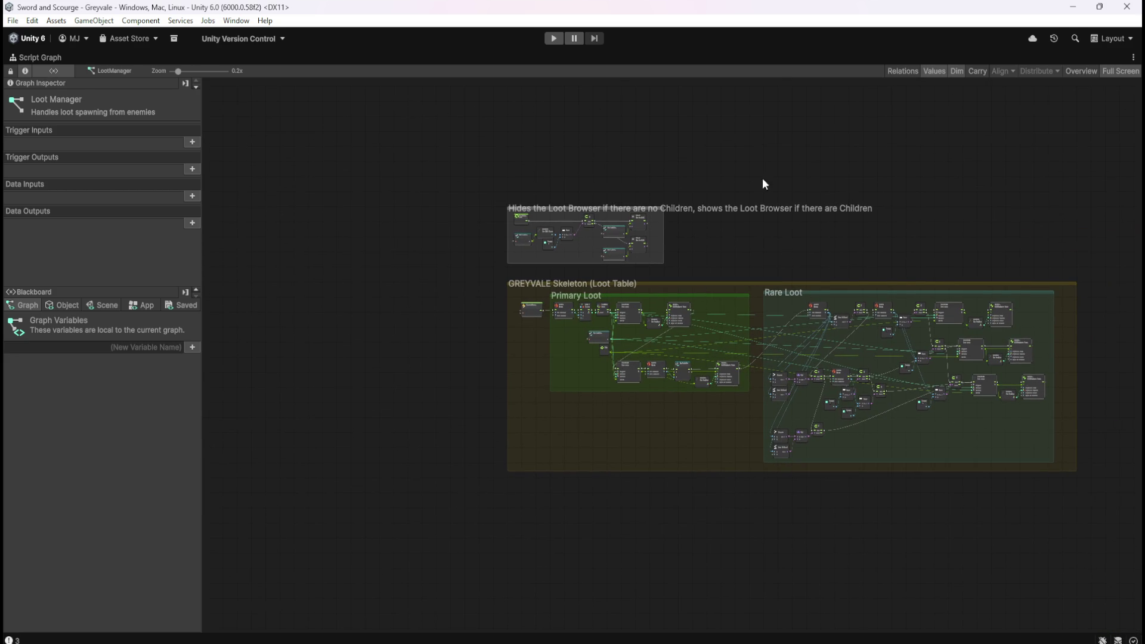
{"action": "key", "text": "shift+space"}
{"action": "left_click", "coordinate": [28, 452]}
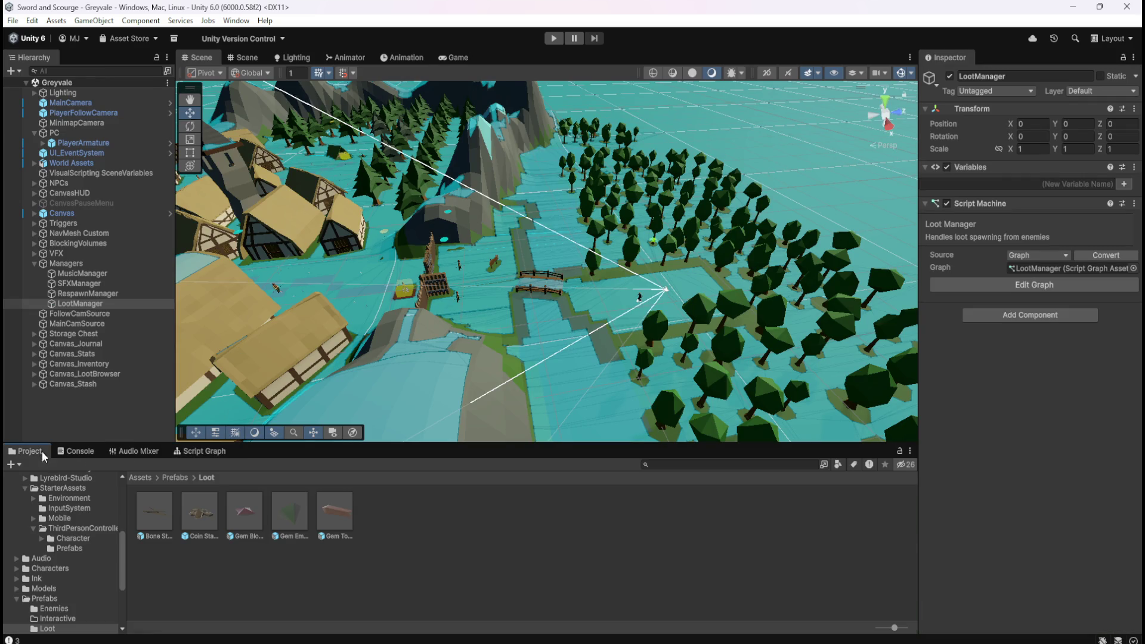
Step: Select the Bone Stack prefab and show its script graph full-screen
{"action": "left_click", "coordinate": [155, 511]}
{"action": "left_click", "coordinate": [203, 451]}
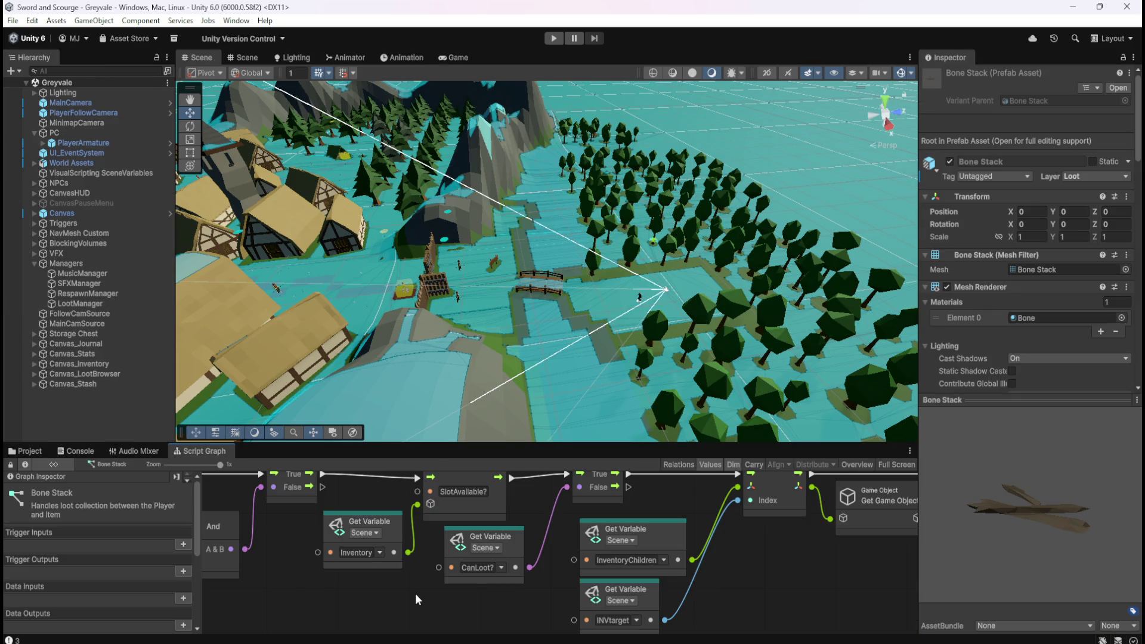
{"action": "key", "text": "shift+space"}
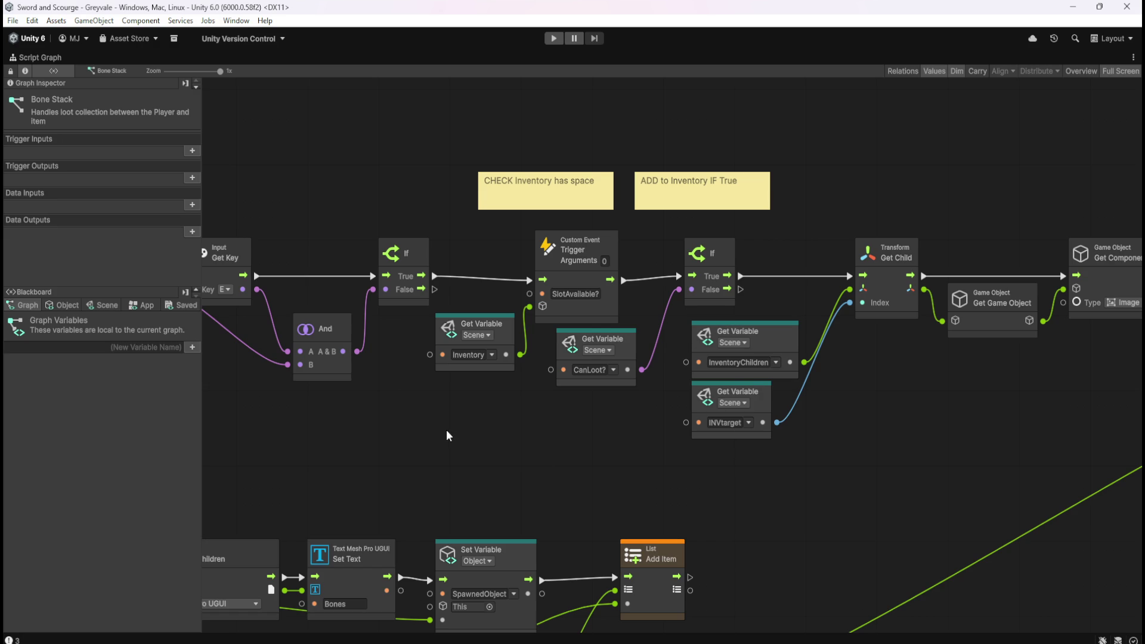
Step: Review the Bone Stack graph's trigger event rows and its Set Text and Add Item nodes
{"action": "scroll", "coordinate": [435, 446], "scroll_direction": "down", "scroll_amount": 1}
{"action": "mouse_move", "coordinate": [435, 446]}
{"action": "left_mouse_down"}
{"action": "mouse_move", "coordinate": [623, 366]}
{"action": "mouse_move", "coordinate": [828, 205]}
{"action": "left_mouse_up"}
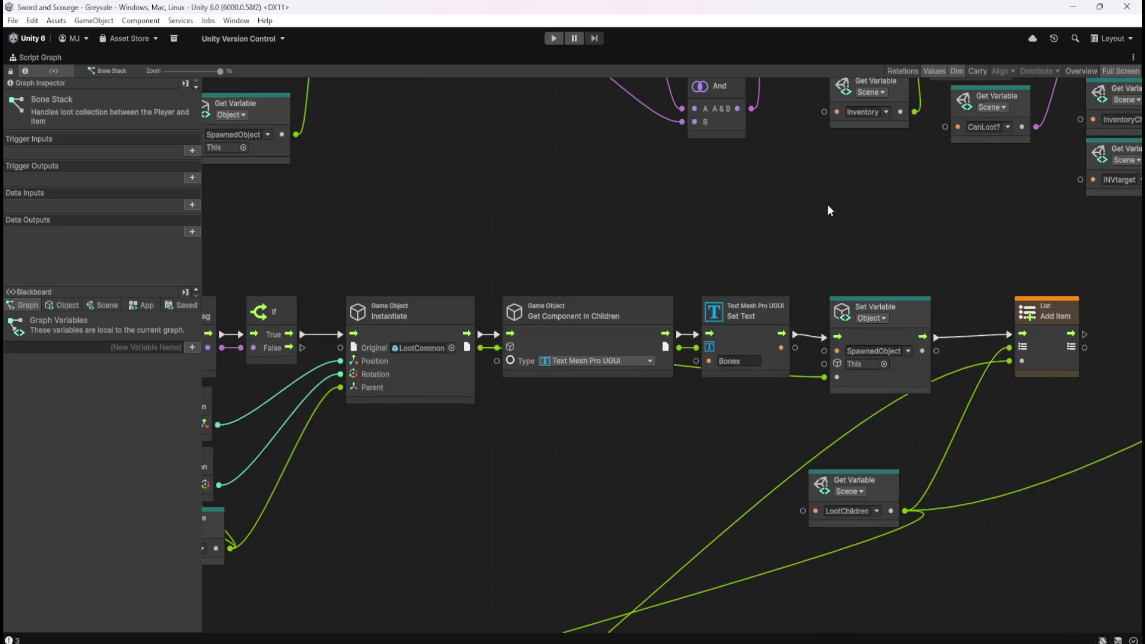
{"action": "scroll", "coordinate": [828, 205], "scroll_direction": "down", "scroll_amount": 2}
{"action": "scroll", "coordinate": [599, 424], "scroll_direction": "up", "scroll_amount": 3}
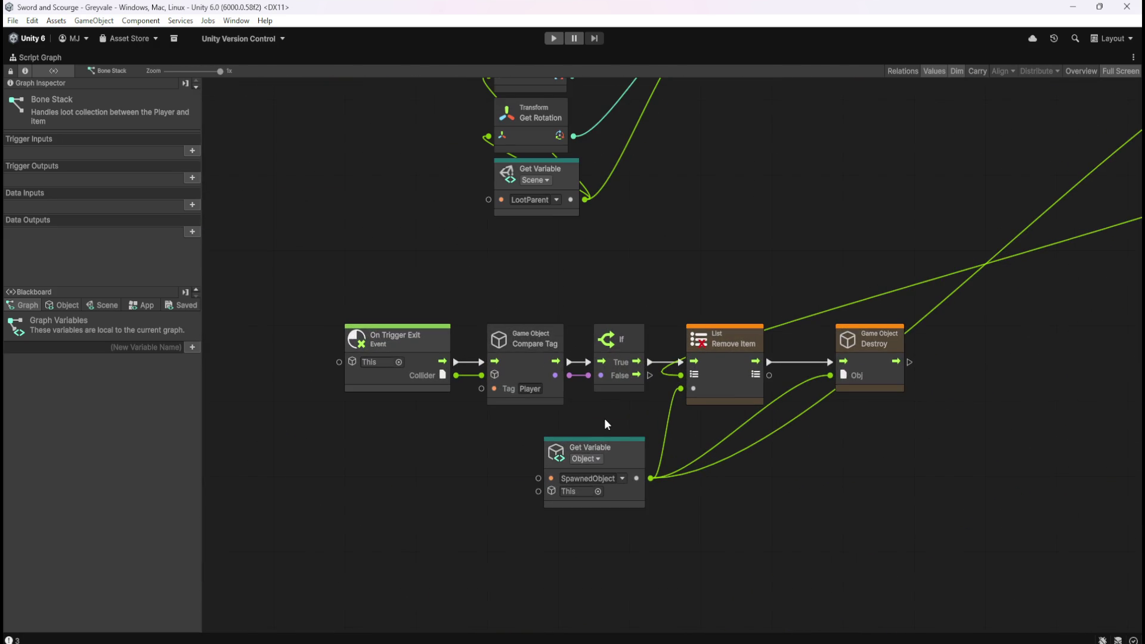
{"action": "scroll", "coordinate": [577, 575], "scroll_direction": "down", "scroll_amount": 5}
{"action": "scroll", "coordinate": [568, 306], "scroll_direction": "up", "scroll_amount": 5}
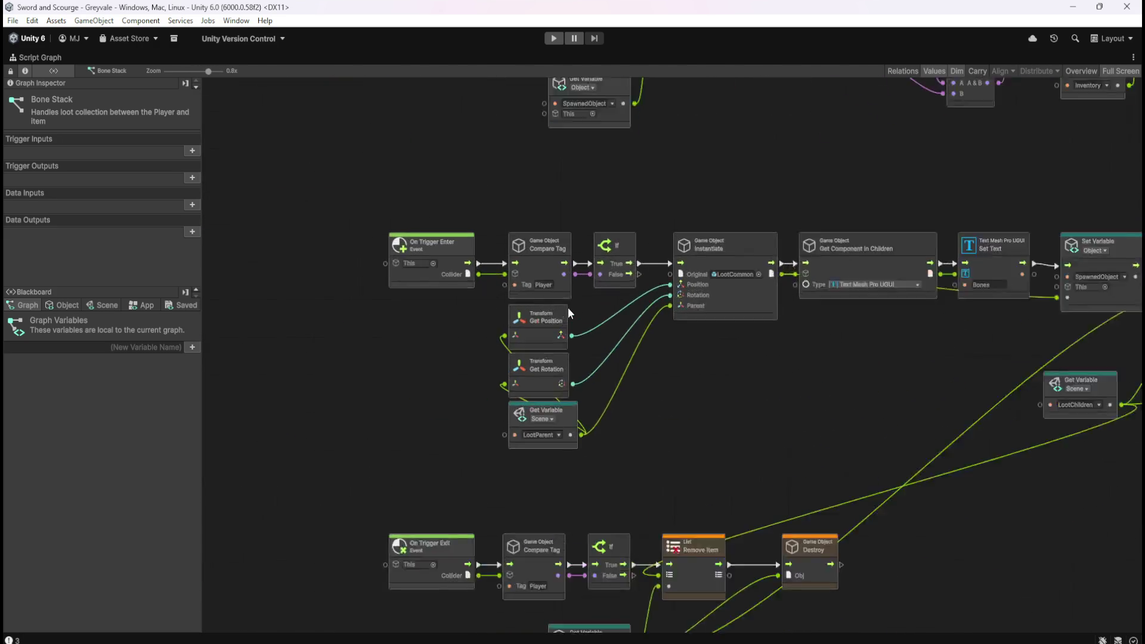
{"action": "mouse_move", "coordinate": [952, 383]}
{"action": "left_mouse_down"}
{"action": "mouse_move", "coordinate": [620, 386]}
{"action": "mouse_move", "coordinate": [481, 404]}
{"action": "mouse_move", "coordinate": [661, 548]}
{"action": "left_mouse_up"}
{"action": "scroll", "coordinate": [691, 578], "scroll_direction": "down", "scroll_amount": 4}
{"action": "scroll", "coordinate": [589, 593], "scroll_direction": "up", "scroll_amount": 4}
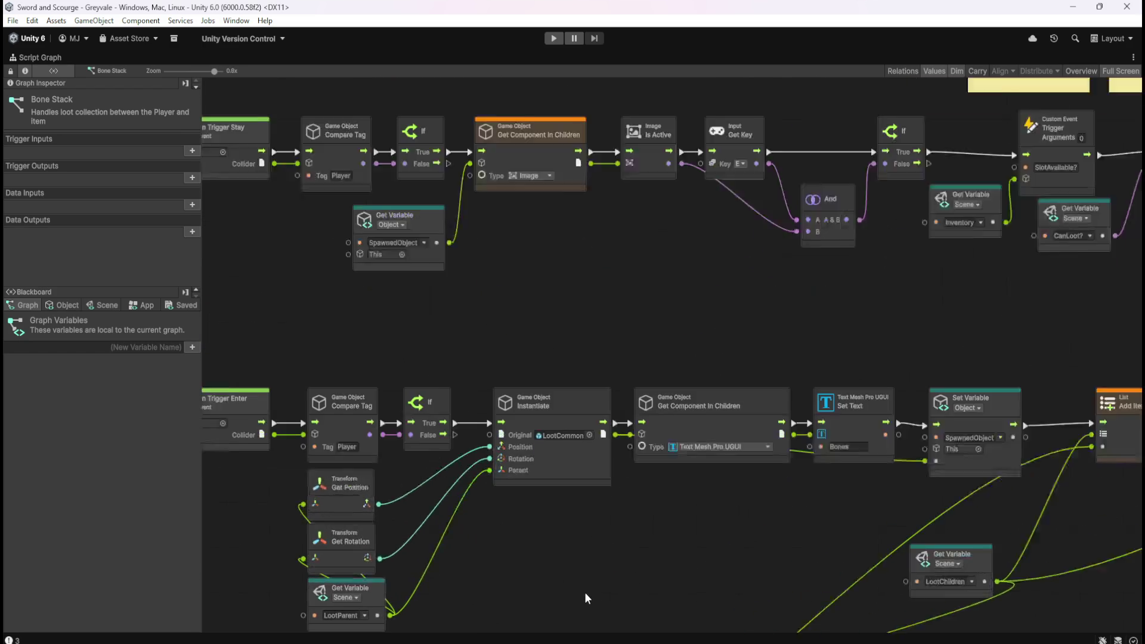
{"action": "scroll", "coordinate": [619, 547], "scroll_direction": "down", "scroll_amount": 2}
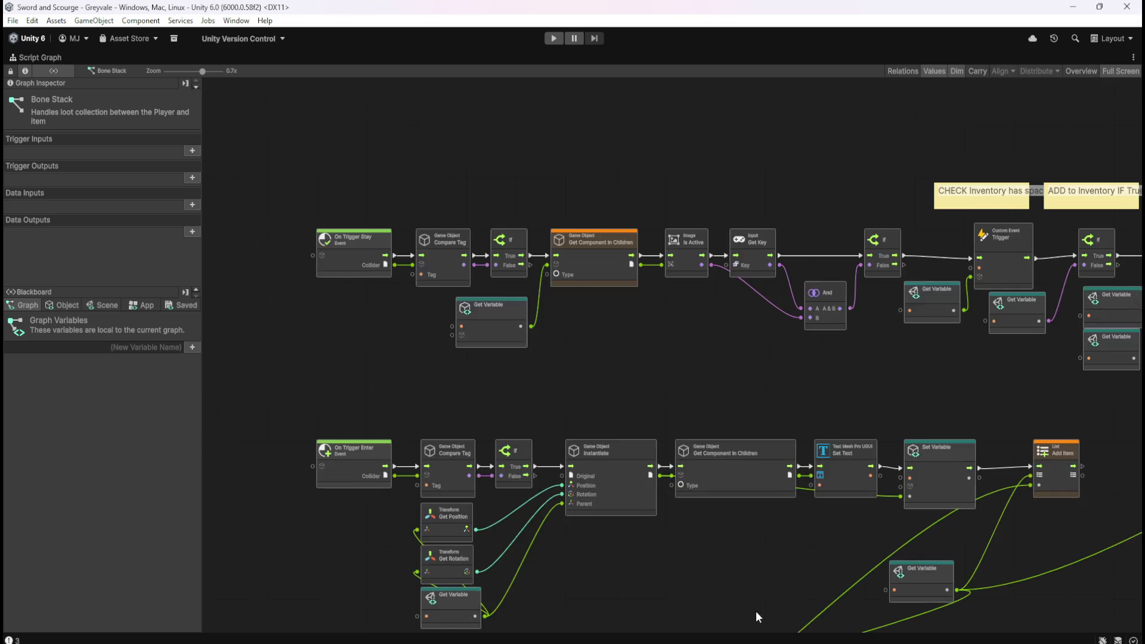
{"action": "scroll", "coordinate": [399, 289], "scroll_direction": "up", "scroll_amount": 2}
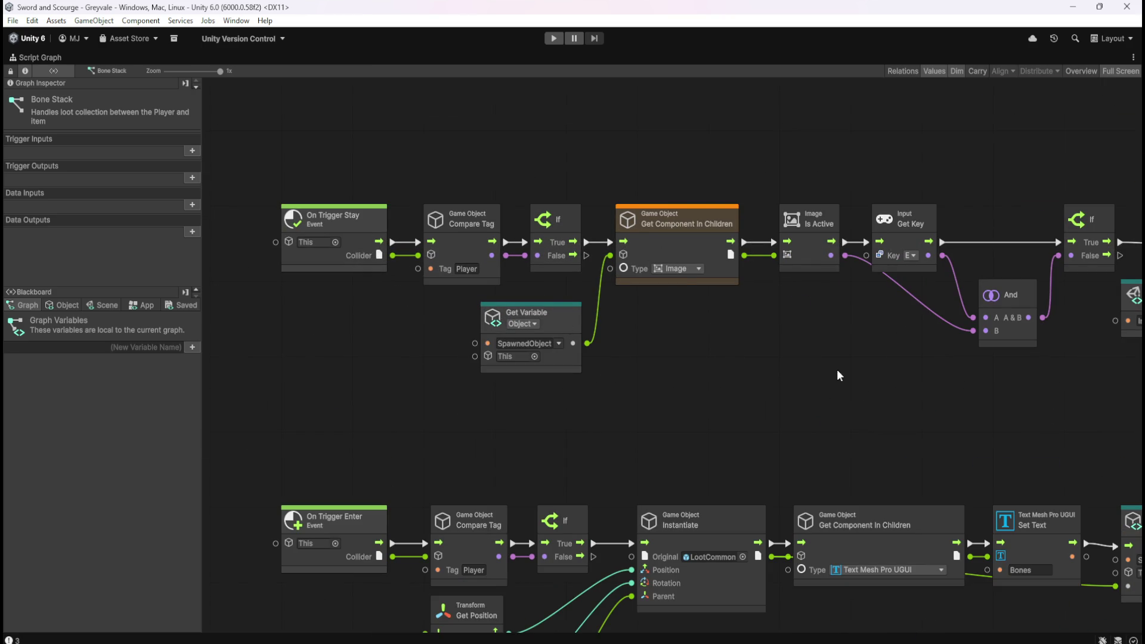
Step: Inspect the Set Enabled, Destroy, Get Key, And and Image Is Active nodes, then restore the layout
{"action": "scroll", "coordinate": [833, 373], "scroll_direction": "right", "scroll_amount": 10}
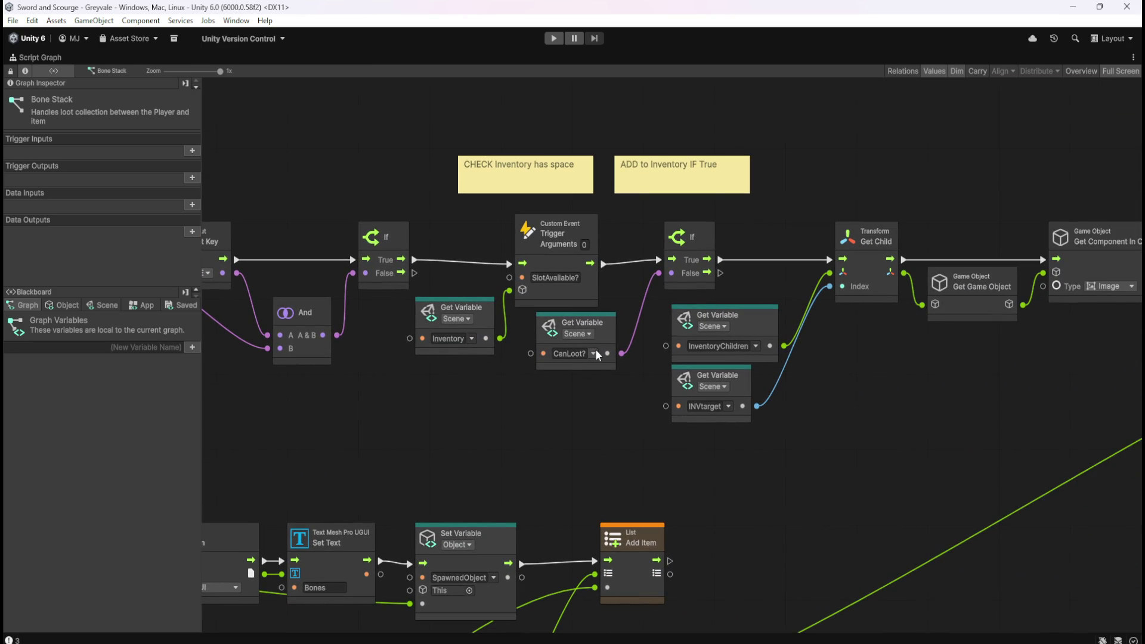
{"action": "mouse_move", "coordinate": [946, 403]}
{"action": "left_mouse_down"}
{"action": "mouse_move", "coordinate": [310, 386]}
{"action": "mouse_move", "coordinate": [593, 447]}
{"action": "mouse_move", "coordinate": [396, 449]}
{"action": "mouse_move", "coordinate": [358, 378]}
{"action": "mouse_move", "coordinate": [818, 392]}
{"action": "left_mouse_up"}
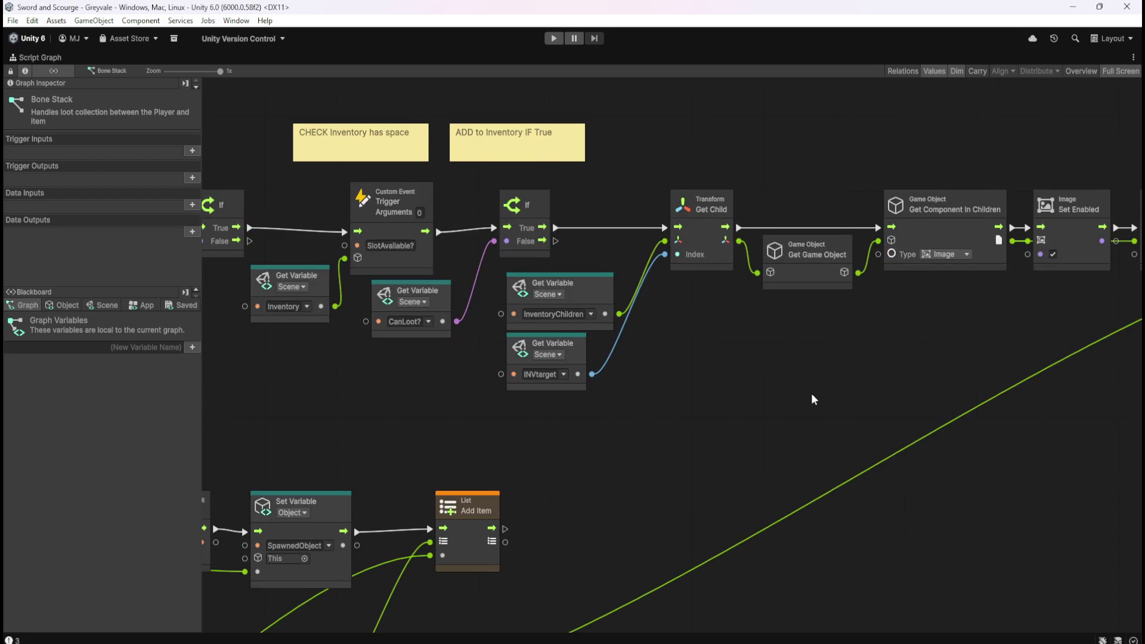
{"action": "left_click_drag", "start_coordinate": [337, 413], "coordinate": [550, 395]}
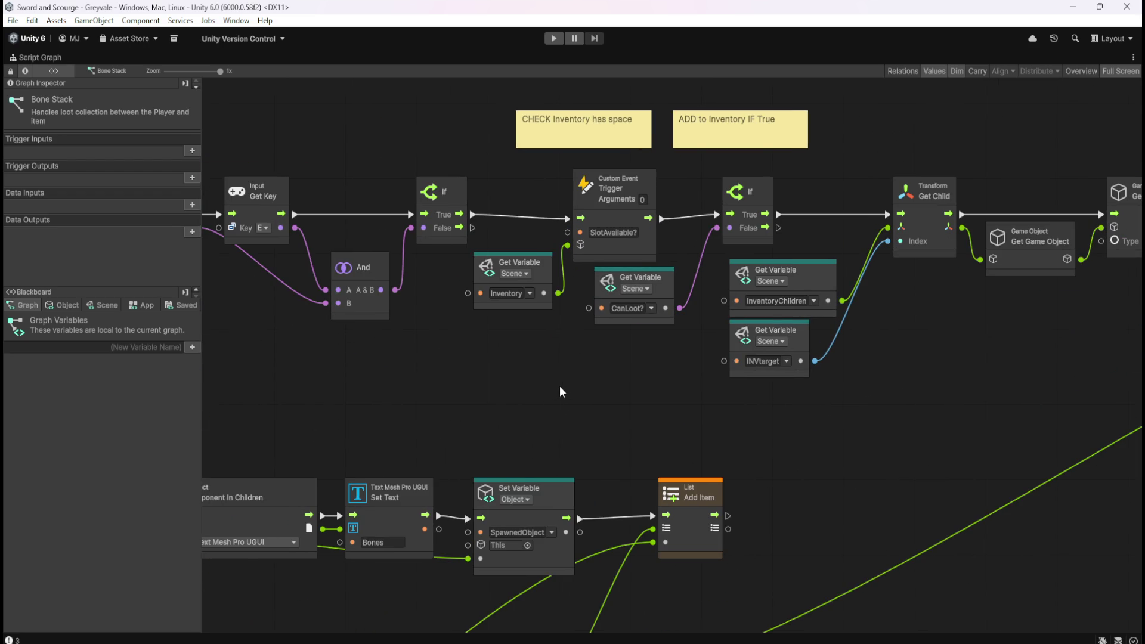
{"action": "mouse_move", "coordinate": [458, 387]}
{"action": "left_mouse_down"}
{"action": "mouse_move", "coordinate": [508, 424]}
{"action": "mouse_move", "coordinate": [634, 438]}
{"action": "left_mouse_up"}
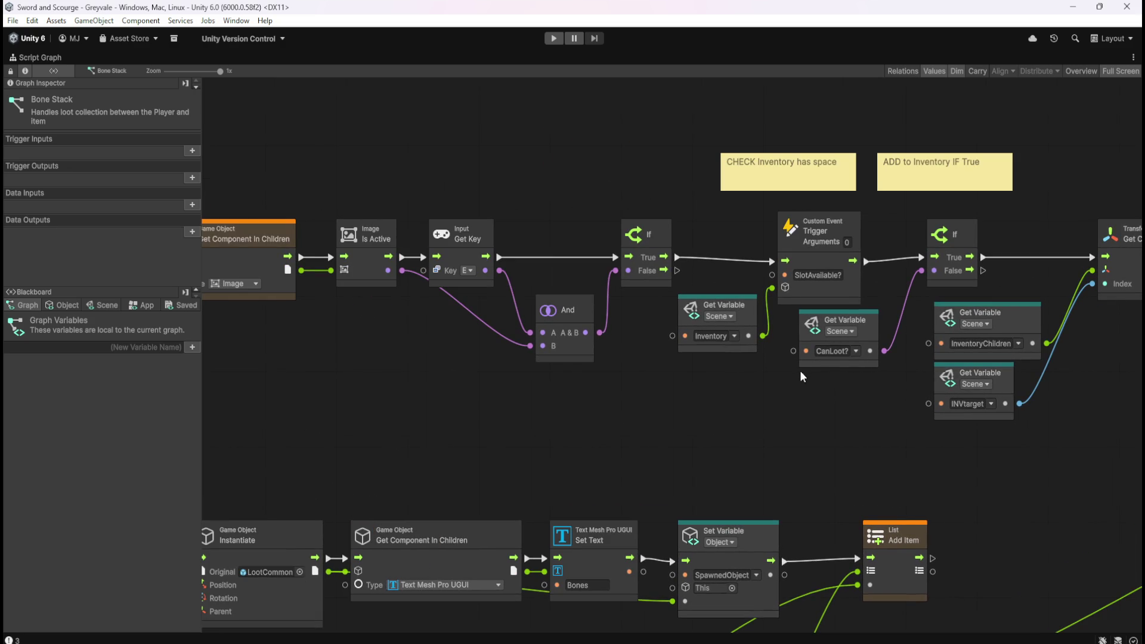
{"action": "key", "text": "shift+space"}
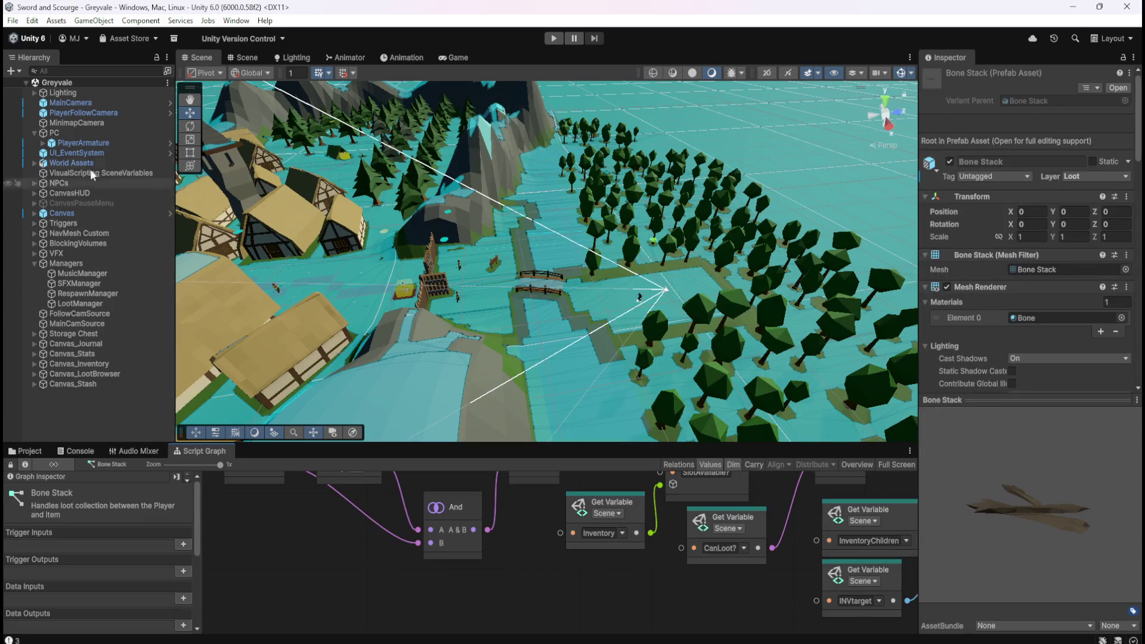
Step: Select PlayerArmature and show its Player Character graph full-screen, zooming to survey it
{"action": "left_click", "coordinate": [82, 143]}
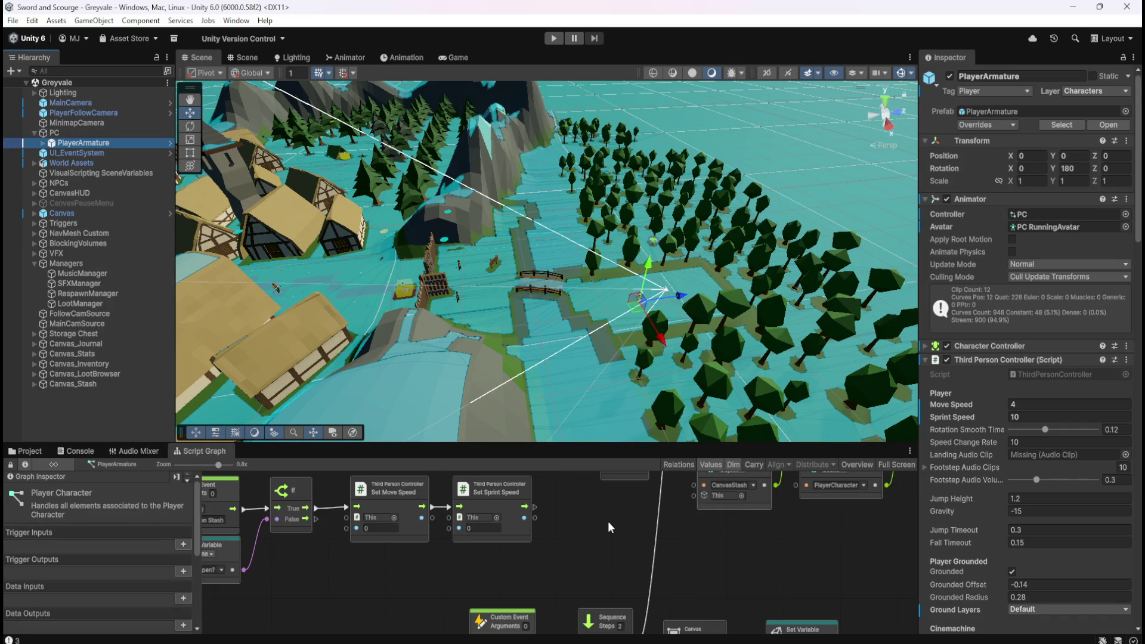
{"action": "key", "text": "shift+space"}
{"action": "scroll", "coordinate": [647, 352], "scroll_direction": "down", "scroll_amount": 8}
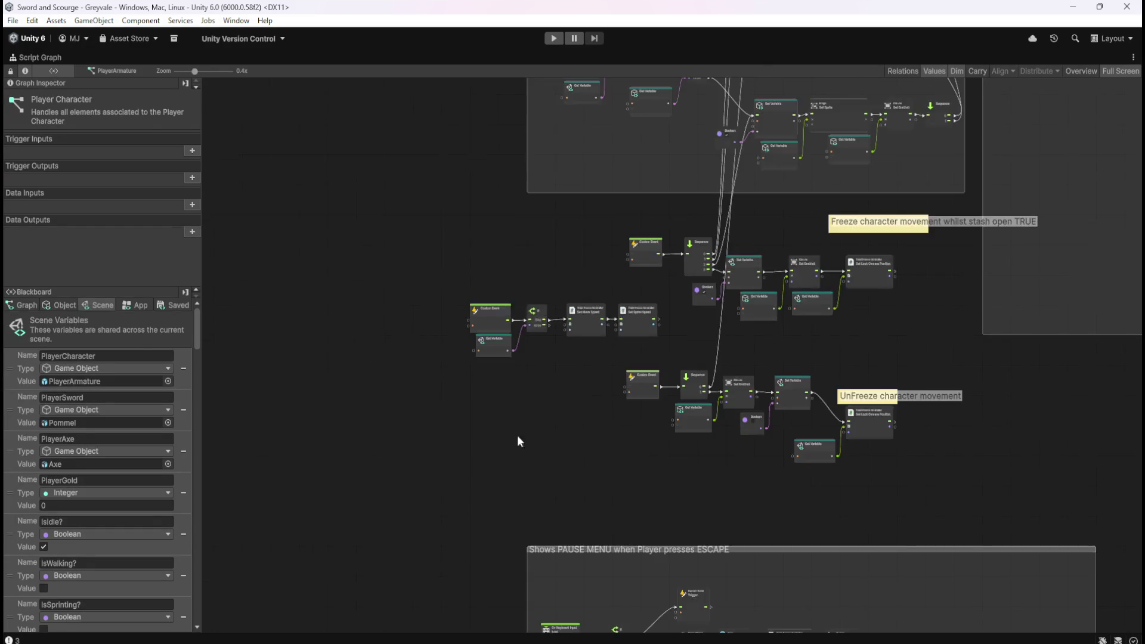
{"action": "scroll", "coordinate": [512, 465], "scroll_direction": "down", "scroll_amount": 2}
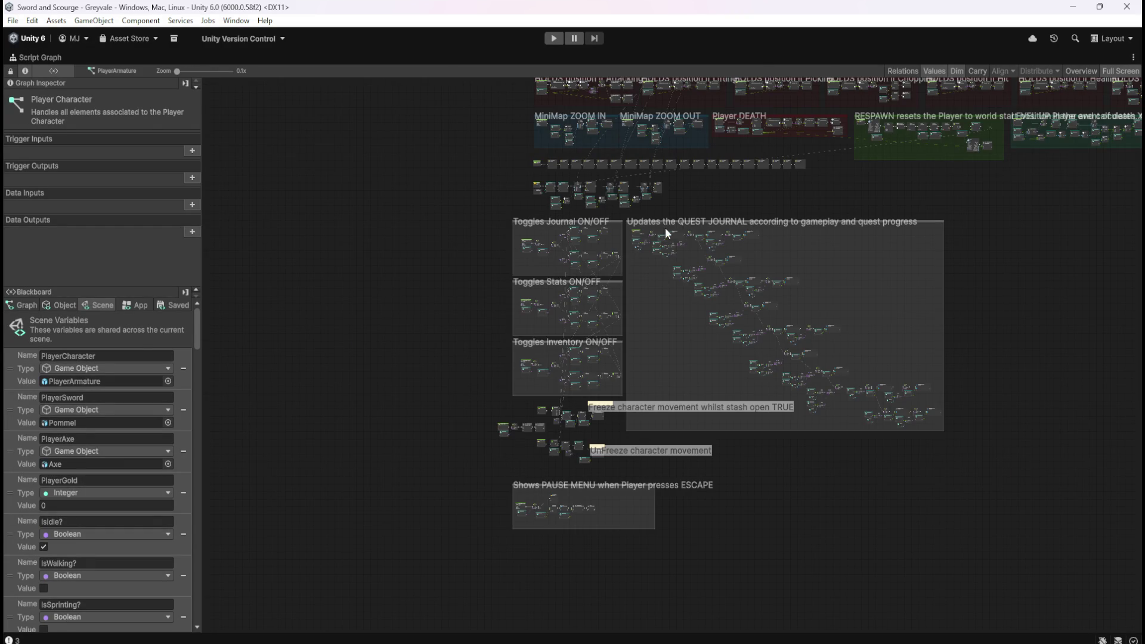
{"action": "scroll", "coordinate": [696, 187], "scroll_direction": "up", "scroll_amount": 2}
{"action": "scroll", "coordinate": [809, 320], "scroll_direction": "up", "scroll_amount": 3}
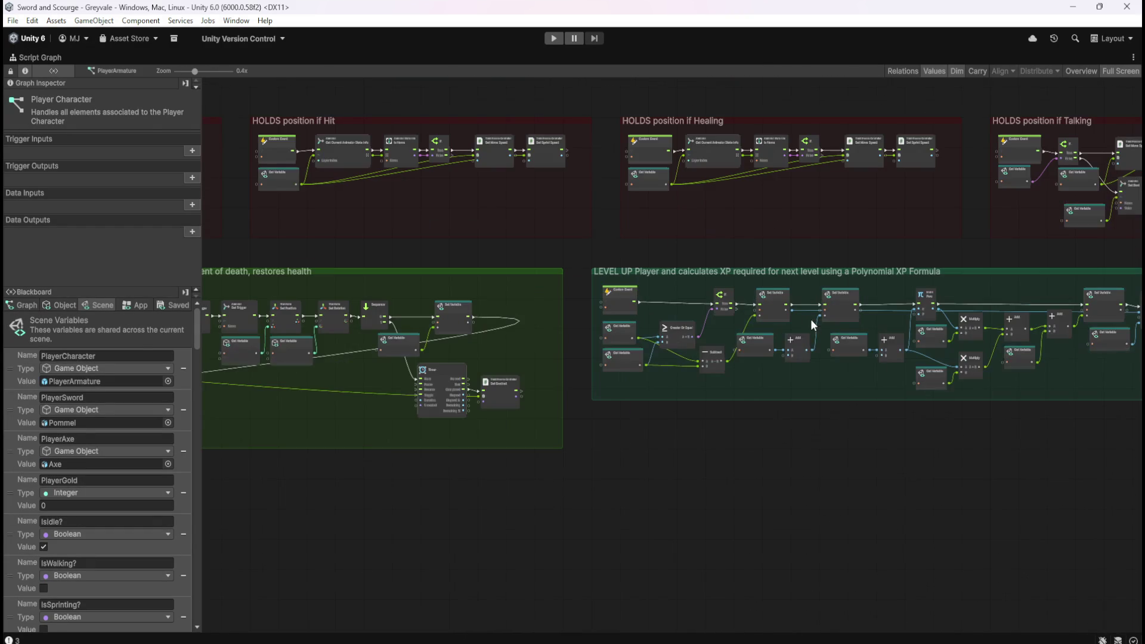
{"action": "scroll", "coordinate": [552, 449], "scroll_direction": "down", "scroll_amount": 2}
{"action": "scroll", "coordinate": [505, 448], "scroll_direction": "up", "scroll_amount": 1}
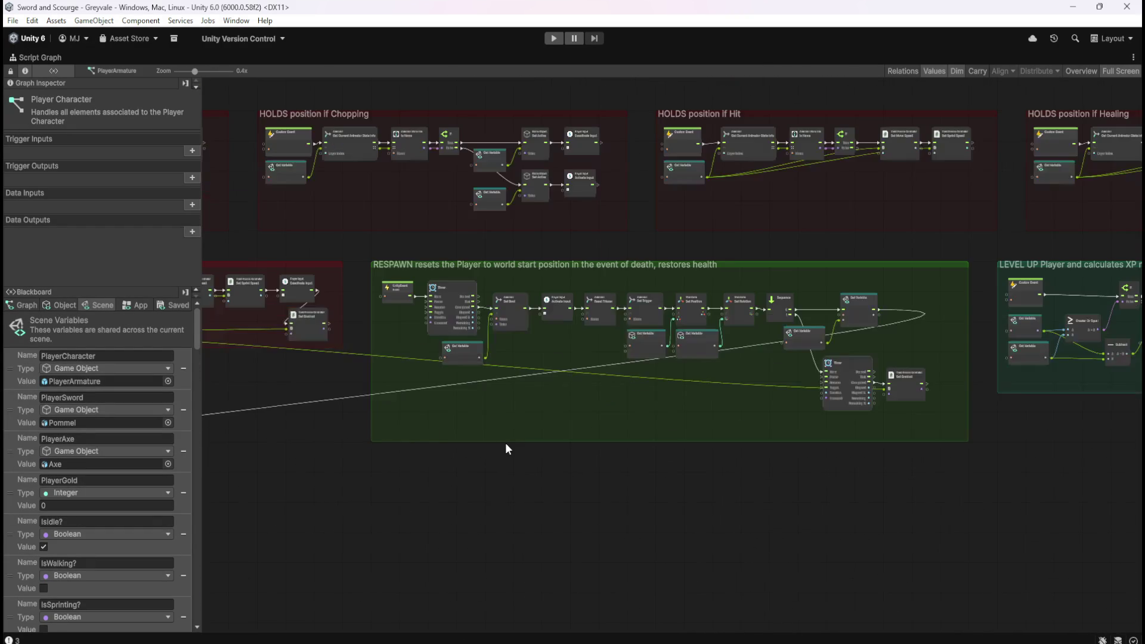
{"action": "scroll", "coordinate": [935, 448], "scroll_direction": "down", "scroll_amount": 3}
{"action": "scroll", "coordinate": [793, 398], "scroll_direction": "up", "scroll_amount": 2}
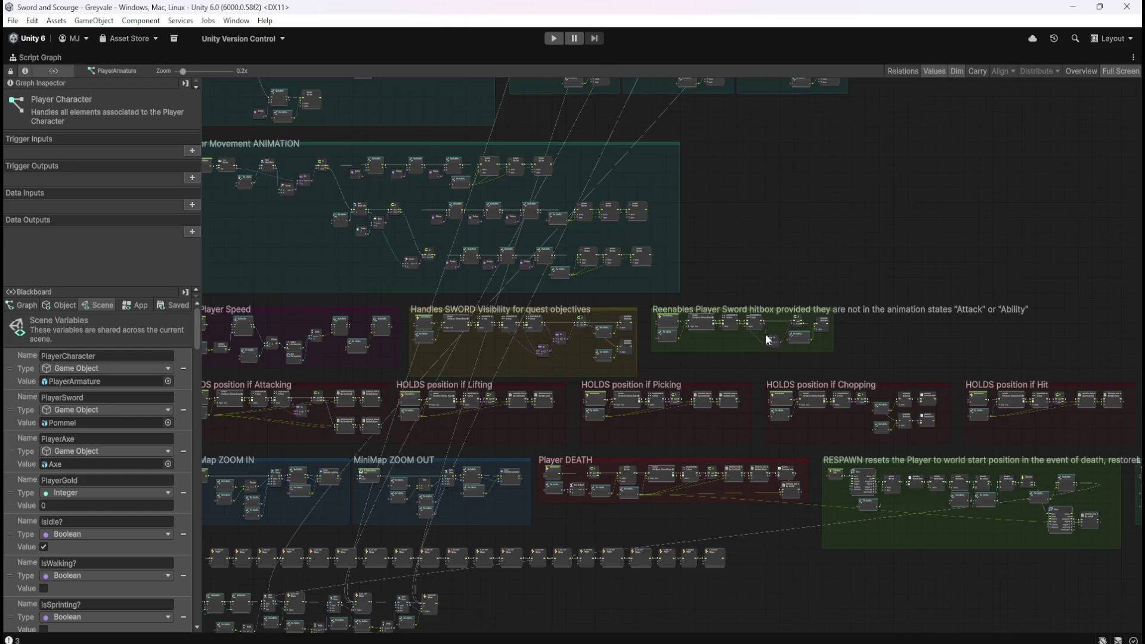
Step: Review the upper animation groups and the lower node groups of the player graph
{"action": "left_click_drag", "start_coordinate": [843, 187], "coordinate": [786, 450]}
{"action": "scroll", "coordinate": [775, 527], "scroll_direction": "down", "scroll_amount": 2}
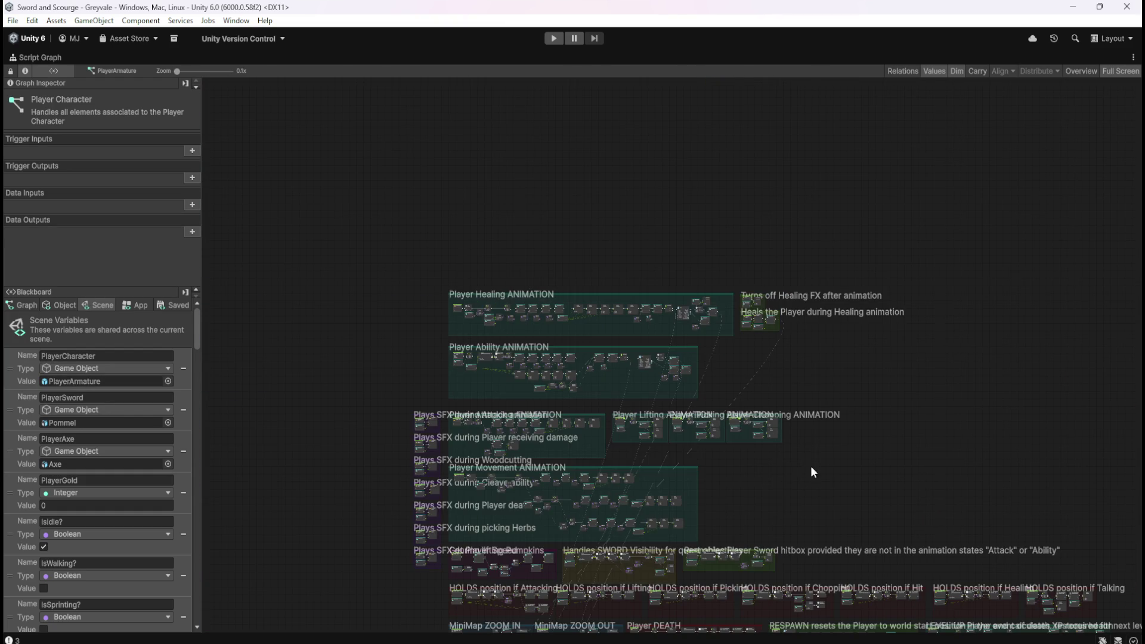
{"action": "scroll", "coordinate": [575, 558], "scroll_direction": "up", "scroll_amount": 2}
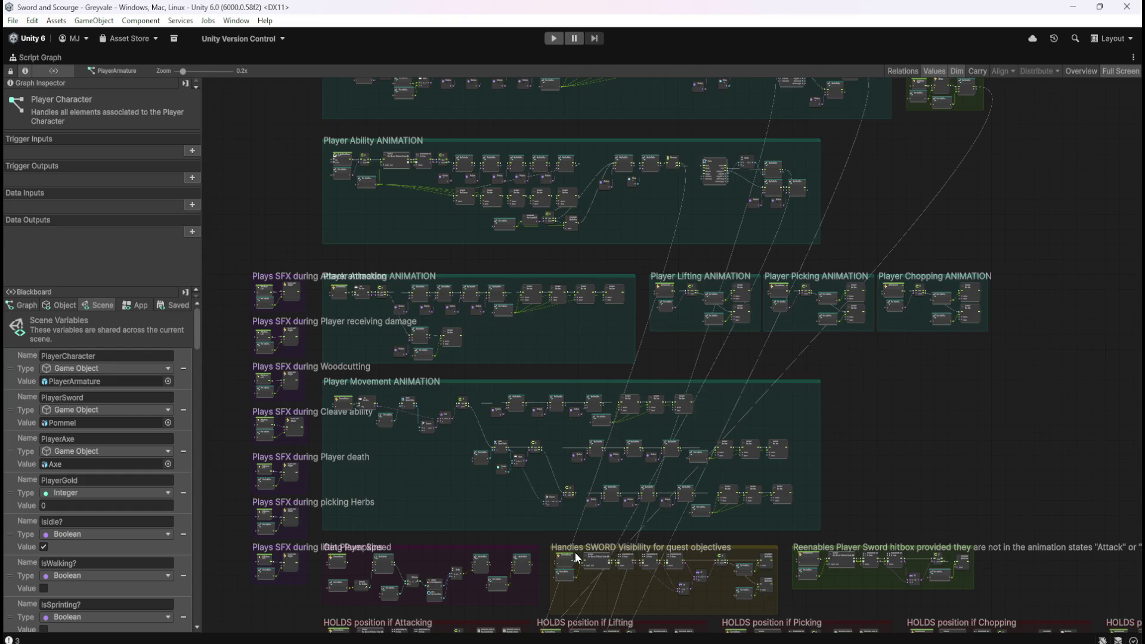
{"action": "left_click_drag", "start_coordinate": [950, 455], "coordinate": [932, 248]}
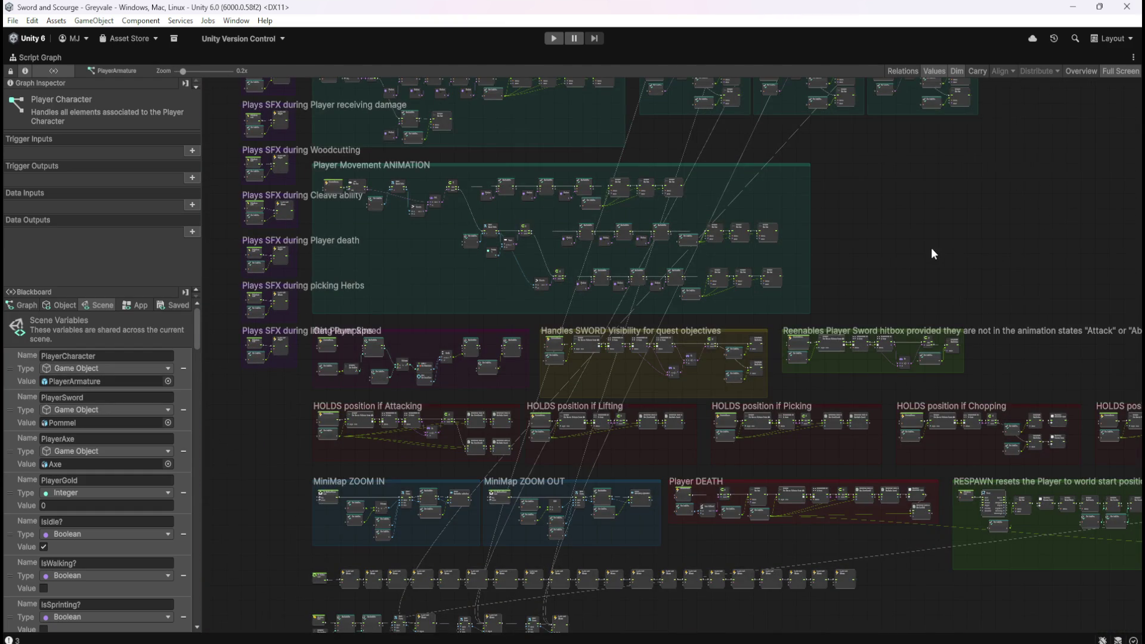
{"action": "scroll", "coordinate": [417, 452], "scroll_direction": "up", "scroll_amount": 1}
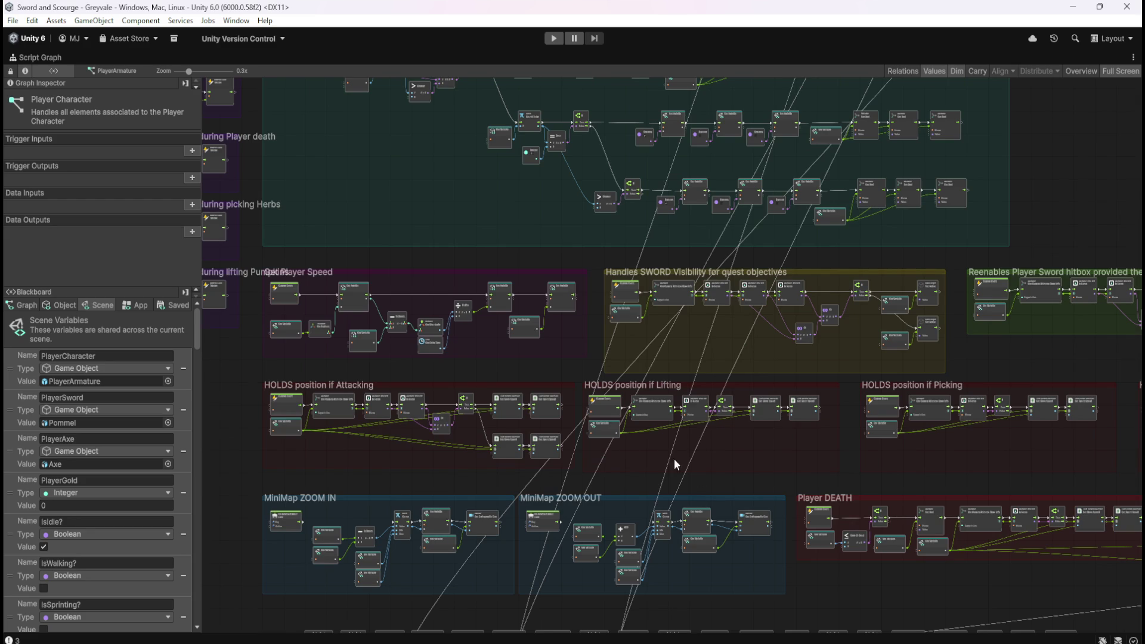
{"action": "scroll", "coordinate": [461, 388], "scroll_direction": "down", "scroll_amount": 2}
{"action": "scroll", "coordinate": [865, 435], "scroll_direction": "up", "scroll_amount": 1}
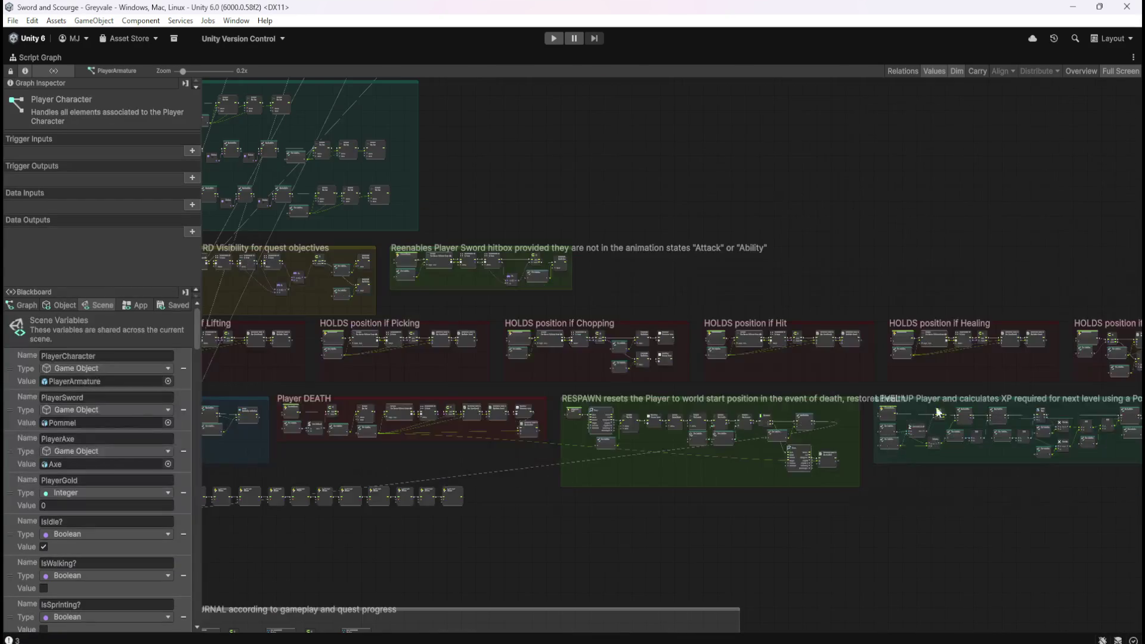
{"action": "scroll", "coordinate": [922, 422], "scroll_direction": "up", "scroll_amount": 1}
{"action": "mouse_move", "coordinate": [953, 535]}
{"action": "left_mouse_down"}
{"action": "mouse_move", "coordinate": [475, 521]}
{"action": "mouse_move", "coordinate": [785, 365]}
{"action": "left_mouse_up"}
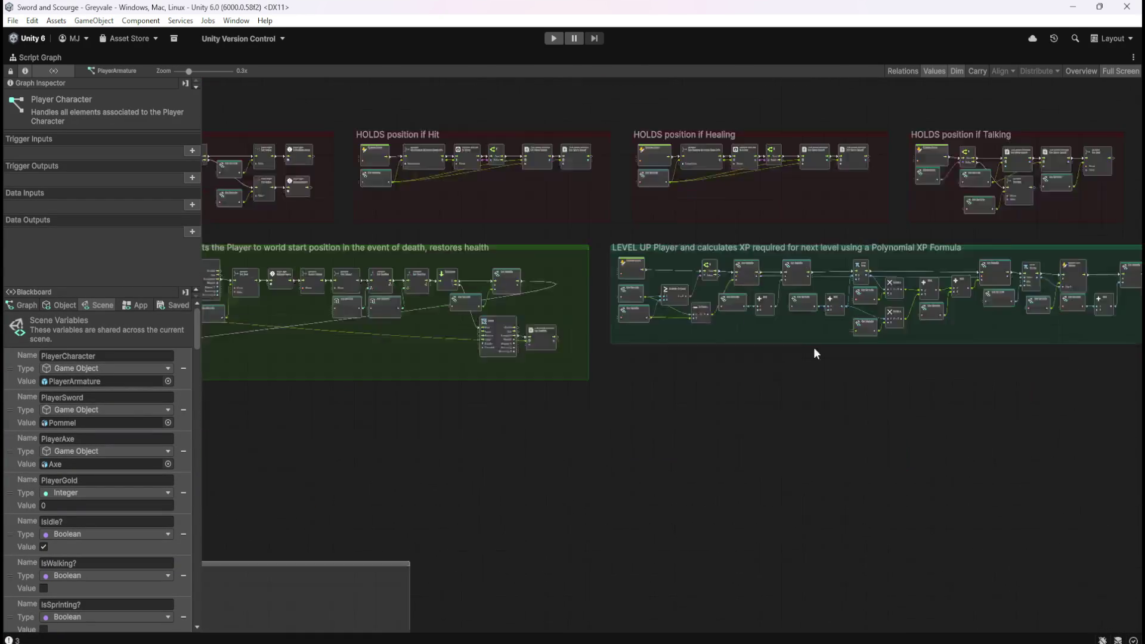
{"action": "scroll", "coordinate": [855, 307], "scroll_direction": "down", "scroll_amount": 2}
{"action": "scroll", "coordinate": [986, 260], "scroll_direction": "up", "scroll_amount": 1}
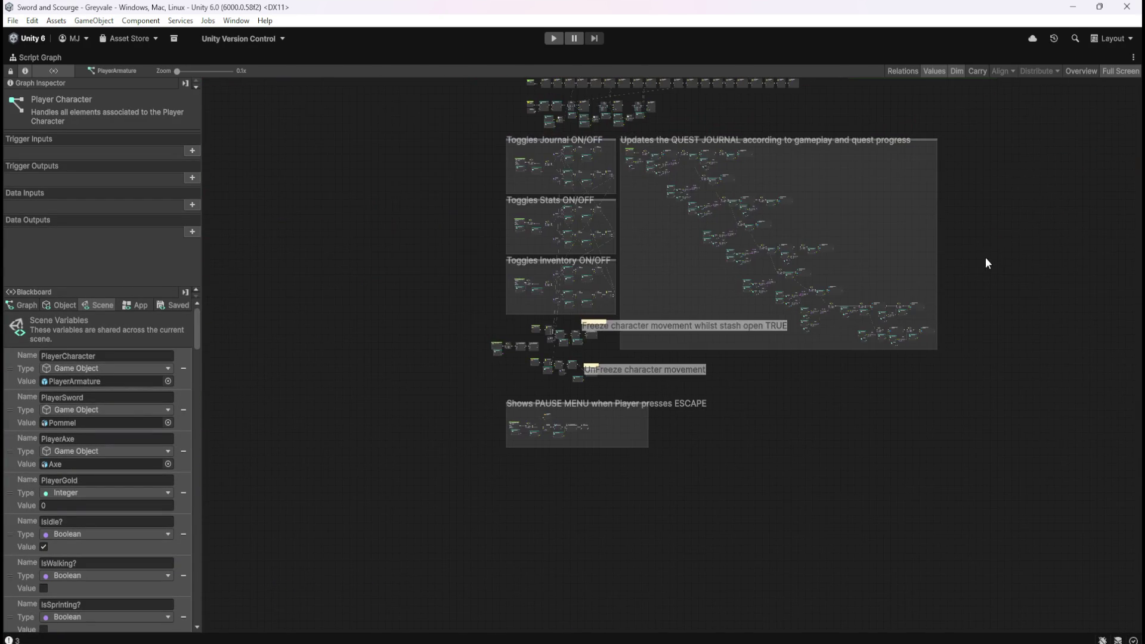
{"action": "scroll", "coordinate": [602, 438], "scroll_direction": "up", "scroll_amount": 5}
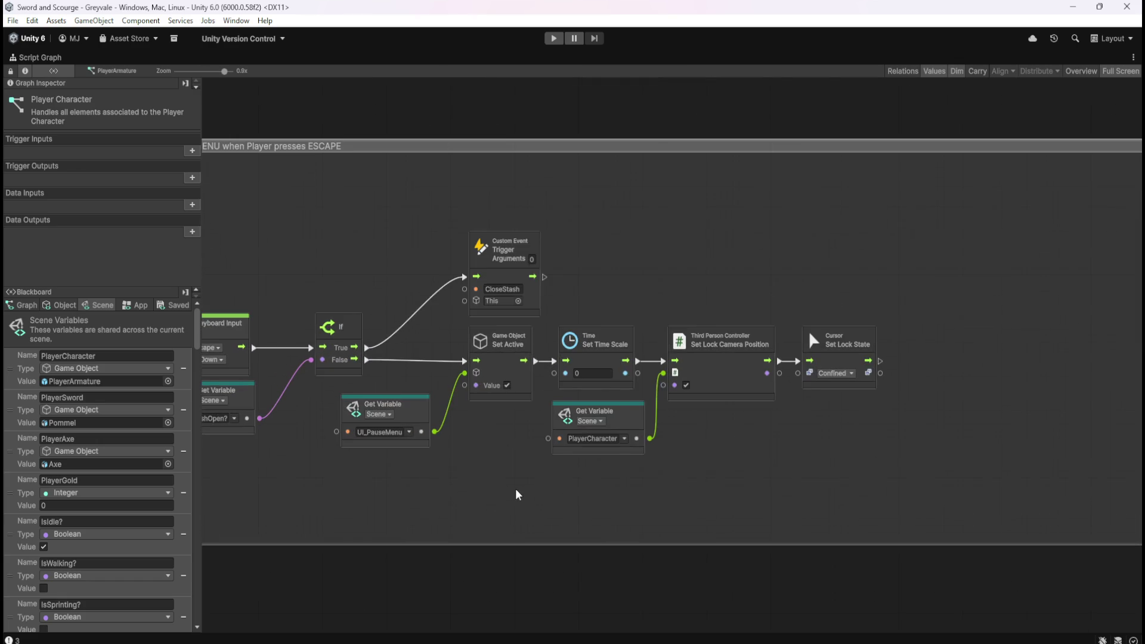
{"action": "scroll", "coordinate": [729, 486], "scroll_direction": "down", "scroll_amount": 2}
{"action": "scroll", "coordinate": [643, 523], "scroll_direction": "up", "scroll_amount": 3}
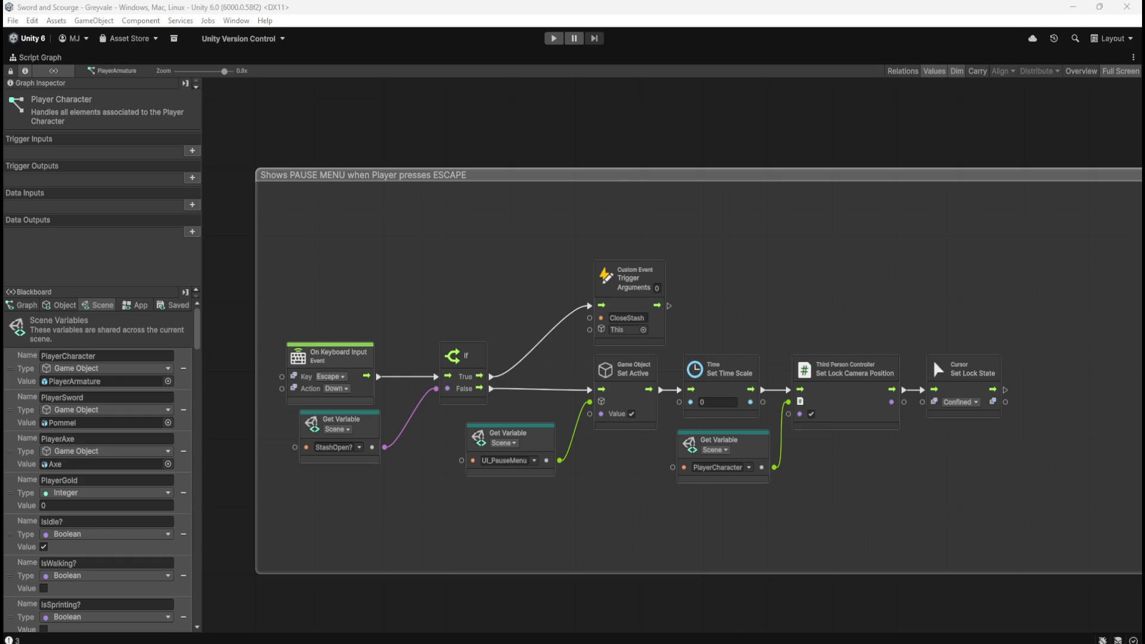
Step: Inspect the groups above Toggles, plus HOLDS, MiniMap and DEATH, then restore the editor layout
{"action": "scroll", "coordinate": [519, 351], "scroll_direction": "down", "scroll_amount": 5}
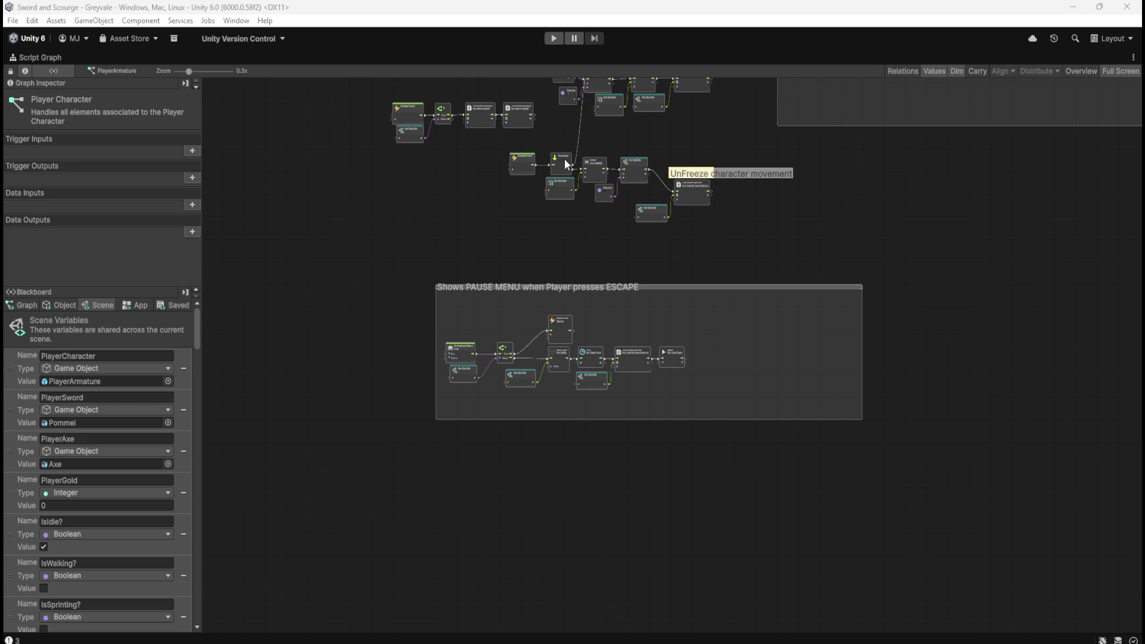
{"action": "scroll", "coordinate": [505, 191], "scroll_direction": "up", "scroll_amount": 5}
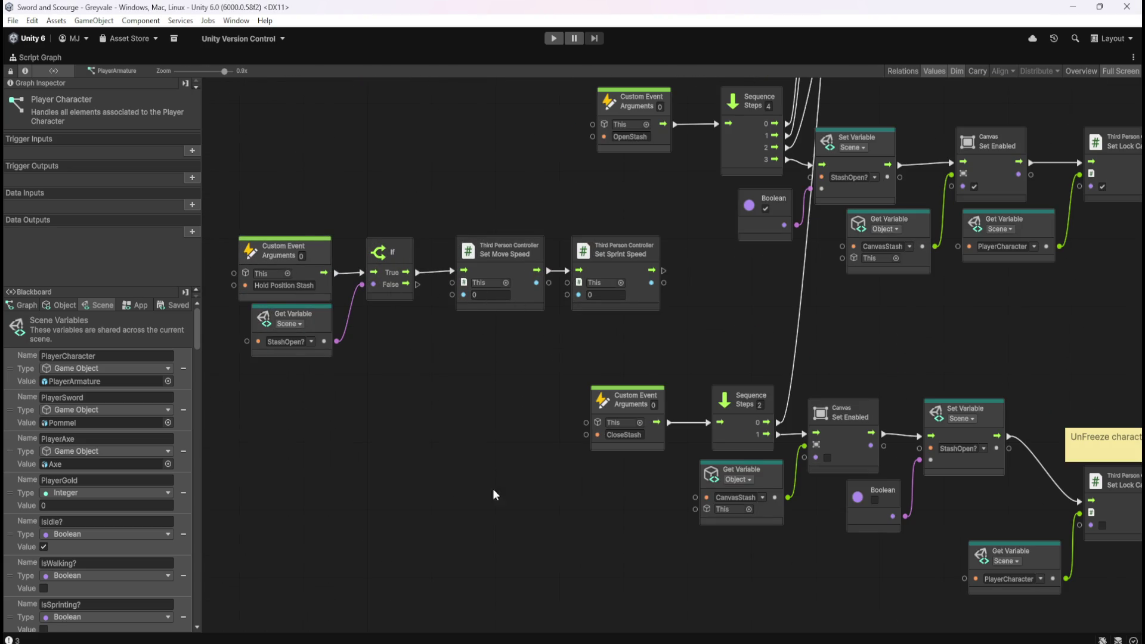
{"action": "scroll", "coordinate": [474, 507], "scroll_direction": "down", "scroll_amount": 5}
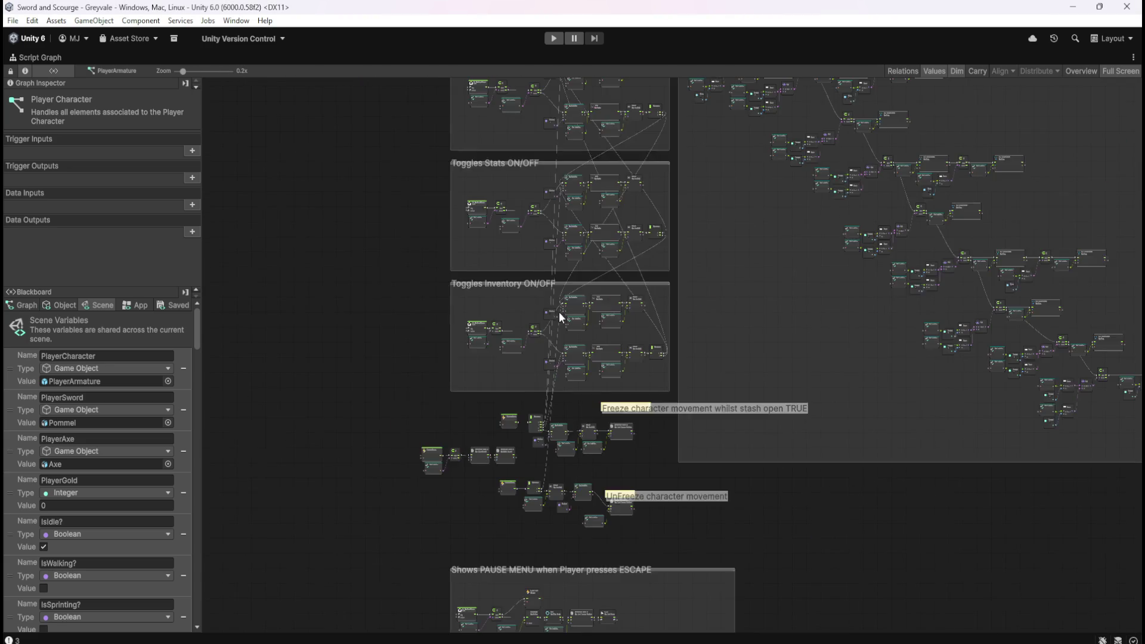
{"action": "scroll", "coordinate": [543, 400], "scroll_direction": "up", "scroll_amount": 5}
{"action": "scroll", "coordinate": [590, 502], "scroll_direction": "down", "scroll_amount": 5}
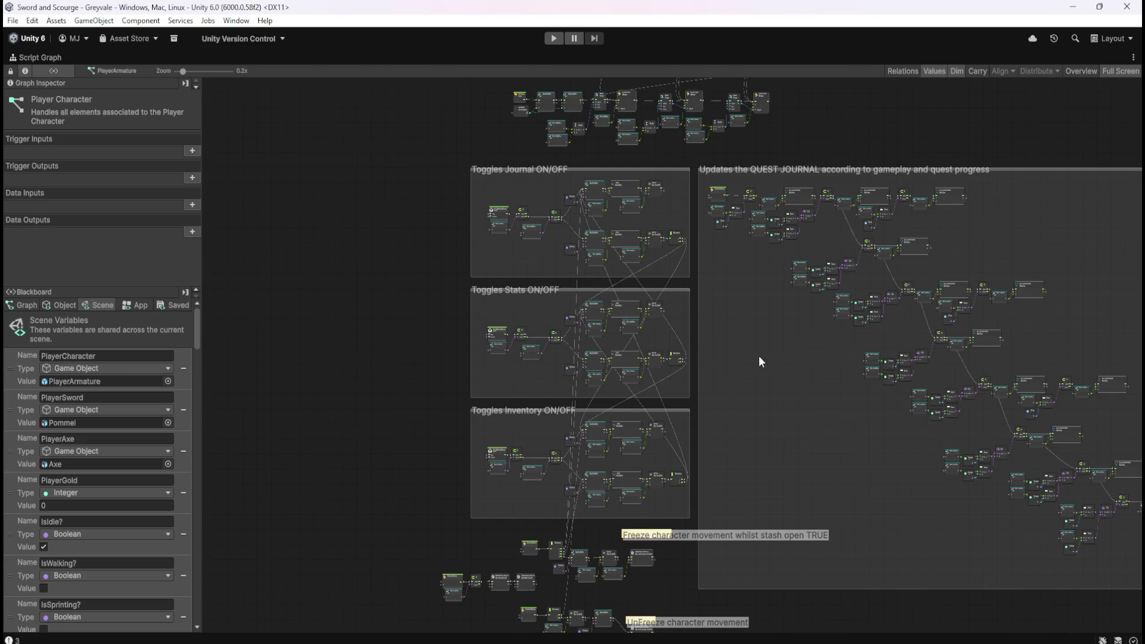
{"action": "left_click_drag", "start_coordinate": [774, 371], "coordinate": [733, 480]}
{"action": "left_click_drag", "start_coordinate": [842, 245], "coordinate": [739, 364]}
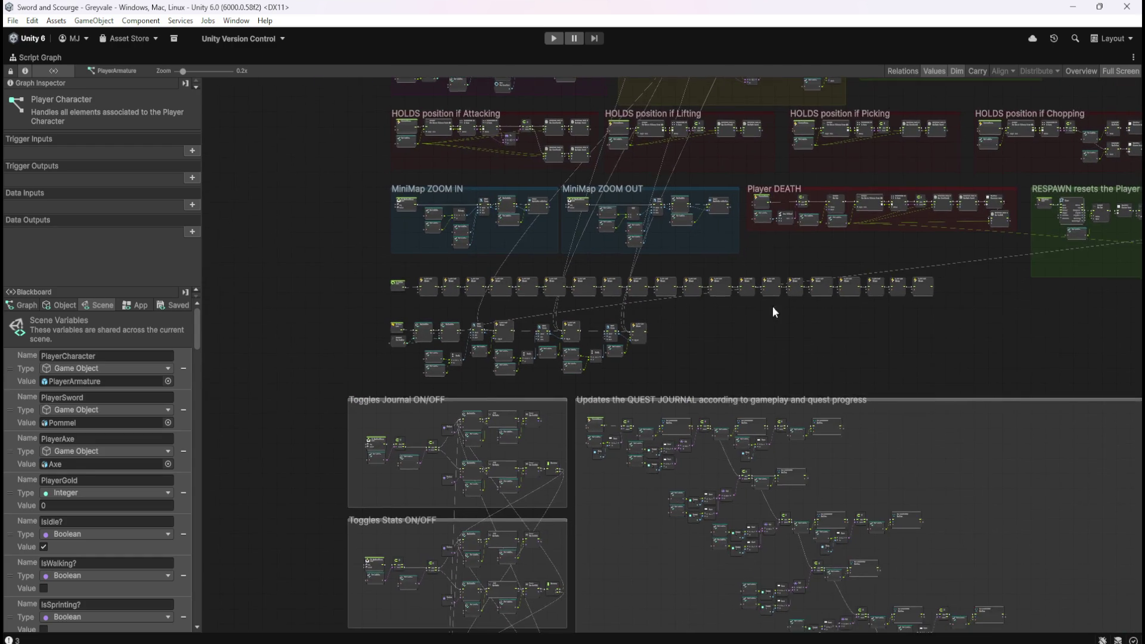
{"action": "key", "text": "shift+space"}
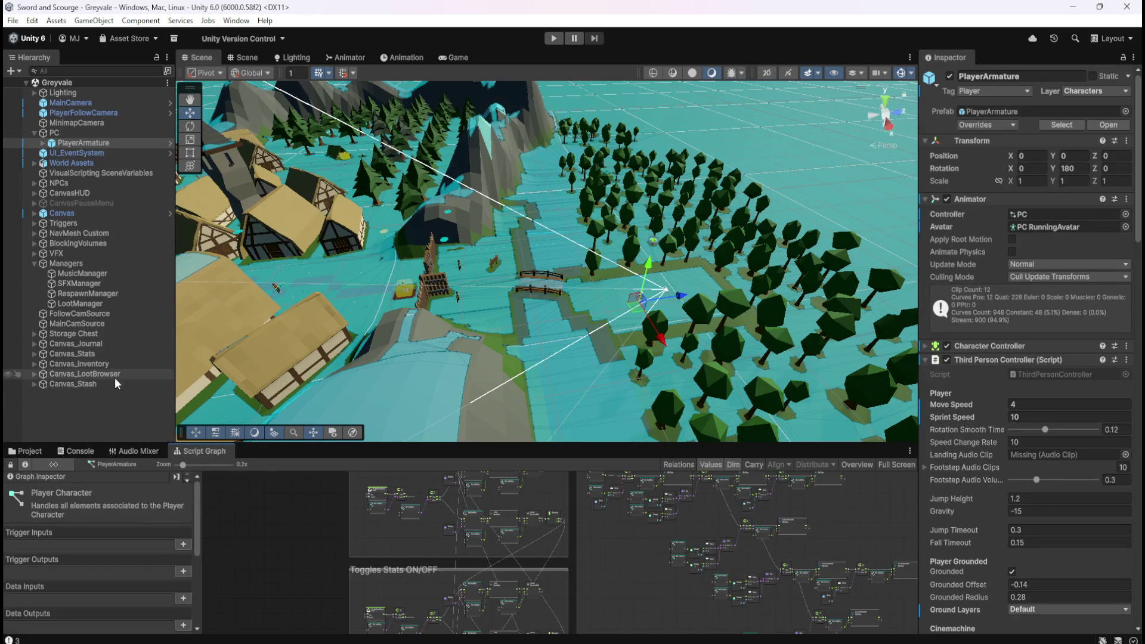
{"action": "left_click", "coordinate": [72, 364]}
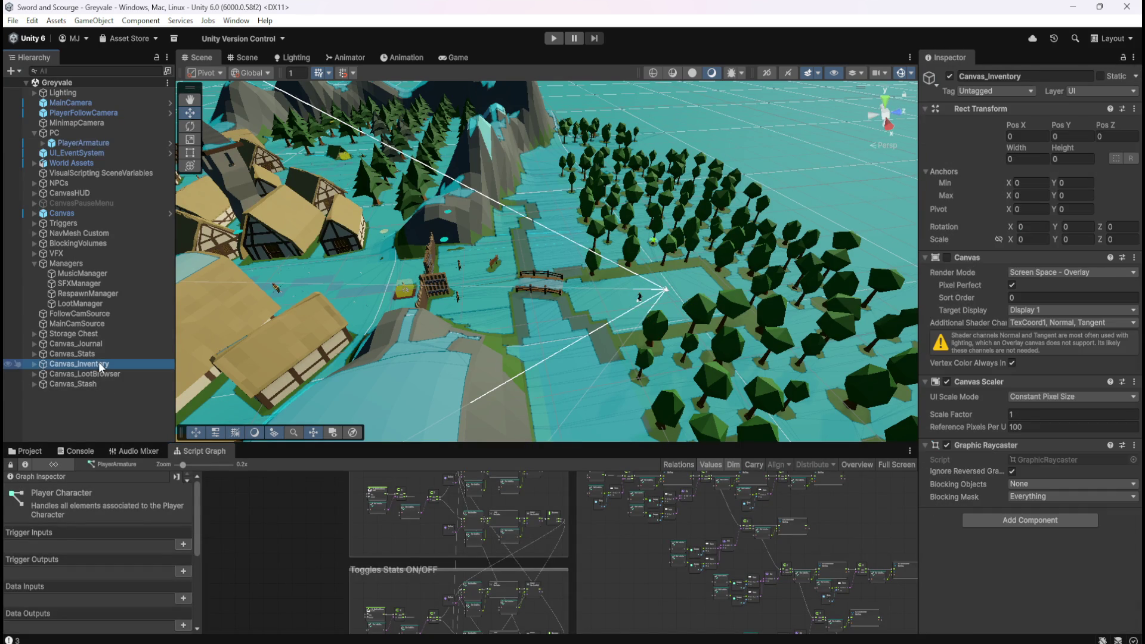
{"action": "left_click", "coordinate": [34, 364]}
{"action": "left_click", "coordinate": [72, 374]}
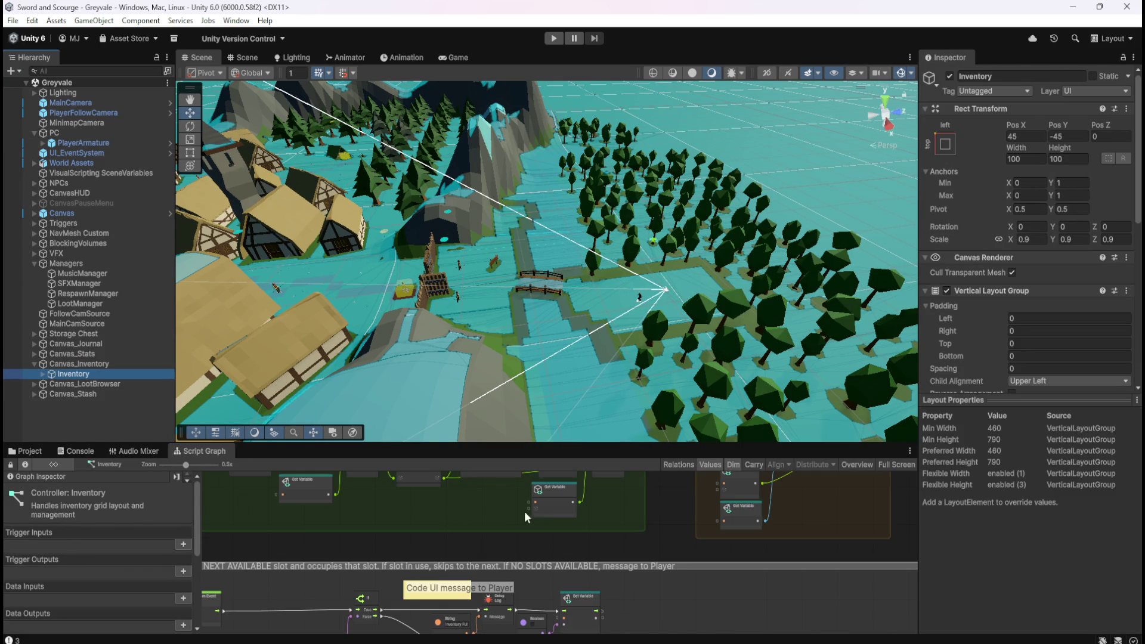
{"action": "key", "text": "shift+space"}
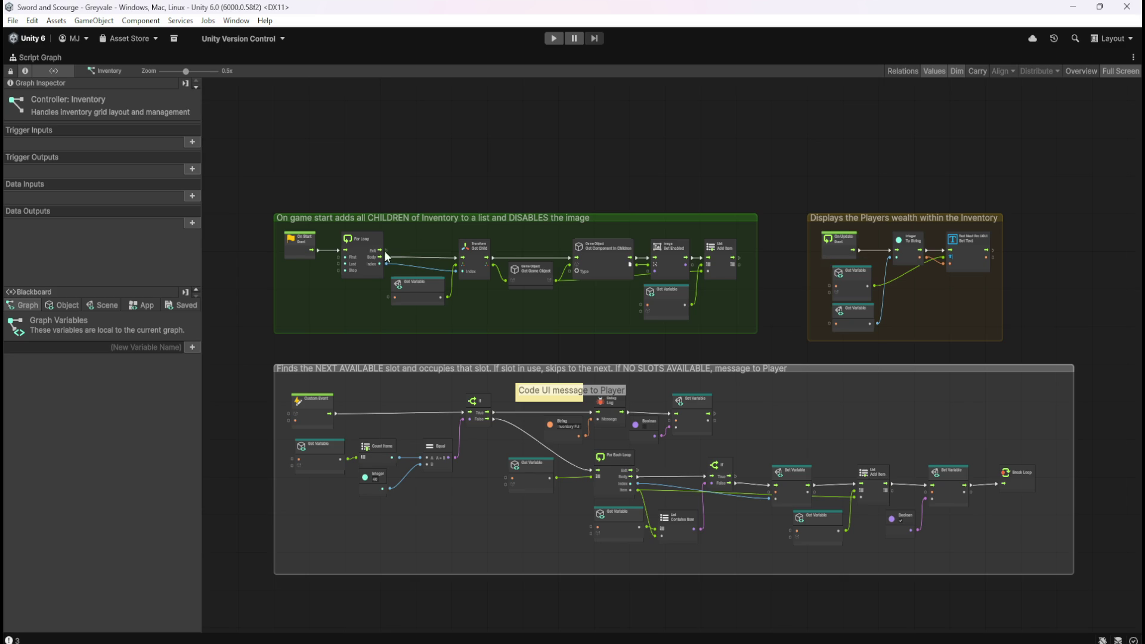
{"action": "scroll", "coordinate": [387, 250], "scroll_direction": "up", "scroll_amount": 3}
{"action": "scroll", "coordinate": [504, 171], "scroll_direction": "down", "scroll_amount": 3}
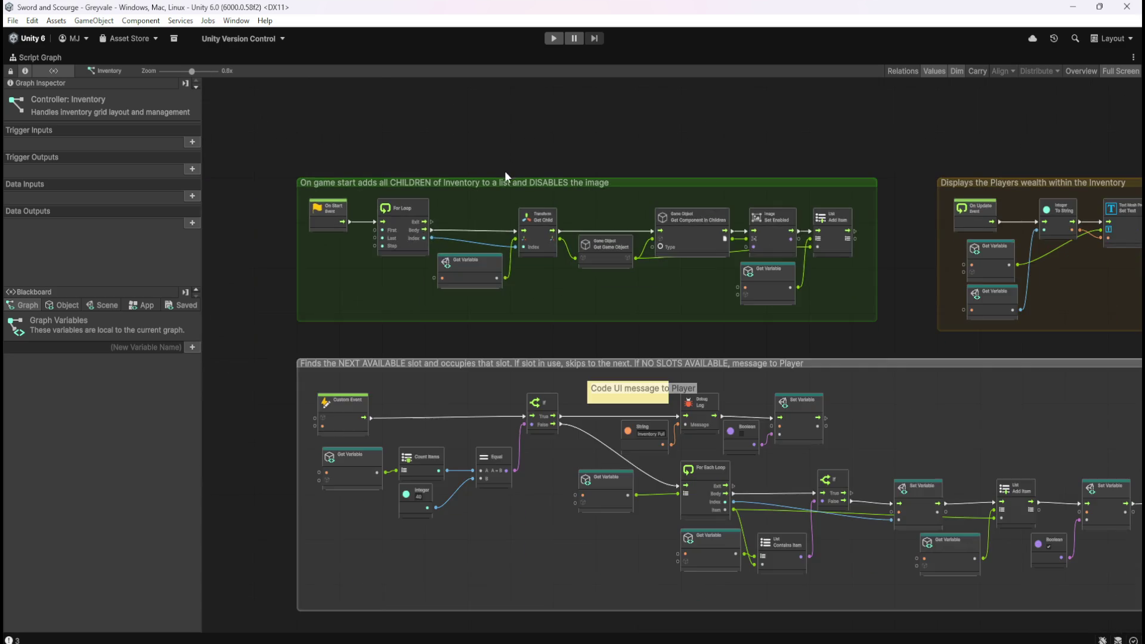
{"action": "scroll", "coordinate": [452, 557], "scroll_direction": "up", "scroll_amount": 5}
{"action": "scroll", "coordinate": [449, 553], "scroll_direction": "up", "scroll_amount": 1}
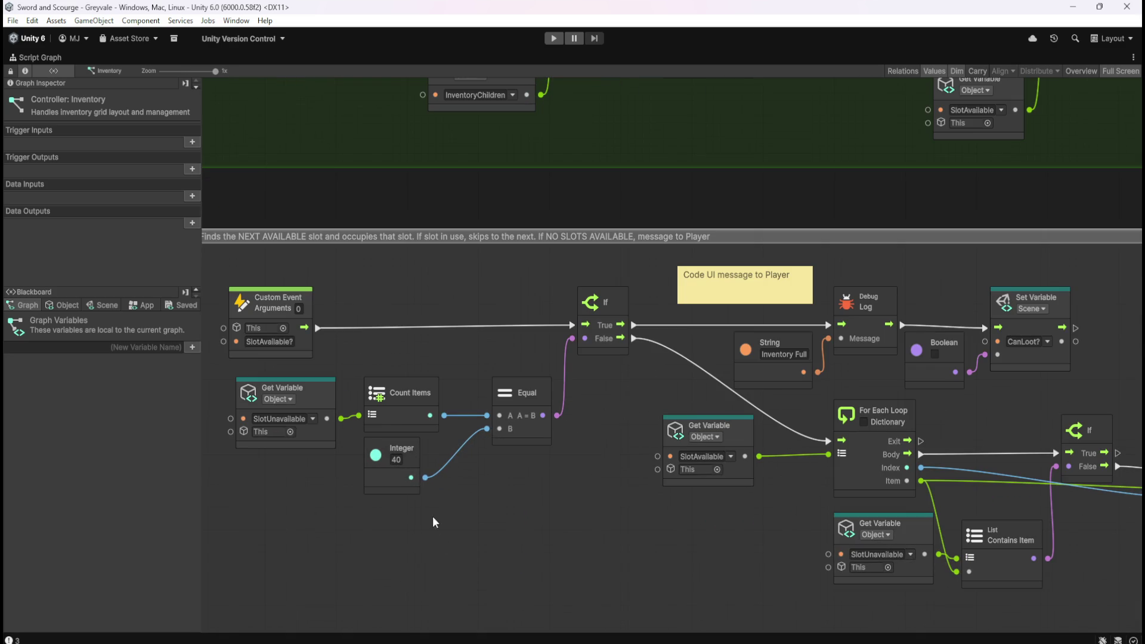
{"action": "scroll", "coordinate": [306, 457], "scroll_direction": "down", "scroll_amount": 5}
{"action": "scroll", "coordinate": [875, 542], "scroll_direction": "up", "scroll_amount": 4}
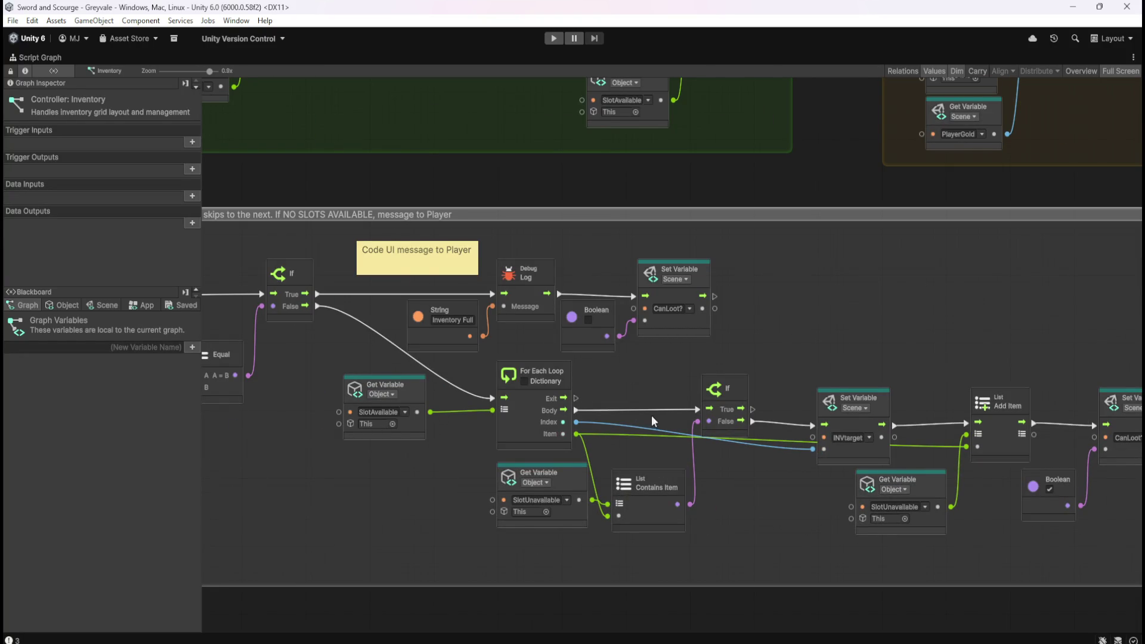
{"action": "scroll", "coordinate": [379, 359], "scroll_direction": "down", "scroll_amount": 3}
{"action": "scroll", "coordinate": [398, 334], "scroll_direction": "down", "scroll_amount": 2}
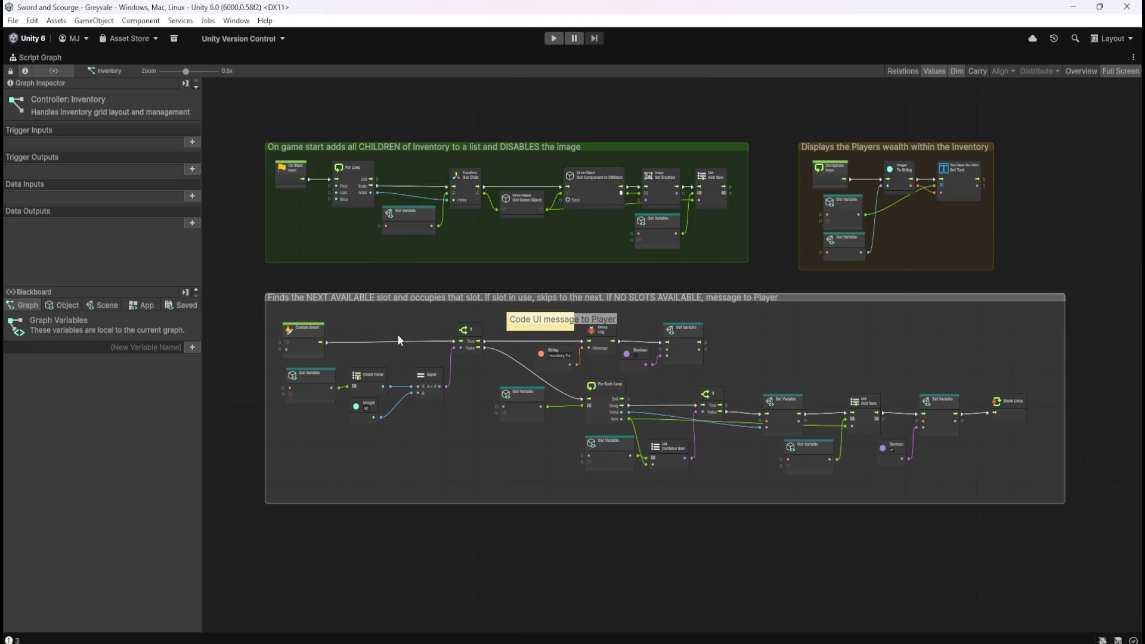
{"action": "scroll", "coordinate": [368, 389], "scroll_direction": "up", "scroll_amount": 1}
{"action": "scroll", "coordinate": [367, 388], "scroll_direction": "up", "scroll_amount": 3}
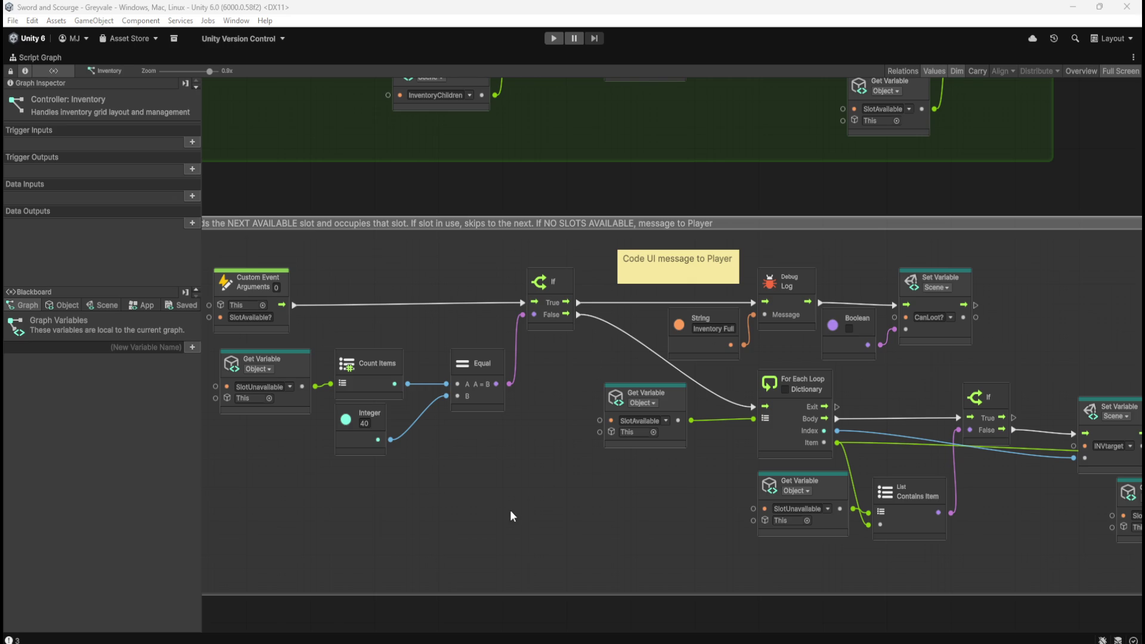
{"action": "scroll", "coordinate": [510, 516], "scroll_direction": "up", "scroll_amount": 1}
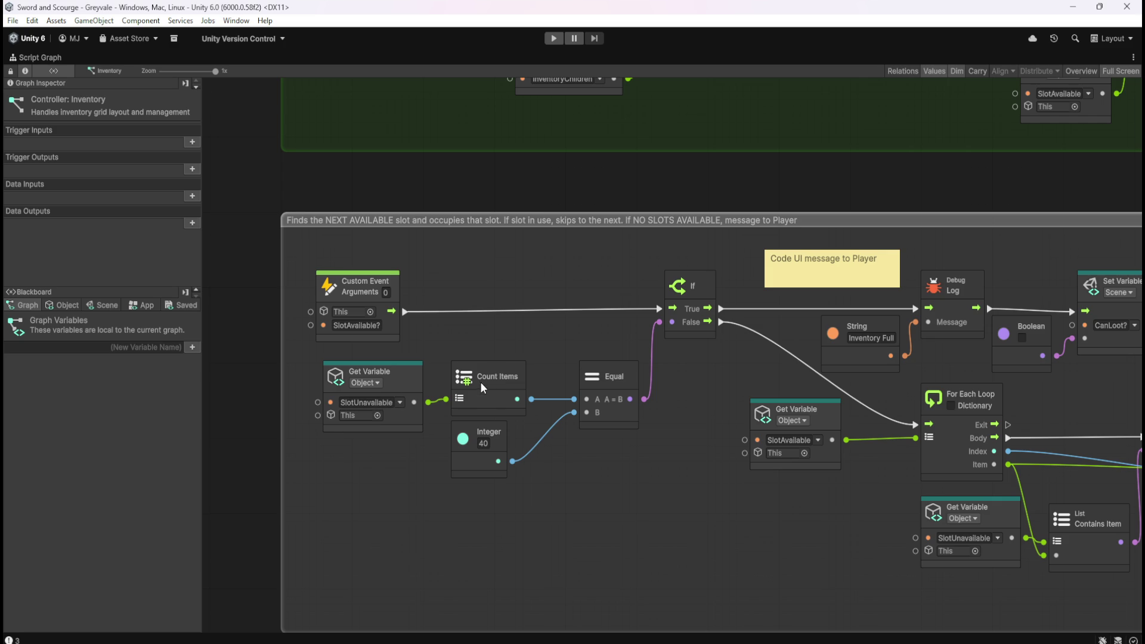
{"action": "scroll", "coordinate": [453, 481], "scroll_direction": "right", "scroll_amount": 10}
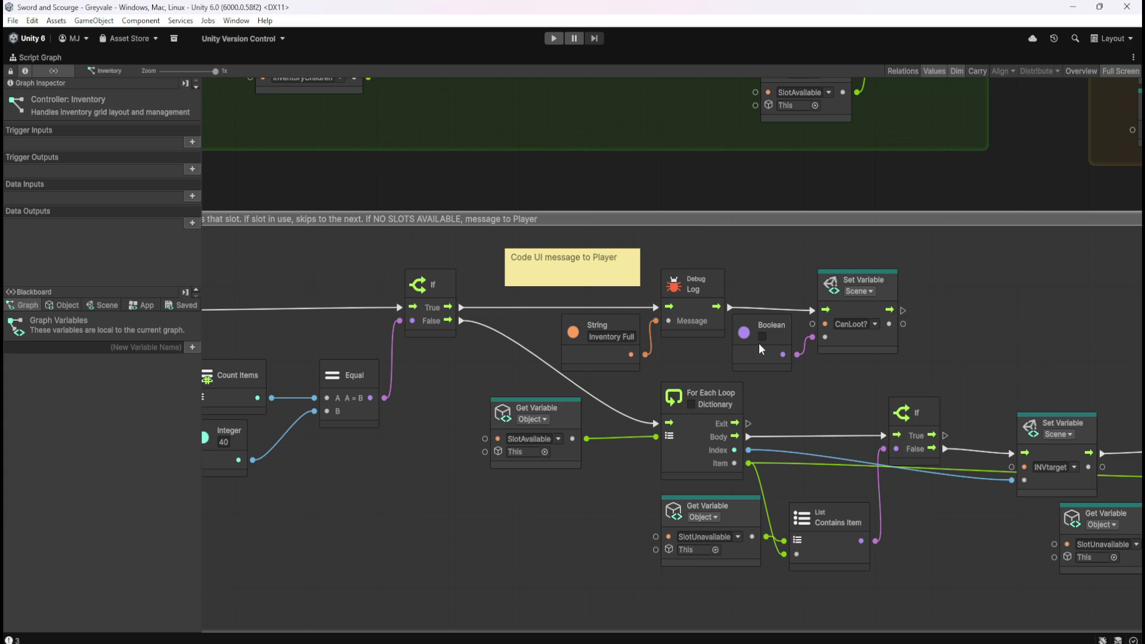
{"action": "left_click_drag", "start_coordinate": [409, 461], "coordinate": [568, 438]}
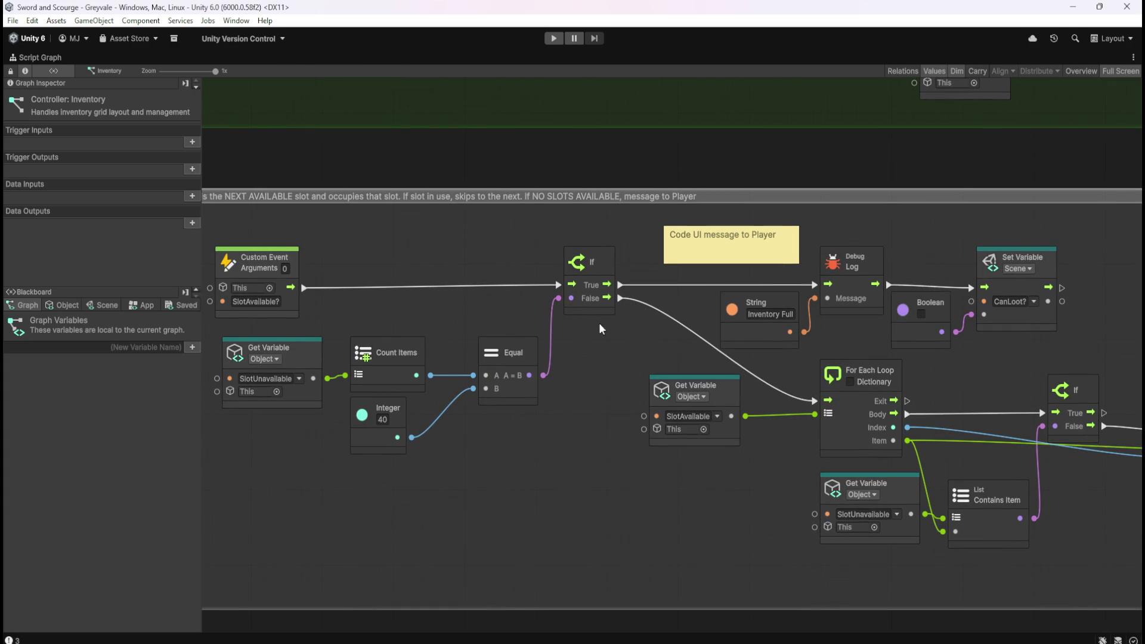
{"action": "left_click_drag", "start_coordinate": [690, 555], "coordinate": [276, 479]}
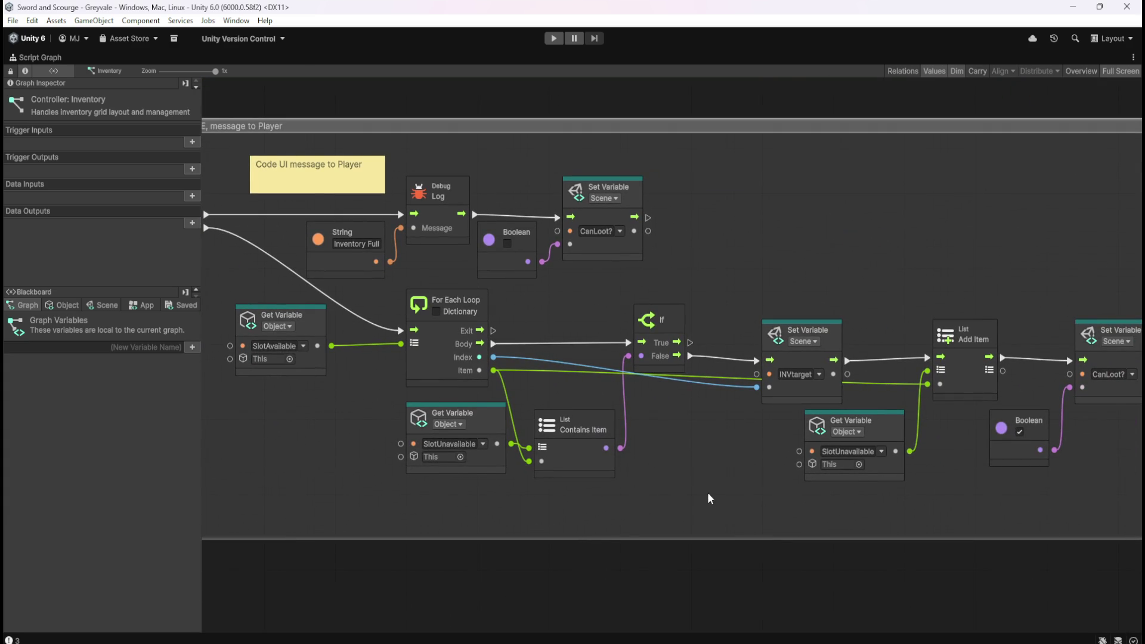
{"action": "left_click_drag", "start_coordinate": [762, 486], "coordinate": [602, 494]}
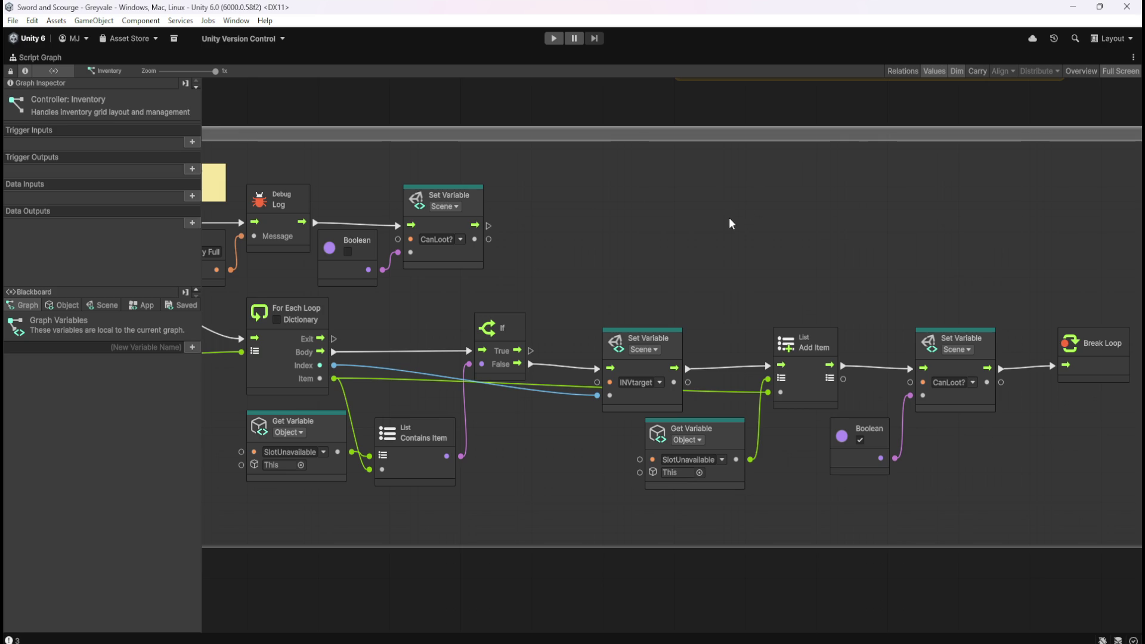
{"action": "mouse_move", "coordinate": [699, 223]}
{"action": "left_mouse_down"}
{"action": "mouse_move", "coordinate": [815, 292]}
{"action": "mouse_move", "coordinate": [779, 375]}
{"action": "mouse_move", "coordinate": [966, 345]}
{"action": "left_mouse_up"}
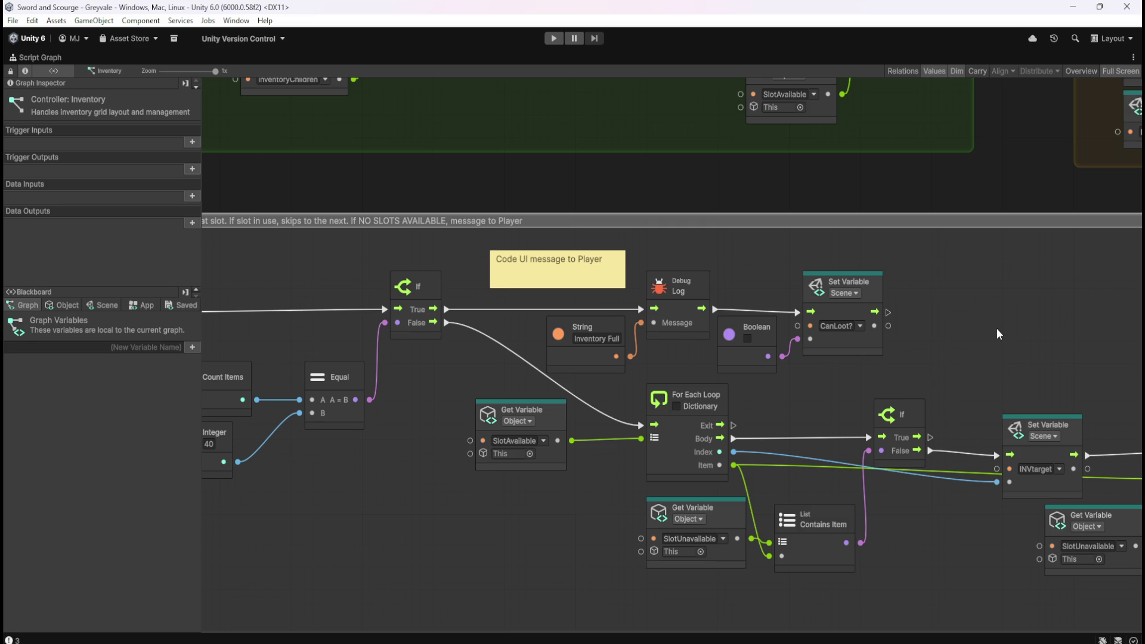
{"action": "mouse_move", "coordinate": [426, 518]}
{"action": "left_mouse_down"}
{"action": "mouse_move", "coordinate": [699, 512]}
{"action": "mouse_move", "coordinate": [672, 381]}
{"action": "mouse_move", "coordinate": [626, 469]}
{"action": "mouse_move", "coordinate": [511, 475]}
{"action": "left_mouse_up"}
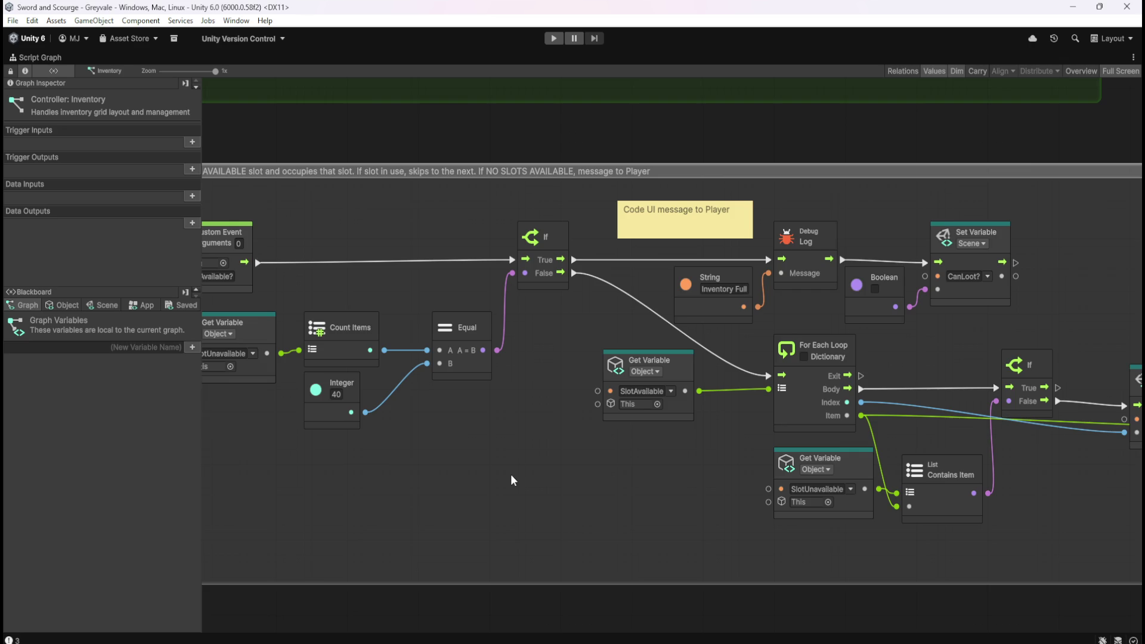
{"action": "mouse_move", "coordinate": [511, 474]}
{"action": "left_mouse_down"}
{"action": "mouse_move", "coordinate": [597, 490]}
{"action": "mouse_move", "coordinate": [495, 546]}
{"action": "left_mouse_up"}
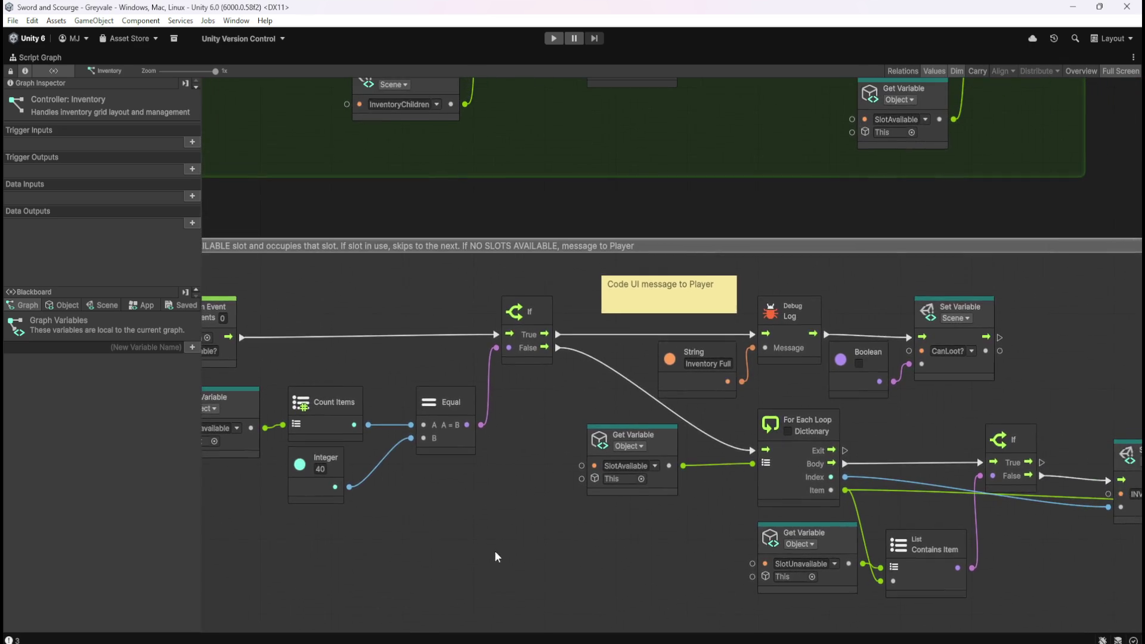
{"action": "scroll", "coordinate": [519, 552], "scroll_direction": "down", "scroll_amount": 2}
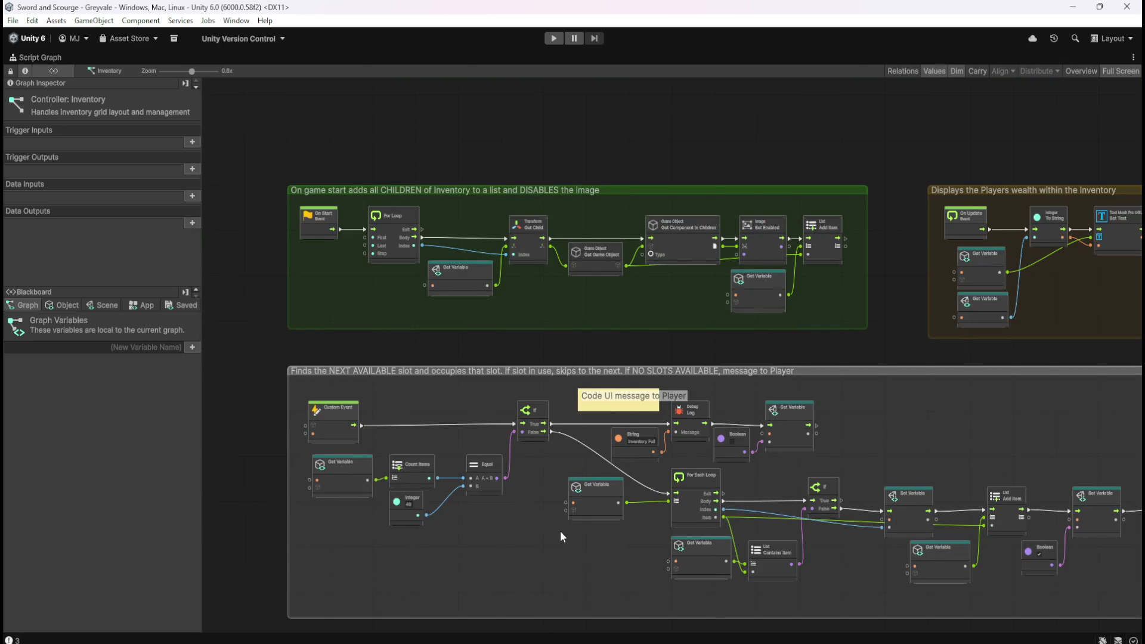
{"action": "scroll", "coordinate": [499, 531], "scroll_direction": "up", "scroll_amount": 3}
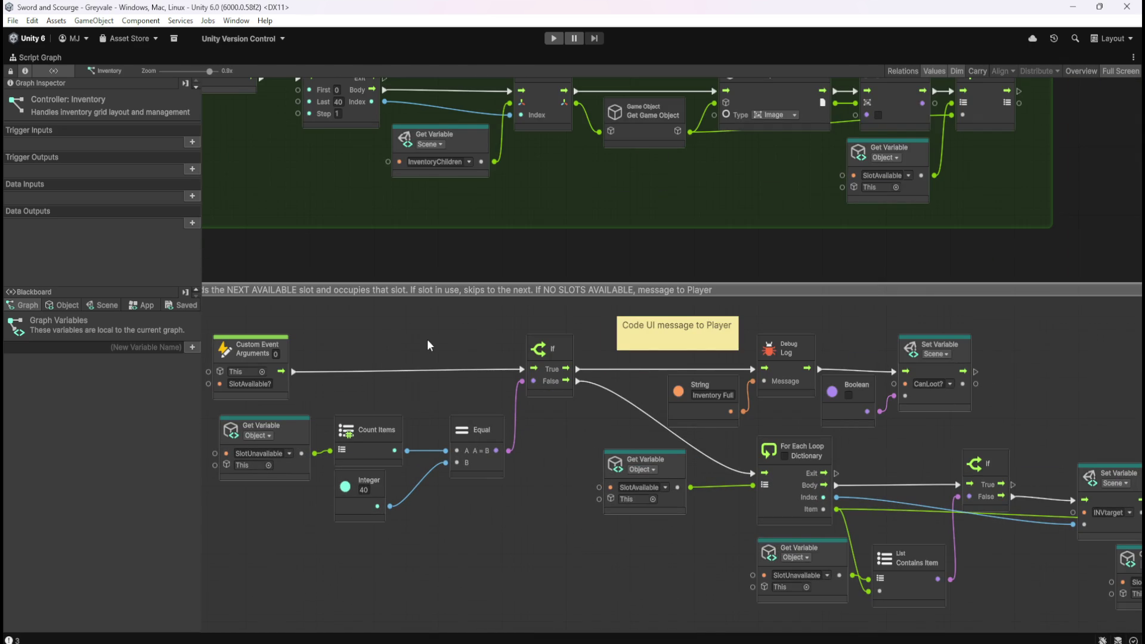
{"action": "mouse_move", "coordinate": [428, 341]}
{"action": "left_mouse_down"}
{"action": "mouse_move", "coordinate": [542, 368]}
{"action": "mouse_move", "coordinate": [467, 427]}
{"action": "mouse_move", "coordinate": [488, 364]}
{"action": "left_mouse_up"}
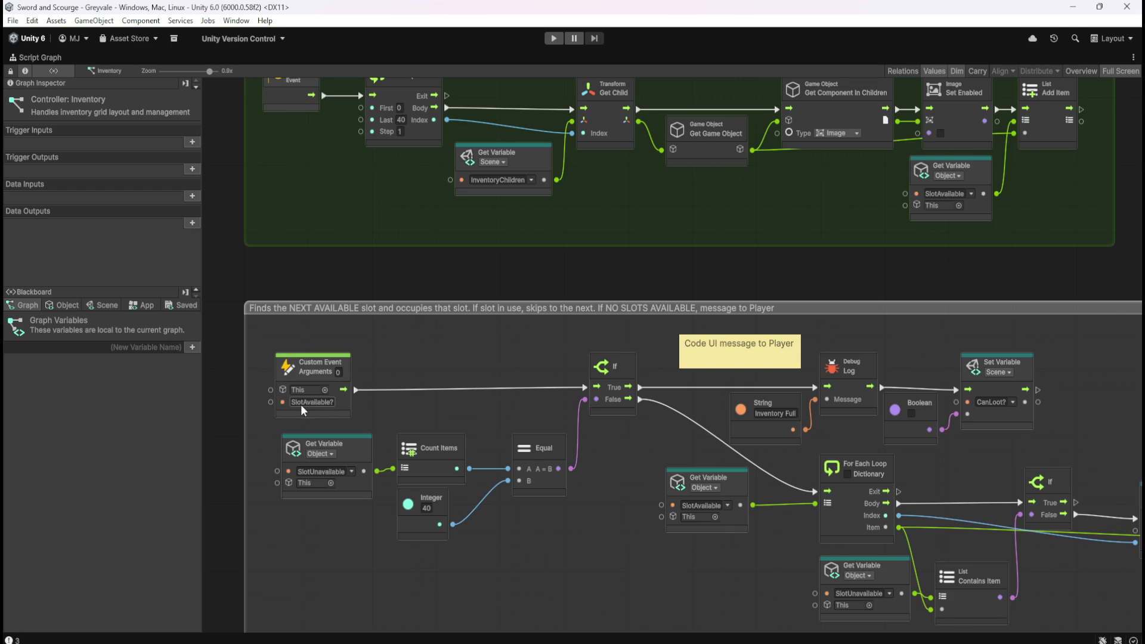
{"action": "key", "text": "shift+space"}
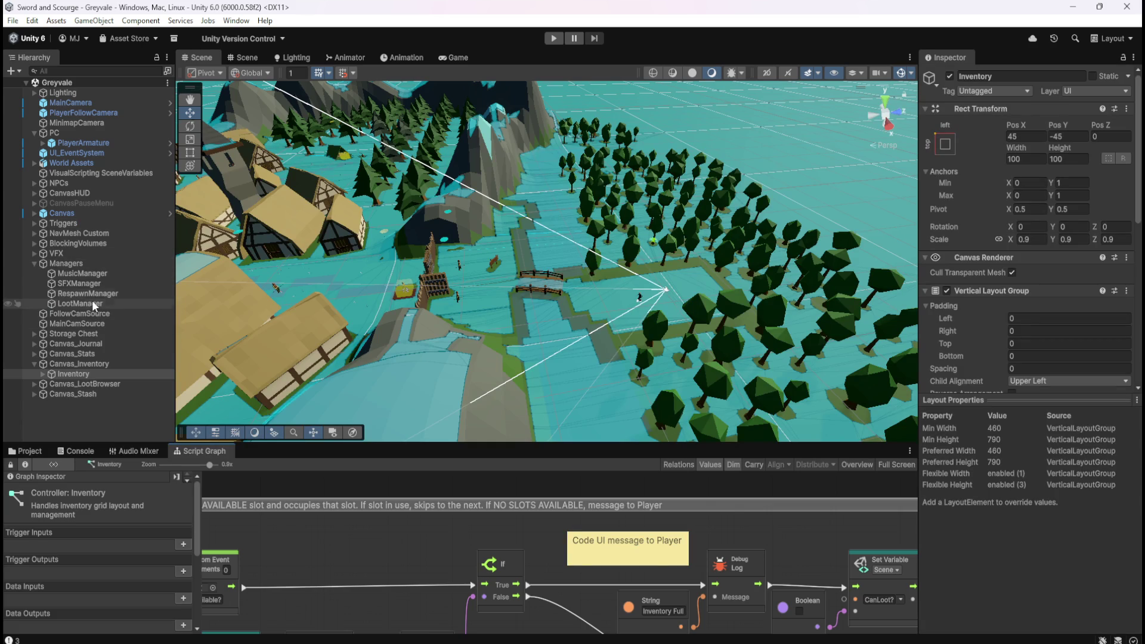
Step: Select the Bone Stack prefab in the Loot folder and show its graph full-screen
{"action": "left_click", "coordinate": [43, 452]}
{"action": "left_click", "coordinate": [156, 510]}
{"action": "left_click", "coordinate": [203, 452]}
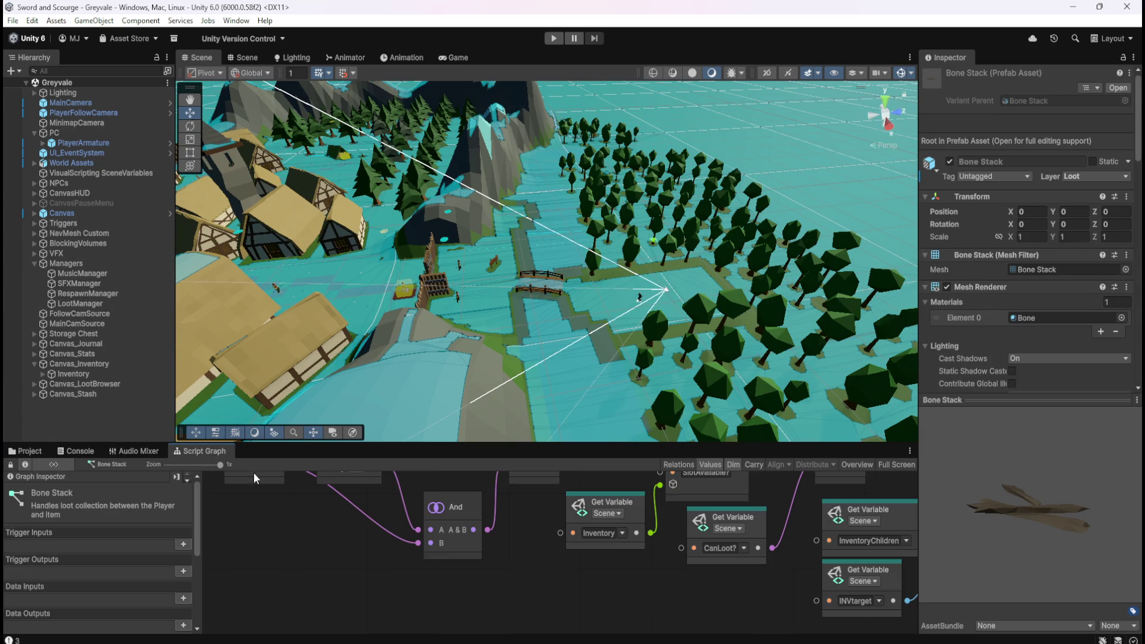
{"action": "key", "text": "shift+space"}
Step: Check the 'CHECK Inventory has space' section, then restore the layout and select PlayerArmature
{"action": "mouse_move", "coordinate": [835, 422]}
{"action": "left_mouse_down"}
{"action": "mouse_move", "coordinate": [608, 481]}
{"action": "mouse_move", "coordinate": [536, 480]}
{"action": "left_mouse_up"}
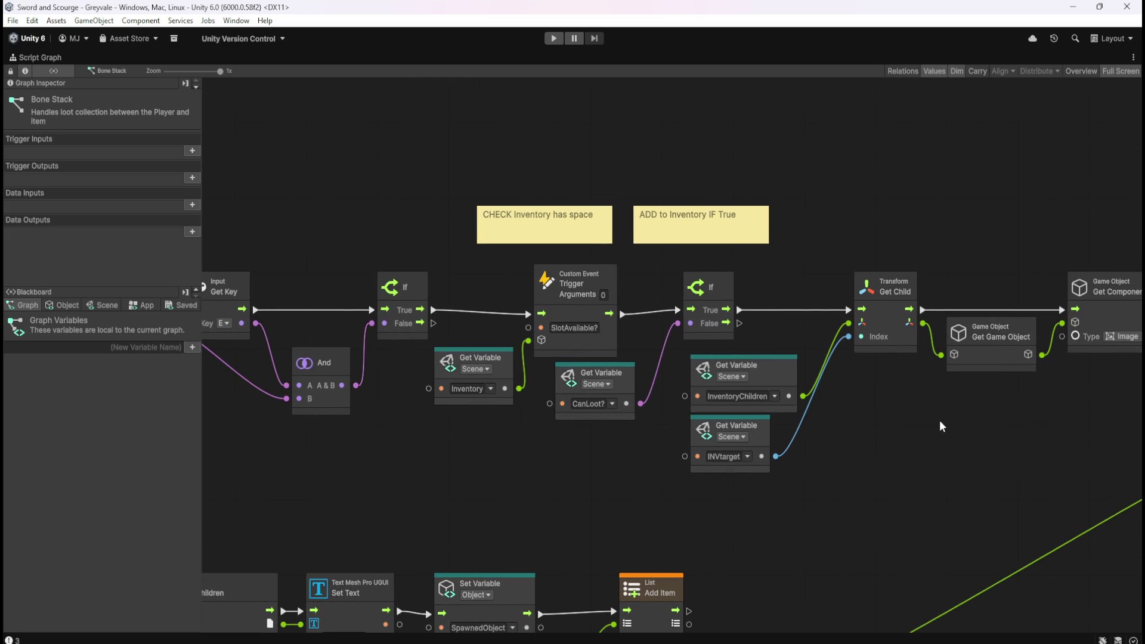
{"action": "key", "text": "shift+space"}
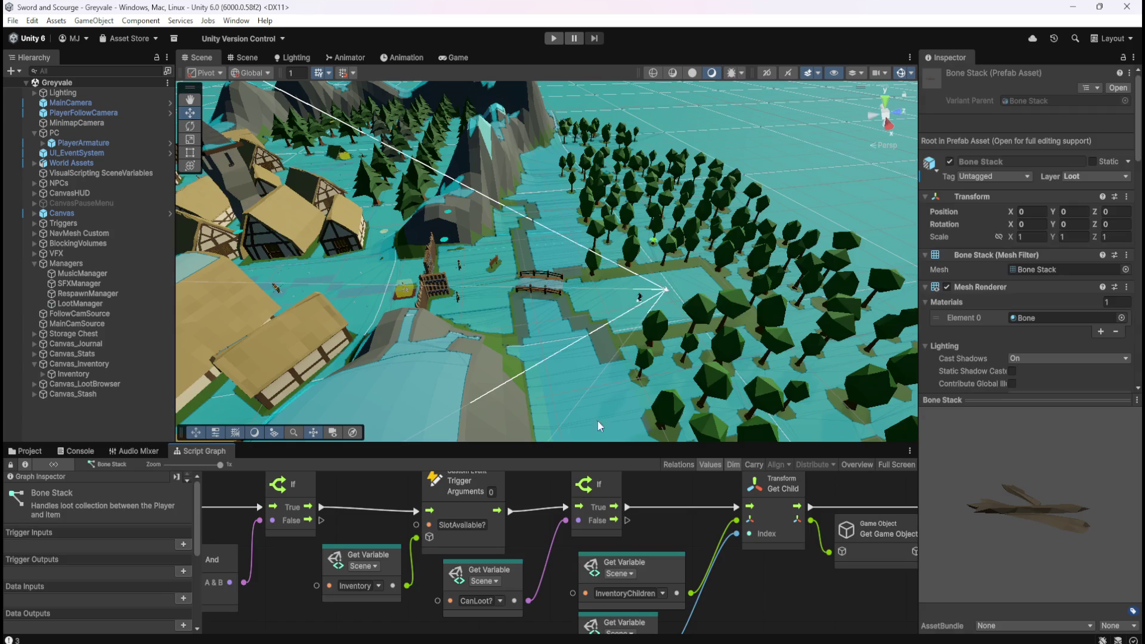
{"action": "left_click", "coordinate": [89, 143]}
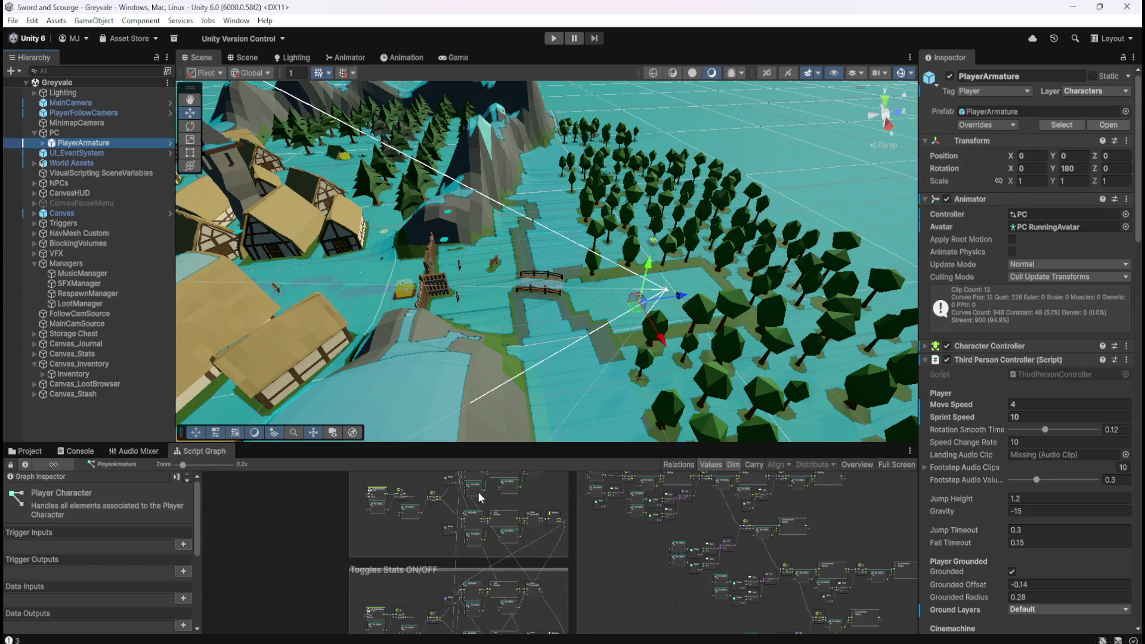
{"action": "key", "text": "shift+space"}
{"action": "mouse_move", "coordinate": [430, 548]}
{"action": "left_mouse_down"}
{"action": "mouse_move", "coordinate": [398, 289]}
{"action": "mouse_move", "coordinate": [406, 250]}
{"action": "left_mouse_up"}
{"action": "scroll", "coordinate": [514, 531], "scroll_direction": "up", "scroll_amount": 5}
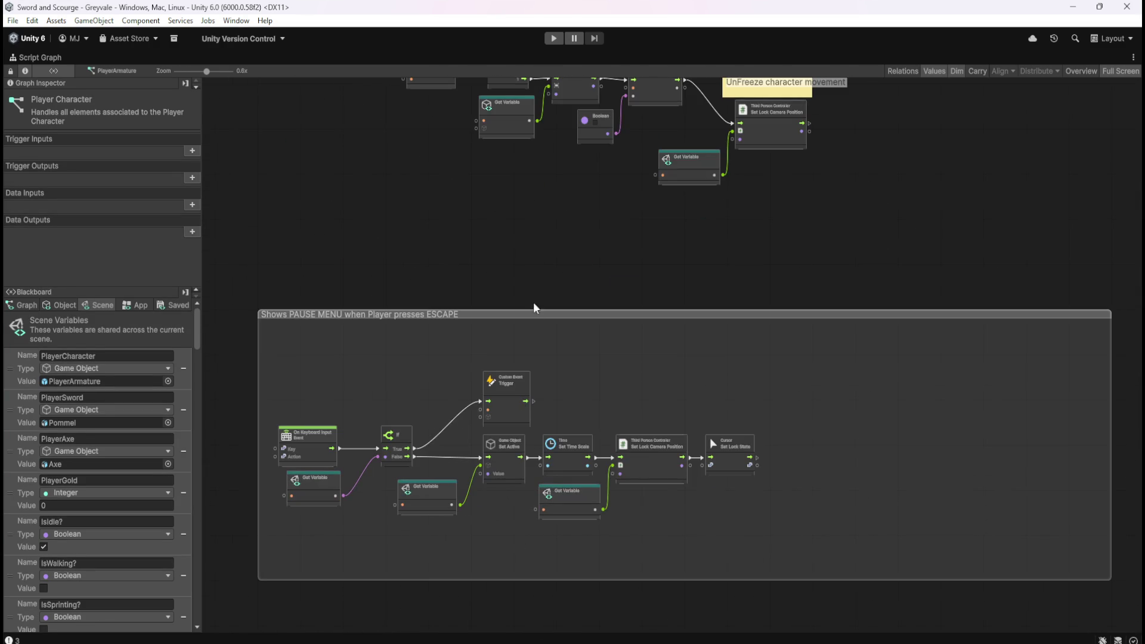
{"action": "scroll", "coordinate": [533, 305], "scroll_direction": "up", "scroll_amount": 2}
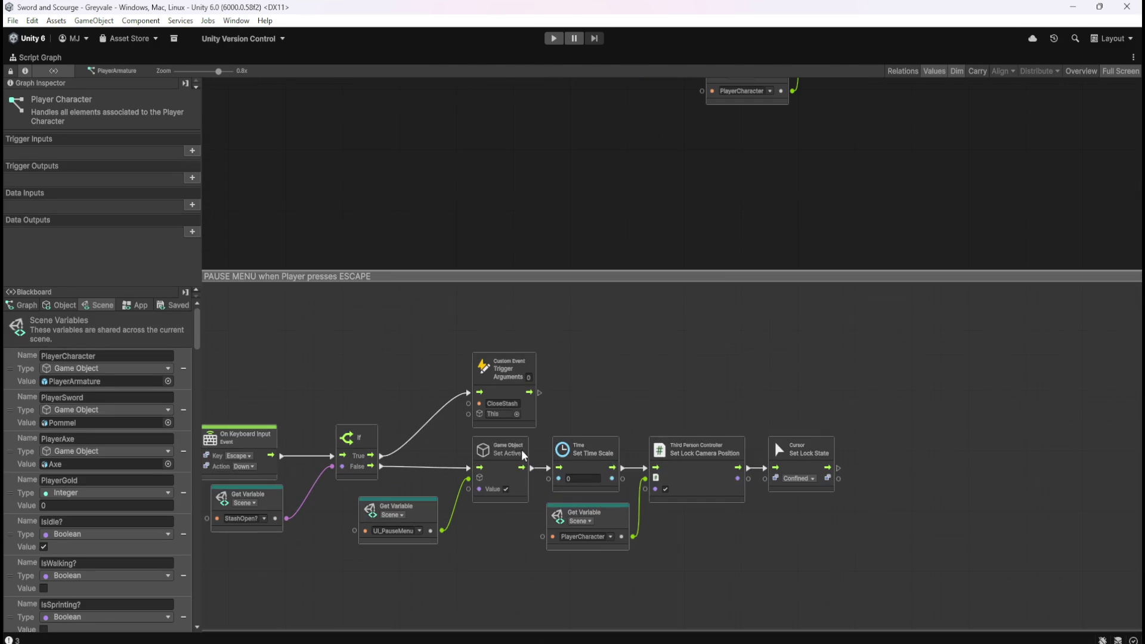
{"action": "left_click", "coordinate": [631, 339]}
{"action": "key", "text": "Home"}
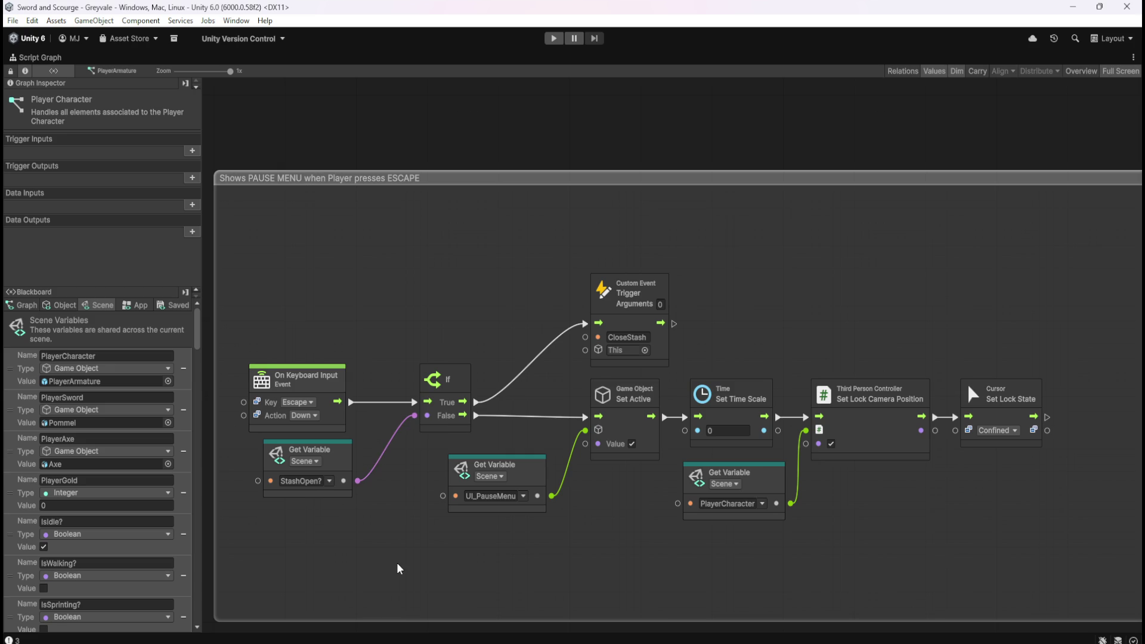
{"action": "scroll", "coordinate": [355, 513], "scroll_direction": "down", "scroll_amount": 8}
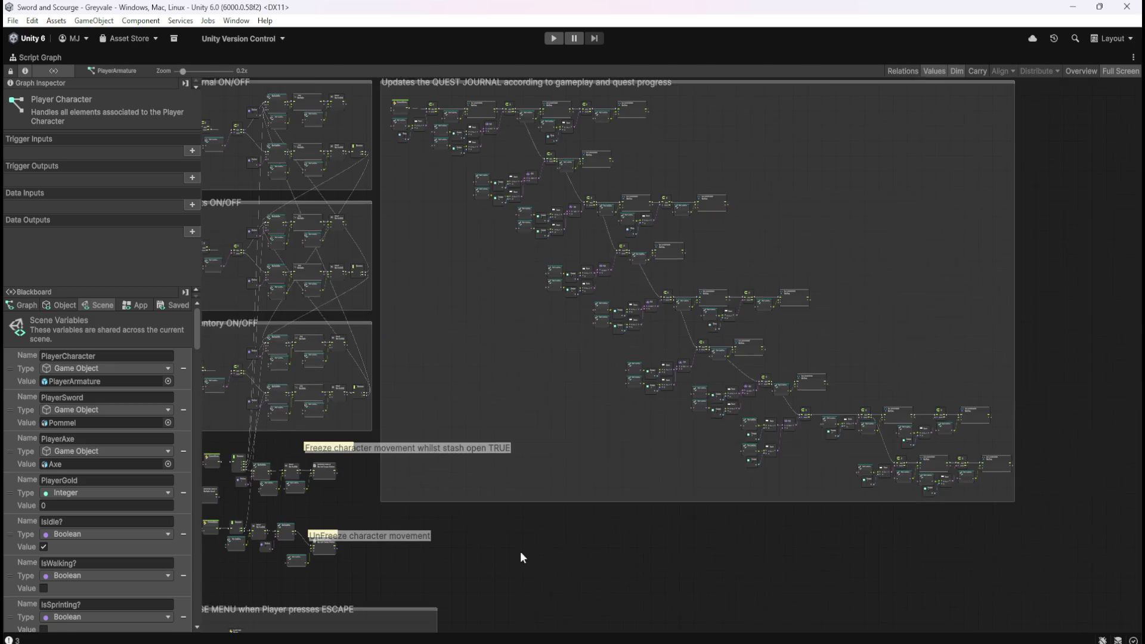
{"action": "scroll", "coordinate": [782, 334], "scroll_direction": "up", "scroll_amount": 7}
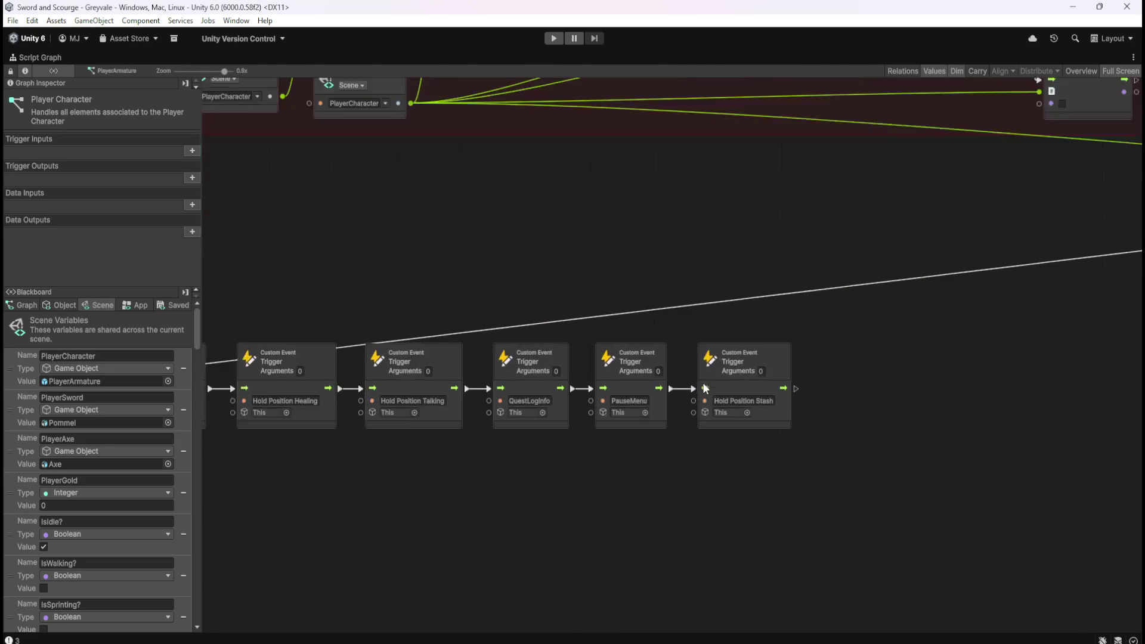
{"action": "scroll", "coordinate": [705, 388], "scroll_direction": "up", "scroll_amount": 2}
{"action": "left_click_drag", "start_coordinate": [681, 470], "coordinate": [574, 326]}
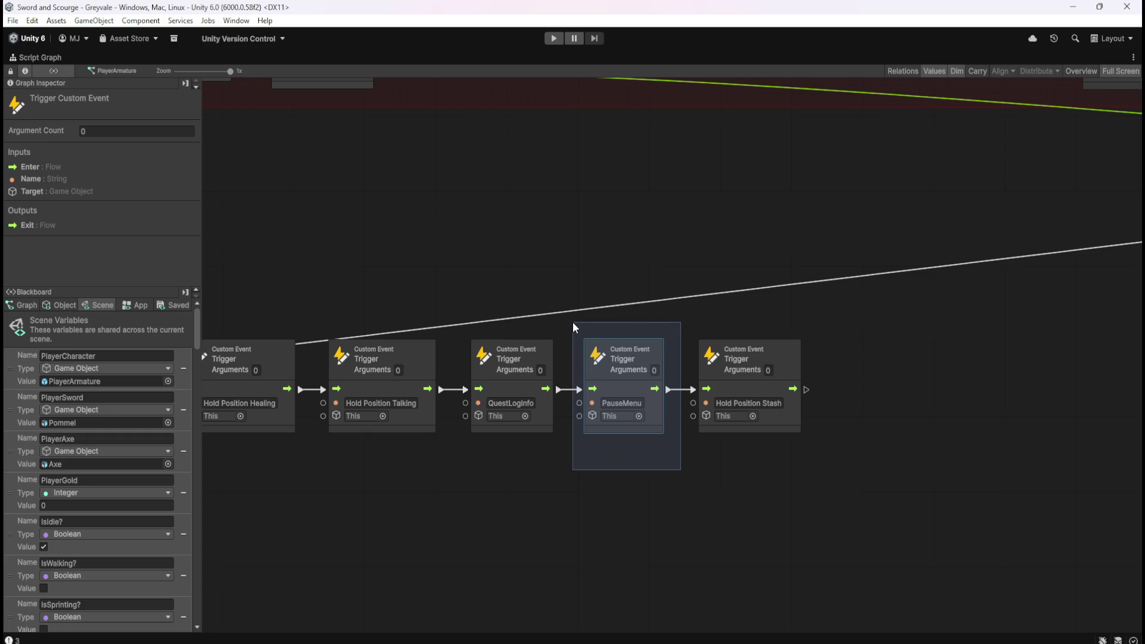
{"action": "left_click_drag", "start_coordinate": [573, 323], "coordinate": [573, 324]}
{"action": "scroll", "coordinate": [387, 537], "scroll_direction": "down", "scroll_amount": 5}
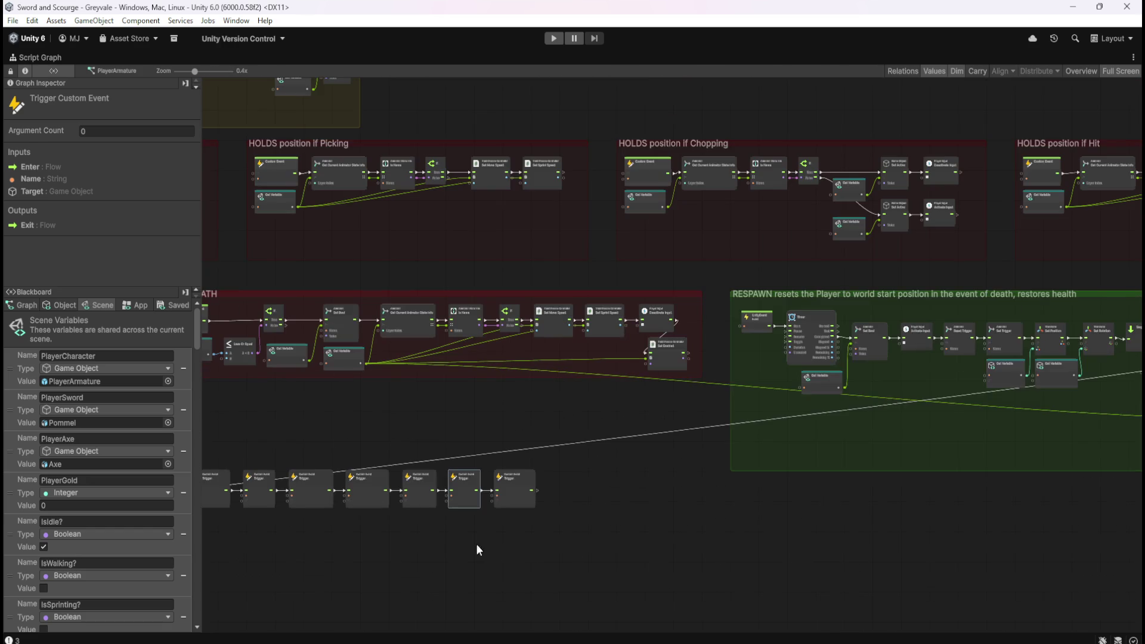
{"action": "left_click", "coordinate": [401, 550]}
{"action": "scroll", "coordinate": [602, 529], "scroll_direction": "down", "scroll_amount": 5}
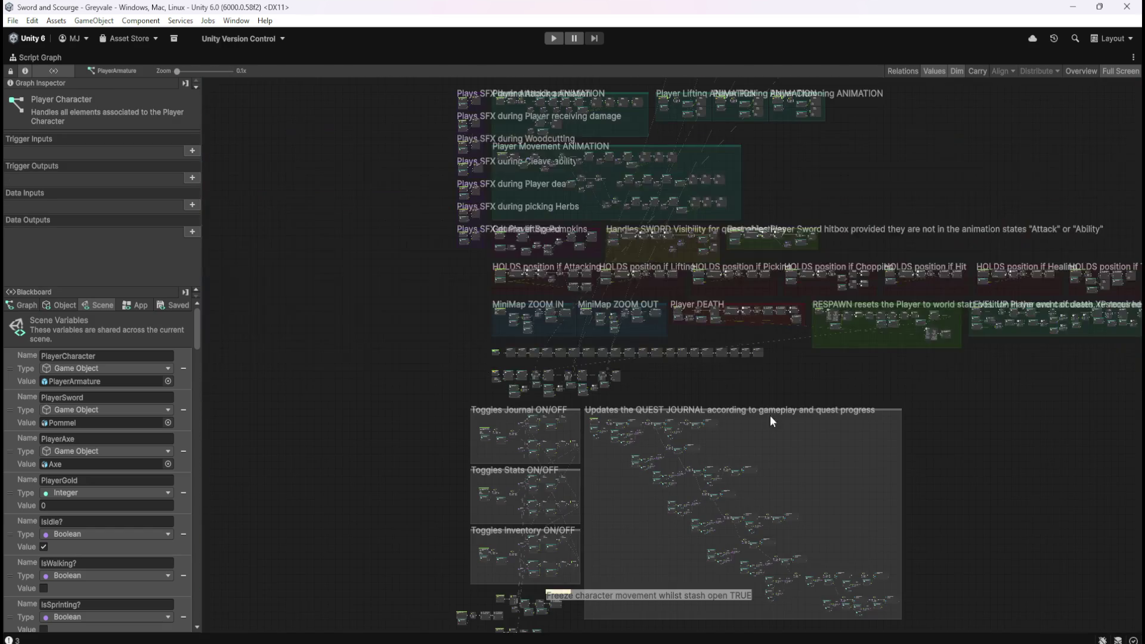
{"action": "scroll", "coordinate": [662, 582], "scroll_direction": "up", "scroll_amount": 5}
{"action": "scroll", "coordinate": [528, 277], "scroll_direction": "up", "scroll_amount": 5}
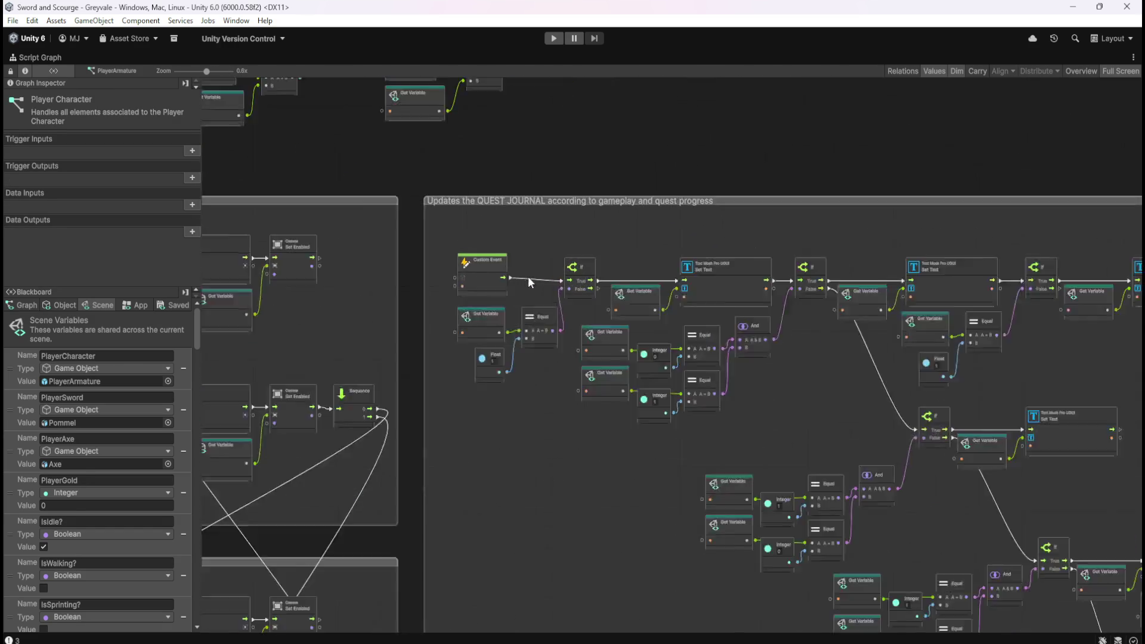
{"action": "scroll", "coordinate": [671, 191], "scroll_direction": "down", "scroll_amount": 5}
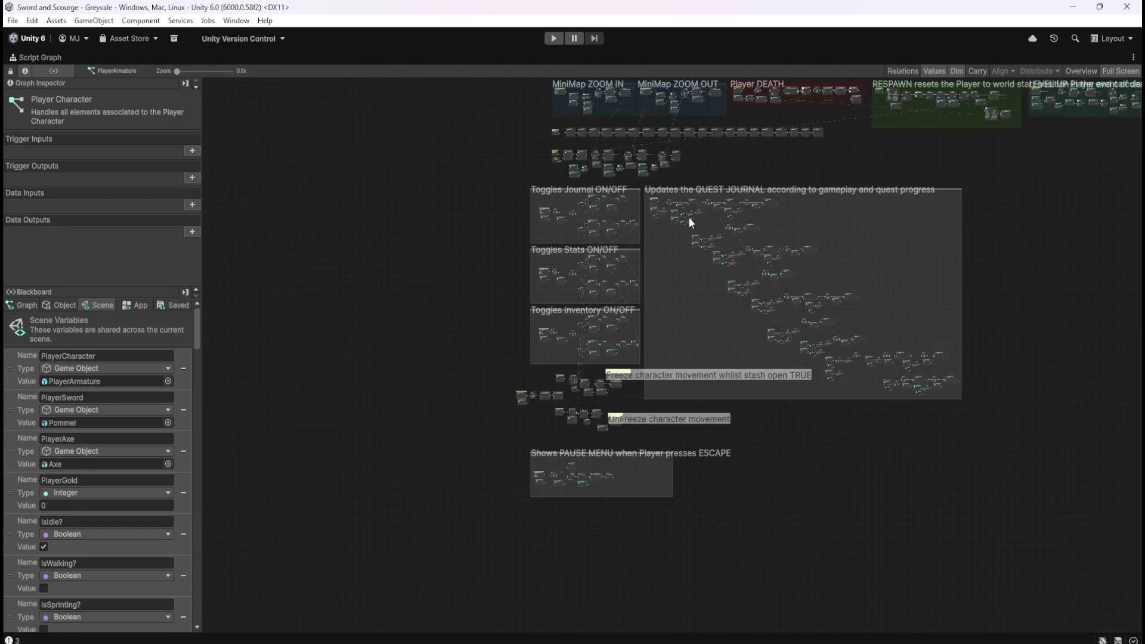
{"action": "scroll", "coordinate": [550, 507], "scroll_direction": "up", "scroll_amount": 4}
{"action": "scroll", "coordinate": [549, 506], "scroll_direction": "up", "scroll_amount": 3}
{"action": "scroll", "coordinate": [531, 560], "scroll_direction": "down", "scroll_amount": 5}
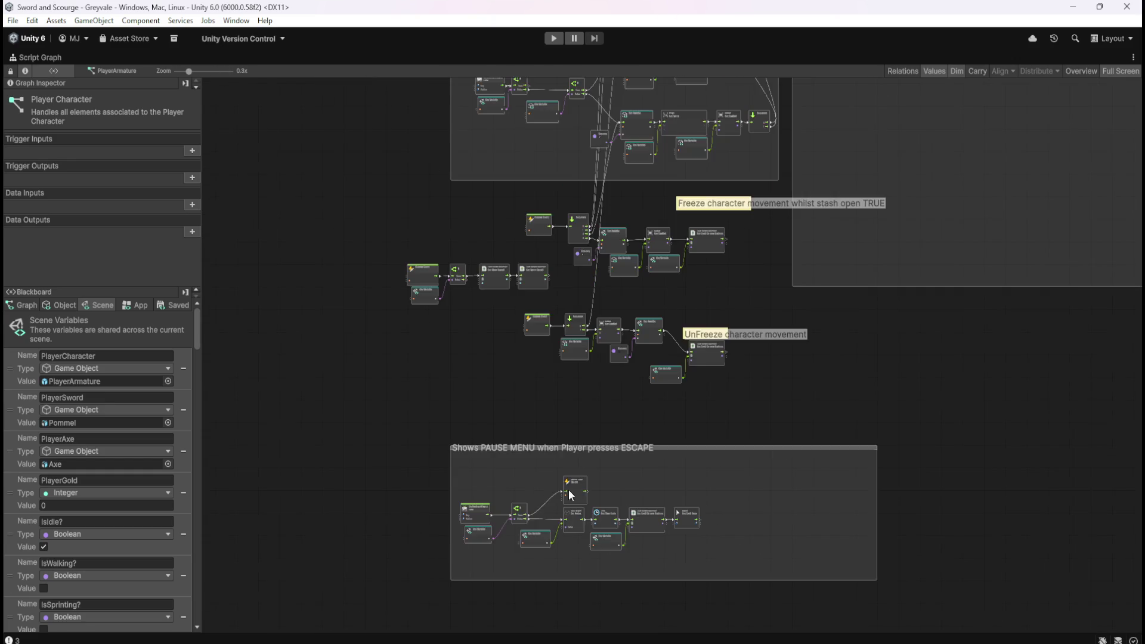
{"action": "scroll", "coordinate": [498, 295], "scroll_direction": "up", "scroll_amount": 5}
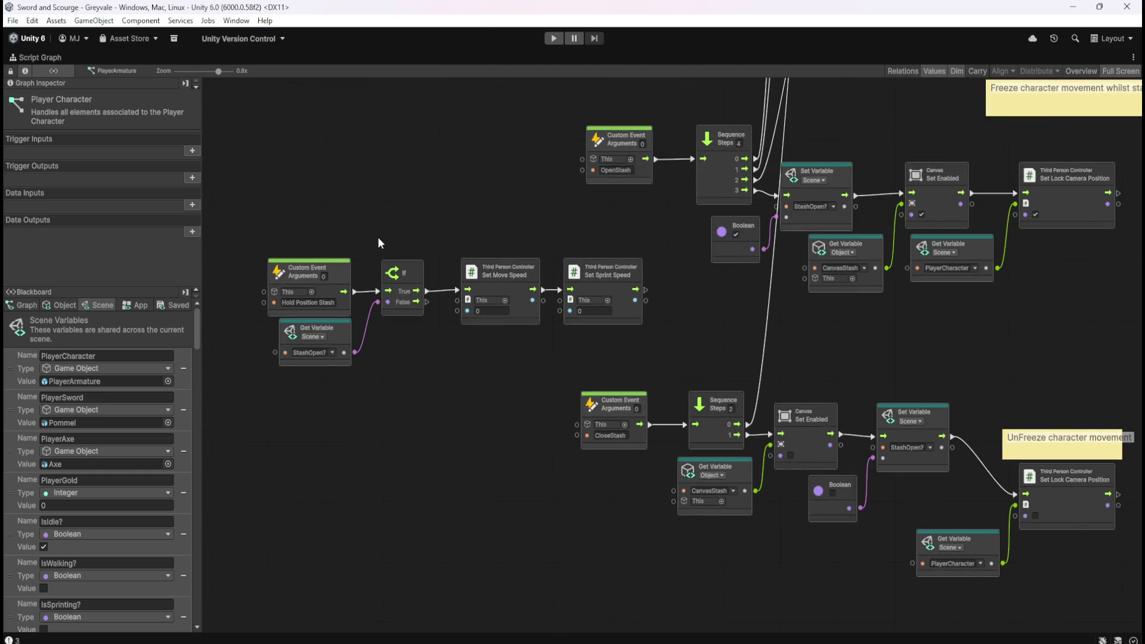
{"action": "scroll", "coordinate": [479, 538], "scroll_direction": "down", "scroll_amount": 4}
{"action": "scroll", "coordinate": [488, 253], "scroll_direction": "up", "scroll_amount": 4}
{"action": "scroll", "coordinate": [488, 253], "scroll_direction": "up", "scroll_amount": 1}
{"action": "scroll", "coordinate": [517, 563], "scroll_direction": "down", "scroll_amount": 5}
{"action": "scroll", "coordinate": [514, 325], "scroll_direction": "up", "scroll_amount": 4}
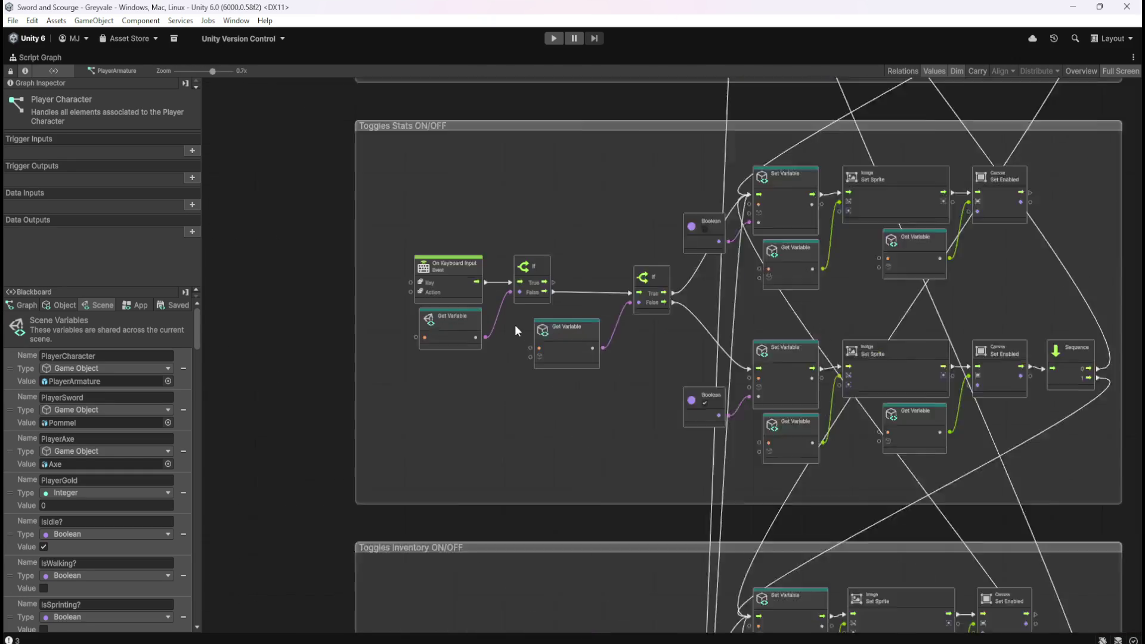
{"action": "scroll", "coordinate": [540, 510], "scroll_direction": "down", "scroll_amount": 5}
{"action": "scroll", "coordinate": [527, 267], "scroll_direction": "up", "scroll_amount": 4}
{"action": "scroll", "coordinate": [353, 321], "scroll_direction": "down", "scroll_amount": 3}
{"action": "scroll", "coordinate": [353, 321], "scroll_direction": "down", "scroll_amount": 2}
{"action": "scroll", "coordinate": [317, 365], "scroll_direction": "up", "scroll_amount": 6}
{"action": "scroll", "coordinate": [320, 510], "scroll_direction": "up", "scroll_amount": 2}
{"action": "scroll", "coordinate": [564, 550], "scroll_direction": "down", "scroll_amount": 5}
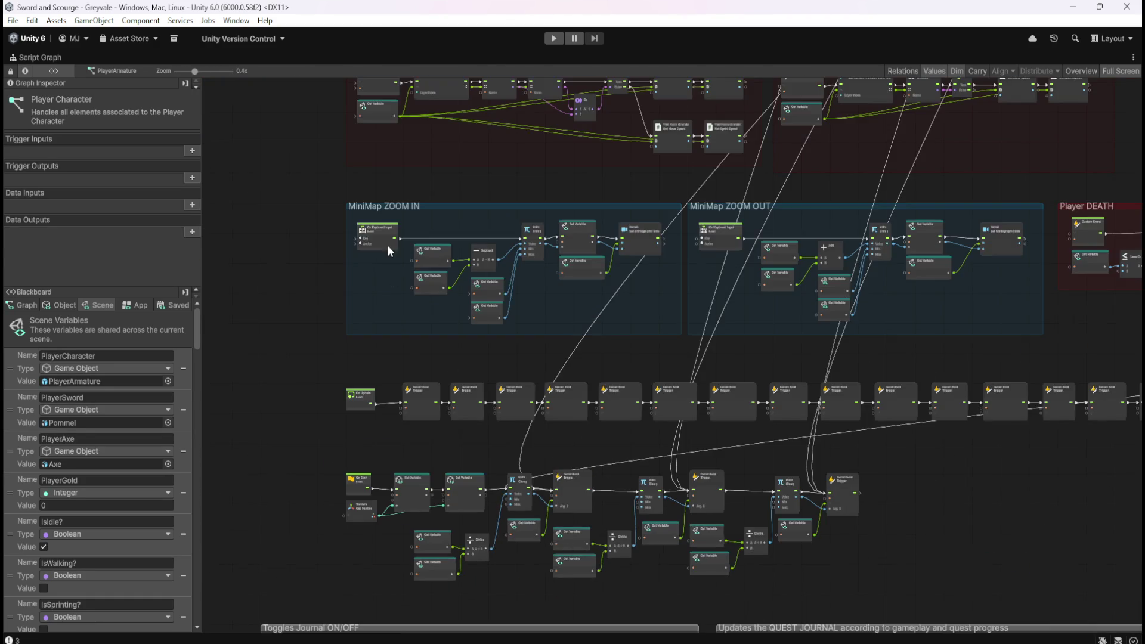
{"action": "scroll", "coordinate": [403, 253], "scroll_direction": "up", "scroll_amount": 3}
{"action": "scroll", "coordinate": [423, 235], "scroll_direction": "down", "scroll_amount": 3}
{"action": "scroll", "coordinate": [764, 260], "scroll_direction": "up", "scroll_amount": 3}
{"action": "scroll", "coordinate": [377, 346], "scroll_direction": "down", "scroll_amount": 4}
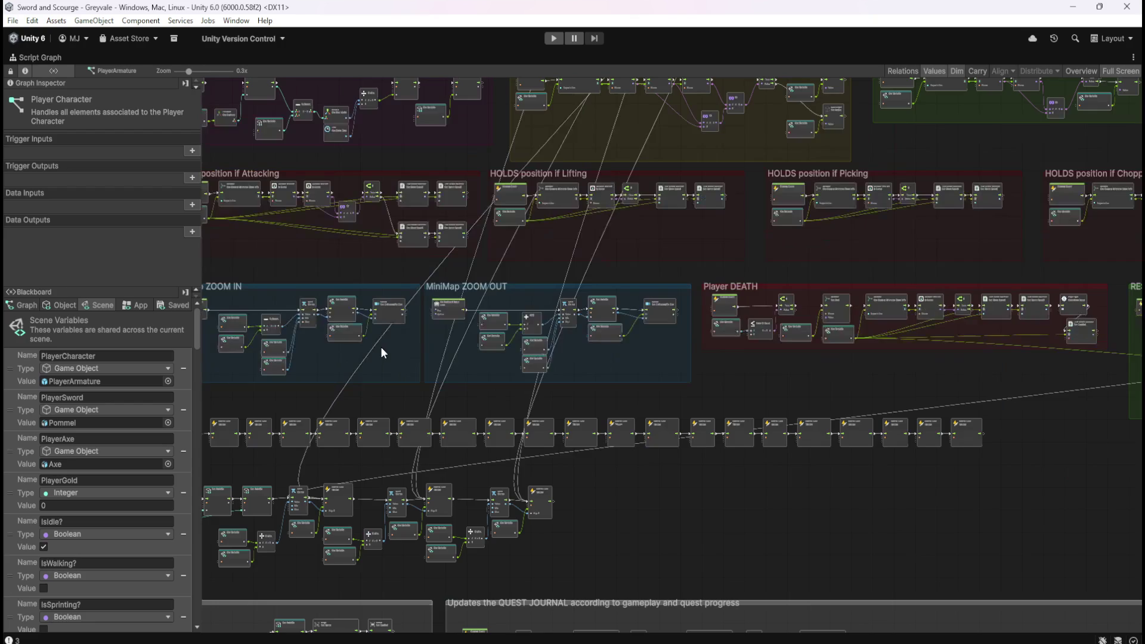
{"action": "scroll", "coordinate": [900, 309], "scroll_direction": "up", "scroll_amount": 3}
{"action": "scroll", "coordinate": [342, 388], "scroll_direction": "down", "scroll_amount": 5}
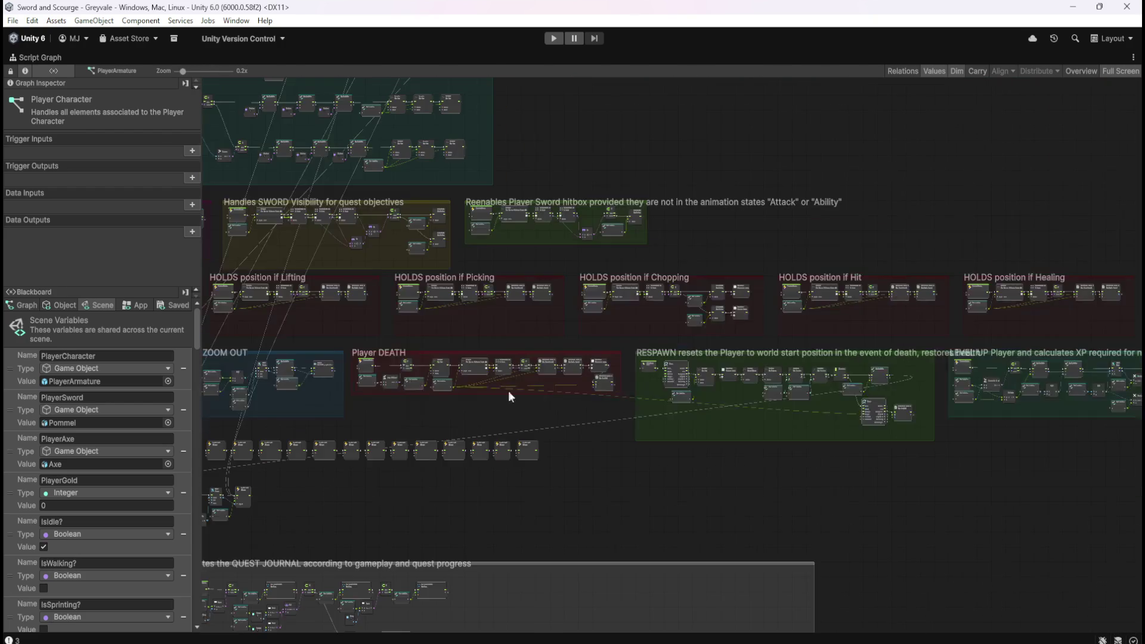
{"action": "scroll", "coordinate": [657, 398], "scroll_direction": "up", "scroll_amount": 4}
{"action": "scroll", "coordinate": [400, 357], "scroll_direction": "down", "scroll_amount": 4}
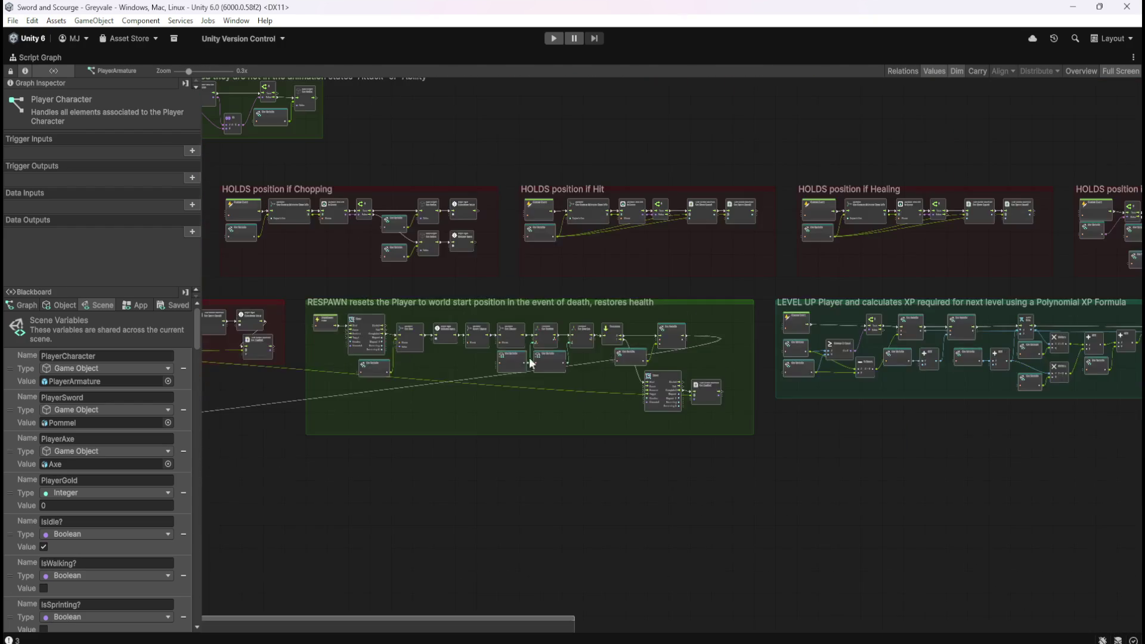
{"action": "scroll", "coordinate": [914, 353], "scroll_direction": "up", "scroll_amount": 3}
{"action": "scroll", "coordinate": [593, 388], "scroll_direction": "down", "scroll_amount": 6}
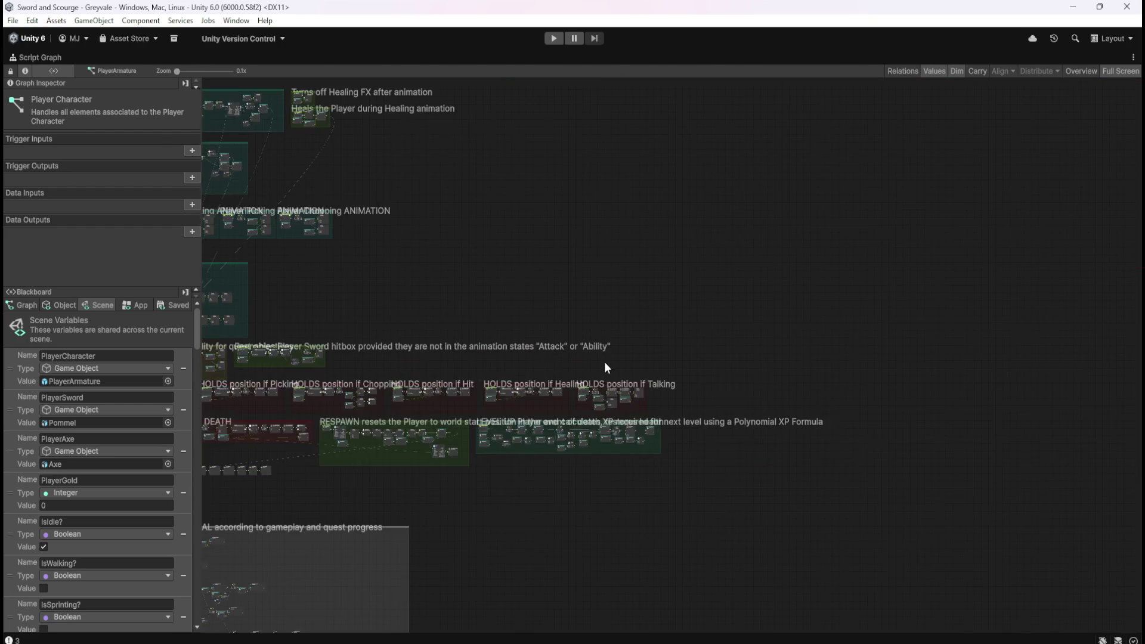
{"action": "scroll", "coordinate": [604, 374], "scroll_direction": "up", "scroll_amount": 6}
{"action": "scroll", "coordinate": [667, 478], "scroll_direction": "down", "scroll_amount": 3}
{"action": "scroll", "coordinate": [367, 478], "scroll_direction": "up", "scroll_amount": 3}
{"action": "scroll", "coordinate": [367, 471], "scroll_direction": "up", "scroll_amount": 1}
{"action": "scroll", "coordinate": [923, 500], "scroll_direction": "down", "scroll_amount": 3}
{"action": "scroll", "coordinate": [303, 460], "scroll_direction": "up", "scroll_amount": 3}
{"action": "scroll", "coordinate": [936, 468], "scroll_direction": "down", "scroll_amount": 1}
{"action": "scroll", "coordinate": [793, 417], "scroll_direction": "down", "scroll_amount": 3}
{"action": "scroll", "coordinate": [314, 488], "scroll_direction": "up", "scroll_amount": 3}
{"action": "scroll", "coordinate": [980, 522], "scroll_direction": "down", "scroll_amount": 3}
{"action": "scroll", "coordinate": [327, 473], "scroll_direction": "up", "scroll_amount": 1}
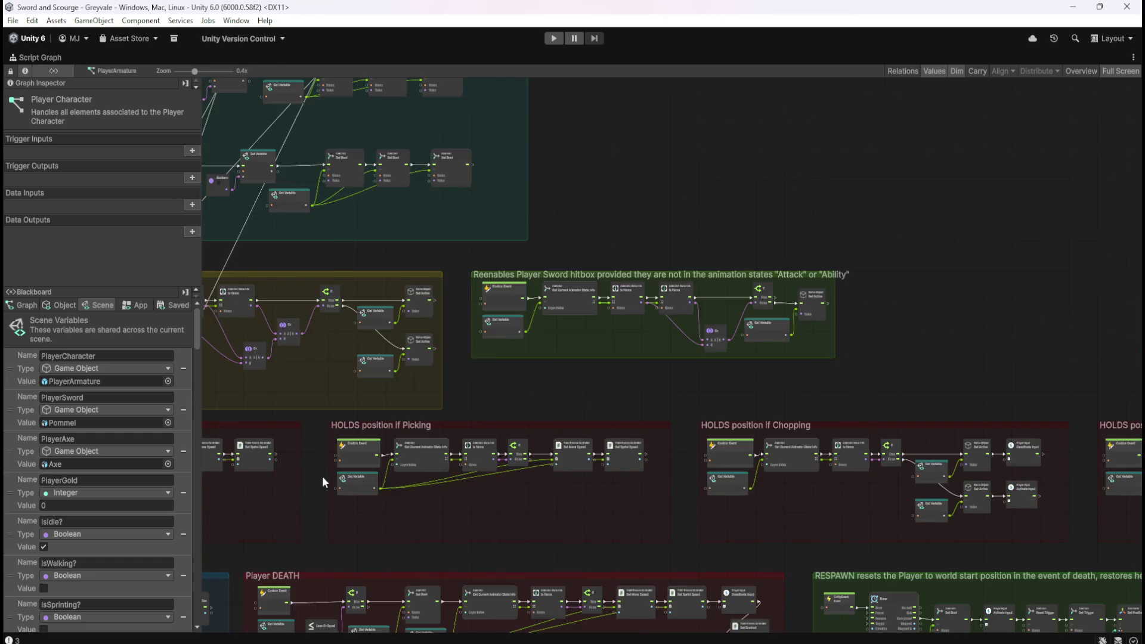
{"action": "scroll", "coordinate": [326, 473], "scroll_direction": "up", "scroll_amount": 3}
{"action": "scroll", "coordinate": [928, 485], "scroll_direction": "down", "scroll_amount": 3}
{"action": "scroll", "coordinate": [681, 504], "scroll_direction": "up", "scroll_amount": 3}
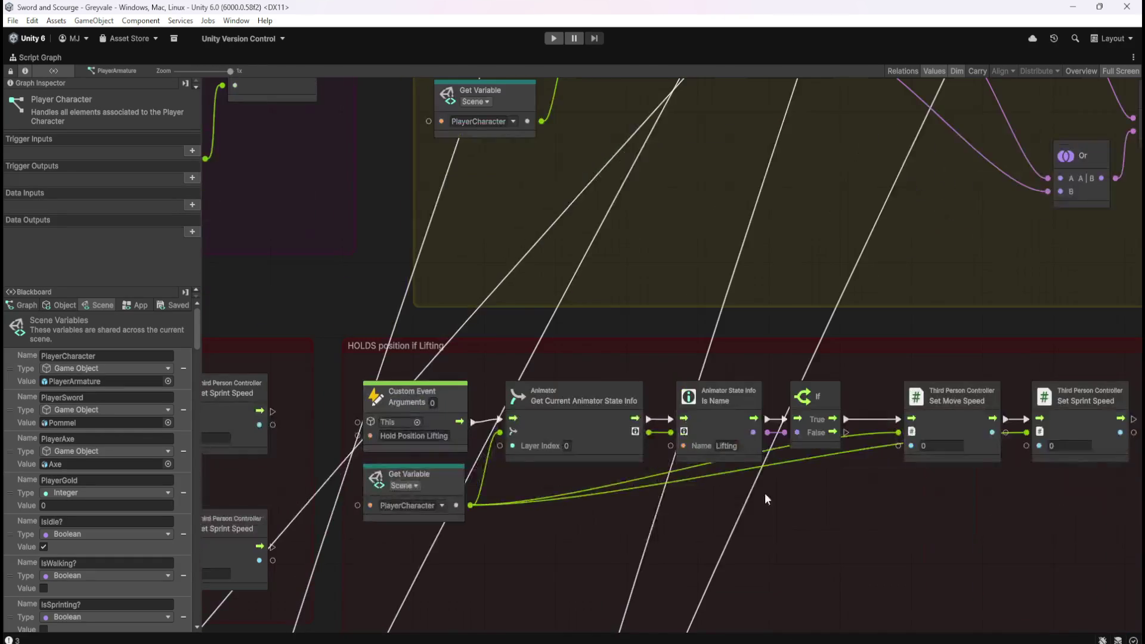
{"action": "scroll", "coordinate": [900, 454], "scroll_direction": "down", "scroll_amount": 3}
{"action": "scroll", "coordinate": [271, 478], "scroll_direction": "up", "scroll_amount": 3}
{"action": "scroll", "coordinate": [775, 557], "scroll_direction": "down", "scroll_amount": 1}
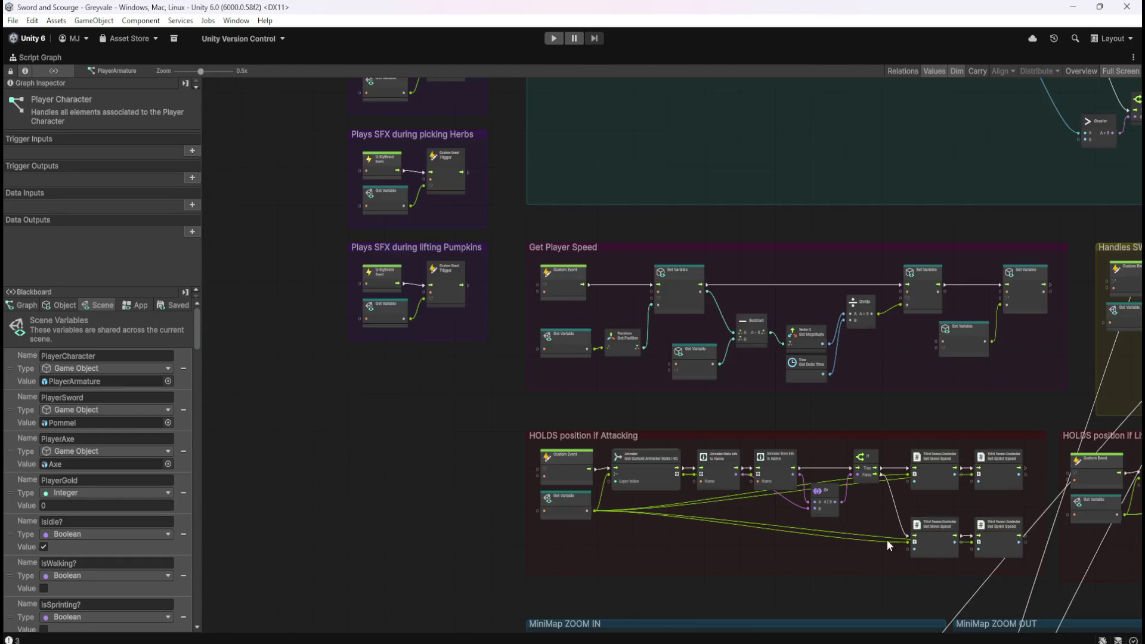
{"action": "scroll", "coordinate": [879, 546], "scroll_direction": "down", "scroll_amount": 2}
{"action": "scroll", "coordinate": [564, 396], "scroll_direction": "up", "scroll_amount": 4}
{"action": "scroll", "coordinate": [608, 495], "scroll_direction": "down", "scroll_amount": 3}
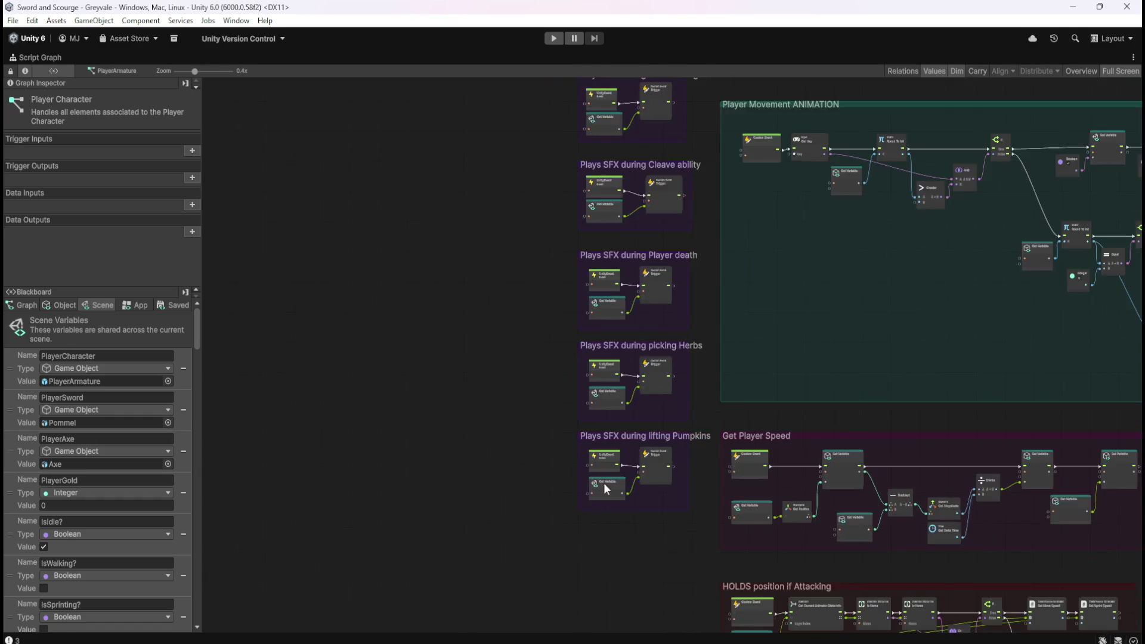
{"action": "scroll", "coordinate": [625, 240], "scroll_direction": "up", "scroll_amount": 2}
{"action": "scroll", "coordinate": [593, 535], "scroll_direction": "down", "scroll_amount": 2}
{"action": "scroll", "coordinate": [584, 309], "scroll_direction": "up", "scroll_amount": 2}
{"action": "scroll", "coordinate": [589, 384], "scroll_direction": "down", "scroll_amount": 3}
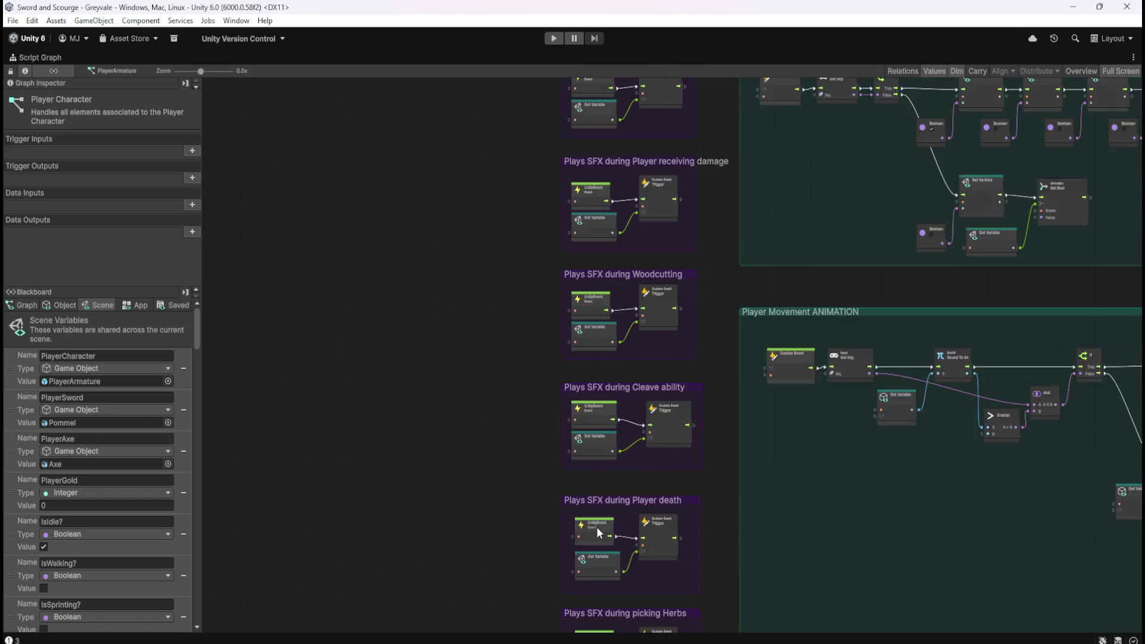
{"action": "scroll", "coordinate": [625, 296], "scroll_direction": "up", "scroll_amount": 3}
{"action": "scroll", "coordinate": [624, 531], "scroll_direction": "down", "scroll_amount": 2}
{"action": "scroll", "coordinate": [607, 485], "scroll_direction": "up", "scroll_amount": 2}
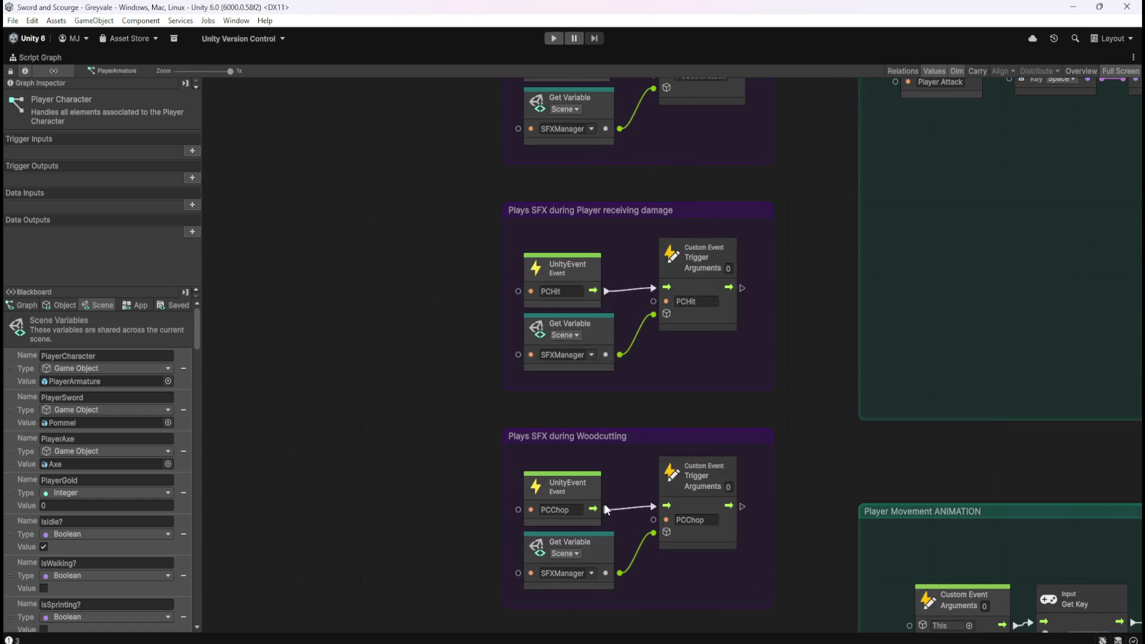
{"action": "scroll", "coordinate": [626, 315], "scroll_direction": "down", "scroll_amount": 3}
{"action": "scroll", "coordinate": [631, 310], "scroll_direction": "up", "scroll_amount": 3}
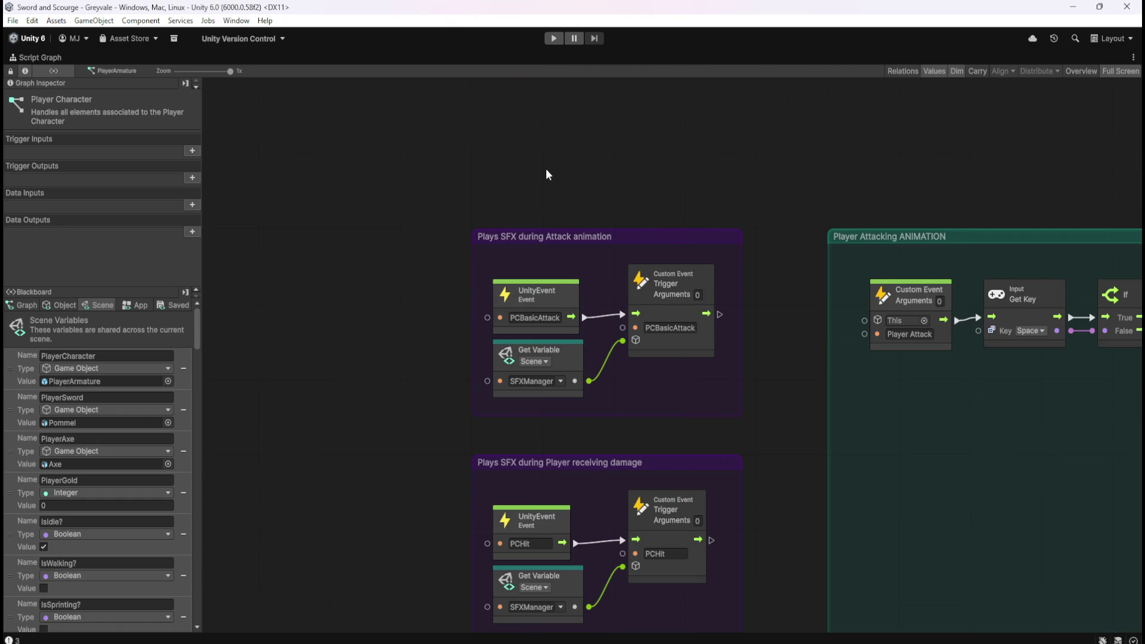
{"action": "scroll", "coordinate": [563, 156], "scroll_direction": "down", "scroll_amount": 5}
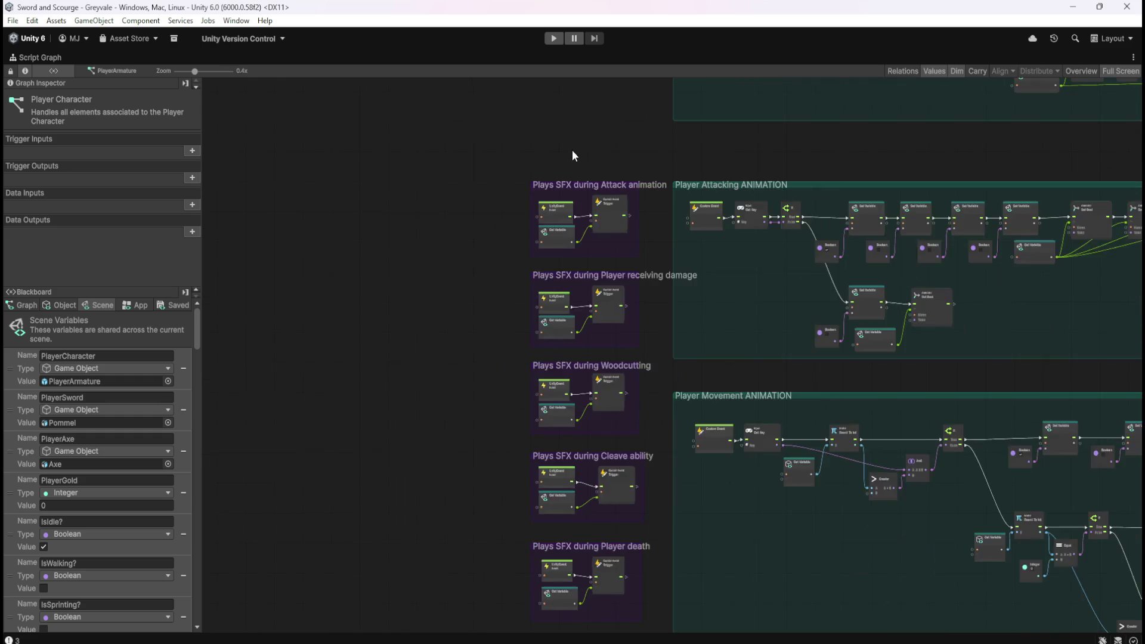
{"action": "scroll", "coordinate": [678, 593], "scroll_direction": "up", "scroll_amount": 5}
{"action": "scroll", "coordinate": [563, 519], "scroll_direction": "down", "scroll_amount": 2}
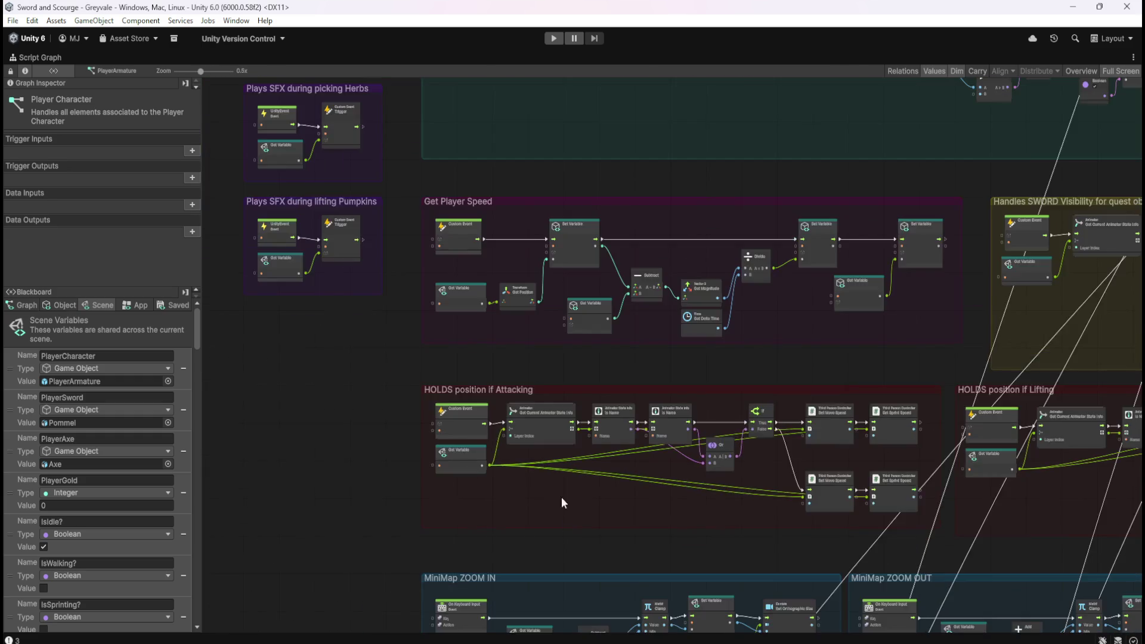
{"action": "scroll", "coordinate": [537, 256], "scroll_direction": "up", "scroll_amount": 2}
{"action": "scroll", "coordinate": [319, 343], "scroll_direction": "down", "scroll_amount": 3}
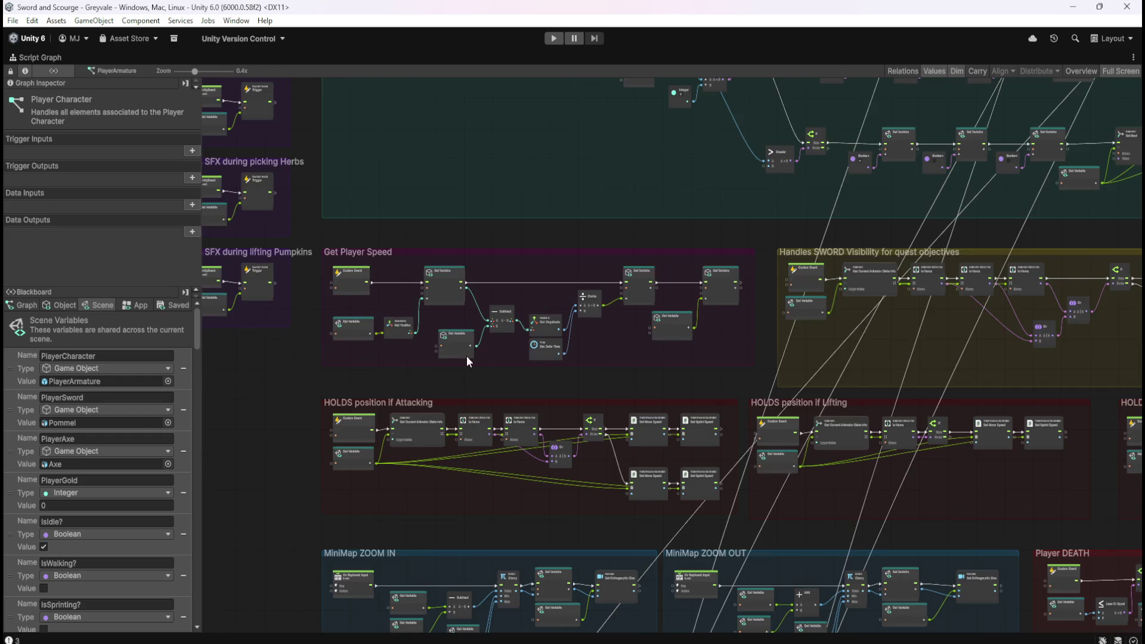
{"action": "scroll", "coordinate": [913, 269], "scroll_direction": "up", "scroll_amount": 2}
{"action": "scroll", "coordinate": [334, 341], "scroll_direction": "down", "scroll_amount": 3}
{"action": "scroll", "coordinate": [891, 321], "scroll_direction": "up", "scroll_amount": 3}
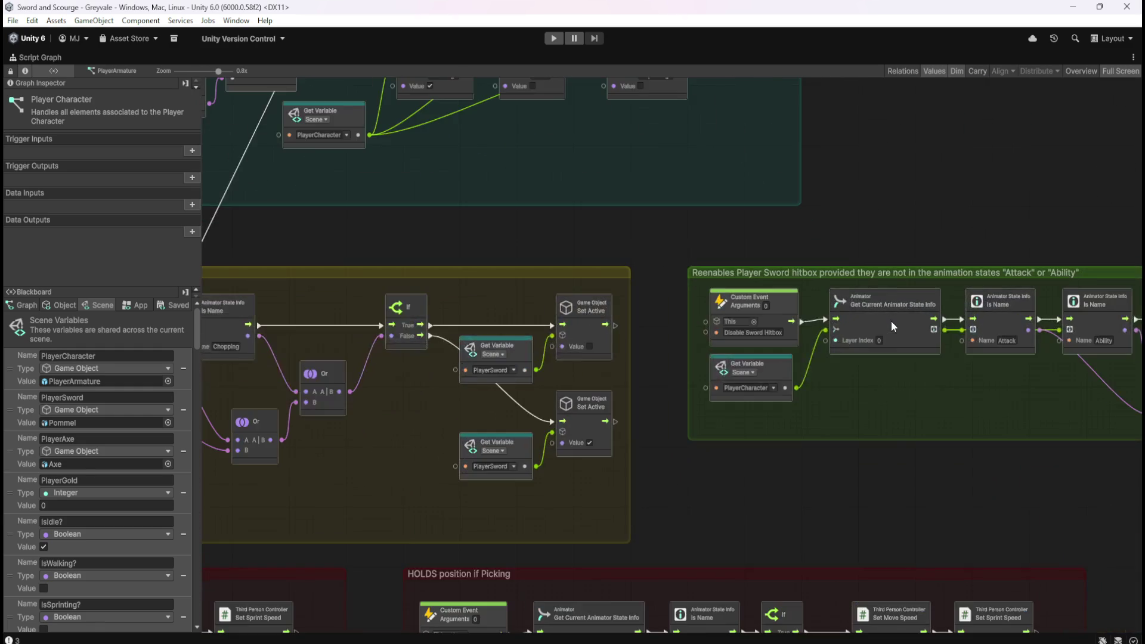
{"action": "scroll", "coordinate": [927, 477], "scroll_direction": "down", "scroll_amount": 3}
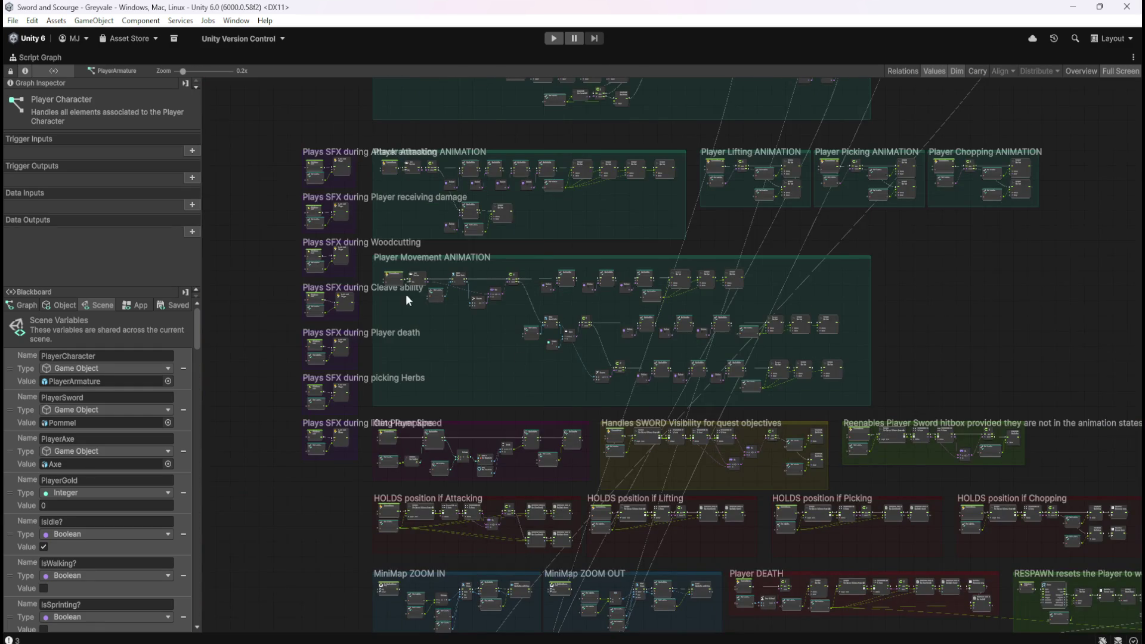
{"action": "scroll", "coordinate": [410, 291], "scroll_direction": "up", "scroll_amount": 3}
{"action": "scroll", "coordinate": [423, 509], "scroll_direction": "down", "scroll_amount": 3}
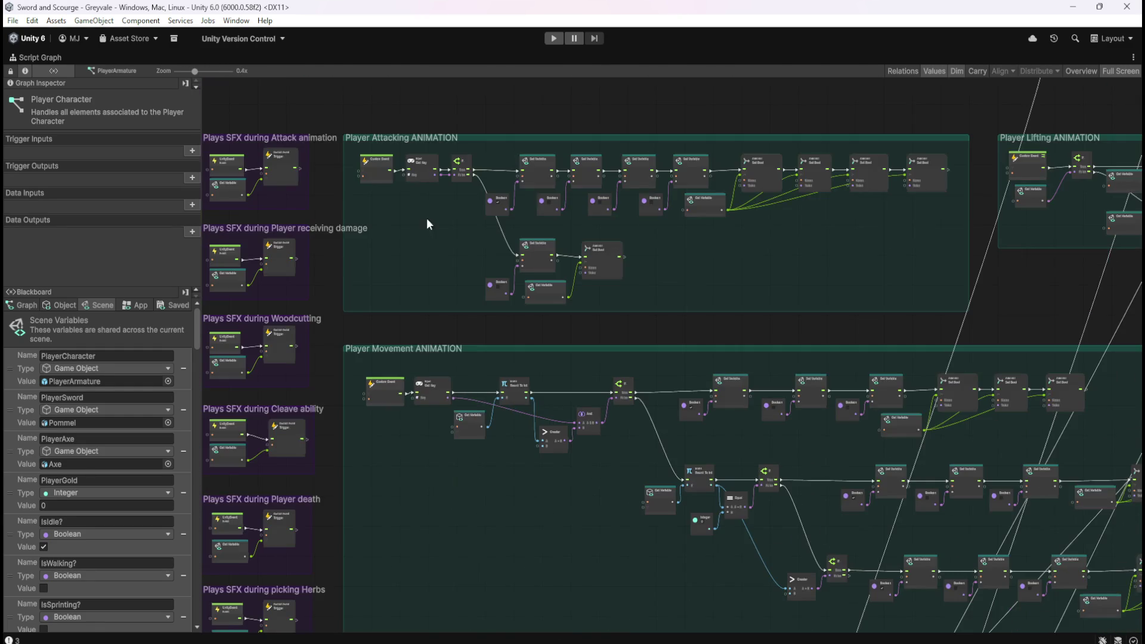
{"action": "scroll", "coordinate": [406, 177], "scroll_direction": "up", "scroll_amount": 3}
{"action": "scroll", "coordinate": [334, 346], "scroll_direction": "down", "scroll_amount": 5}
{"action": "scroll", "coordinate": [936, 306], "scroll_direction": "up", "scroll_amount": 5}
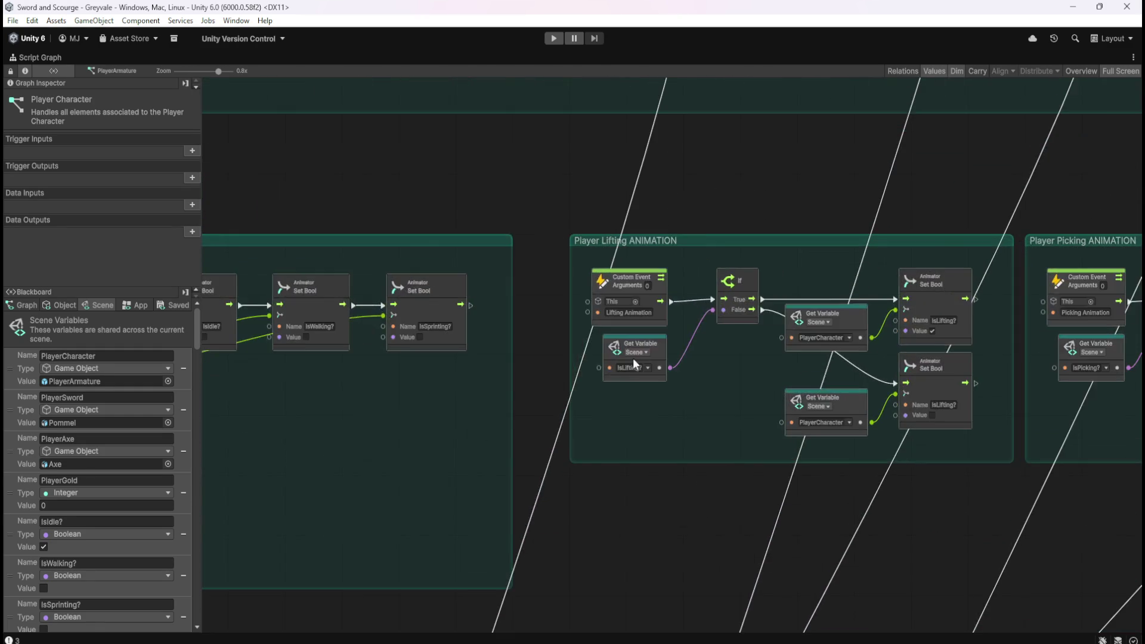
{"action": "scroll", "coordinate": [722, 347], "scroll_direction": "down", "scroll_amount": 5}
{"action": "scroll", "coordinate": [619, 356], "scroll_direction": "up", "scroll_amount": 4}
{"action": "scroll", "coordinate": [810, 357], "scroll_direction": "down", "scroll_amount": 3}
{"action": "scroll", "coordinate": [875, 341], "scroll_direction": "up", "scroll_amount": 2}
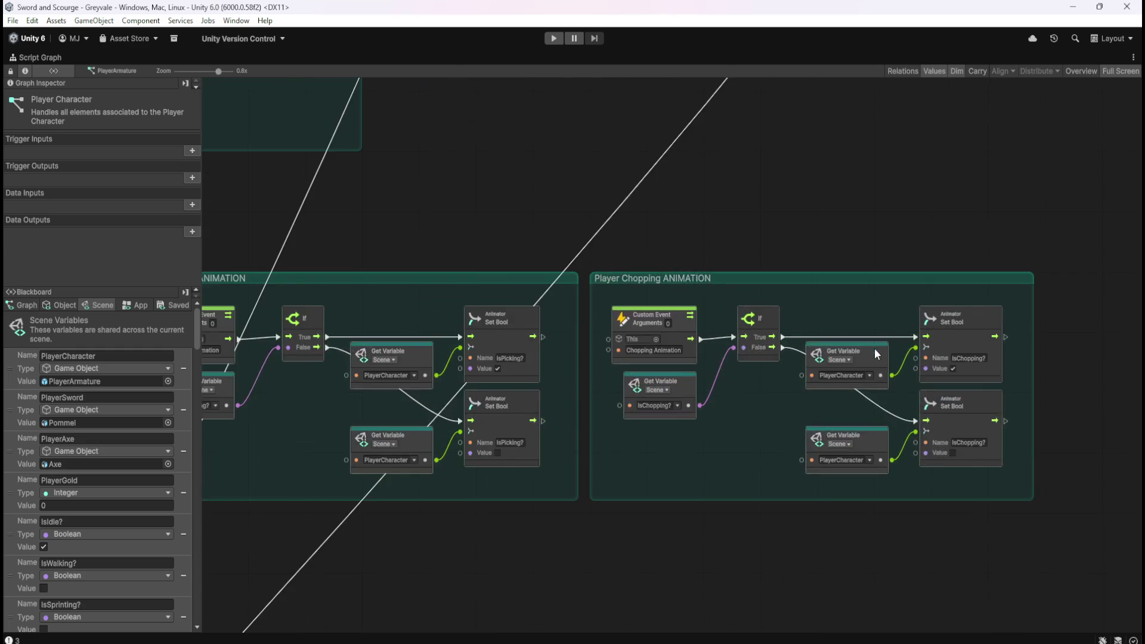
{"action": "scroll", "coordinate": [910, 441], "scroll_direction": "down", "scroll_amount": 5}
{"action": "scroll", "coordinate": [635, 363], "scroll_direction": "up", "scroll_amount": 8}
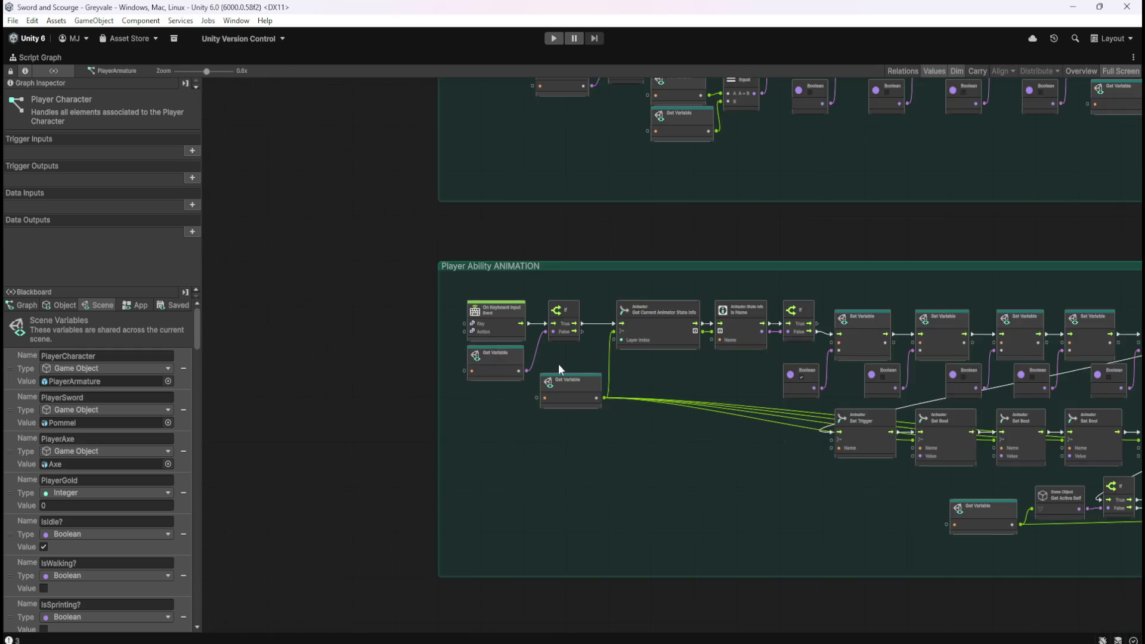
{"action": "scroll", "coordinate": [496, 574], "scroll_direction": "down", "scroll_amount": 4}
{"action": "scroll", "coordinate": [504, 263], "scroll_direction": "up", "scroll_amount": 4}
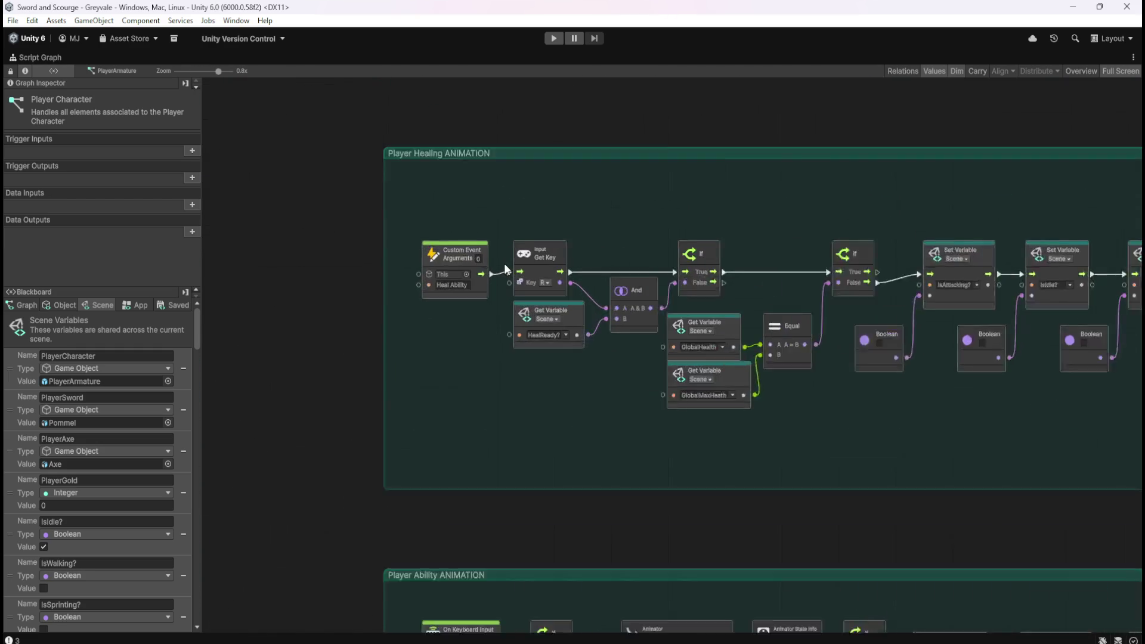
{"action": "scroll", "coordinate": [310, 319], "scroll_direction": "down", "scroll_amount": 4}
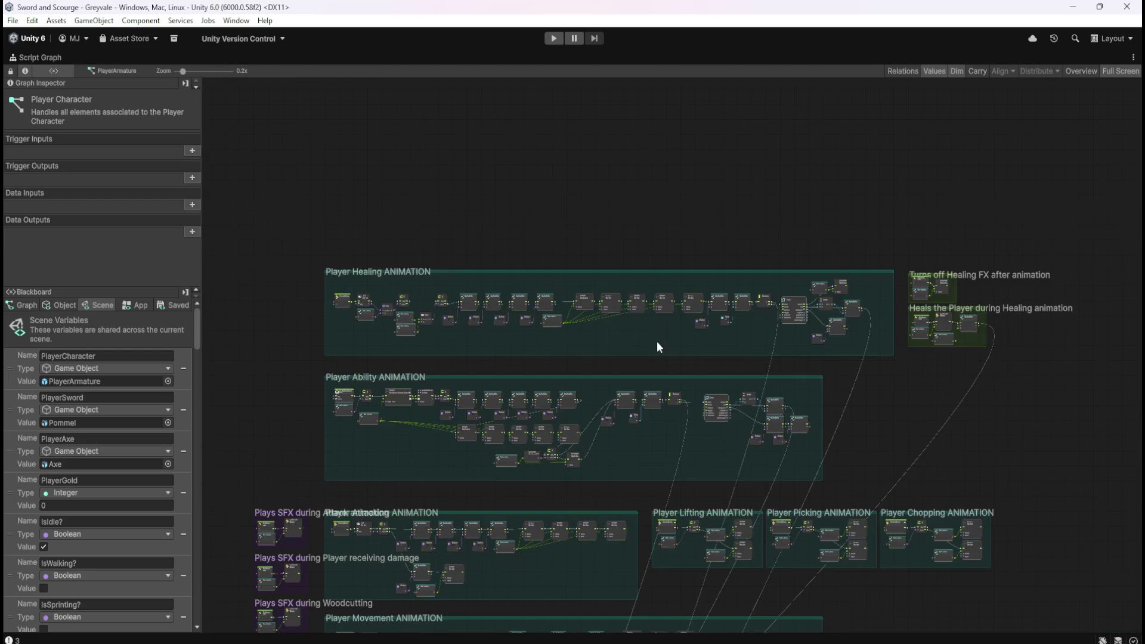
{"action": "scroll", "coordinate": [964, 321], "scroll_direction": "up", "scroll_amount": 4}
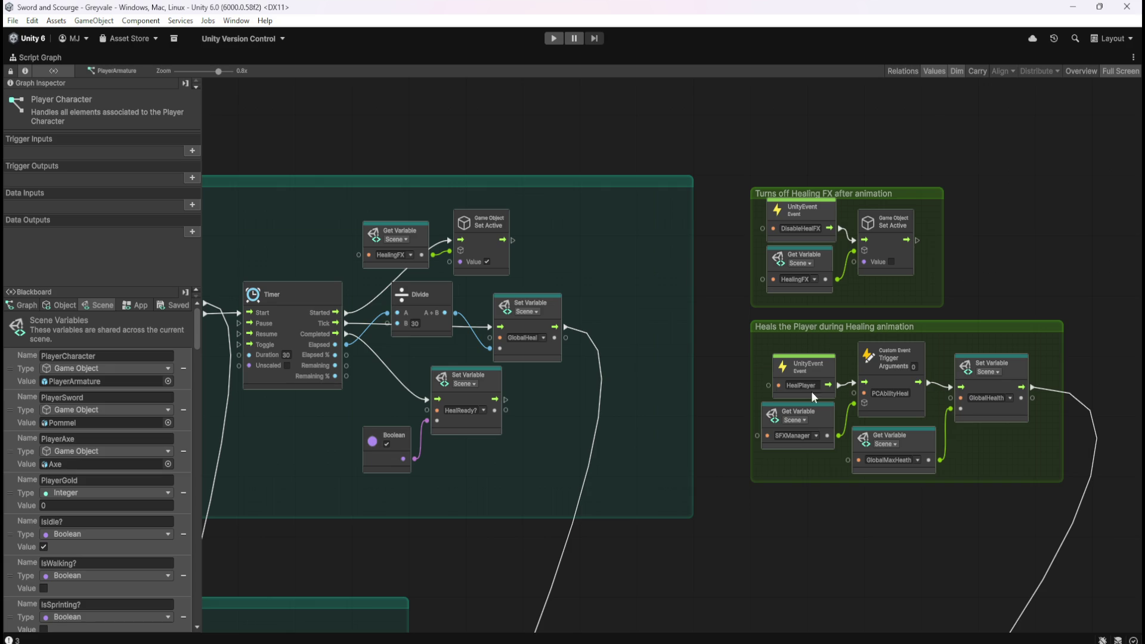
{"action": "scroll", "coordinate": [984, 155], "scroll_direction": "down", "scroll_amount": 5}
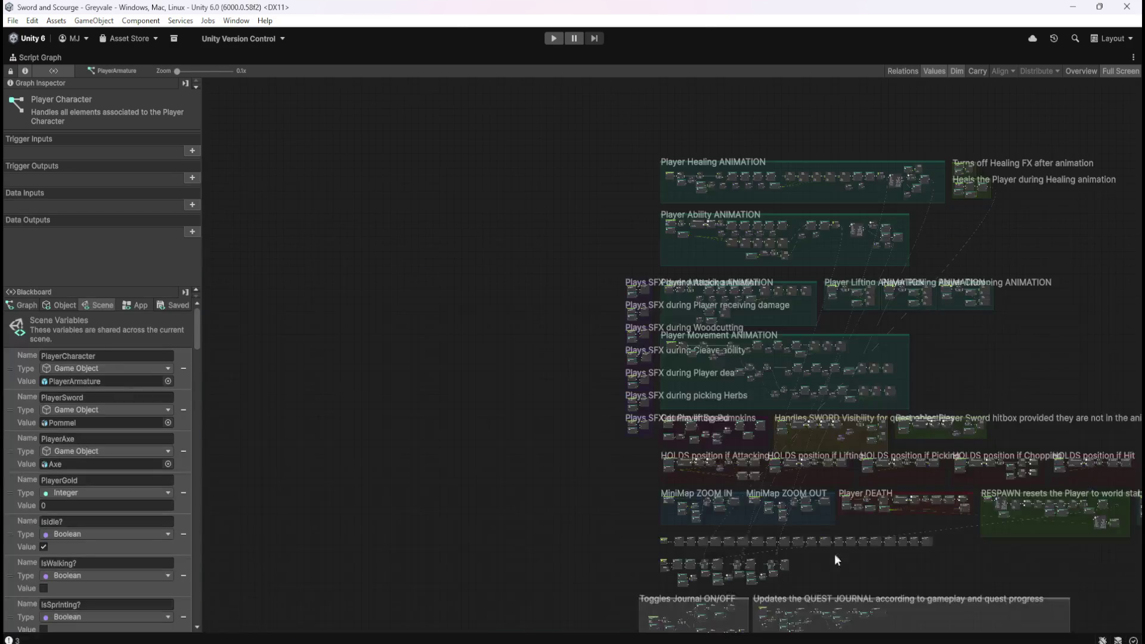
{"action": "scroll", "coordinate": [823, 548], "scroll_direction": "up", "scroll_amount": 4}
{"action": "scroll", "coordinate": [678, 478], "scroll_direction": "down", "scroll_amount": 5}
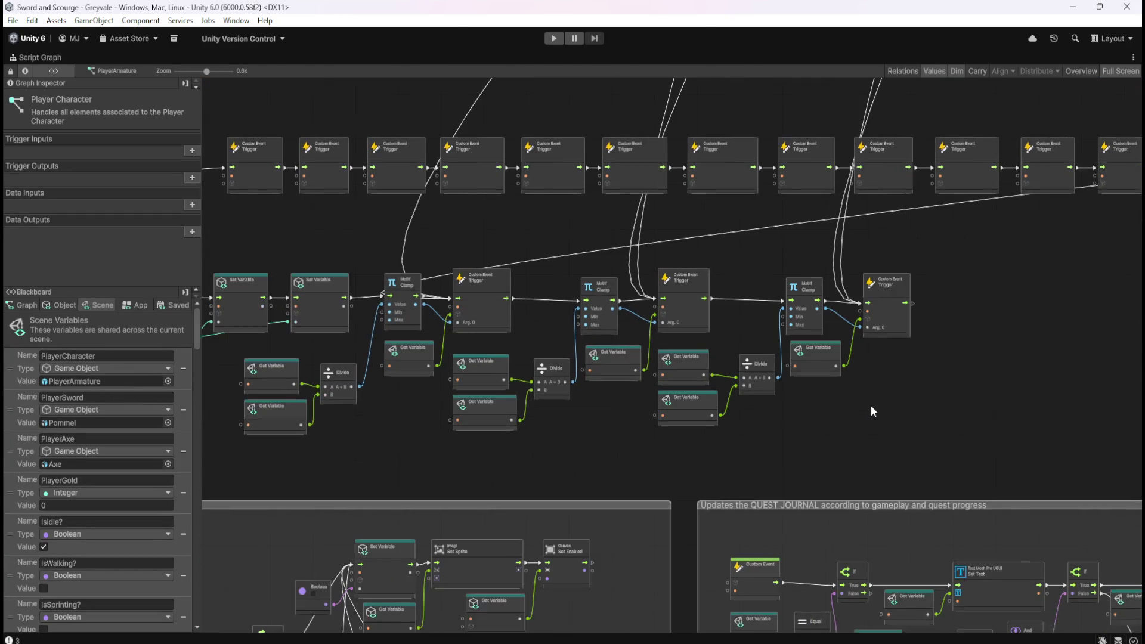
Step: Frame the 'Shows PAUSE MENU when Player presses ESCAPE' group, then restore the full editor layout
{"action": "scroll", "coordinate": [910, 379], "scroll_direction": "up", "scroll_amount": 5}
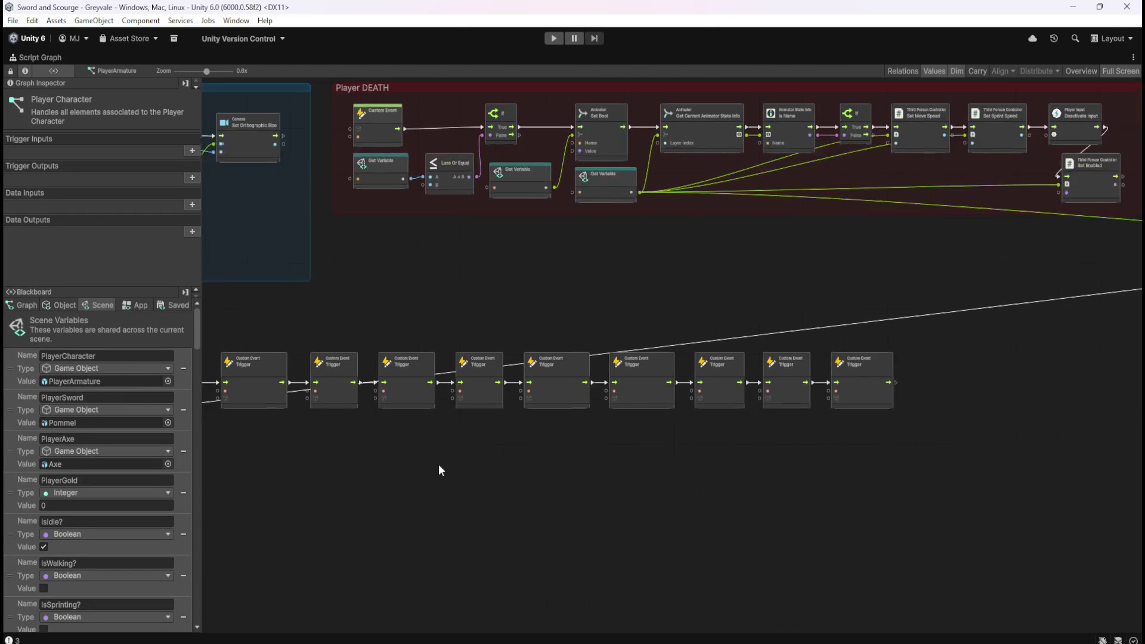
{"action": "scroll", "coordinate": [764, 433], "scroll_direction": "up", "scroll_amount": 3}
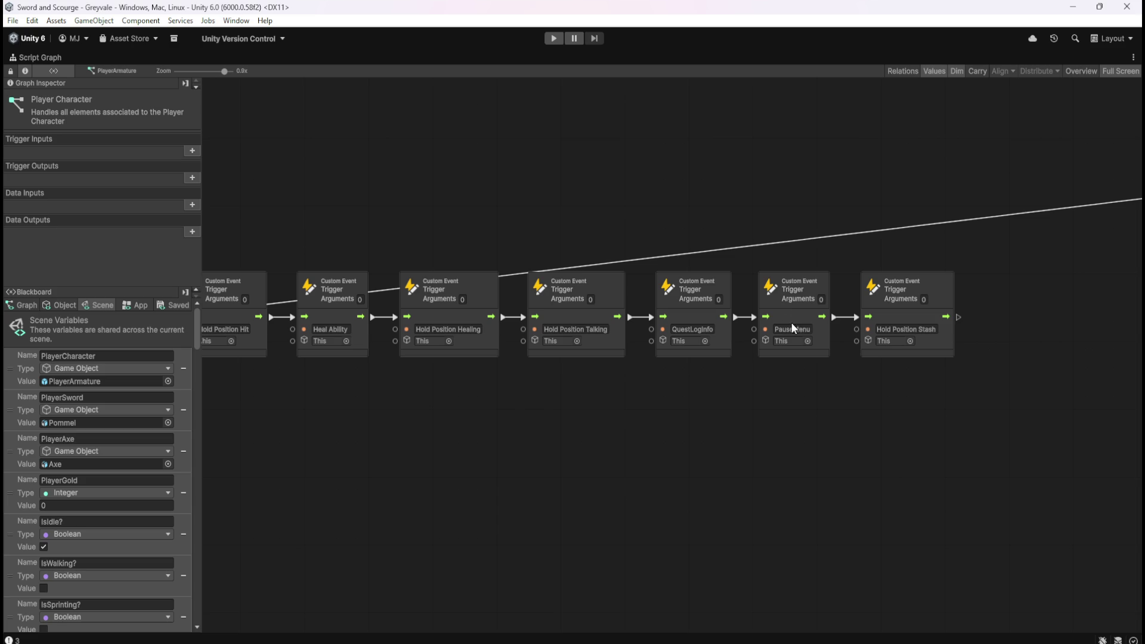
{"action": "scroll", "coordinate": [898, 194], "scroll_direction": "down", "scroll_amount": 10}
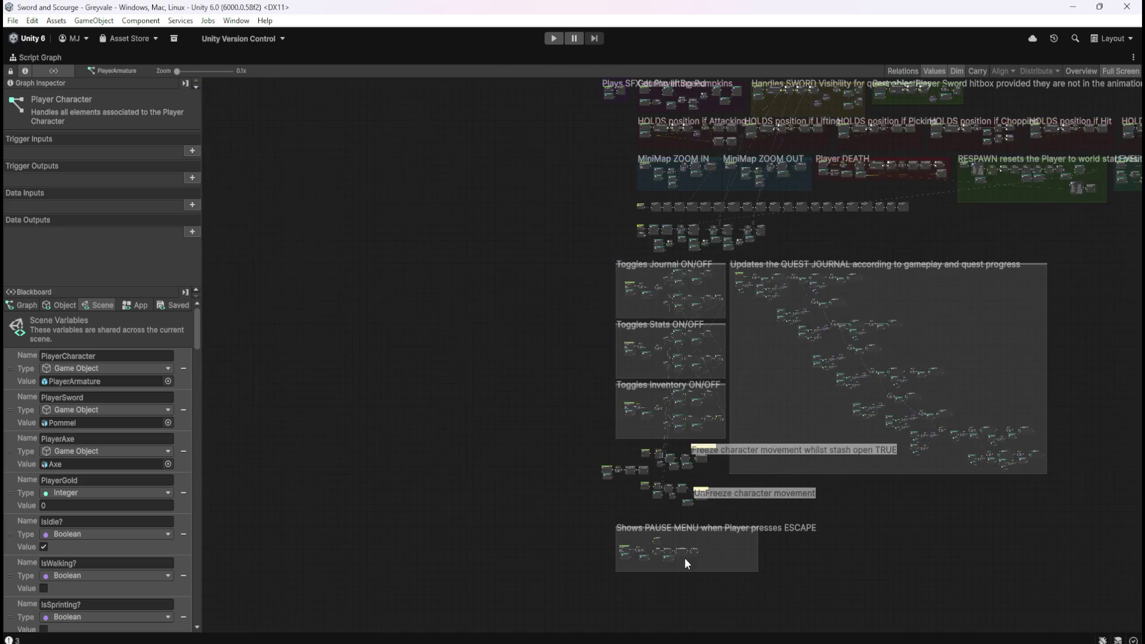
{"action": "double_click", "coordinate": [685, 564]}
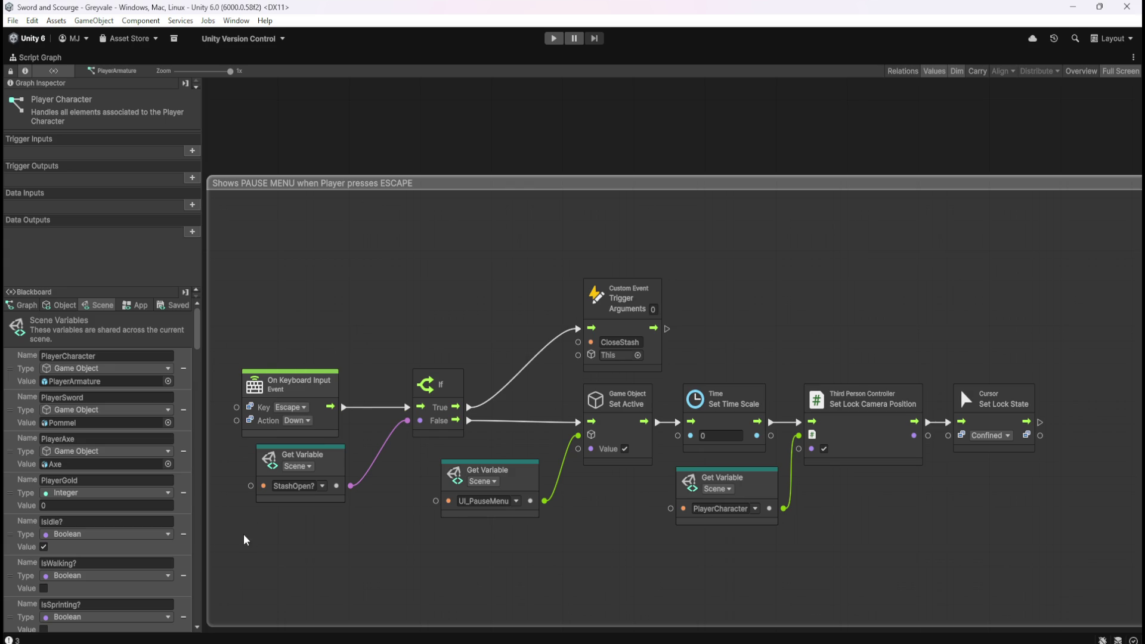
{"action": "scroll", "coordinate": [248, 538], "scroll_direction": "down", "scroll_amount": 4}
{"action": "key", "text": "shift+space"}
Step: Enter Play mode, walk the character, and open then resume the pause menu twice with Escape
{"action": "left_click", "coordinate": [554, 38]}
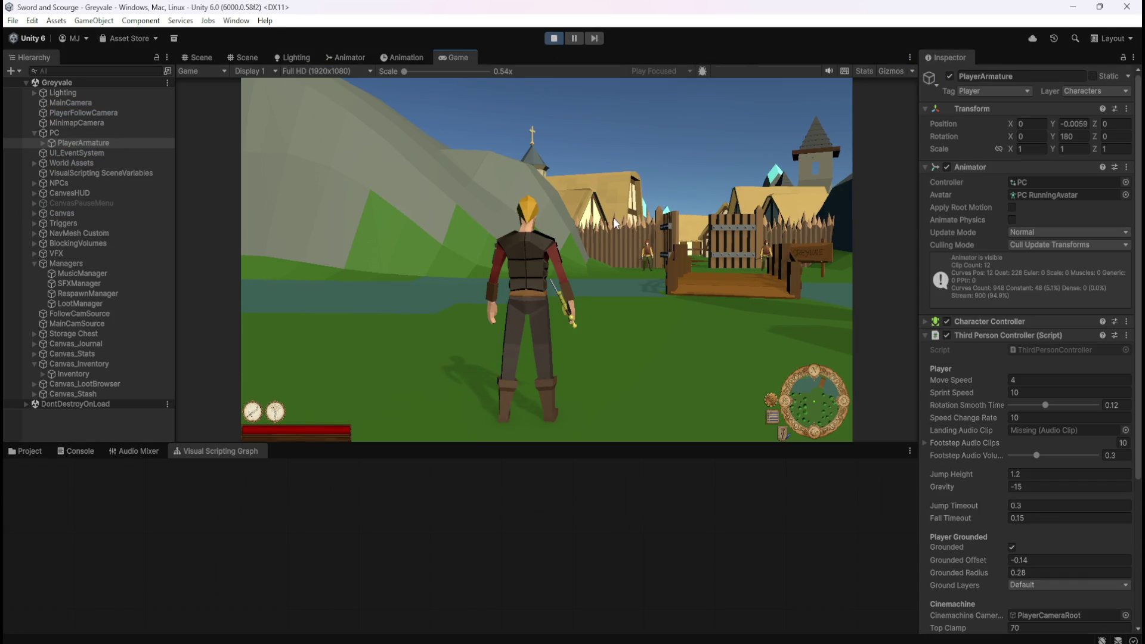
{"action": "key", "text": "d"}
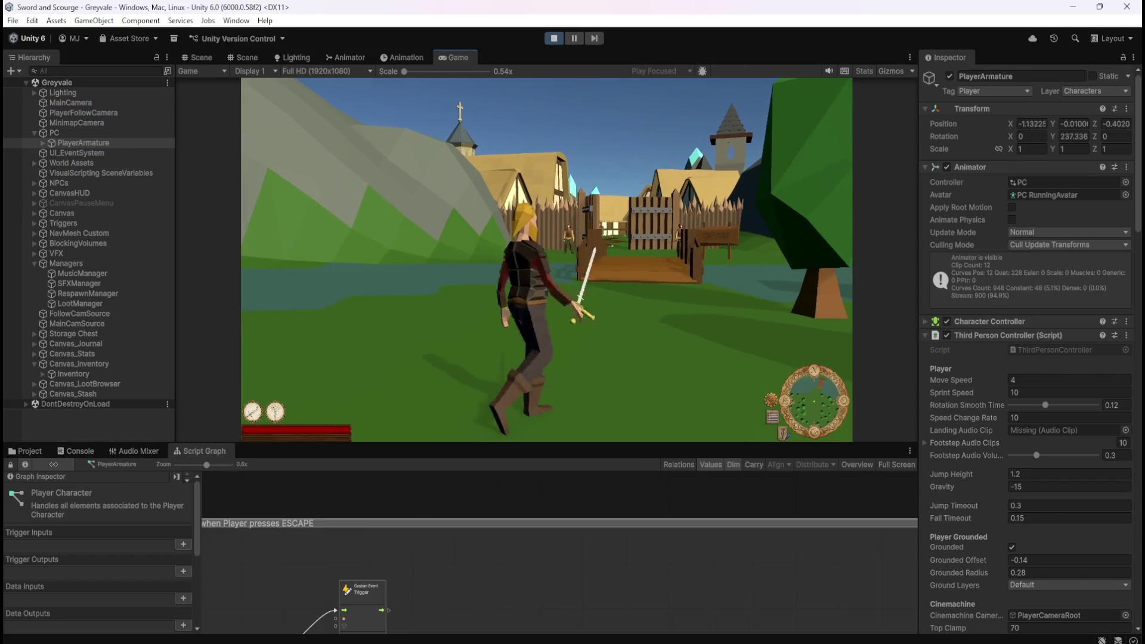
{"action": "key", "text": "Escape"}
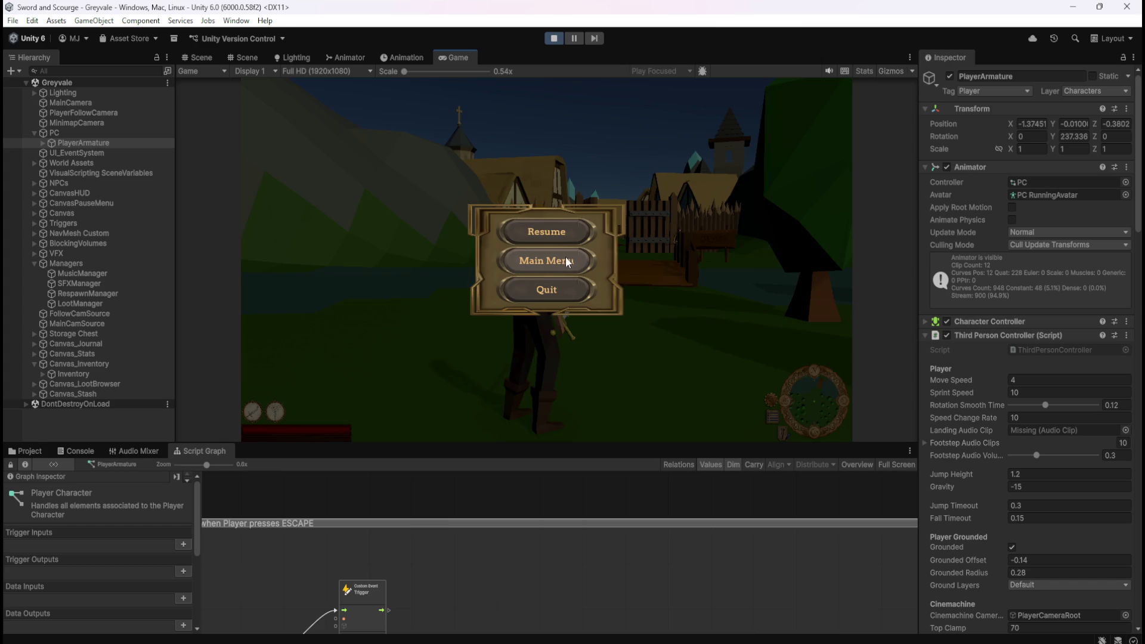
{"action": "left_click", "coordinate": [552, 234]}
{"action": "key", "text": "w"}
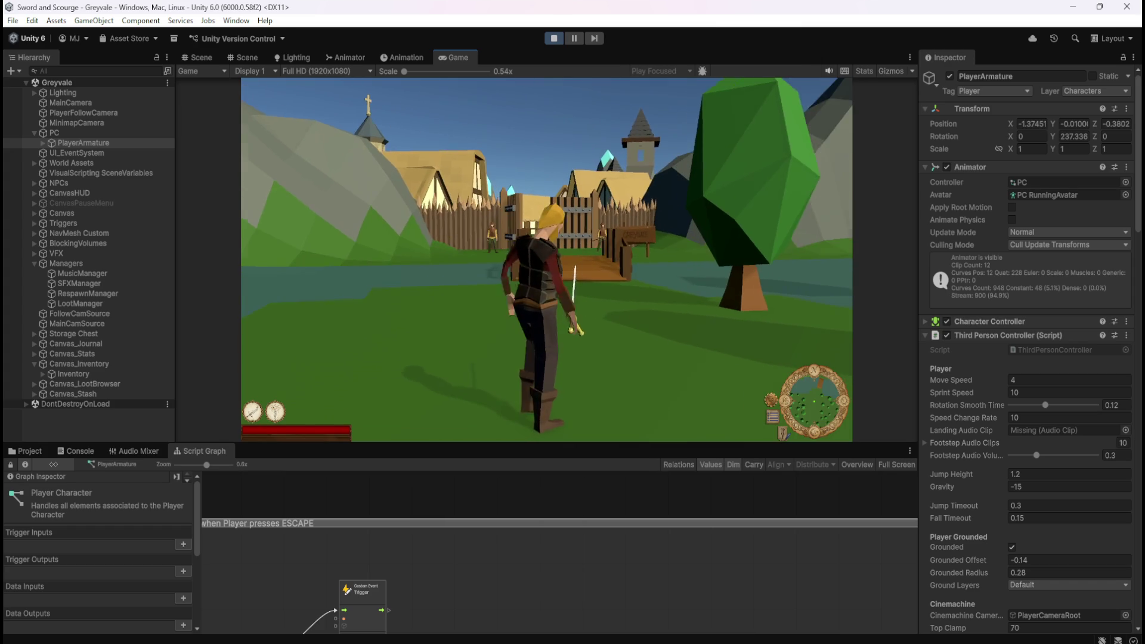
{"action": "key", "text": "Escape"}
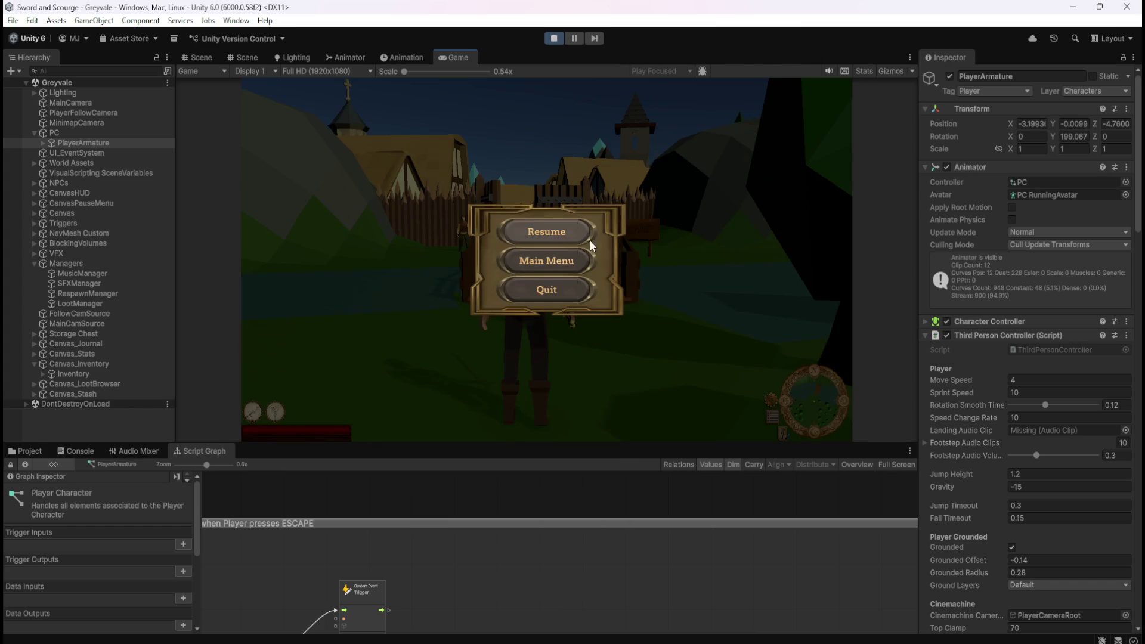
{"action": "left_click", "coordinate": [568, 236]}
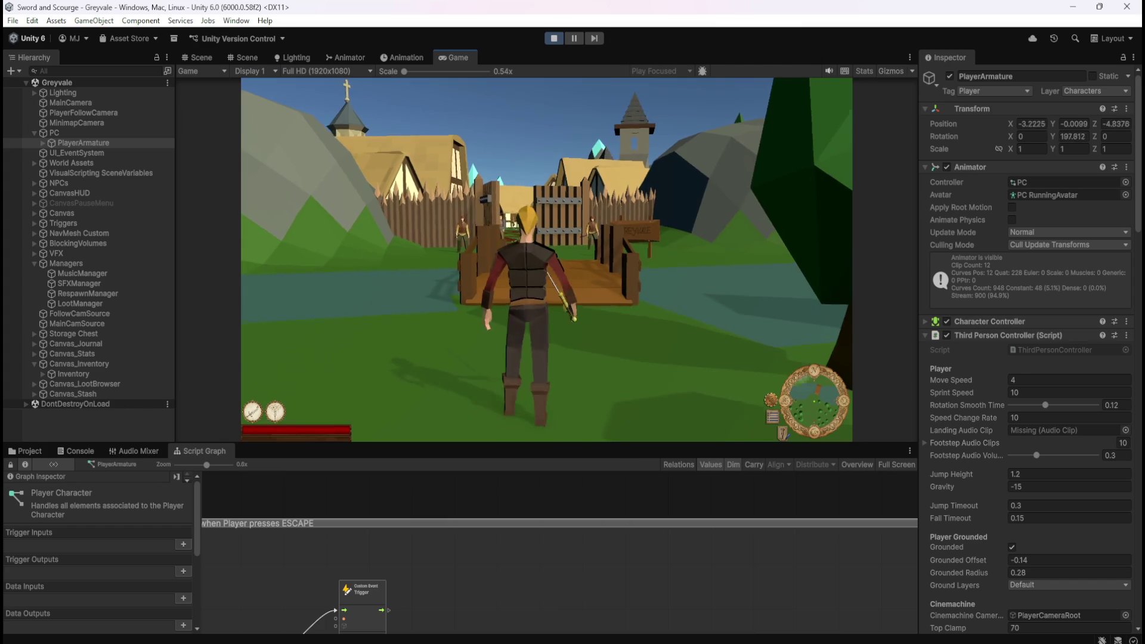
Step: Pause and resume again, stop Play mode, and show the player graph full-screen on the Custom Event row
{"action": "key", "text": "s"}
{"action": "key", "text": "Escape"}
{"action": "left_click", "coordinate": [545, 231]}
{"action": "key", "text": "Escape"}
{"action": "left_click", "coordinate": [553, 39]}
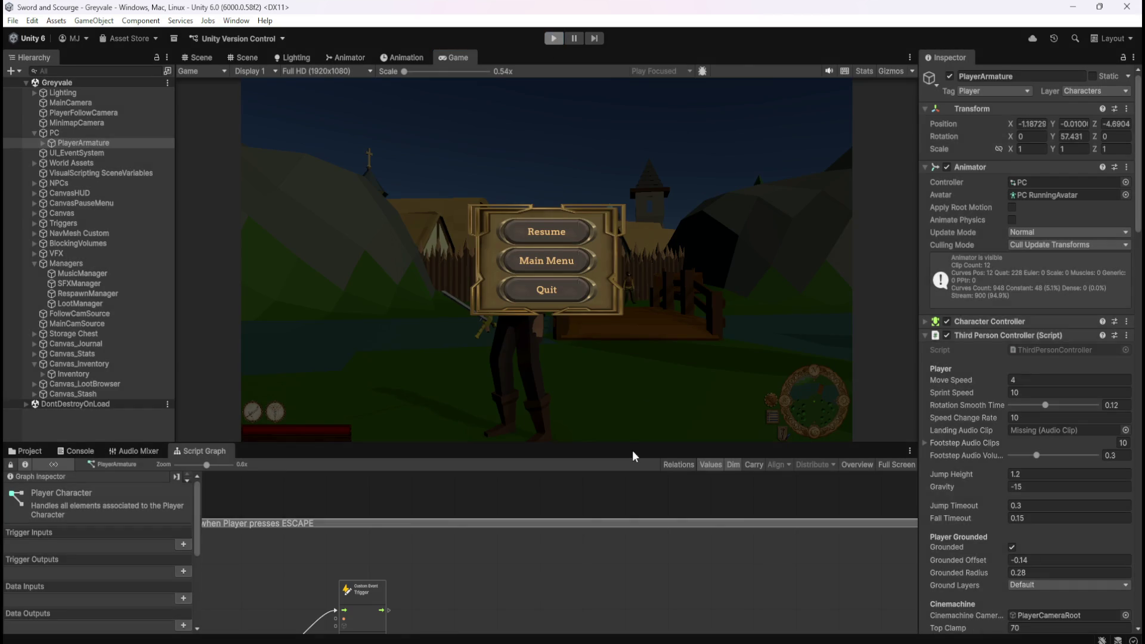
{"action": "key", "text": "shift+space"}
{"action": "scroll", "coordinate": [467, 527], "scroll_direction": "down", "scroll_amount": 5}
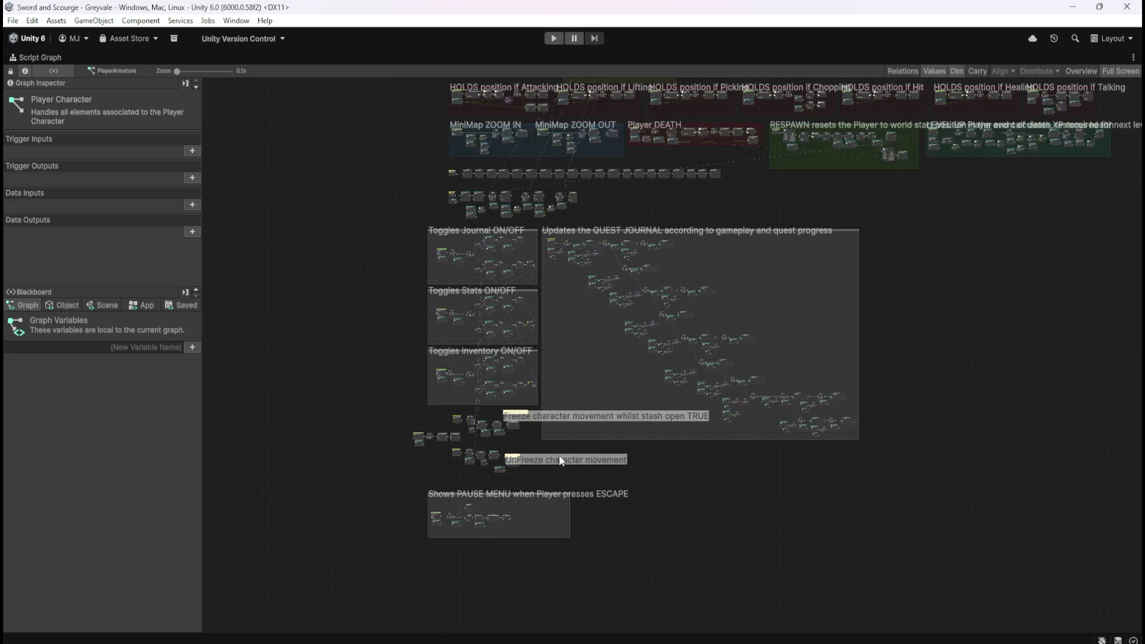
{"action": "scroll", "coordinate": [714, 139], "scroll_direction": "up", "scroll_amount": 8}
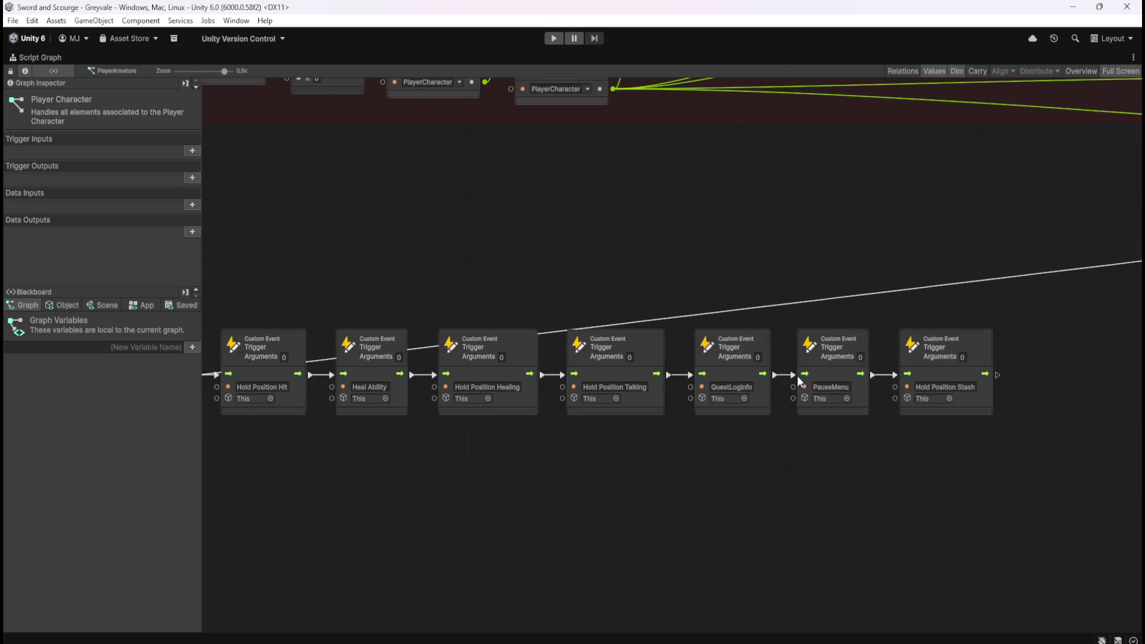
Step: Remove the QuestLogInfo→PauseMenu link, connect QuestLogInfo to Hold Position Stash, and start Play mode
{"action": "right_click", "coordinate": [795, 380]}
{"action": "left_click_drag", "start_coordinate": [775, 374], "coordinate": [894, 374]}
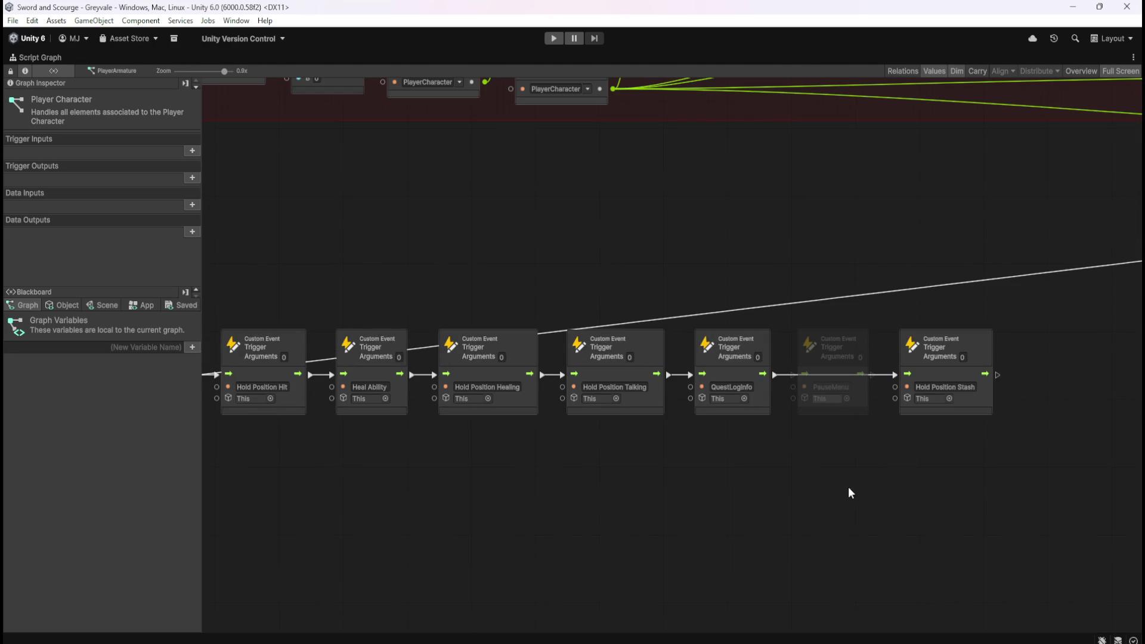
{"action": "scroll", "coordinate": [941, 355], "scroll_direction": "down", "scroll_amount": 6}
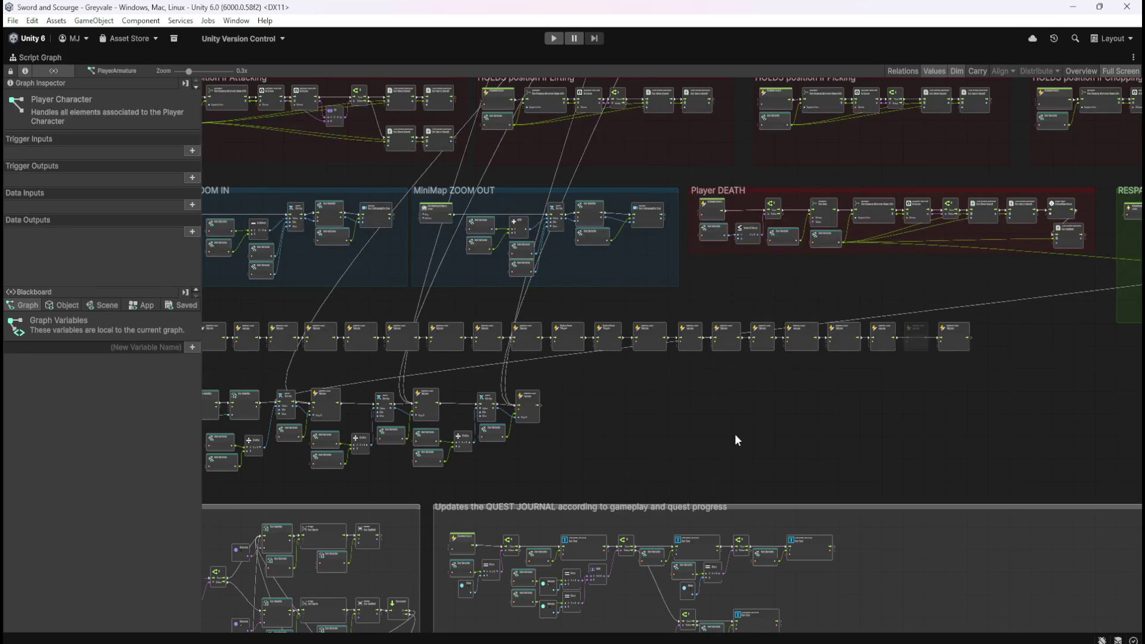
{"action": "key", "text": "ctrl+p"}
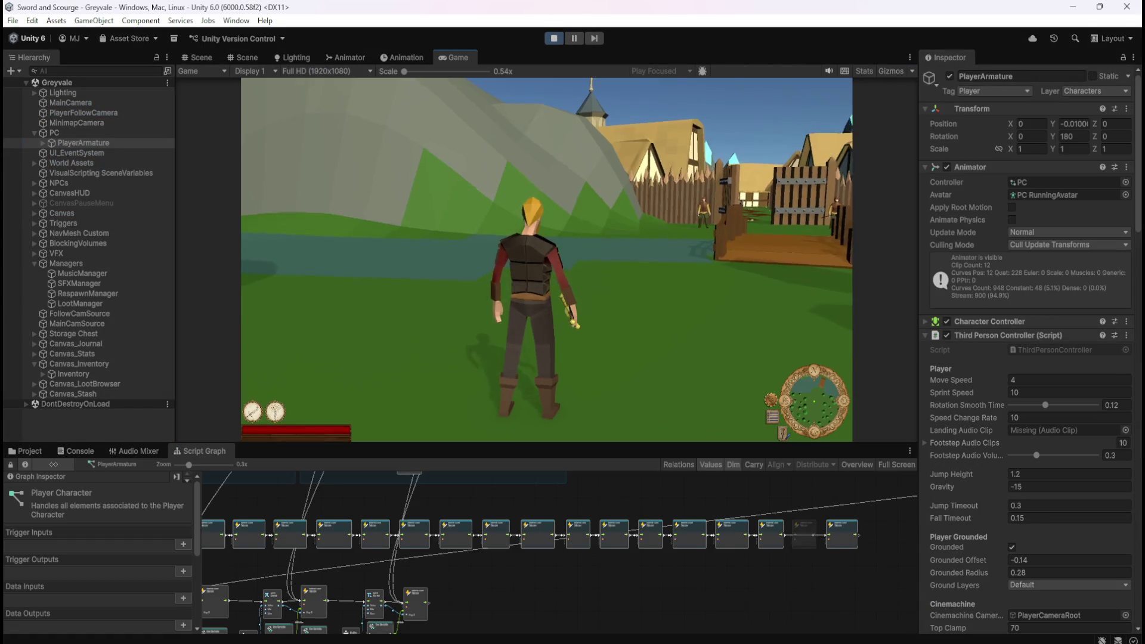
Step: Pause and resume, then pause again, go to the Main Menu and start a New Game
{"action": "key", "text": "w"}
{"action": "key", "text": "Escape"}
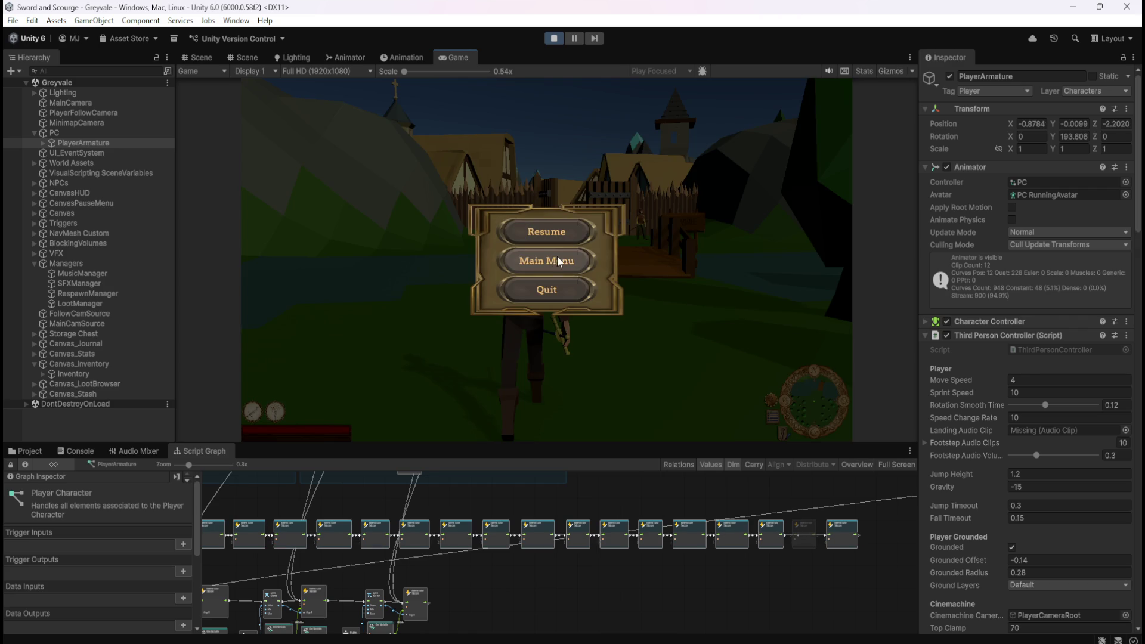
{"action": "left_click", "coordinate": [566, 227]}
{"action": "key", "text": "Escape"}
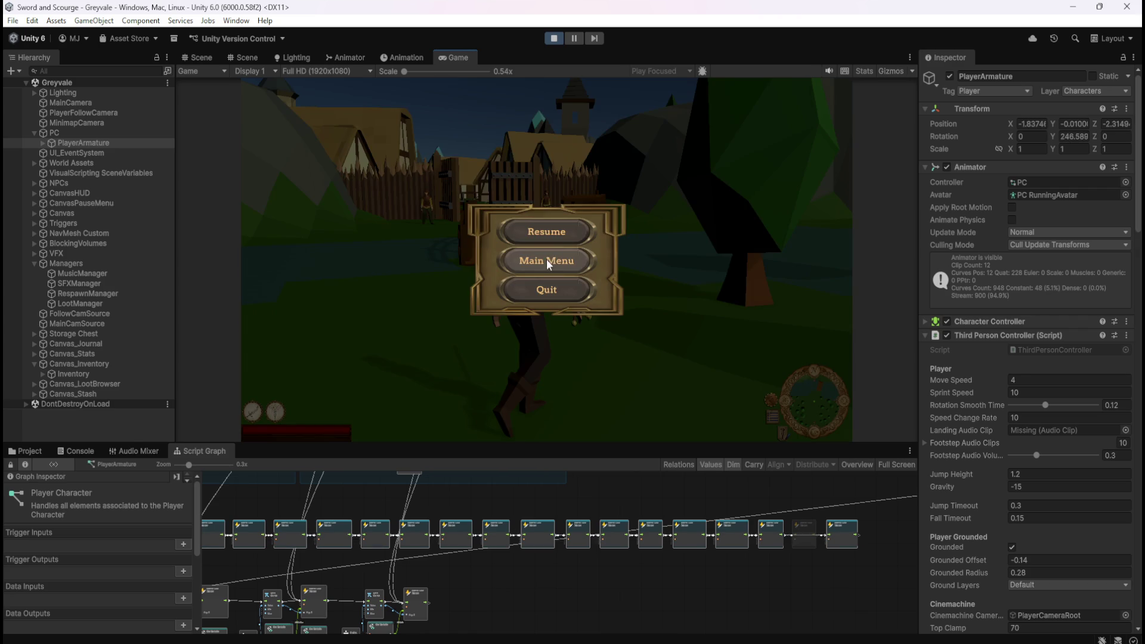
{"action": "left_click", "coordinate": [546, 253]}
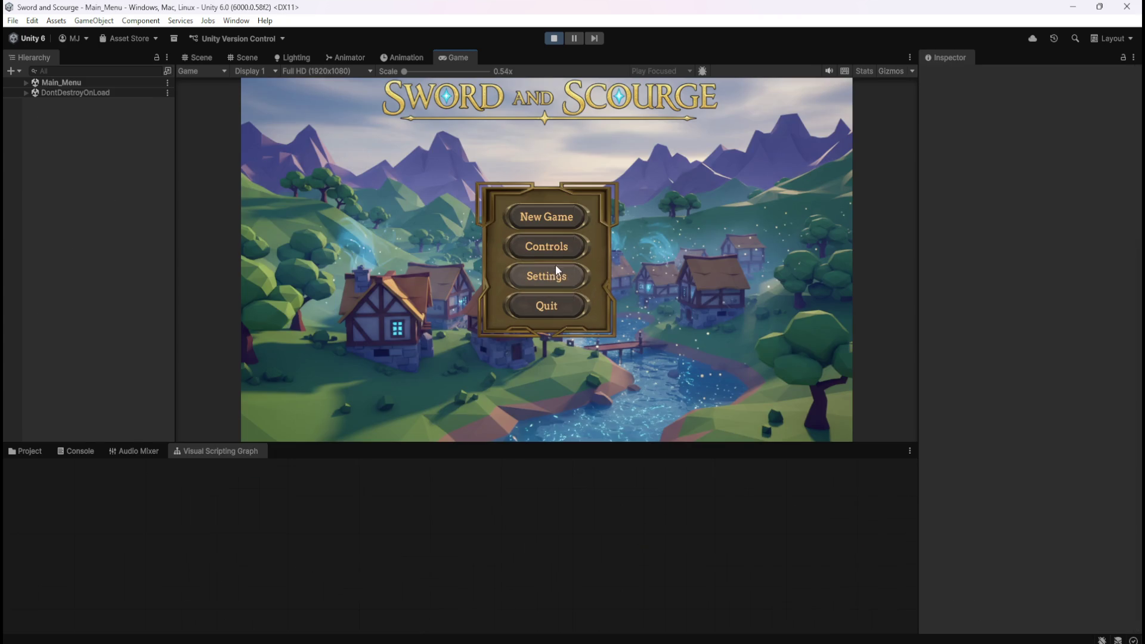
{"action": "left_click", "coordinate": [544, 213]}
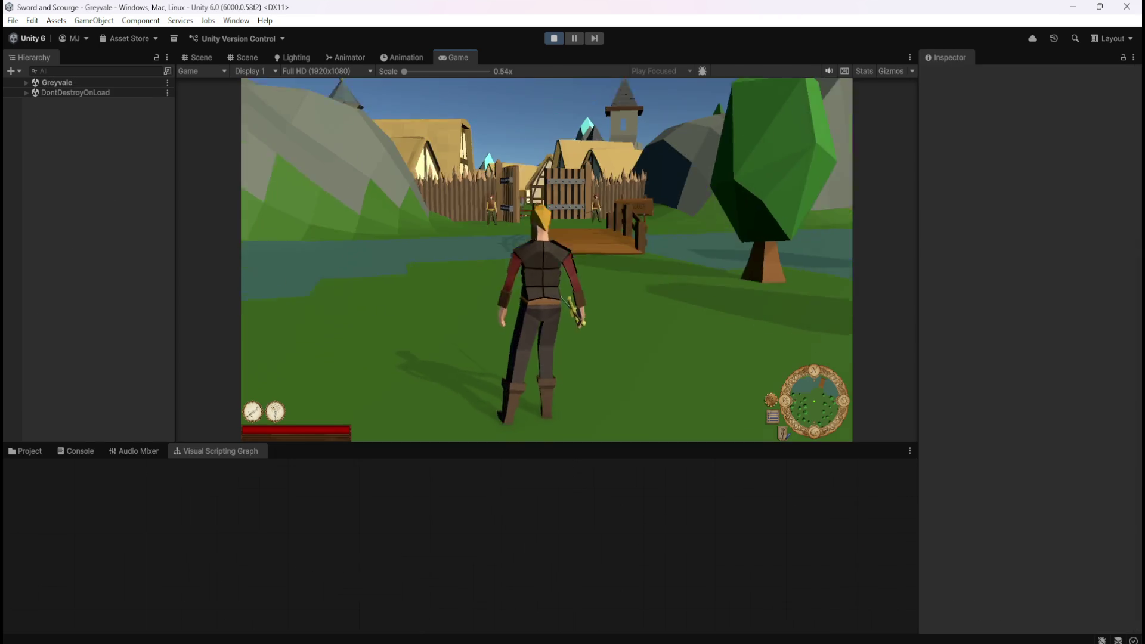
Step: Walk, pause and resume once more, stop Play mode, and show the player graph full-screen
{"action": "key", "text": "s"}
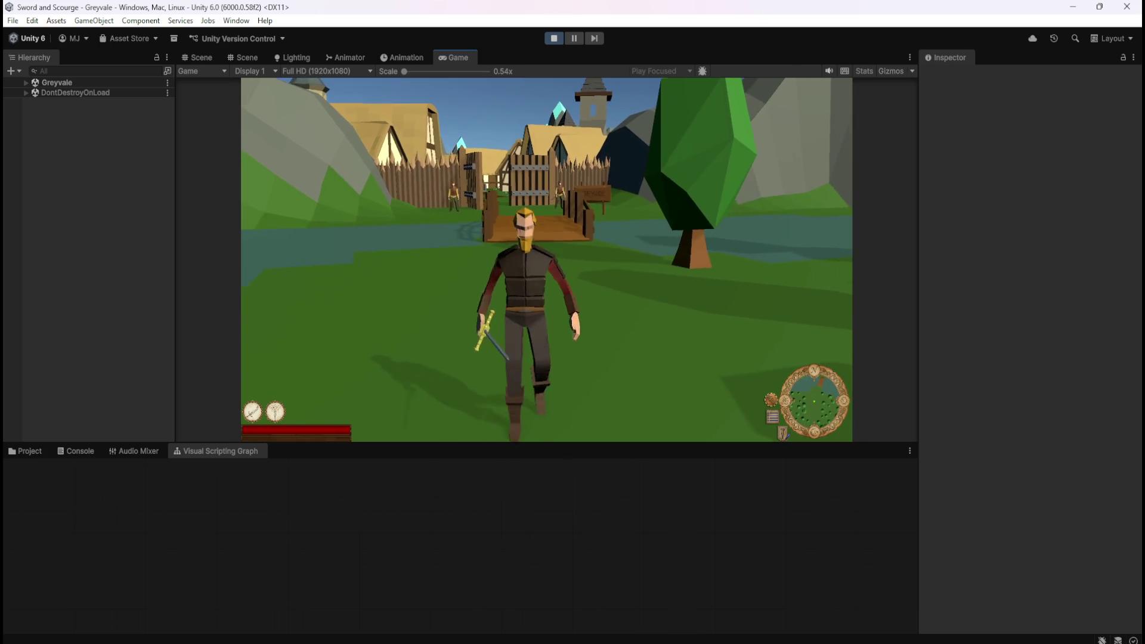
{"action": "key", "text": "Escape"}
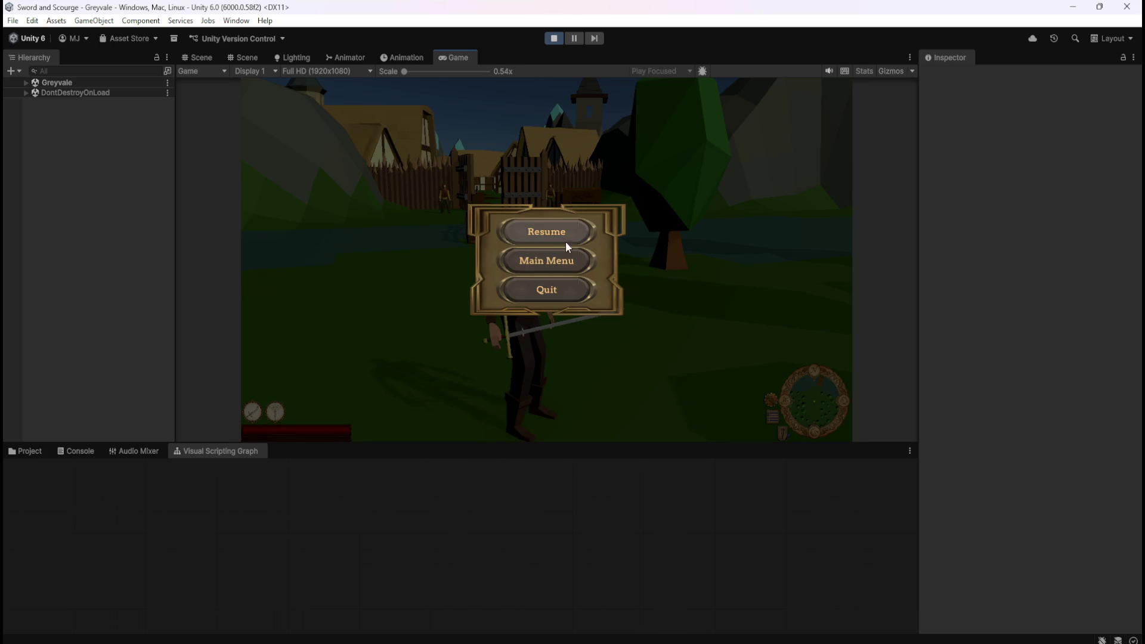
{"action": "left_click", "coordinate": [573, 231]}
{"action": "key", "text": "Escape"}
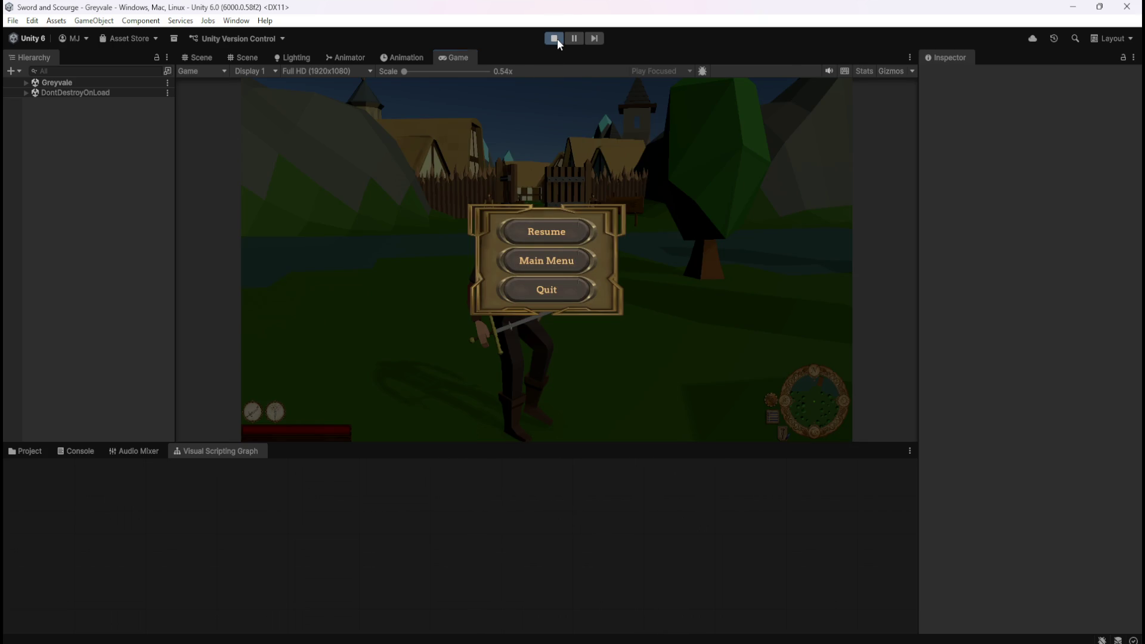
{"action": "left_click", "coordinate": [557, 39]}
{"action": "key", "text": "shift+space"}
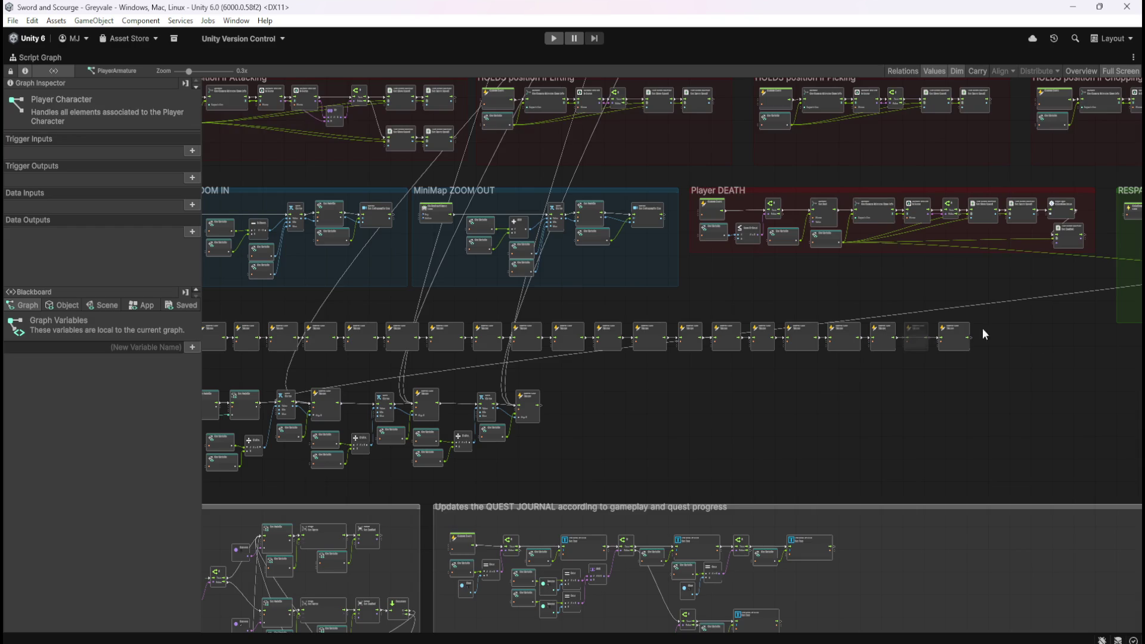
Step: Delete the PauseMenu trigger node and move Hold Position Stash next to QuestLogInfo
{"action": "scroll", "coordinate": [941, 335], "scroll_direction": "up", "scroll_amount": 8}
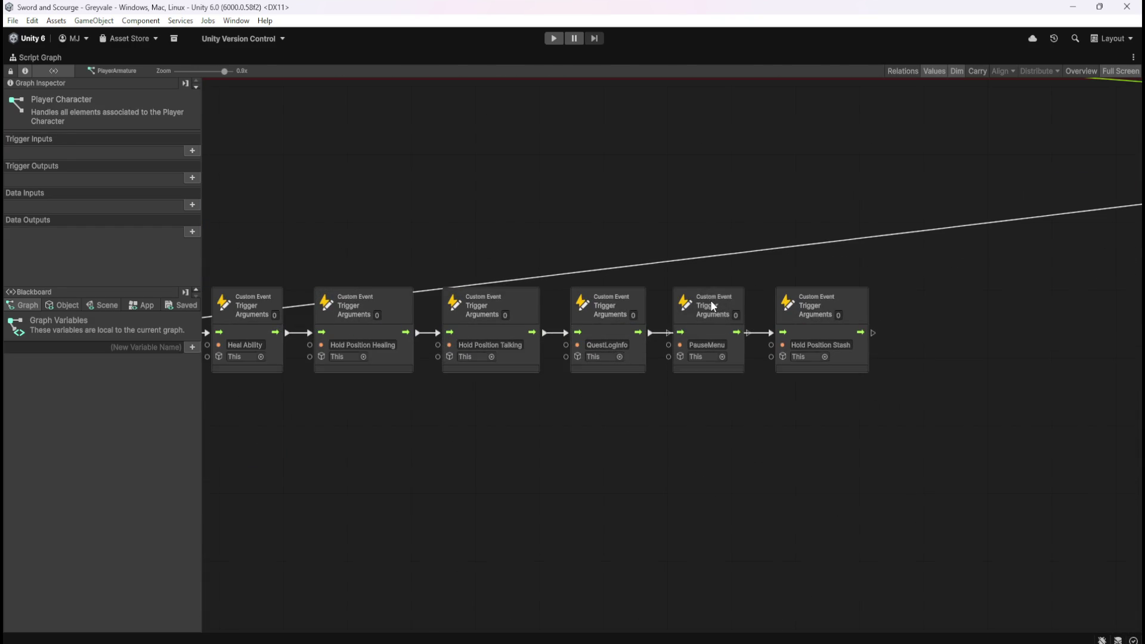
{"action": "left_click", "coordinate": [713, 307]}
{"action": "key", "text": "Delete"}
{"action": "left_click_drag", "start_coordinate": [832, 328], "coordinate": [725, 334]}
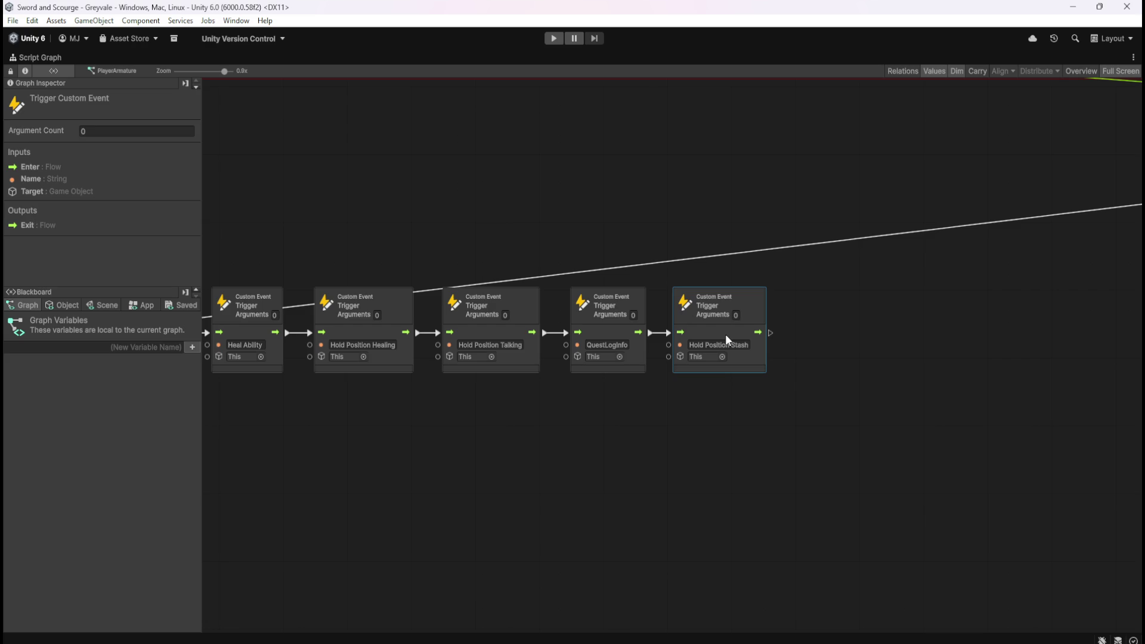
{"action": "left_click", "coordinate": [679, 448]}
{"action": "scroll", "coordinate": [922, 276], "scroll_direction": "down", "scroll_amount": 4}
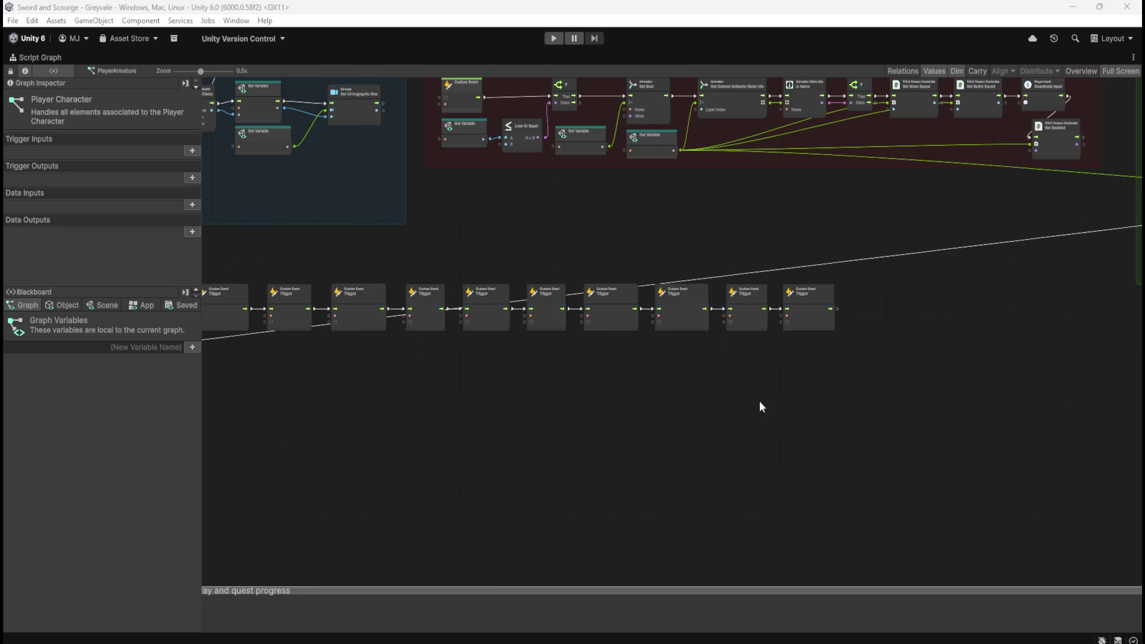
Step: Zoom and pan the graph down to the Hold Position Stash, OpenStash and CloseStash event groups
{"action": "scroll", "coordinate": [810, 344], "scroll_direction": "down", "scroll_amount": 4}
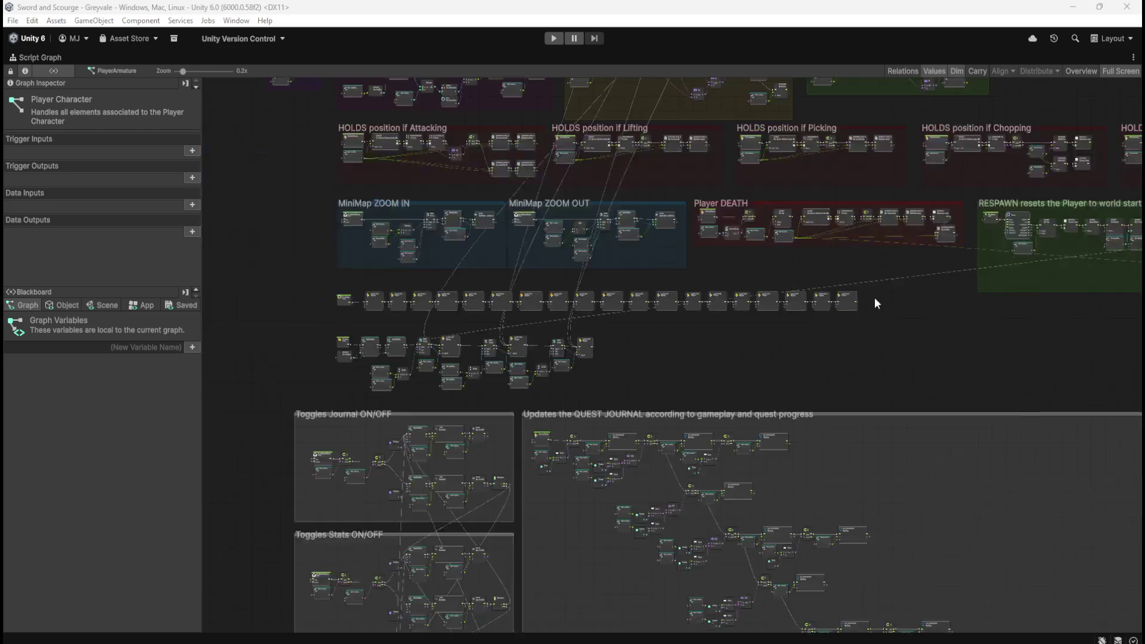
{"action": "scroll", "coordinate": [620, 545], "scroll_direction": "up", "scroll_amount": 4}
{"action": "mouse_move", "coordinate": [383, 477]}
{"action": "left_mouse_down"}
{"action": "mouse_move", "coordinate": [402, 319]}
{"action": "mouse_move", "coordinate": [463, 314]}
{"action": "left_mouse_up"}
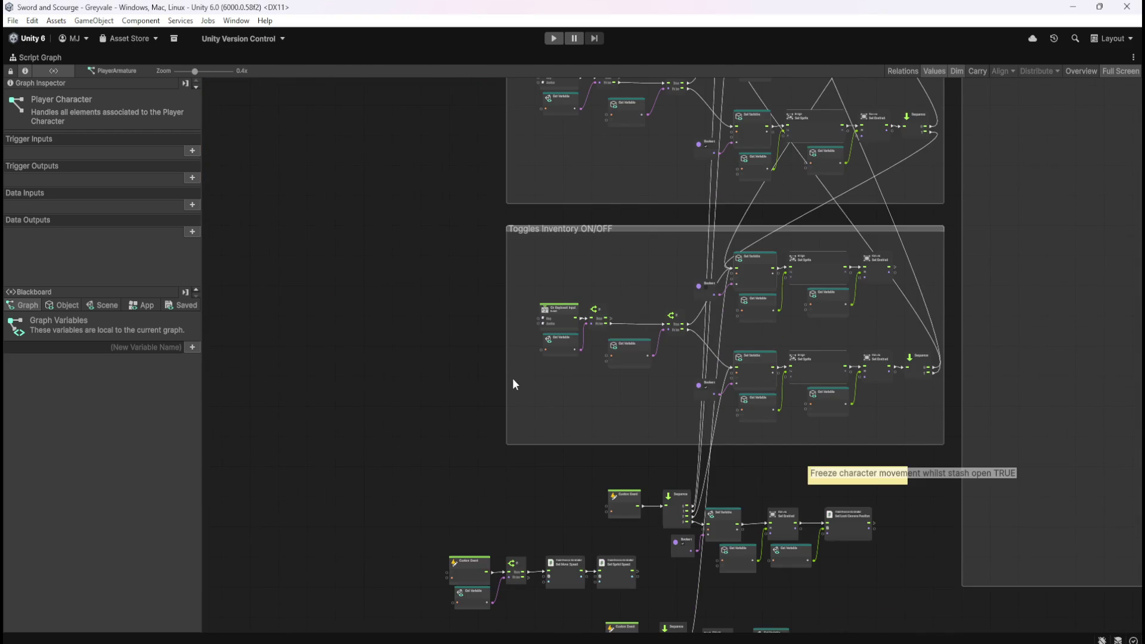
{"action": "scroll", "coordinate": [571, 474], "scroll_direction": "down", "scroll_amount": 3}
{"action": "scroll", "coordinate": [551, 524], "scroll_direction": "up", "scroll_amount": 5}
{"action": "scroll", "coordinate": [551, 524], "scroll_direction": "up", "scroll_amount": 2}
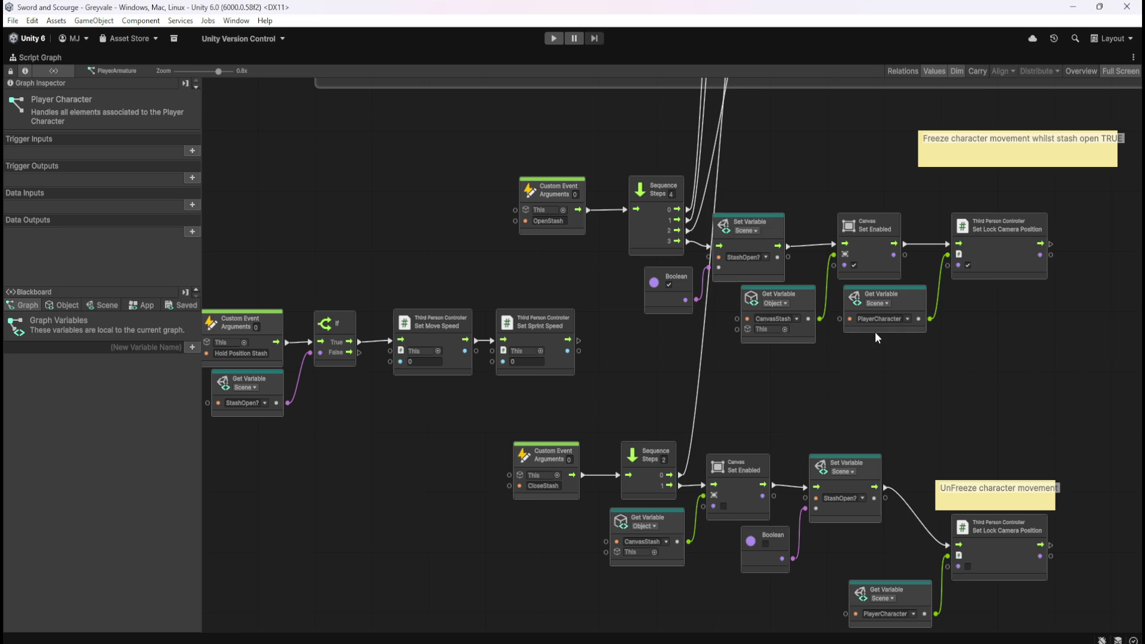
{"action": "scroll", "coordinate": [874, 334], "scroll_direction": "down", "scroll_amount": 3}
{"action": "scroll", "coordinate": [786, 381], "scroll_direction": "up", "scroll_amount": 2}
{"action": "scroll", "coordinate": [567, 376], "scroll_direction": "up", "scroll_amount": 3}
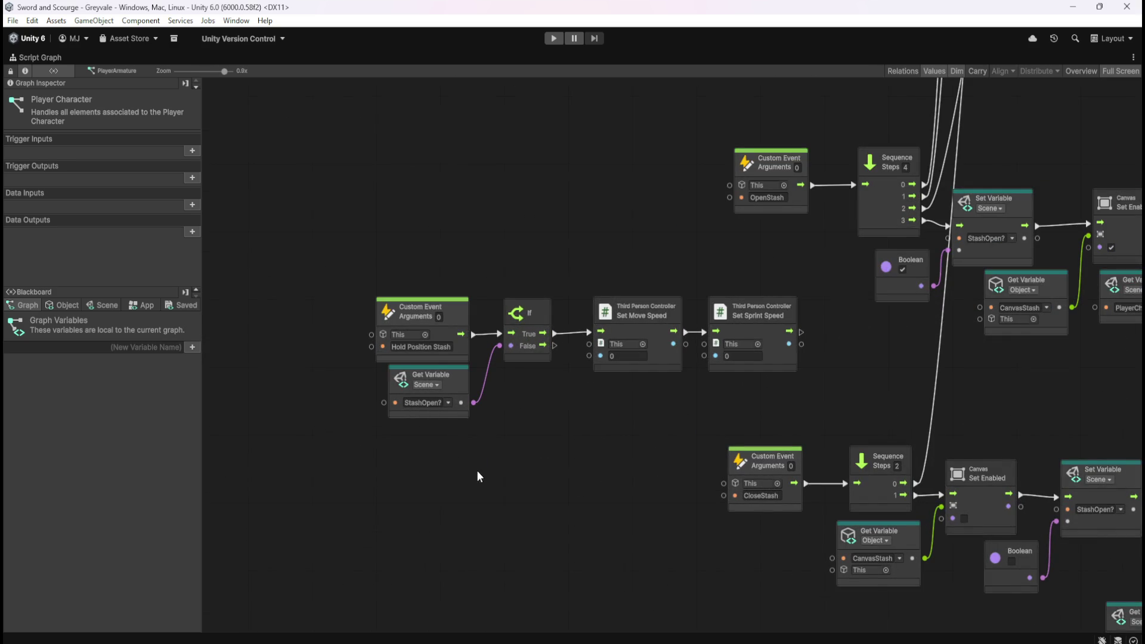
{"action": "scroll", "coordinate": [475, 451], "scroll_direction": "down", "scroll_amount": 3}
{"action": "scroll", "coordinate": [507, 464], "scroll_direction": "up", "scroll_amount": 2}
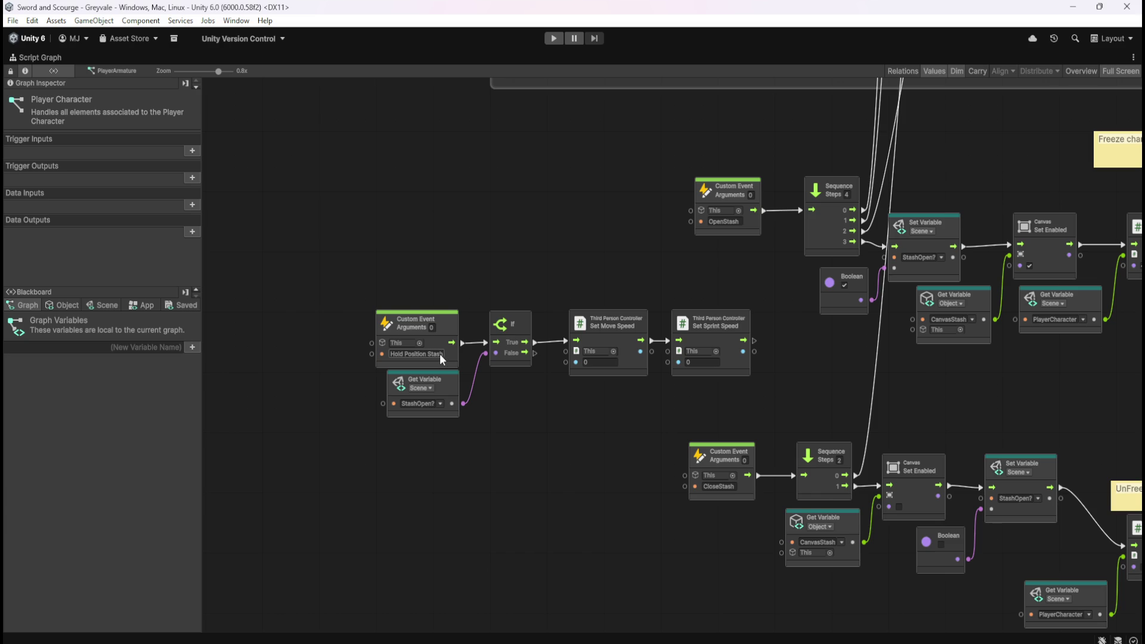
{"action": "left_click", "coordinate": [439, 354]}
{"action": "left_click", "coordinate": [443, 354]}
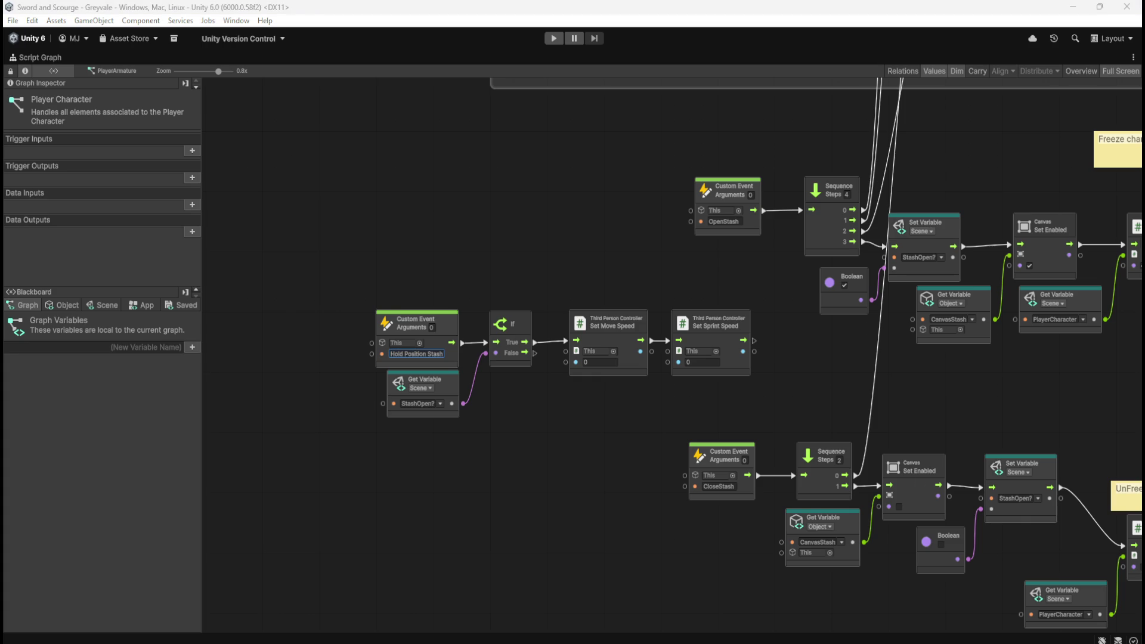
{"action": "key", "text": "Return"}
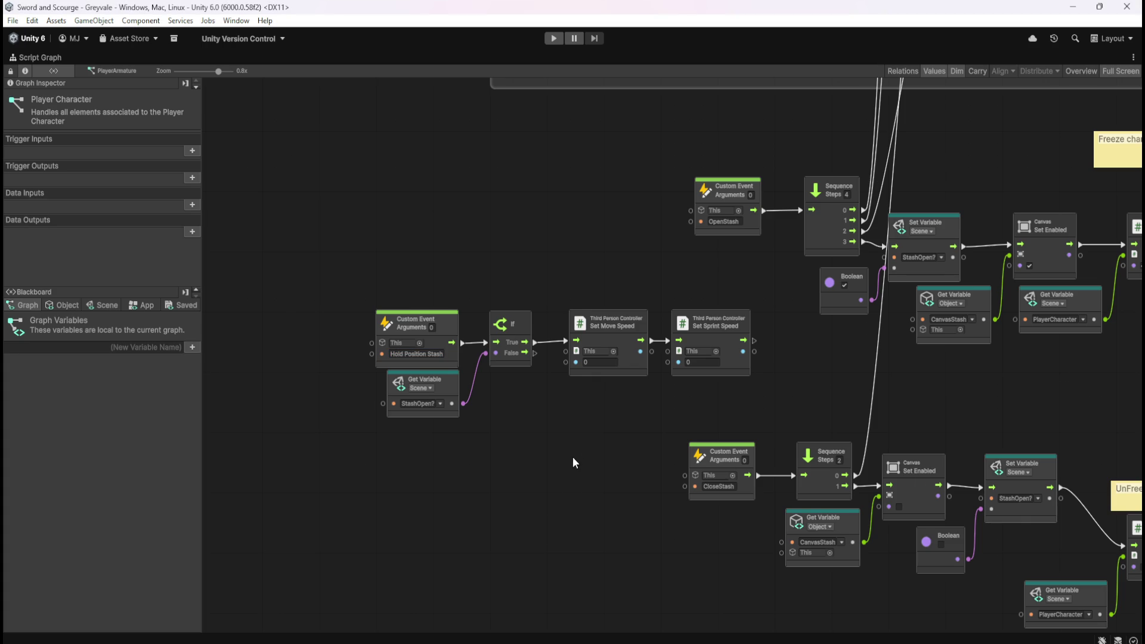
{"action": "scroll", "coordinate": [577, 453], "scroll_direction": "down", "scroll_amount": 1}
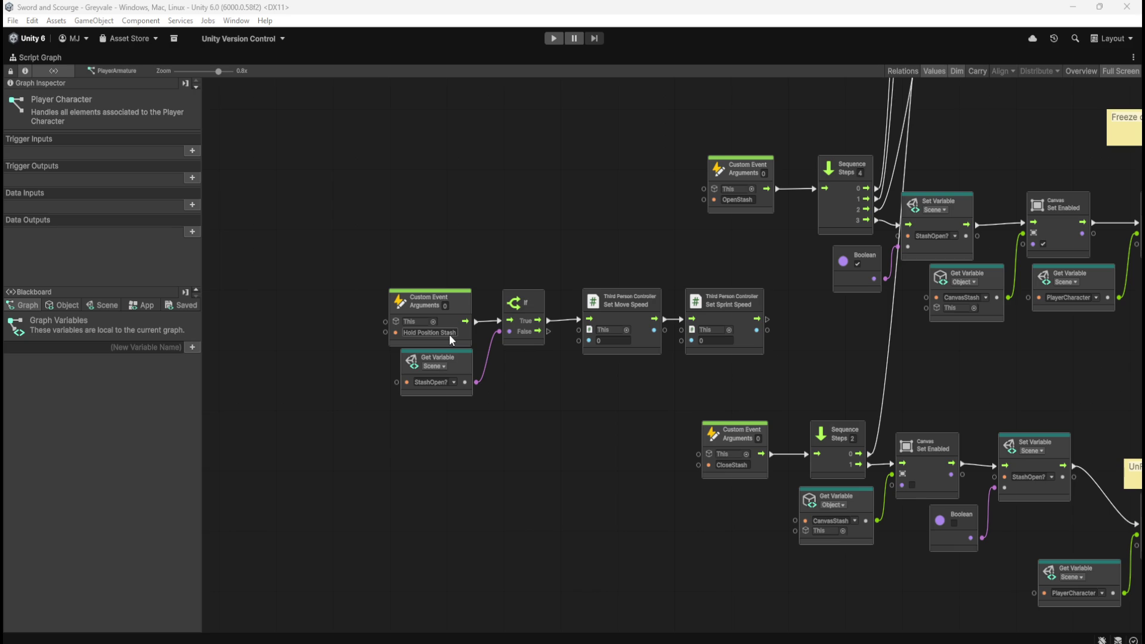
{"action": "left_click", "coordinate": [572, 391]}
{"action": "scroll", "coordinate": [519, 399], "scroll_direction": "down", "scroll_amount": 5}
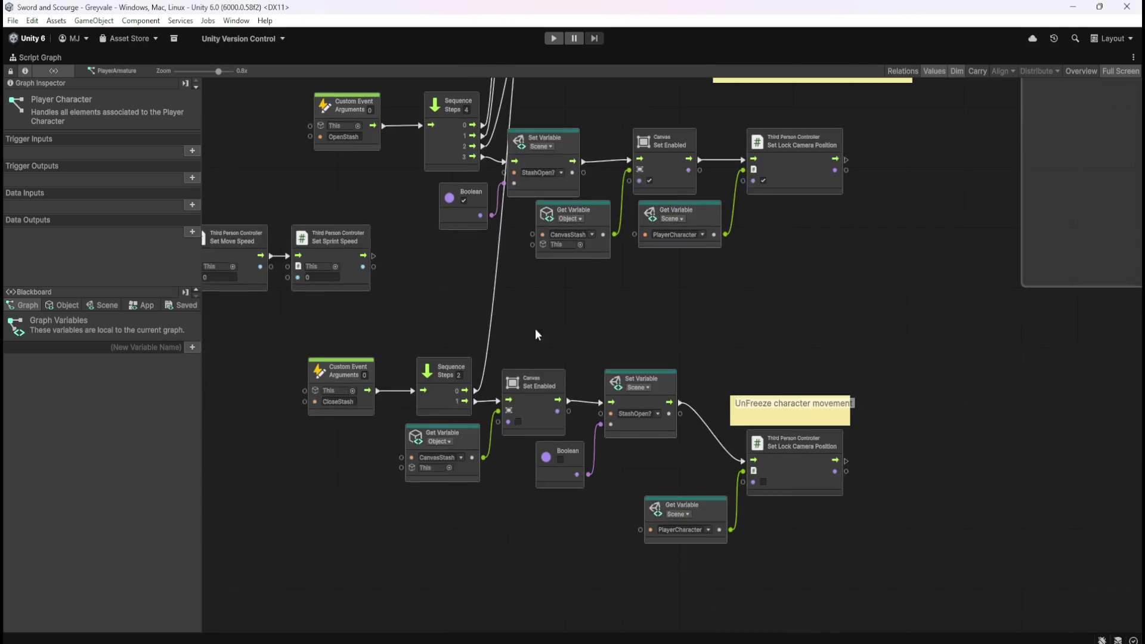
{"action": "scroll", "coordinate": [488, 399], "scroll_direction": "down", "scroll_amount": 2}
{"action": "scroll", "coordinate": [516, 532], "scroll_direction": "down", "scroll_amount": 2}
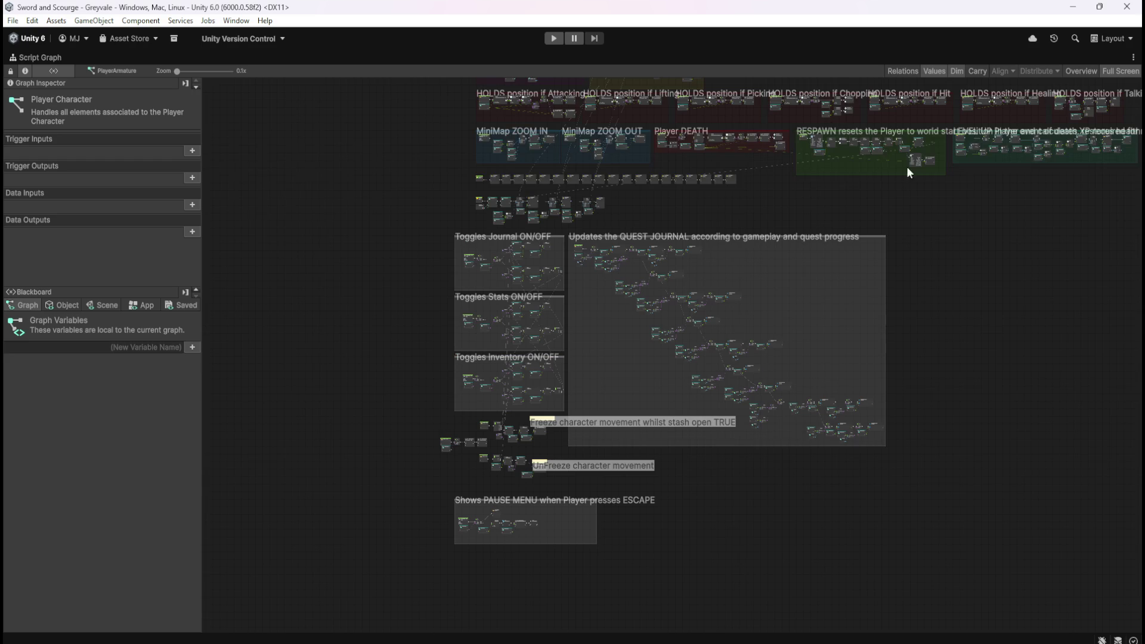
Step: Select the two Player Input nodes and scroll over to the stash events
{"action": "scroll", "coordinate": [712, 319], "scroll_direction": "up", "scroll_amount": 10}
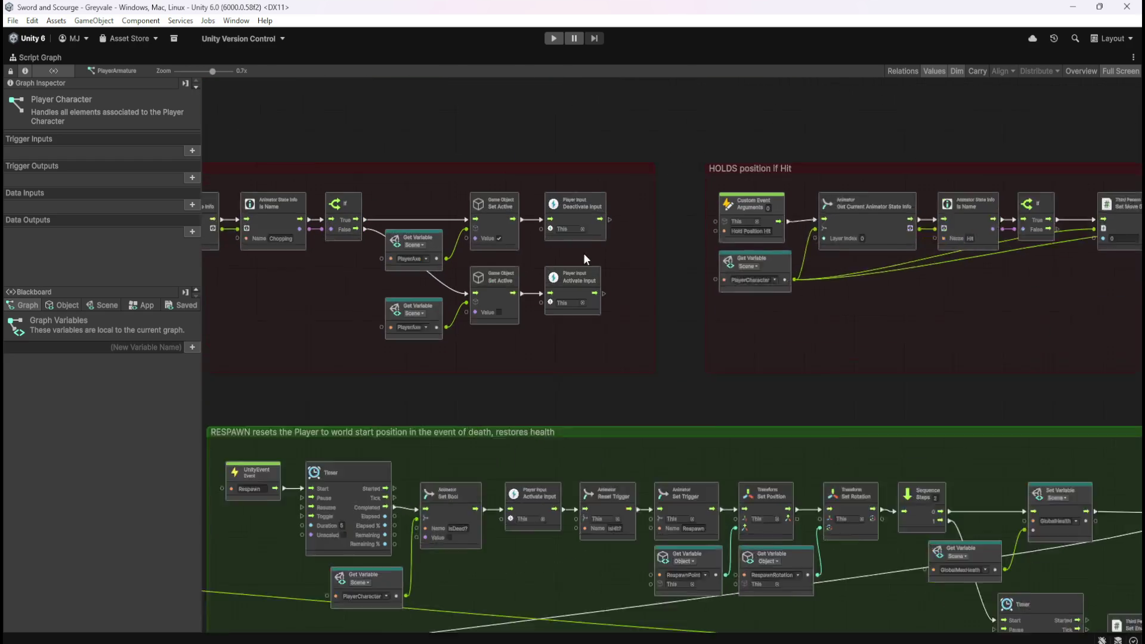
{"action": "left_click_drag", "start_coordinate": [640, 189], "coordinate": [558, 324]}
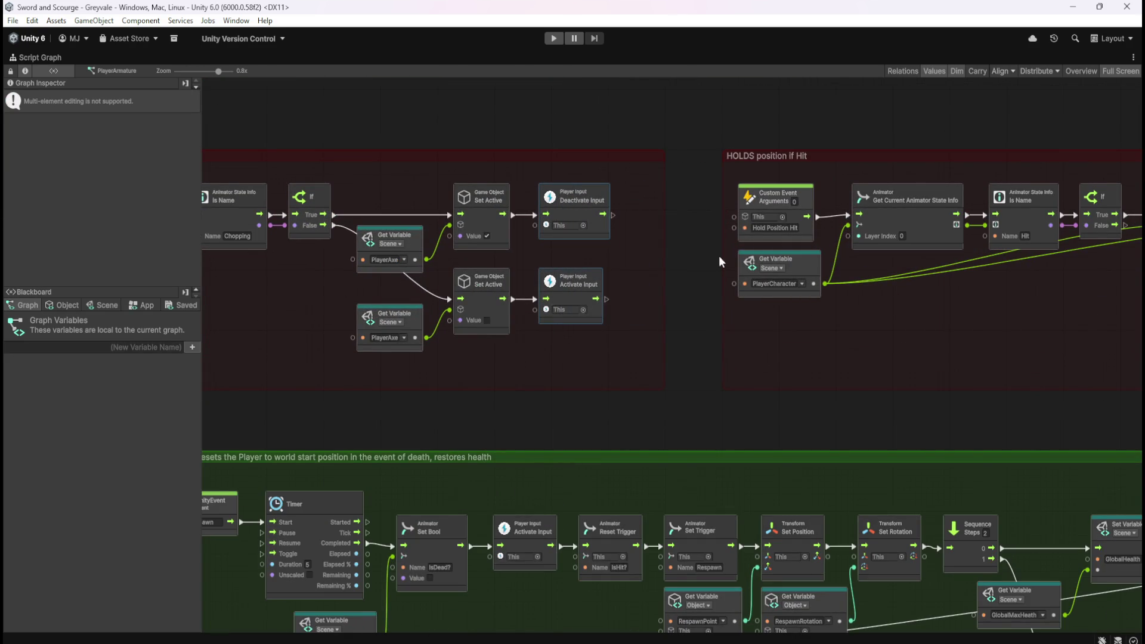
{"action": "scroll", "coordinate": [679, 271], "scroll_direction": "down", "scroll_amount": 5}
{"action": "scroll", "coordinate": [648, 330], "scroll_direction": "down", "scroll_amount": 3}
{"action": "scroll", "coordinate": [495, 571], "scroll_direction": "up", "scroll_amount": 4}
{"action": "scroll", "coordinate": [779, 514], "scroll_direction": "up", "scroll_amount": 5}
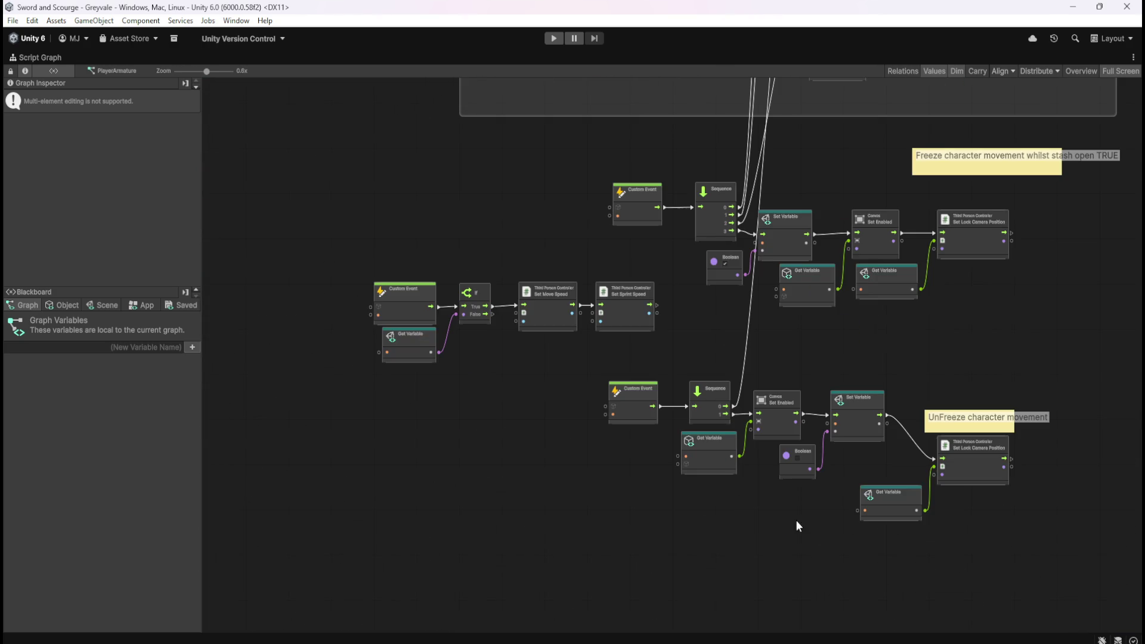
{"action": "scroll", "coordinate": [832, 463], "scroll_direction": "right", "scroll_amount": 5}
{"action": "scroll", "coordinate": [831, 463], "scroll_direction": "down", "scroll_amount": 2}
Step: Paste the Deactivate Input and Activate Input copies below the Hold Position Stash event
{"action": "key", "text": "ctrl+v"}
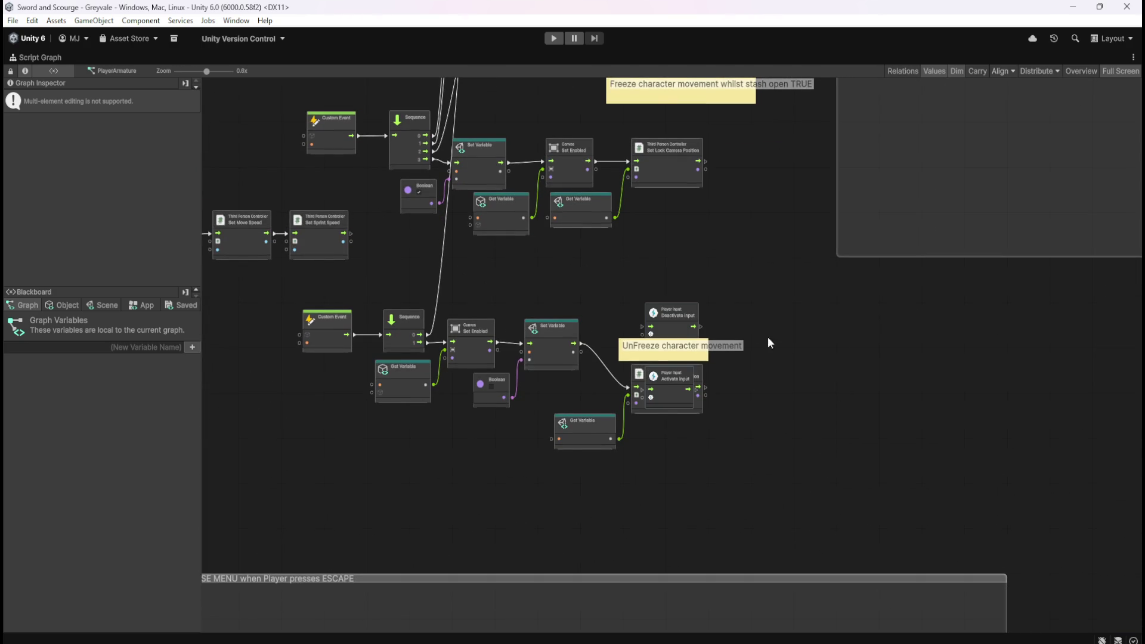
{"action": "left_click_drag", "start_coordinate": [679, 335], "coordinate": [259, 388]}
{"action": "scroll", "coordinate": [448, 435], "scroll_direction": "left", "scroll_amount": 6}
{"action": "left_click_drag", "start_coordinate": [607, 440], "coordinate": [553, 416]}
{"action": "left_click", "coordinate": [553, 331]}
{"action": "scroll", "coordinate": [469, 273], "scroll_direction": "up", "scroll_amount": 2}
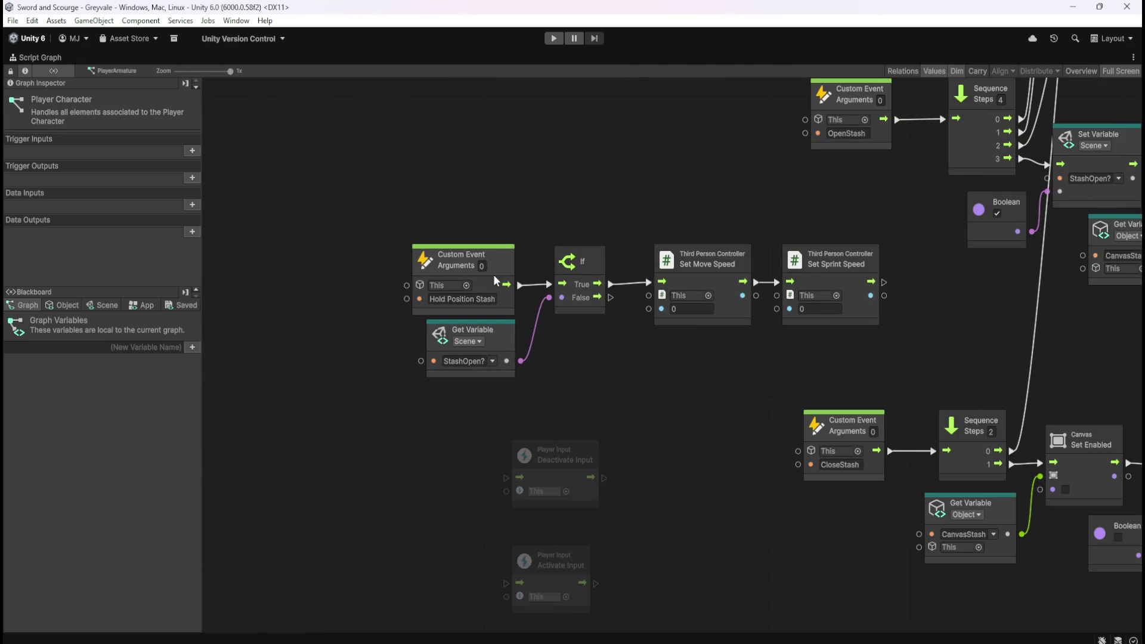
{"action": "scroll", "coordinate": [406, 450], "scroll_direction": "down", "scroll_amount": 10}
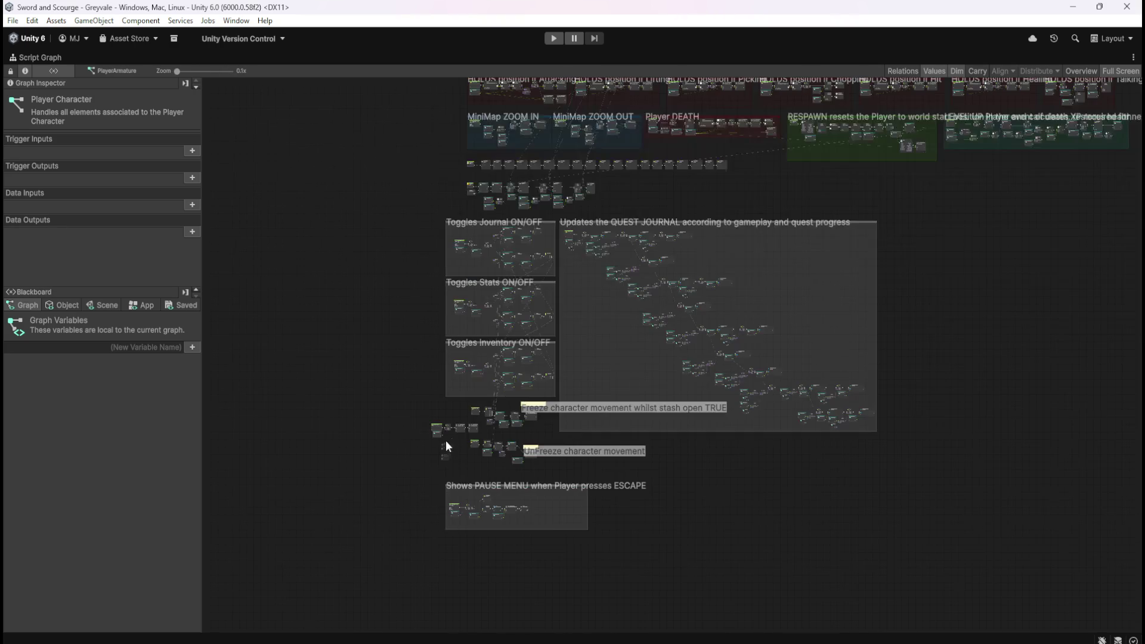
{"action": "scroll", "coordinate": [708, 155], "scroll_direction": "up", "scroll_amount": 10}
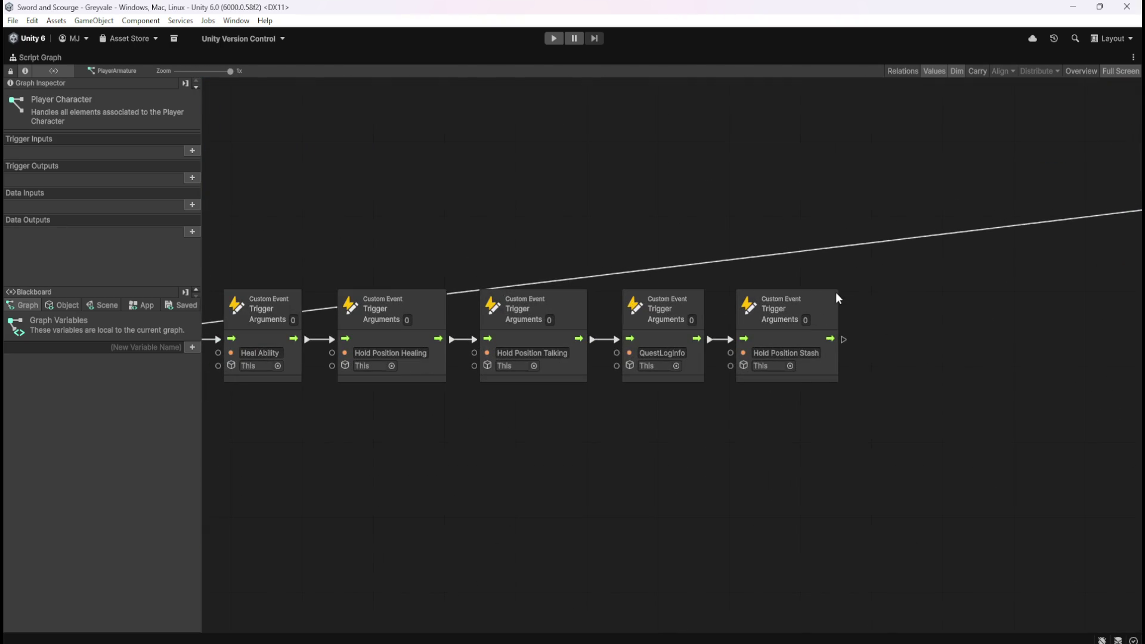
Step: Delete the Hold Position Stash trigger node so QuestLogInfo leads straight into Hold Position Stash
{"action": "left_click", "coordinate": [836, 298]}
{"action": "left_click", "coordinate": [894, 300]}
{"action": "left_click", "coordinate": [825, 299]}
{"action": "left_click", "coordinate": [908, 300]}
{"action": "left_click", "coordinate": [822, 301]}
{"action": "left_click", "coordinate": [858, 303]}
{"action": "left_click", "coordinate": [829, 301]}
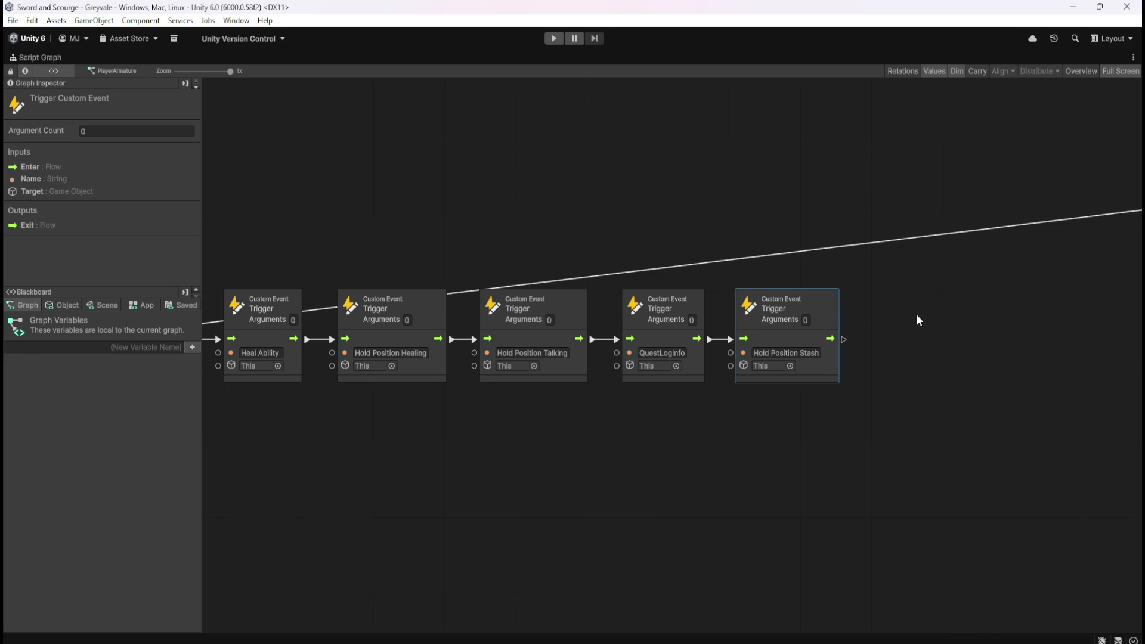
{"action": "key", "text": "Delete"}
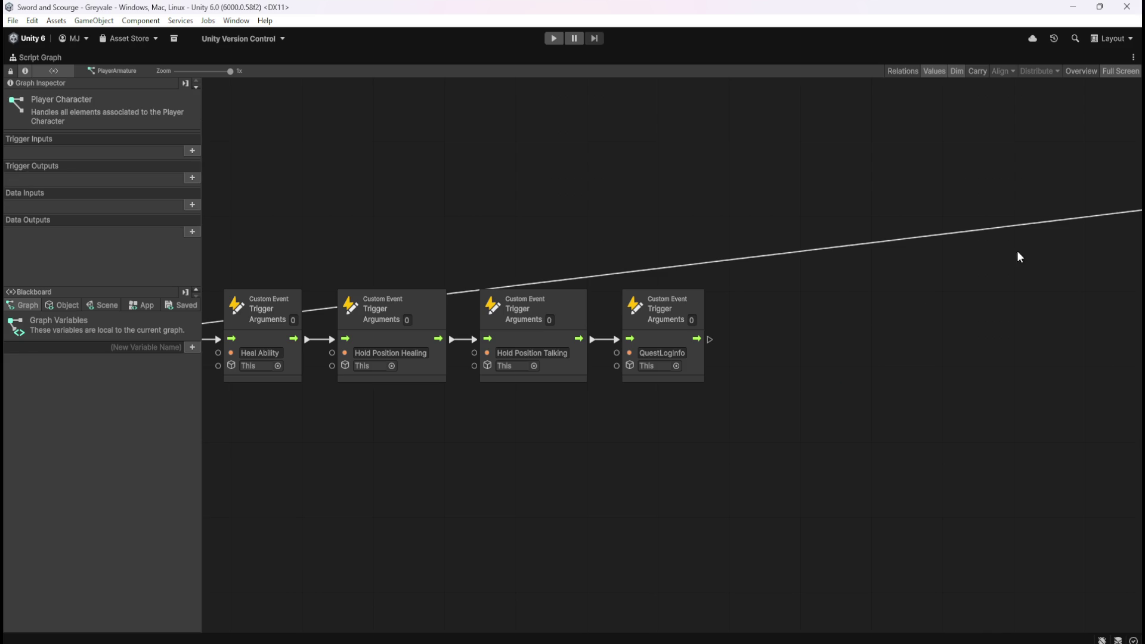
{"action": "key", "text": "ctrl+z"}
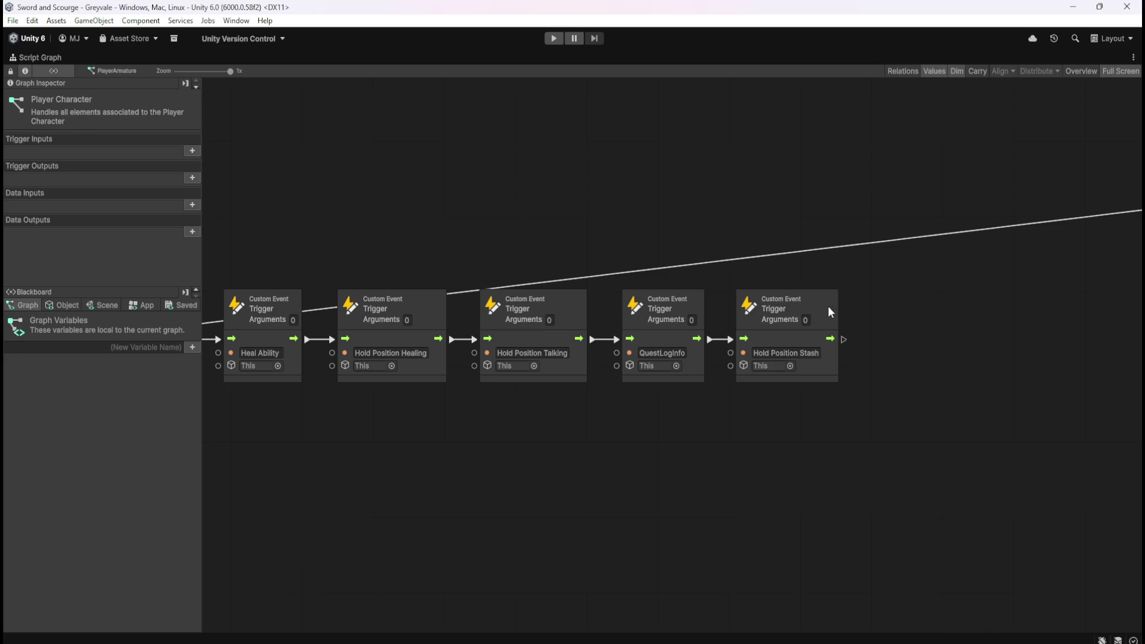
{"action": "left_click", "coordinate": [829, 306]}
{"action": "key", "text": "Delete"}
{"action": "scroll", "coordinate": [937, 325], "scroll_direction": "down", "scroll_amount": 5}
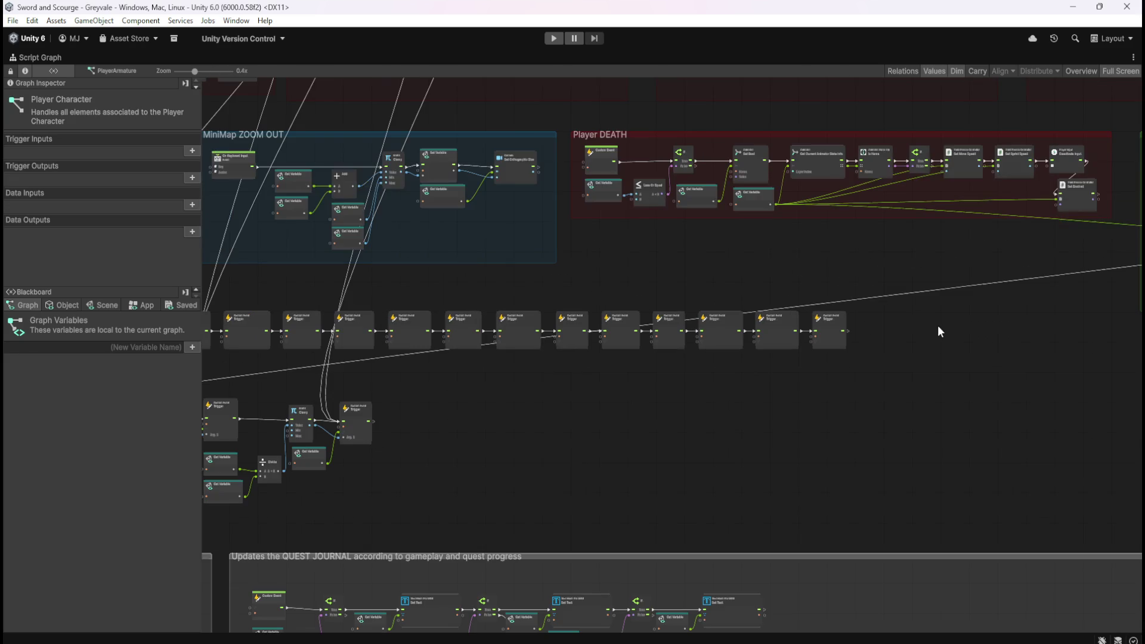
Step: Bring the Hold Position Stash event into view and type DisableINPUT as a first naming attempt
{"action": "scroll", "coordinate": [715, 425], "scroll_direction": "down", "scroll_amount": 3}
{"action": "scroll", "coordinate": [592, 576], "scroll_direction": "up", "scroll_amount": 8}
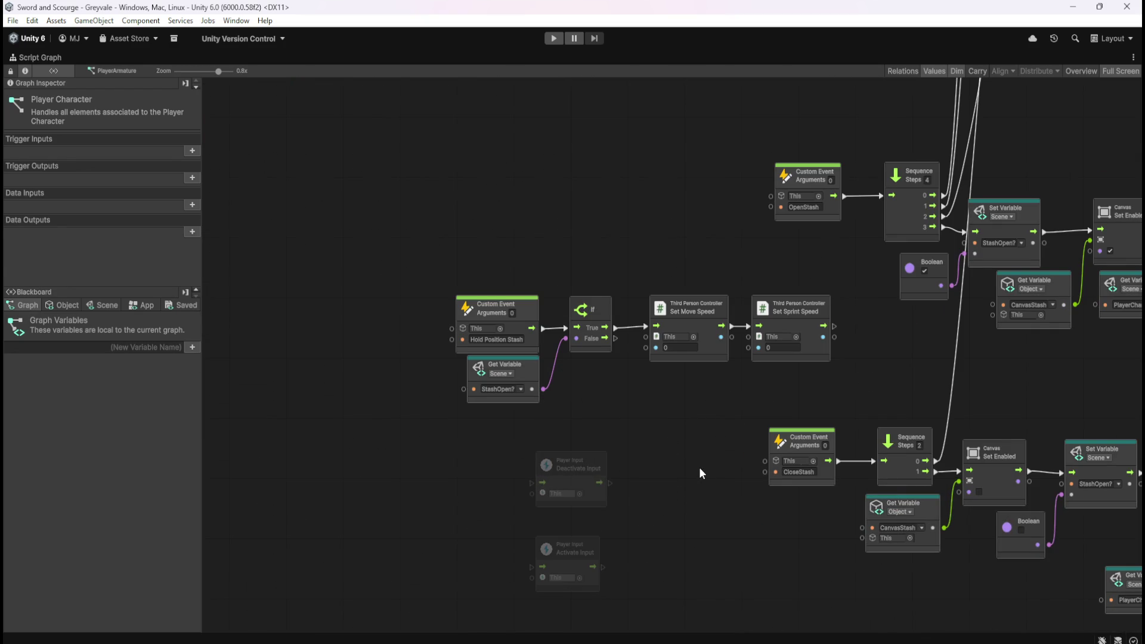
{"action": "scroll", "coordinate": [677, 531], "scroll_direction": "up", "scroll_amount": 1}
{"action": "left_click_drag", "start_coordinate": [700, 444], "coordinate": [742, 315]}
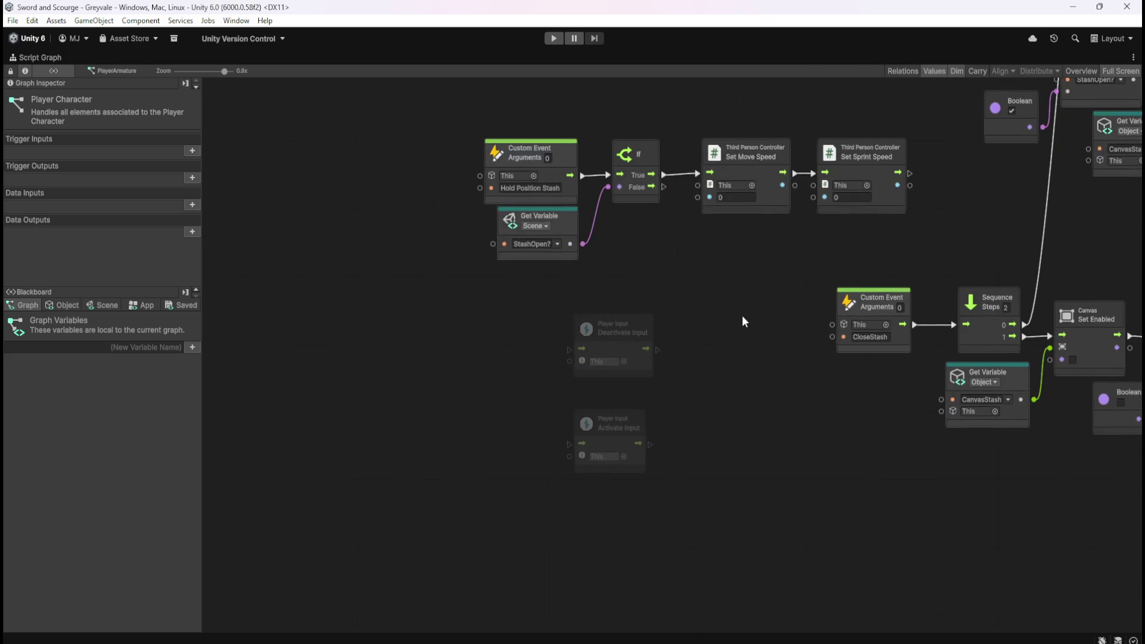
{"action": "left_click_drag", "start_coordinate": [703, 269], "coordinate": [689, 347]}
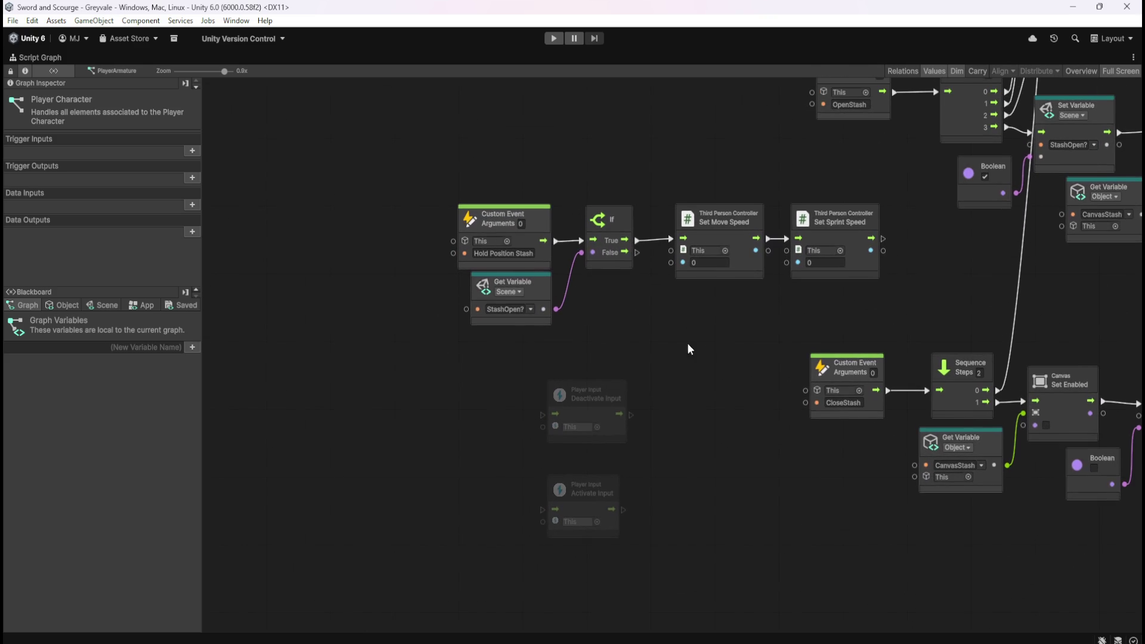
{"action": "left_click", "coordinate": [545, 288]}
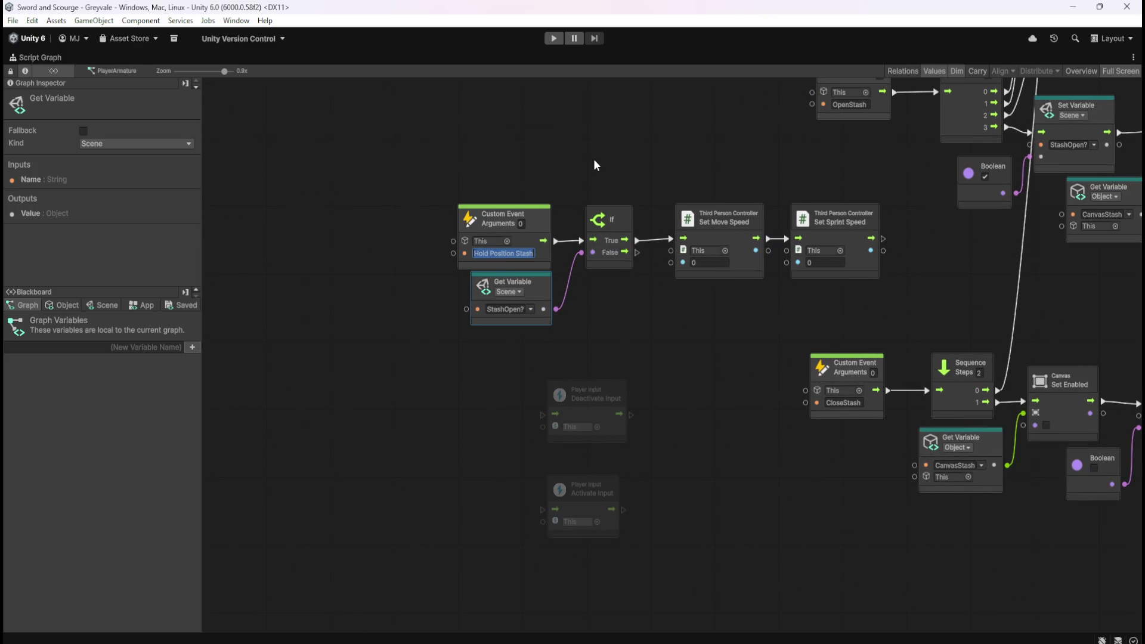
{"action": "type", "text": "Dis"}
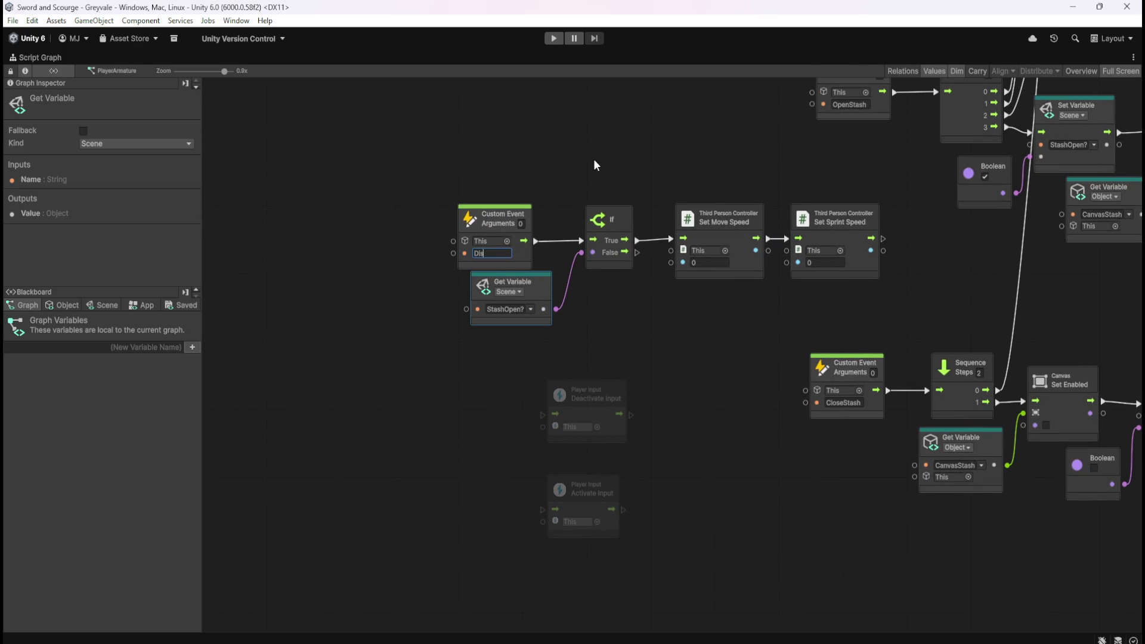
{"action": "type", "text": "ableINPUT"}
{"action": "left_click", "coordinate": [570, 136]}
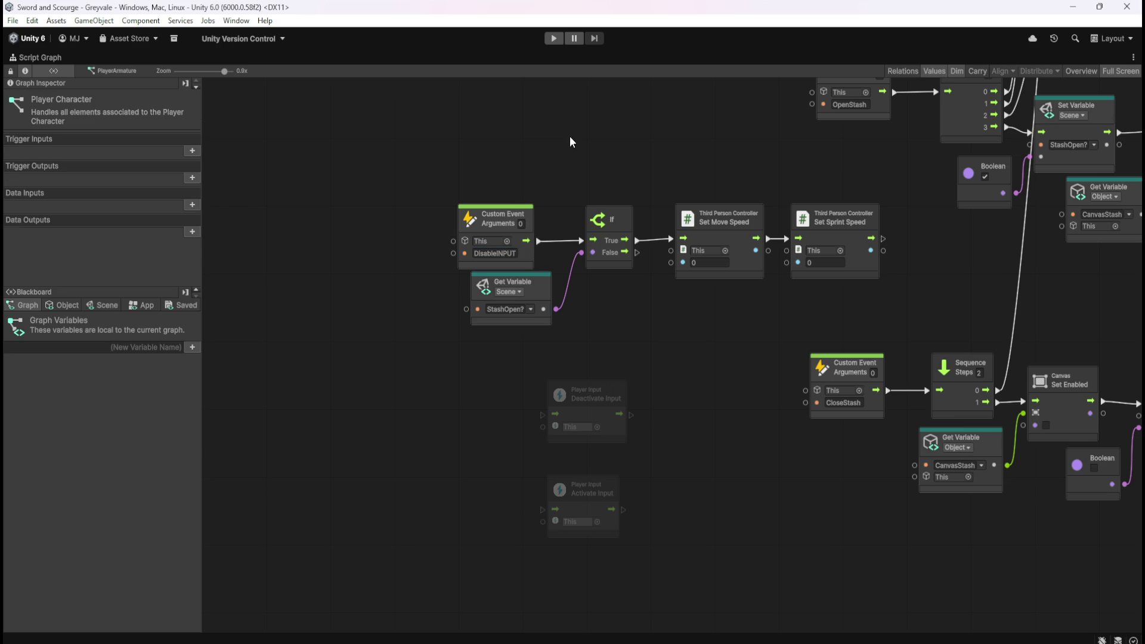
Step: Rename the custom event to DISABLE Input, then box-select the If and StashOpen? nodes
{"action": "left_click", "coordinate": [505, 253]}
{"action": "type", "text": "DIA"}
{"action": "key", "text": "BackSpace"}
{"action": "type", "text": "SABLEinput"}
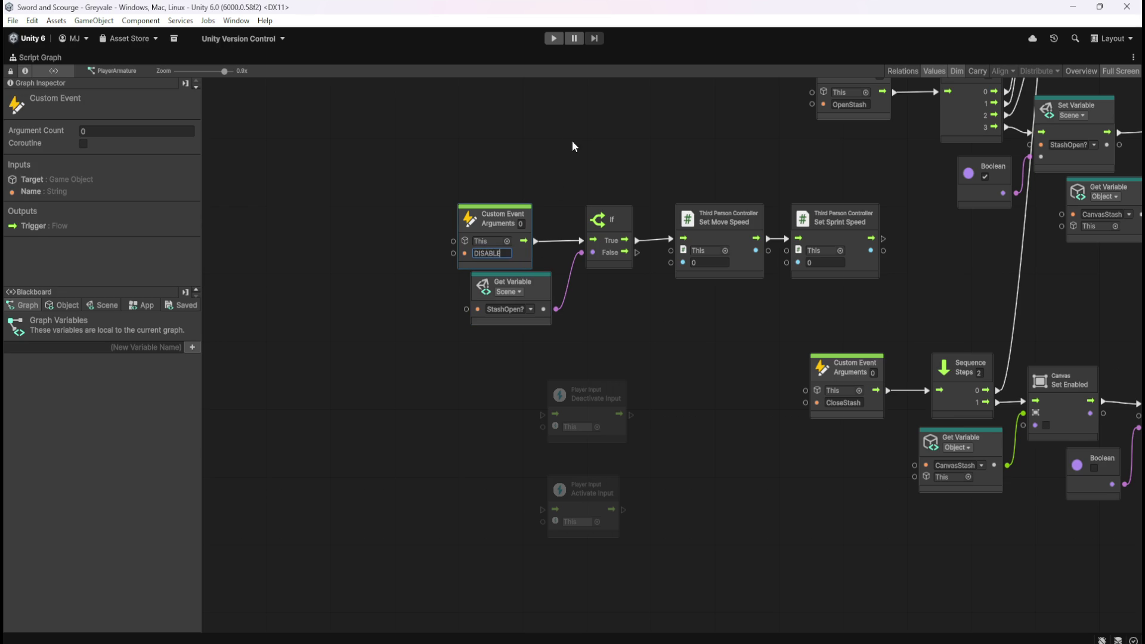
{"action": "left_click", "coordinate": [572, 142]}
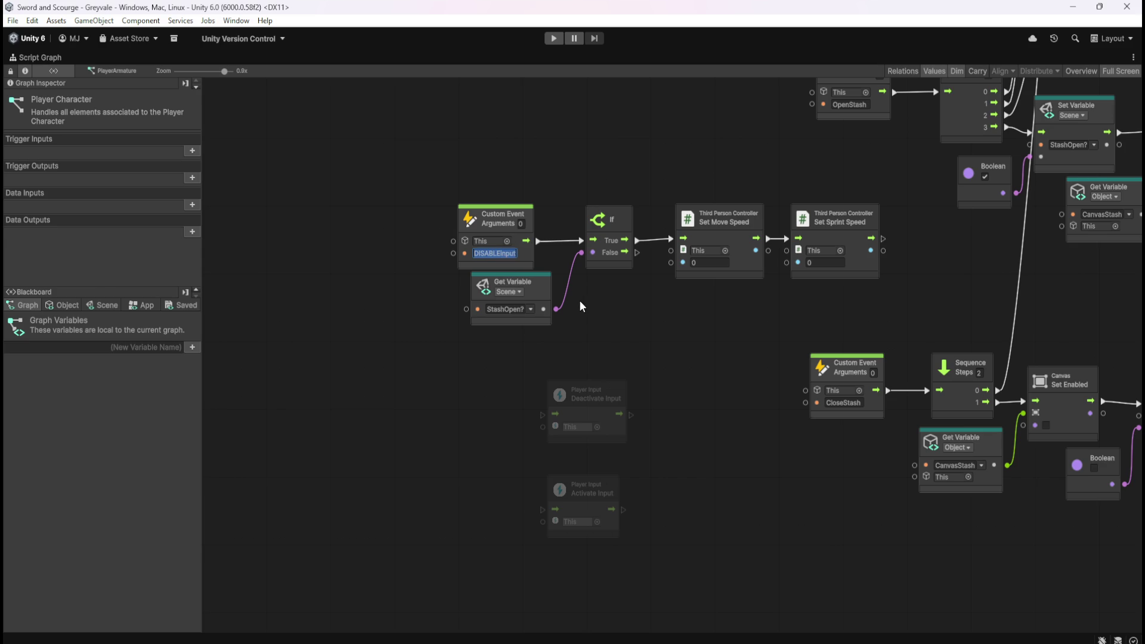
{"action": "key", "text": "Right"}
{"action": "left_click", "coordinate": [634, 326]}
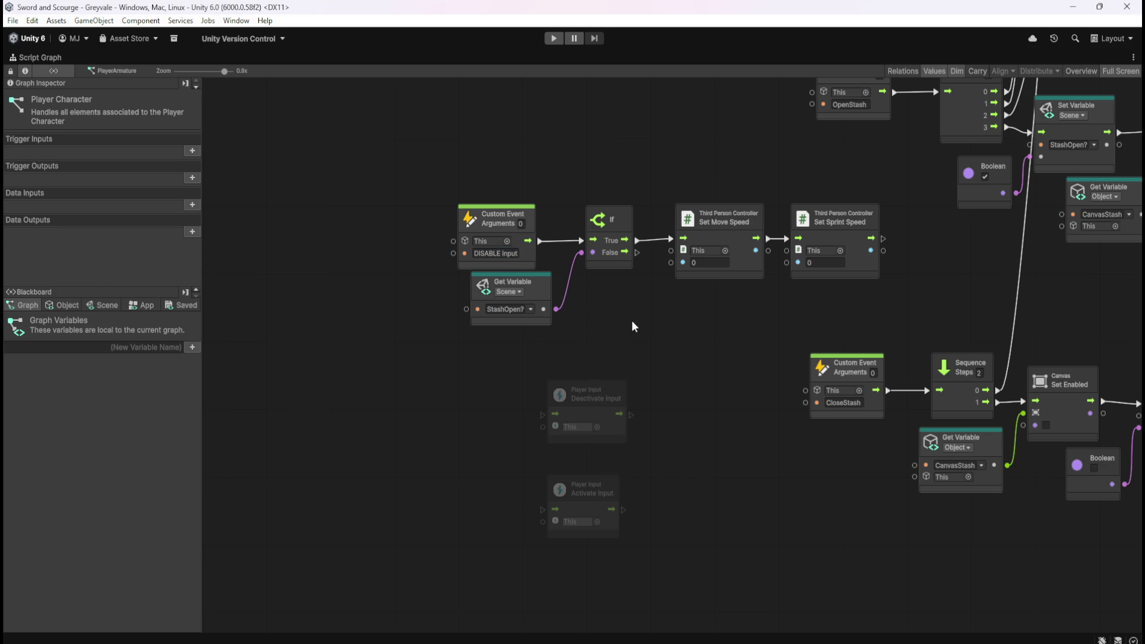
{"action": "mouse_move", "coordinate": [555, 204]}
{"action": "left_mouse_down"}
{"action": "mouse_move", "coordinate": [603, 303]}
{"action": "mouse_move", "coordinate": [546, 253]}
{"action": "left_mouse_up"}
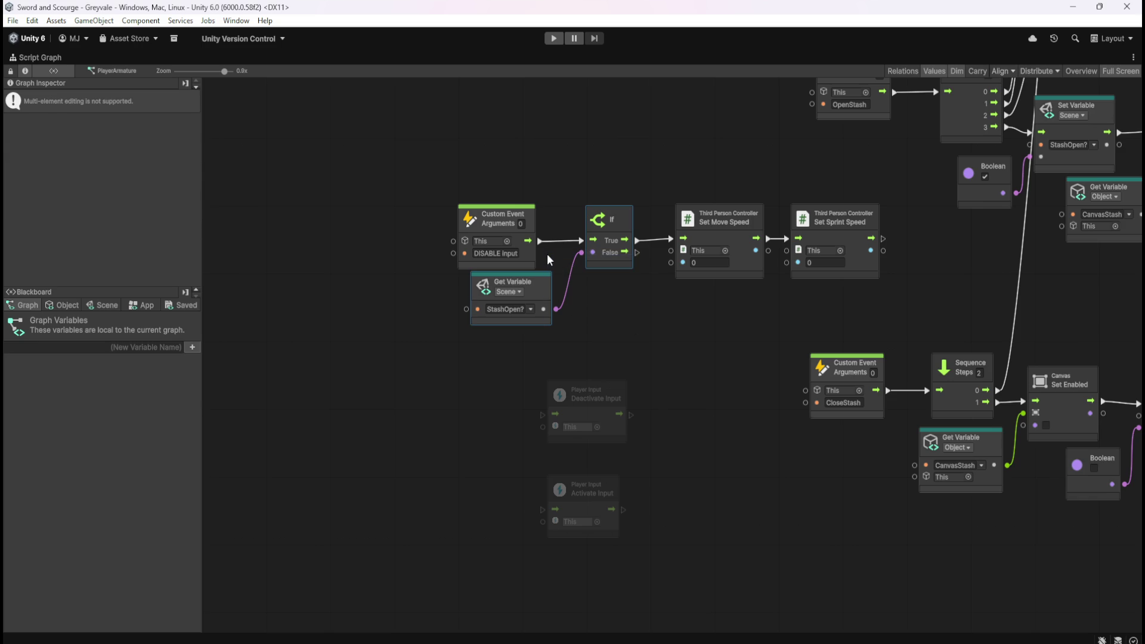
Step: Delete the If and StashOpen? nodes and reposition Deactivate Input above Activate Input
{"action": "key", "text": "Delete"}
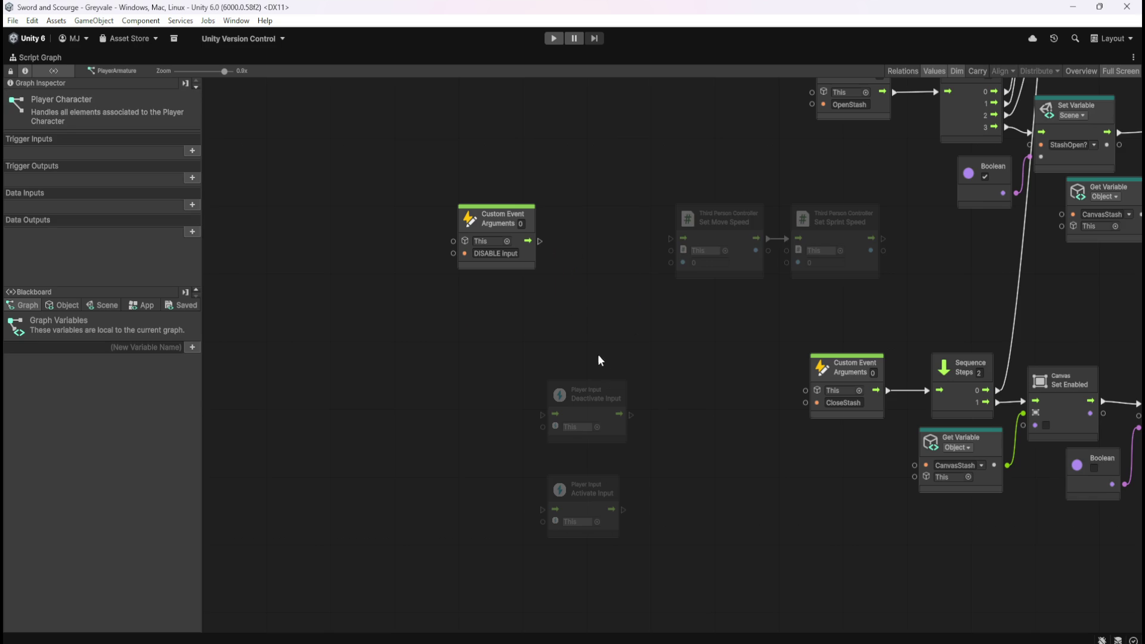
{"action": "left_click_drag", "start_coordinate": [606, 391], "coordinate": [622, 214]}
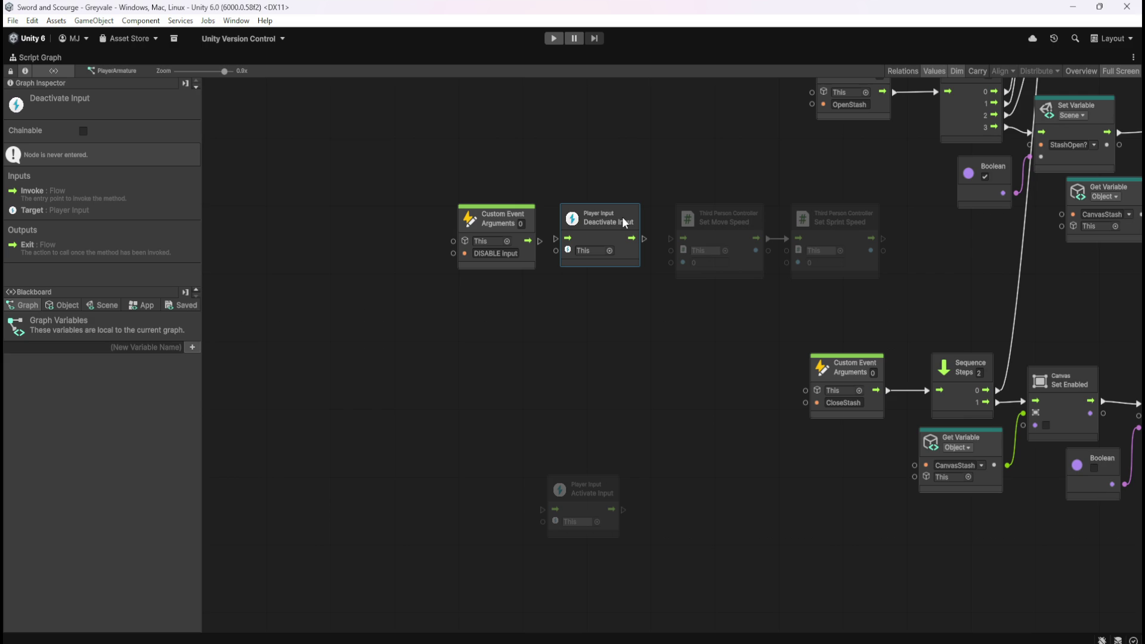
{"action": "left_click_drag", "start_coordinate": [621, 216], "coordinate": [604, 417]}
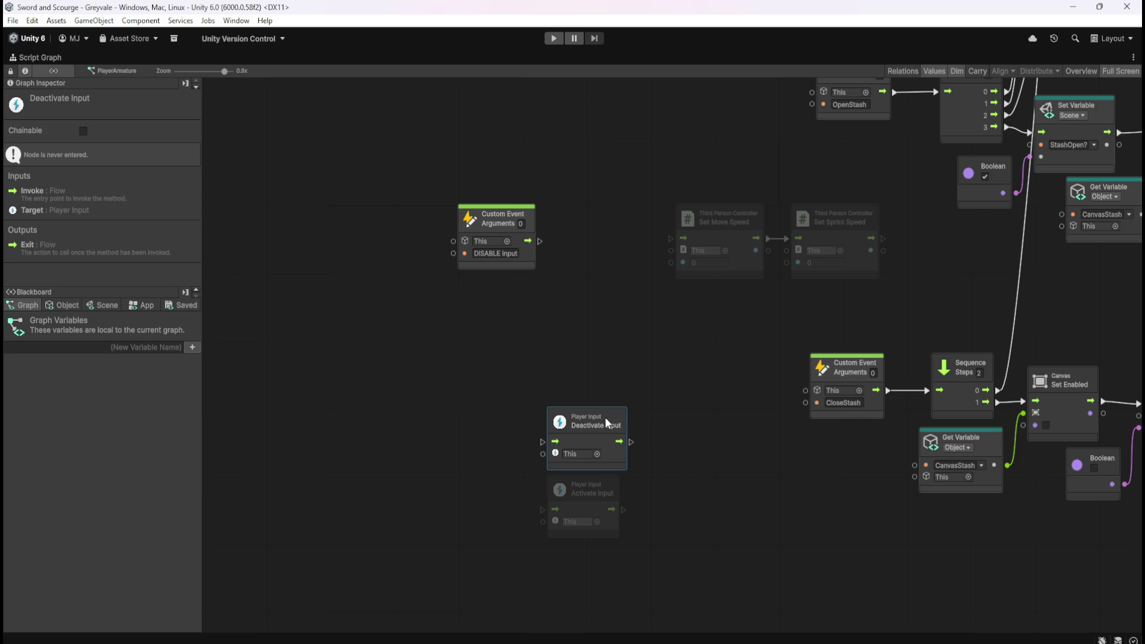
{"action": "left_click", "coordinate": [624, 341]}
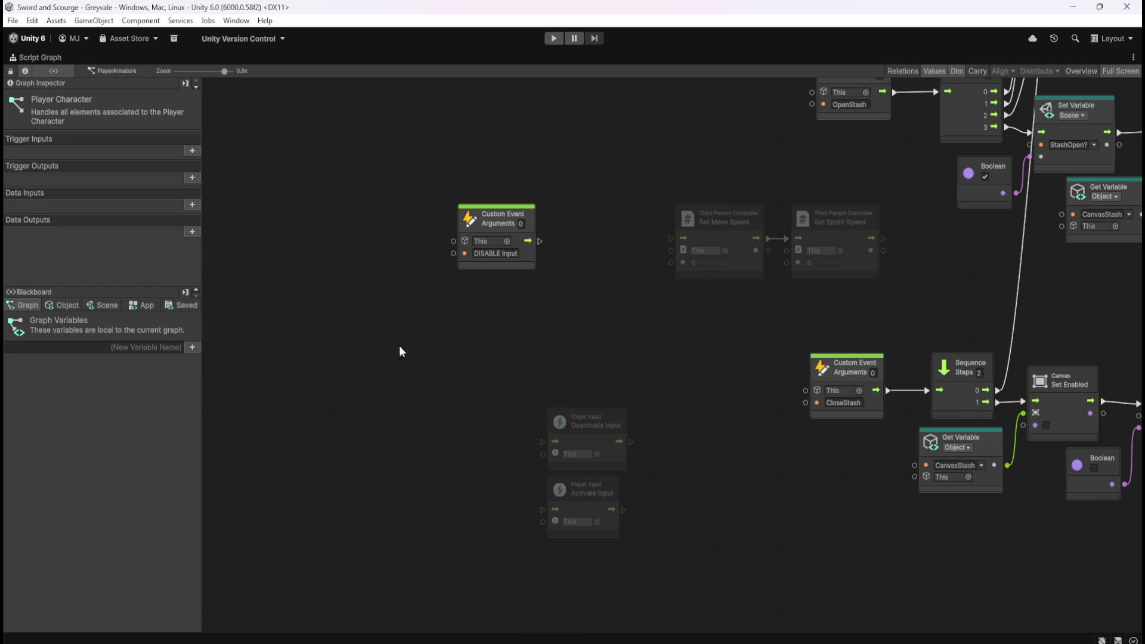
{"action": "left_click", "coordinate": [59, 305]}
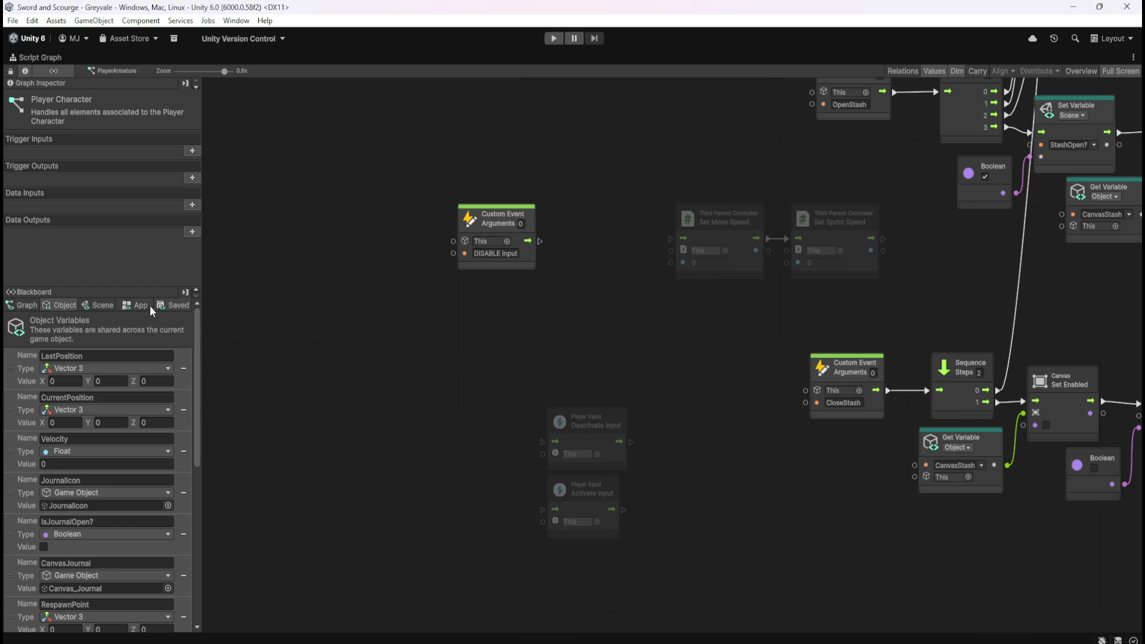
Step: Scroll the Object variables down to StashOpen? and pan the graph back to the DISABLE Input event
{"action": "mouse_move", "coordinate": [198, 312]}
{"action": "left_mouse_down"}
{"action": "mouse_move", "coordinate": [200, 524]}
{"action": "mouse_move", "coordinate": [216, 614]}
{"action": "left_mouse_up"}
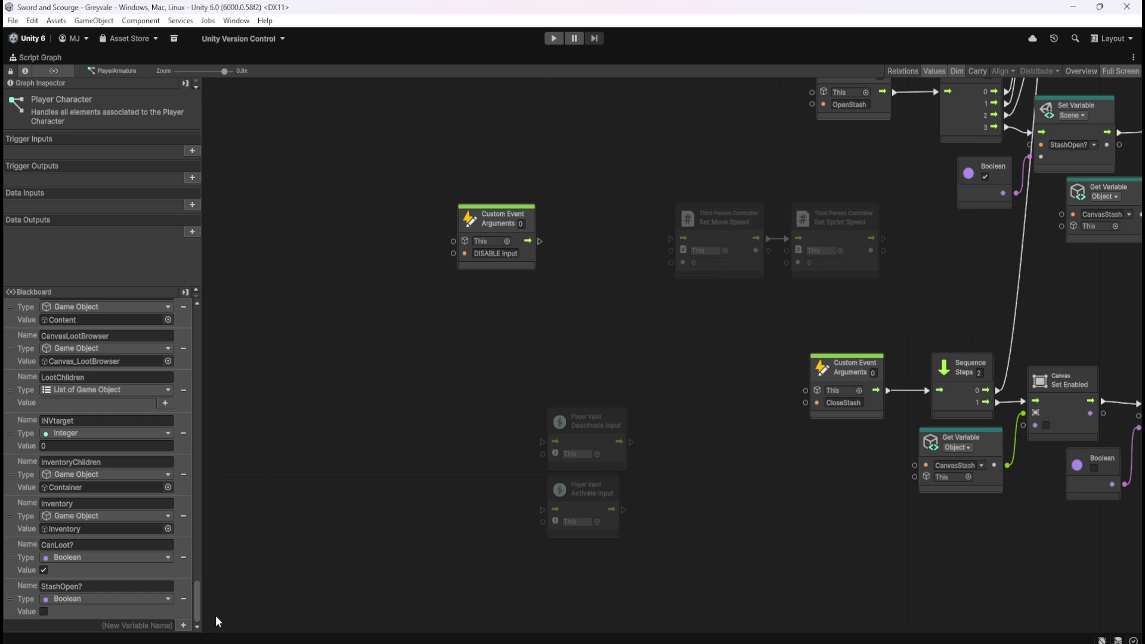
{"action": "left_click_drag", "start_coordinate": [746, 515], "coordinate": [364, 545]}
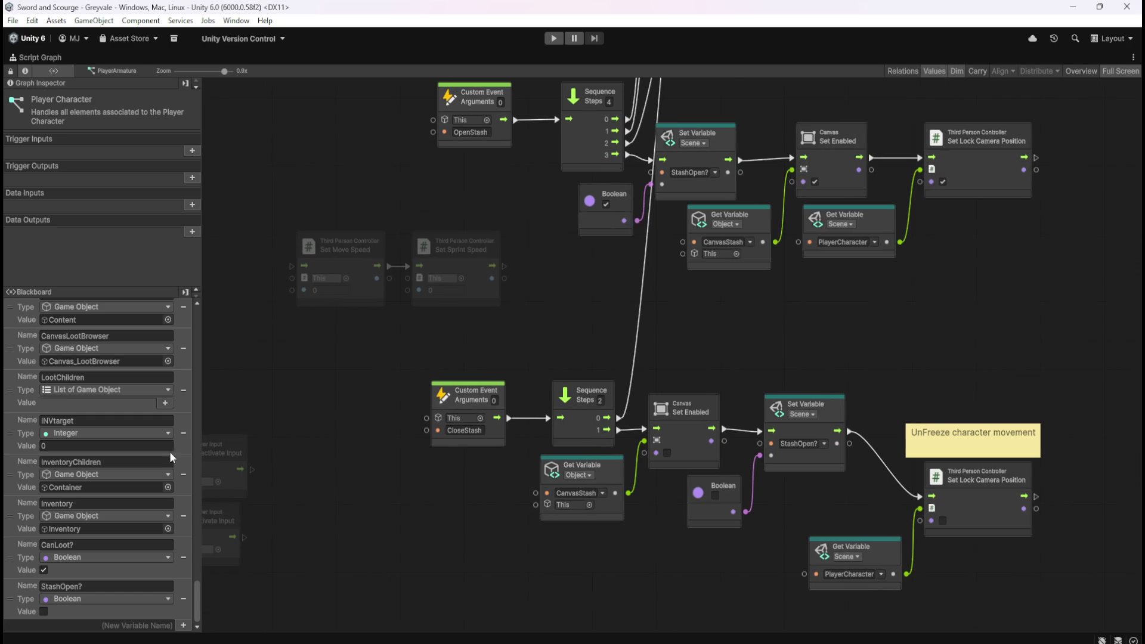
{"action": "mouse_move", "coordinate": [531, 553]}
{"action": "left_mouse_down"}
{"action": "mouse_move", "coordinate": [612, 213]}
{"action": "mouse_move", "coordinate": [655, 132]}
{"action": "left_mouse_up"}
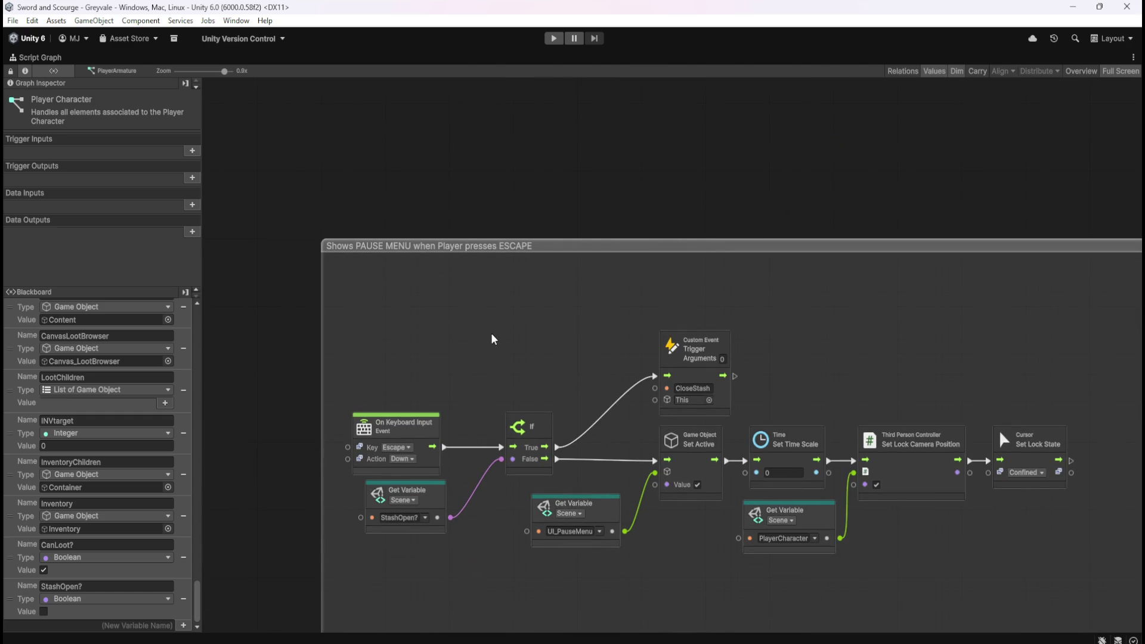
{"action": "mouse_move", "coordinate": [600, 150]}
{"action": "left_mouse_down"}
{"action": "mouse_move", "coordinate": [603, 317]}
{"action": "mouse_move", "coordinate": [563, 416]}
{"action": "mouse_move", "coordinate": [581, 417]}
{"action": "mouse_move", "coordinate": [581, 377]}
{"action": "mouse_move", "coordinate": [637, 383]}
{"action": "mouse_move", "coordinate": [744, 357]}
{"action": "left_mouse_up"}
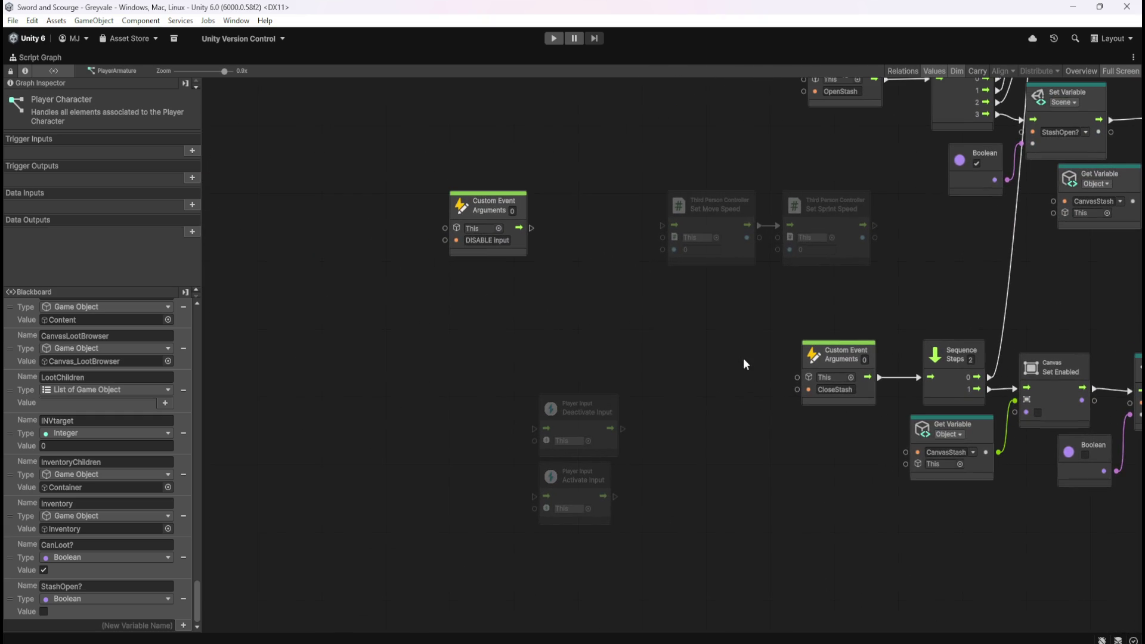
{"action": "left_click_drag", "start_coordinate": [616, 312], "coordinate": [675, 349]}
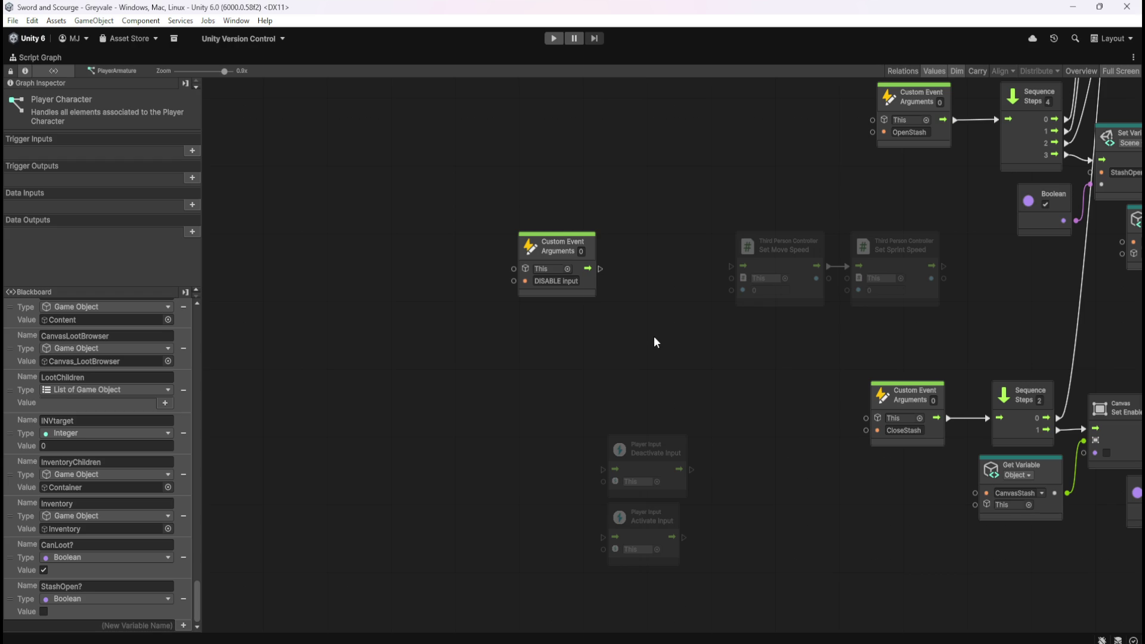
Step: Duplicate the DISABLE Input event below itself and rename the copy ENABLE Input
{"action": "left_click", "coordinate": [590, 294]}
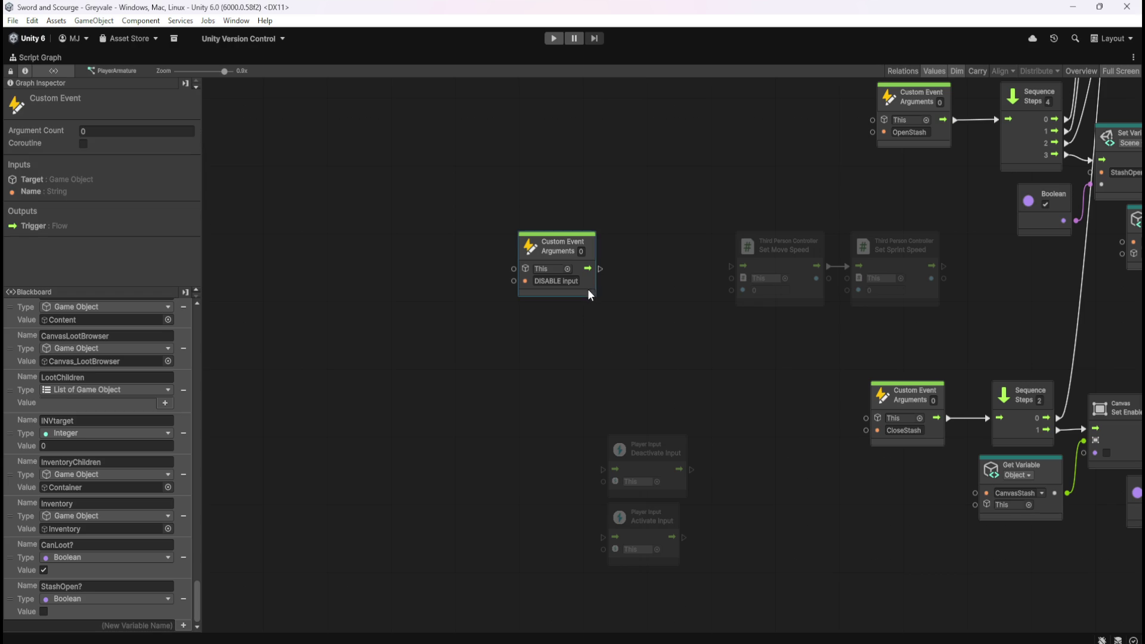
{"action": "key", "text": "ctrl+d"}
{"action": "left_click_drag", "start_coordinate": [695, 378], "coordinate": [582, 364]}
{"action": "left_click", "coordinate": [633, 366]}
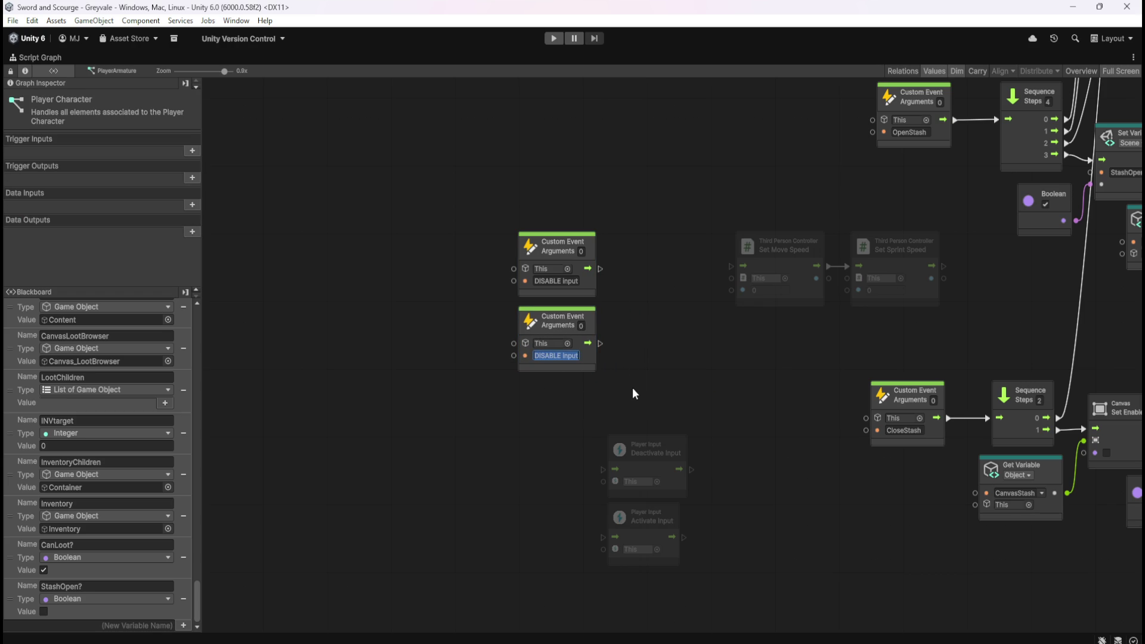
{"action": "key", "text": "Home"}
{"action": "key", "text": "ctrl+shift+Right"}
{"action": "type", "text": "ENABLE"}
{"action": "key", "text": "Return"}
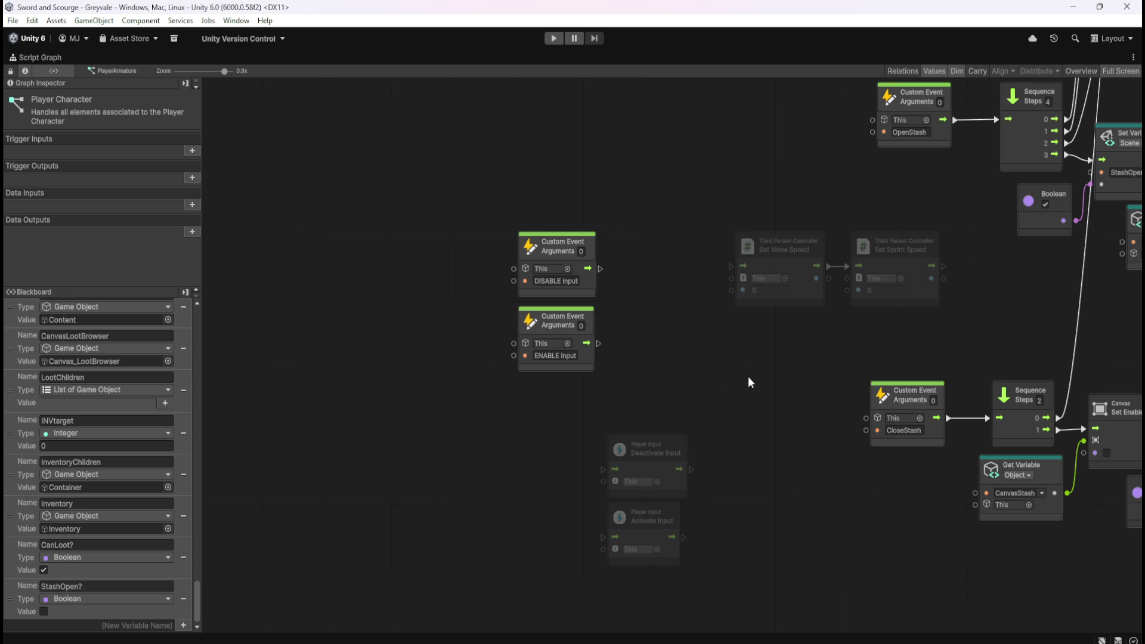
{"action": "left_click_drag", "start_coordinate": [751, 377], "coordinate": [652, 434]}
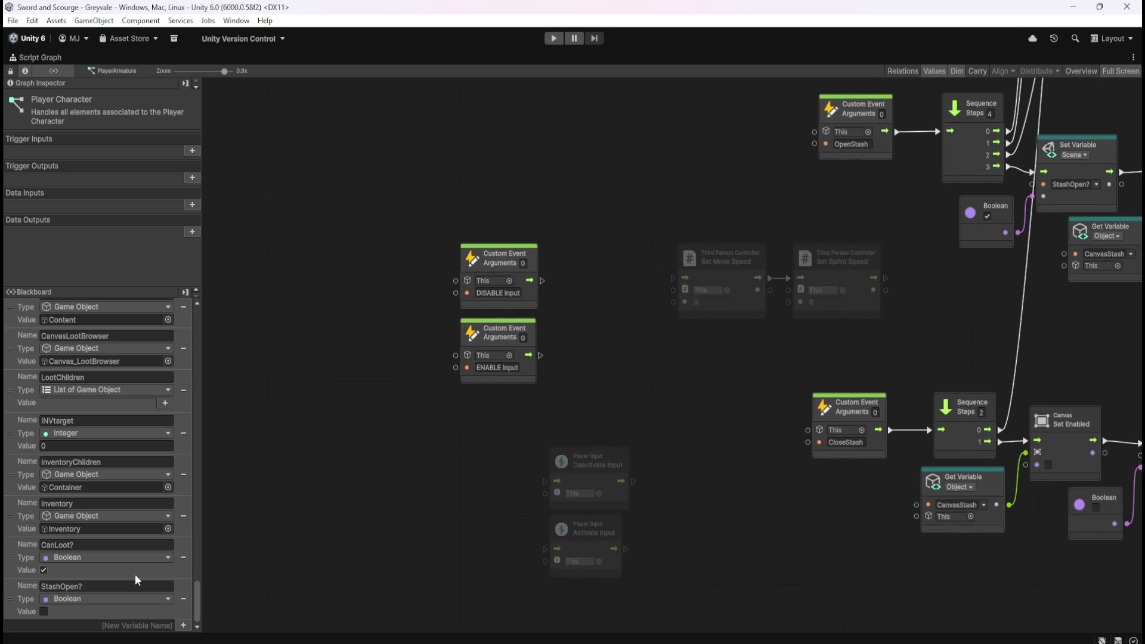
{"action": "left_click", "coordinate": [119, 628]}
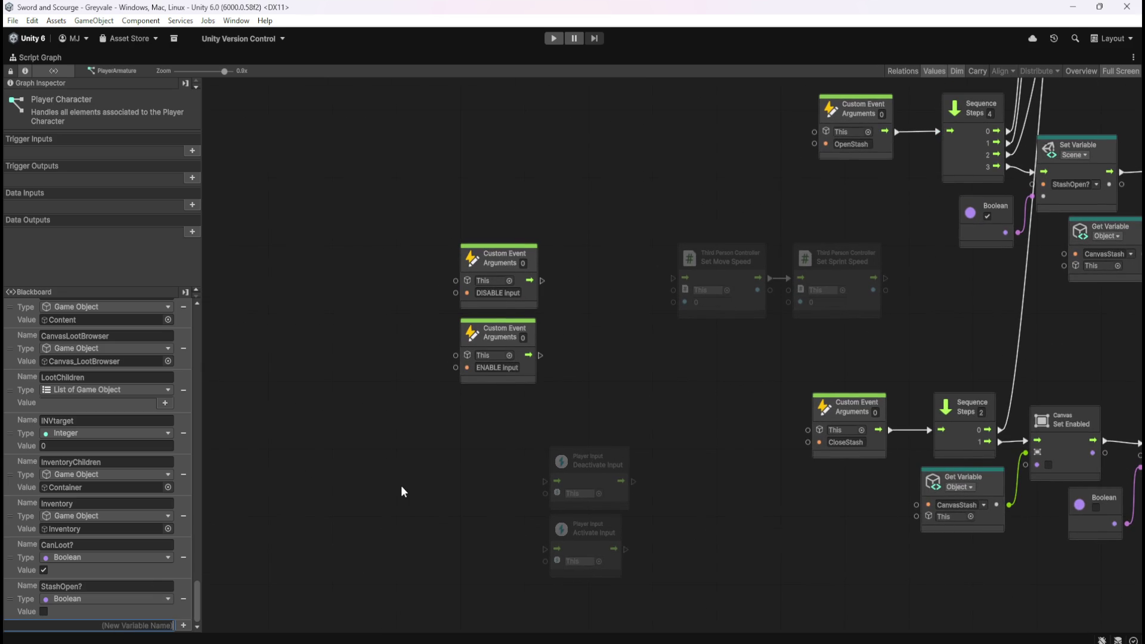
Step: Create a new graph variable named InputEnabled? after a few naming attempts
{"action": "type", "text": "INPUT"}
{"action": "type", "text": "en"}
{"action": "type", "text": "abled?"}
{"action": "left_click", "coordinate": [421, 507]}
{"action": "left_click", "coordinate": [170, 623]}
{"action": "type", "text": "PlayerIn"}
{"action": "type", "text": "put"}
{"action": "type", "text": "?"}
{"action": "key", "text": "ctrl+a"}
{"action": "type", "text": "PlayerIn"}
{"action": "key", "text": "BackSpace"}
{"action": "key", "text": "BackSpace"}
{"action": "key", "text": "BackSpace"}
{"action": "type", "text": "Input"}
{"action": "type", "text": "Allowed?"}
{"action": "key", "text": "ctrl+a"}
{"action": "type", "text": "InputEnab"}
{"action": "type", "text": "led?"}
{"action": "key", "text": "Return"}
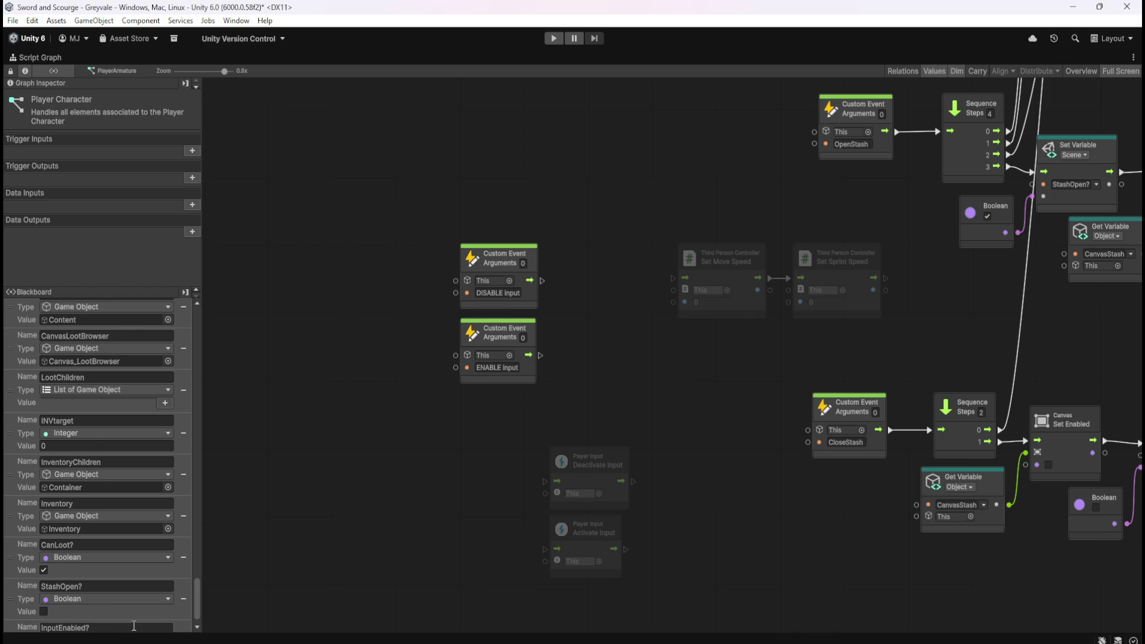
Step: Make InputEnabled? a Boolean defaulting to true and save the project
{"action": "scroll", "coordinate": [136, 622], "scroll_direction": "down", "scroll_amount": 1}
{"action": "left_click", "coordinate": [148, 606]}
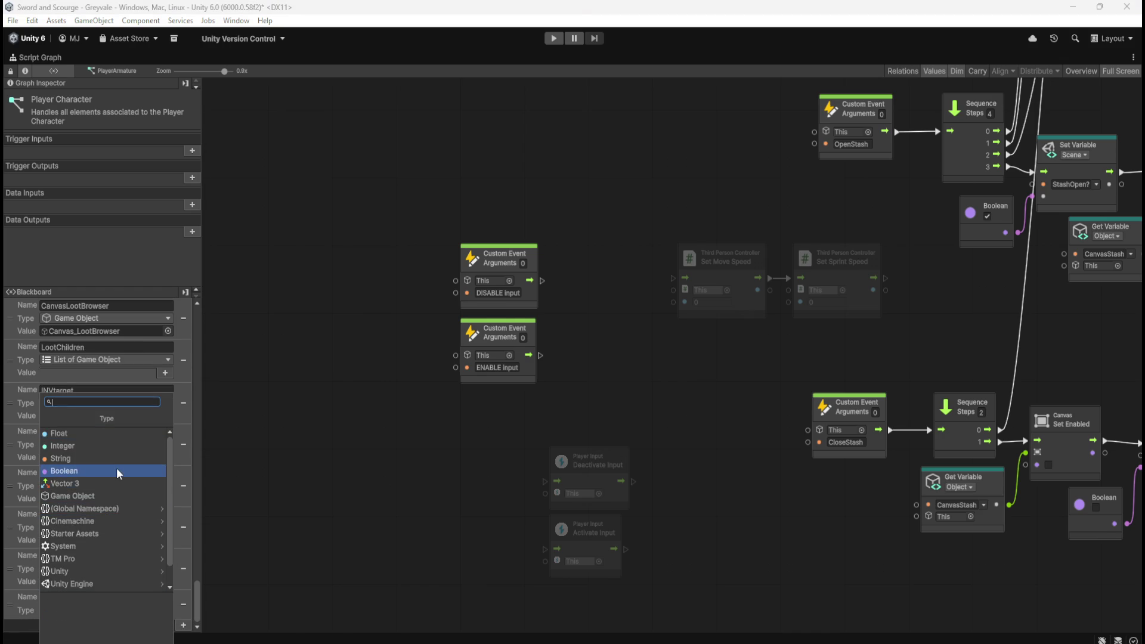
{"action": "left_click", "coordinate": [117, 469]}
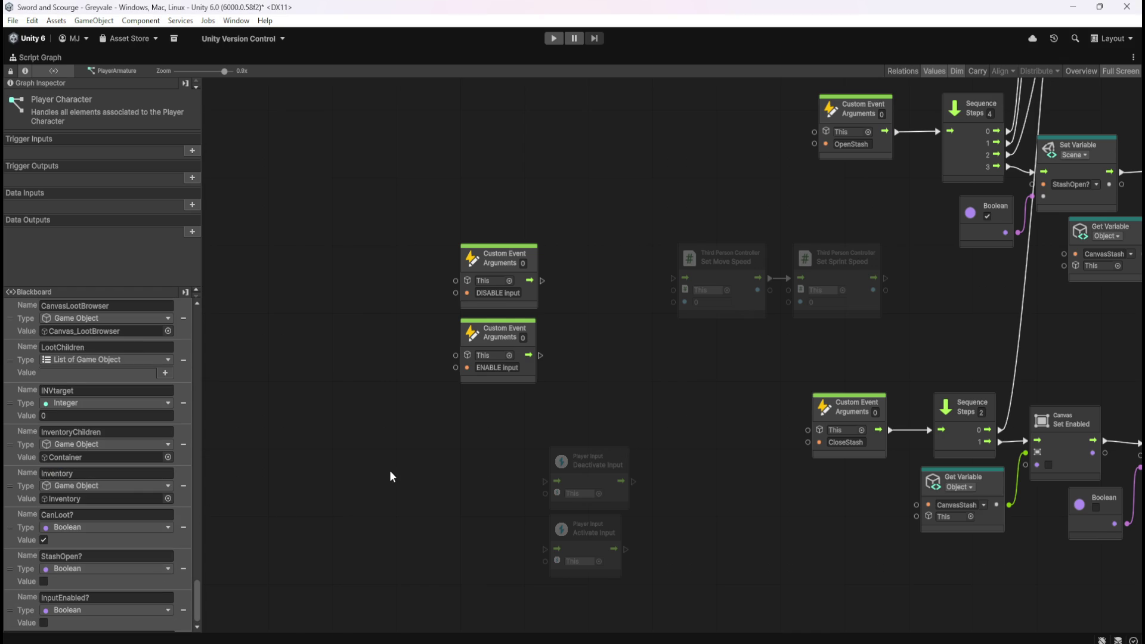
{"action": "left_click", "coordinate": [43, 622]}
{"action": "key", "text": "ctrl+s"}
{"action": "mouse_move", "coordinate": [198, 606]}
{"action": "left_mouse_down"}
{"action": "mouse_move", "coordinate": [224, 297]}
{"action": "mouse_move", "coordinate": [225, 637]}
{"action": "left_mouse_up"}
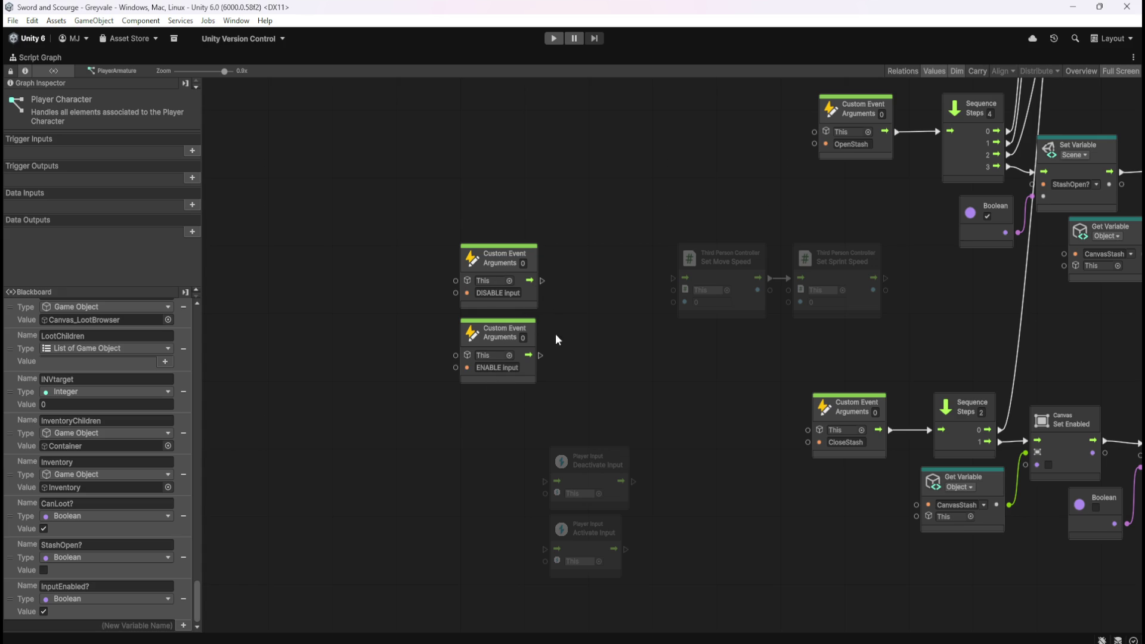
{"action": "mouse_move", "coordinate": [614, 365]}
{"action": "left_mouse_down"}
{"action": "mouse_move", "coordinate": [565, 388]}
{"action": "mouse_move", "coordinate": [496, 386]}
{"action": "left_mouse_up"}
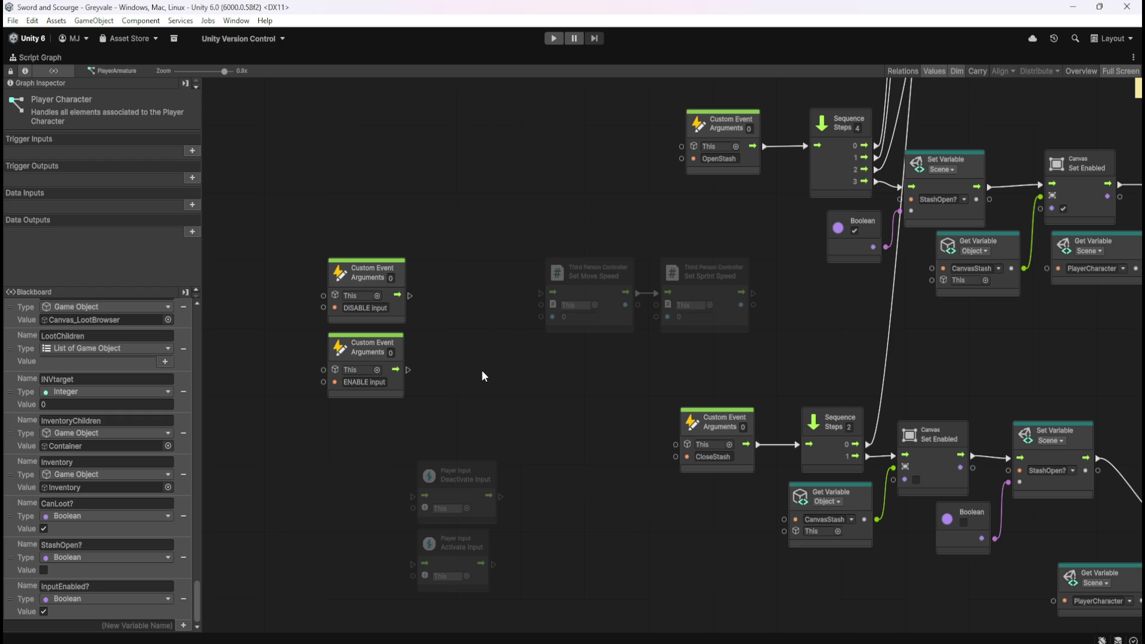
Step: Frame the DISABLE Input and ENABLE Input events in the graph view
{"action": "left_click_drag", "start_coordinate": [298, 223], "coordinate": [452, 328]}
{"action": "left_click_drag", "start_coordinate": [292, 443], "coordinate": [460, 331]}
{"action": "scroll", "coordinate": [548, 392], "scroll_direction": "down", "scroll_amount": 2}
{"action": "scroll", "coordinate": [775, 329], "scroll_direction": "up", "scroll_amount": 2}
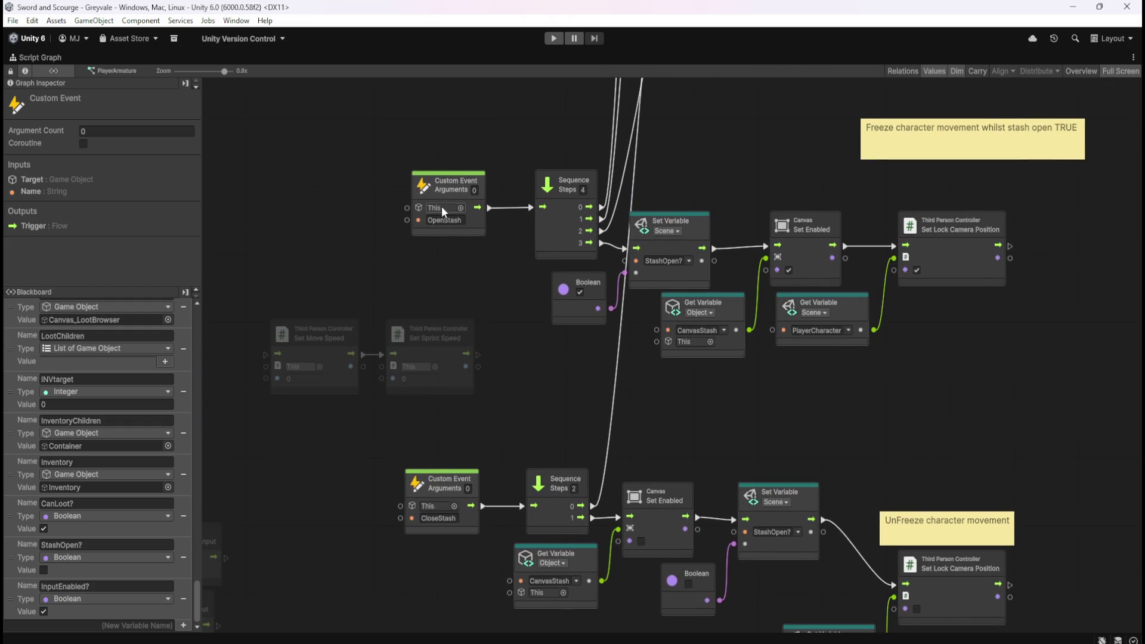
{"action": "key", "text": "f"}
{"action": "mouse_move", "coordinate": [289, 203]}
{"action": "left_mouse_down"}
{"action": "mouse_move", "coordinate": [482, 295]}
{"action": "mouse_move", "coordinate": [498, 334]}
{"action": "mouse_move", "coordinate": [511, 328]}
{"action": "left_mouse_up"}
{"action": "left_click_drag", "start_coordinate": [922, 363], "coordinate": [657, 370]}
{"action": "mouse_move", "coordinate": [404, 391]}
{"action": "left_mouse_down"}
{"action": "mouse_move", "coordinate": [460, 367]}
{"action": "mouse_move", "coordinate": [660, 364]}
{"action": "mouse_move", "coordinate": [376, 367]}
{"action": "mouse_move", "coordinate": [706, 359]}
{"action": "mouse_move", "coordinate": [350, 371]}
{"action": "mouse_move", "coordinate": [503, 356]}
{"action": "mouse_move", "coordinate": [563, 285]}
{"action": "left_mouse_up"}
{"action": "left_click", "coordinate": [602, 316]}
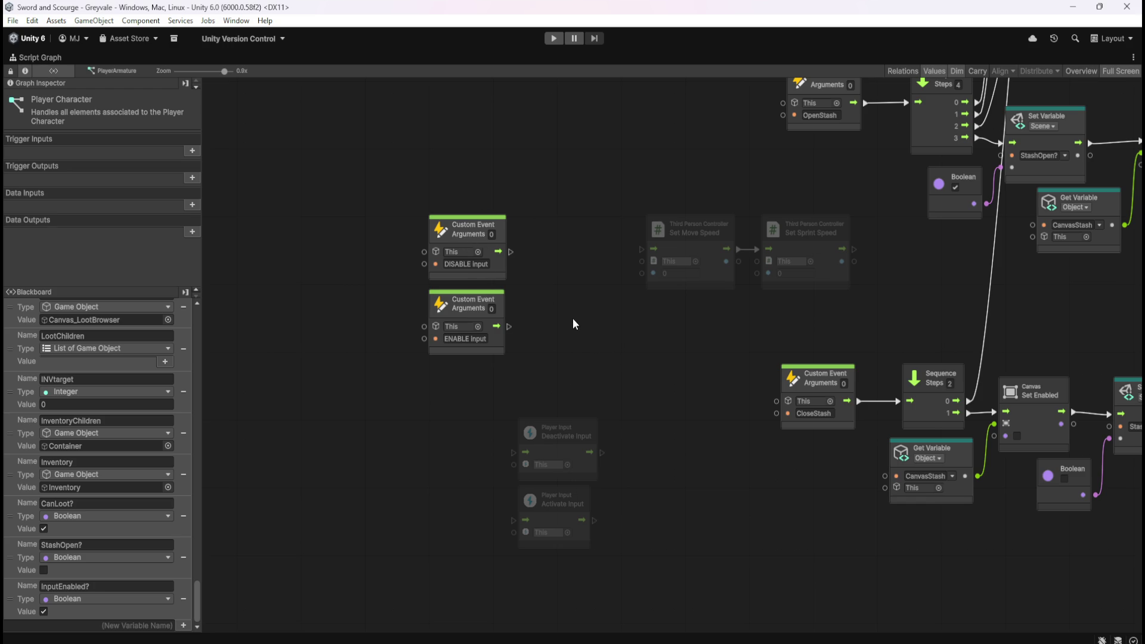
{"action": "mouse_move", "coordinate": [562, 353]}
{"action": "left_mouse_down"}
{"action": "mouse_move", "coordinate": [436, 353]}
{"action": "mouse_move", "coordinate": [436, 415]}
{"action": "left_mouse_up"}
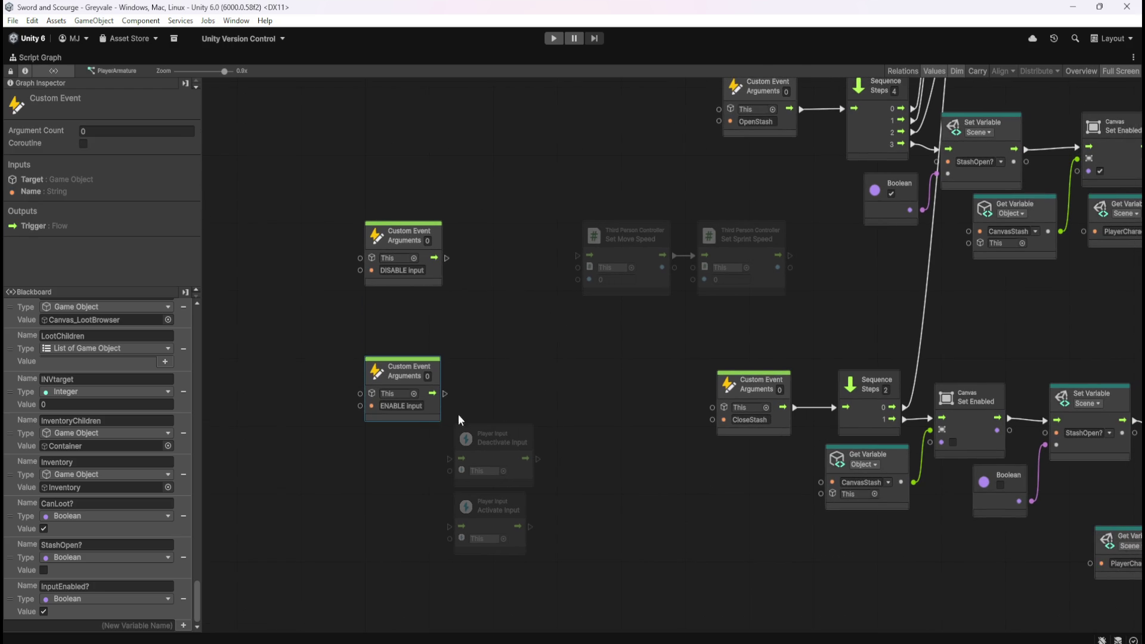
{"action": "left_click", "coordinate": [558, 373]}
Step: Delete Set Move Speed and Set Sprint Speed and move Deactivate Input beside DISABLE Input
{"action": "left_click_drag", "start_coordinate": [558, 201], "coordinate": [728, 254]}
{"action": "key", "text": "Delete"}
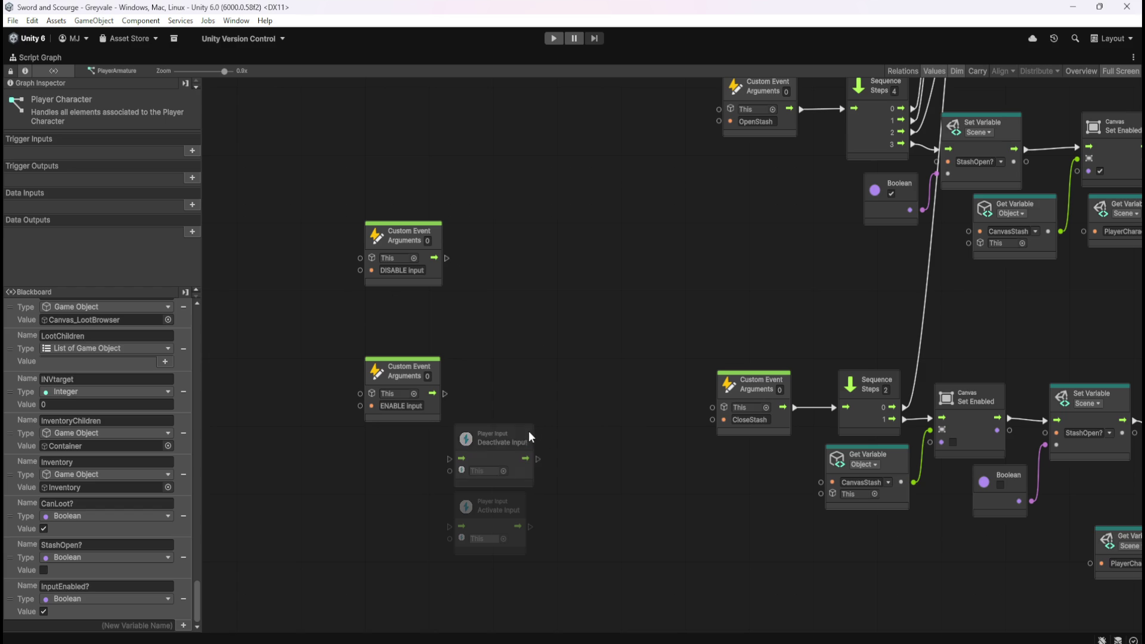
{"action": "mouse_move", "coordinate": [495, 451]}
{"action": "left_mouse_down"}
{"action": "mouse_move", "coordinate": [542, 254]}
{"action": "mouse_move", "coordinate": [524, 250]}
{"action": "mouse_move", "coordinate": [626, 255]}
{"action": "left_mouse_up"}
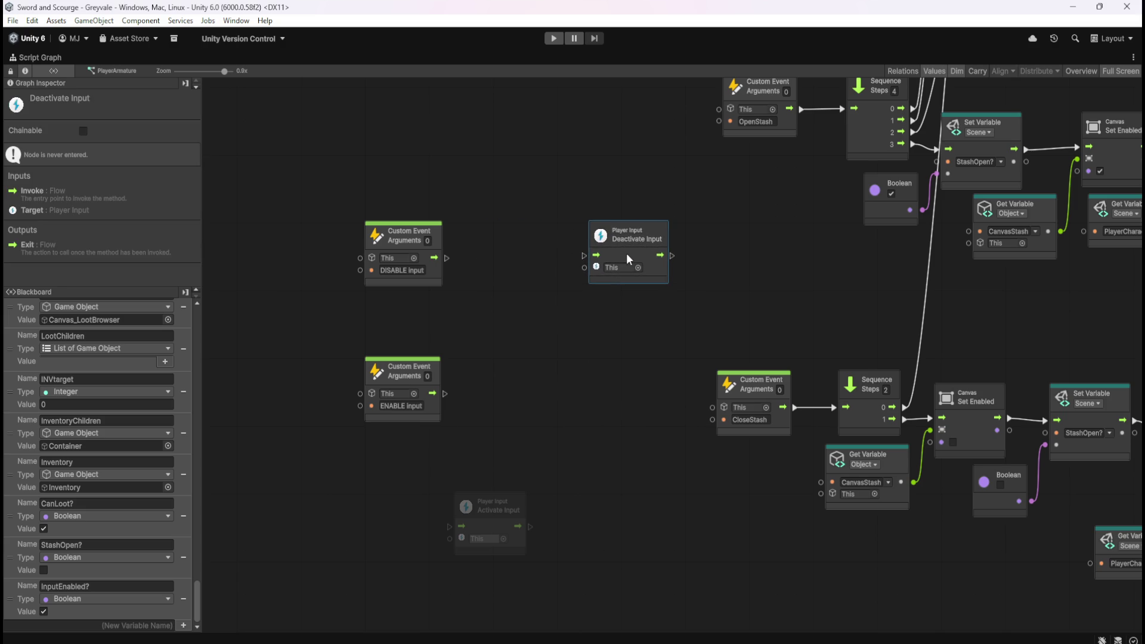
Step: Add a Set Variable node for InputEnabled? beside DISABLE Input, with a Boolean literal value left false
{"action": "left_click", "coordinate": [528, 450]}
{"action": "mouse_move", "coordinate": [8, 599]}
{"action": "left_mouse_down"}
{"action": "mouse_move", "coordinate": [503, 357]}
{"action": "mouse_move", "coordinate": [480, 316]}
{"action": "mouse_move", "coordinate": [485, 278]}
{"action": "left_mouse_up"}
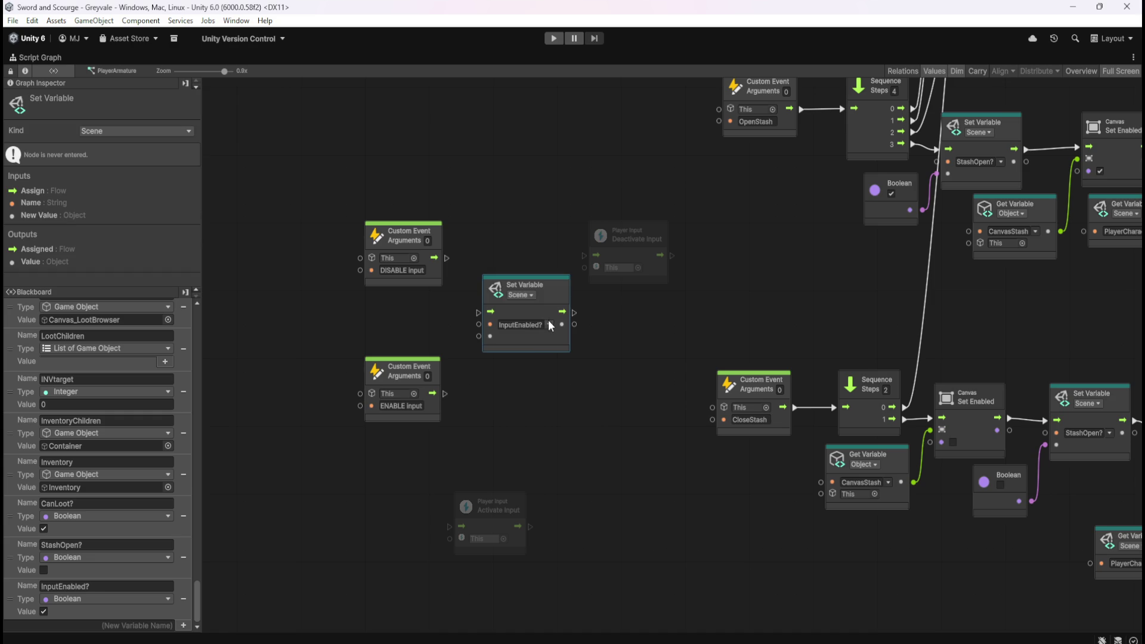
{"action": "left_click_drag", "start_coordinate": [522, 334], "coordinate": [513, 281]}
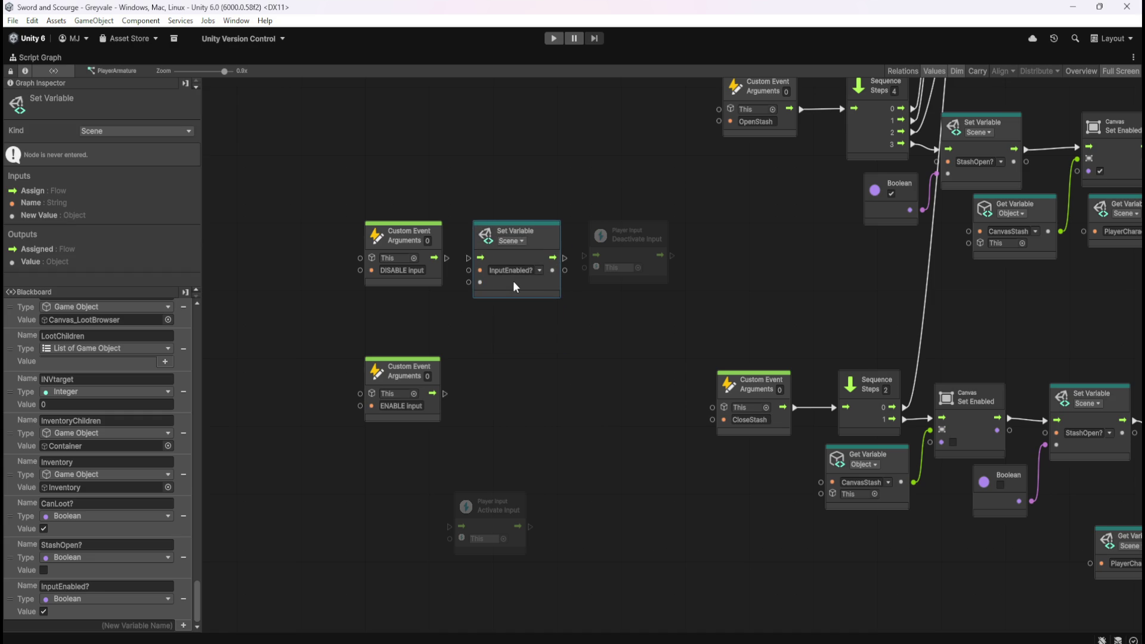
{"action": "left_click_drag", "start_coordinate": [530, 179], "coordinate": [632, 280]}
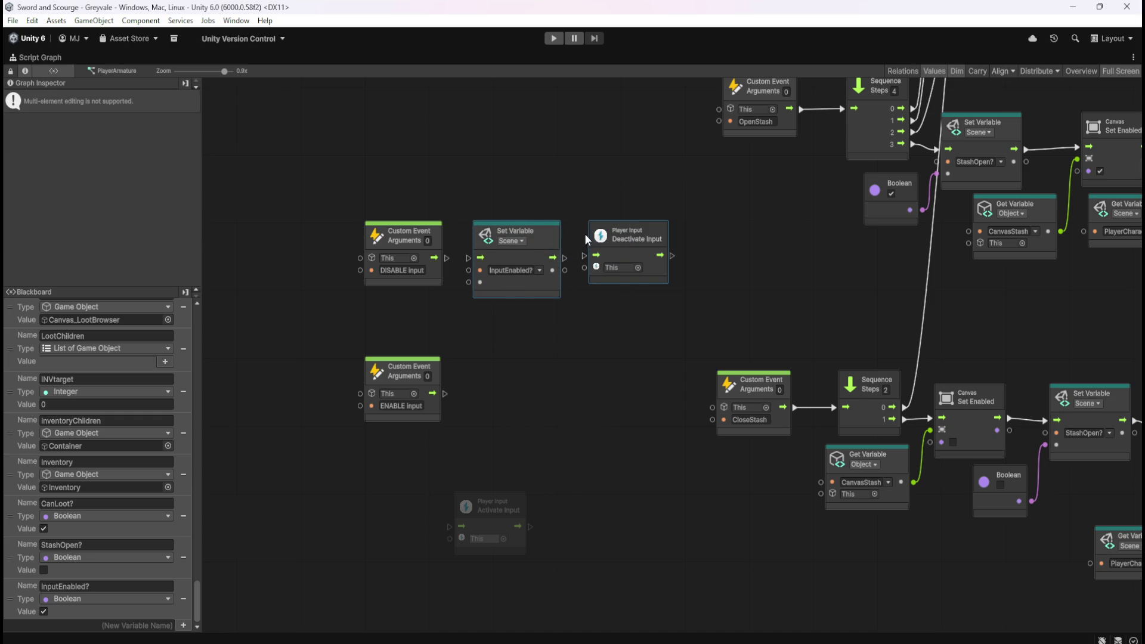
{"action": "left_click_drag", "start_coordinate": [548, 233], "coordinate": [606, 232]}
{"action": "mouse_move", "coordinate": [538, 282]}
{"action": "left_mouse_down"}
{"action": "mouse_move", "coordinate": [524, 280]}
{"action": "mouse_move", "coordinate": [479, 334]}
{"action": "left_mouse_up"}
{"action": "left_click", "coordinate": [553, 388]}
Step: Wire DISABLE Input into Set Variable, then onward to Deactivate Input, and tidy the cluster leftward
{"action": "left_click_drag", "start_coordinate": [435, 258], "coordinate": [528, 258]}
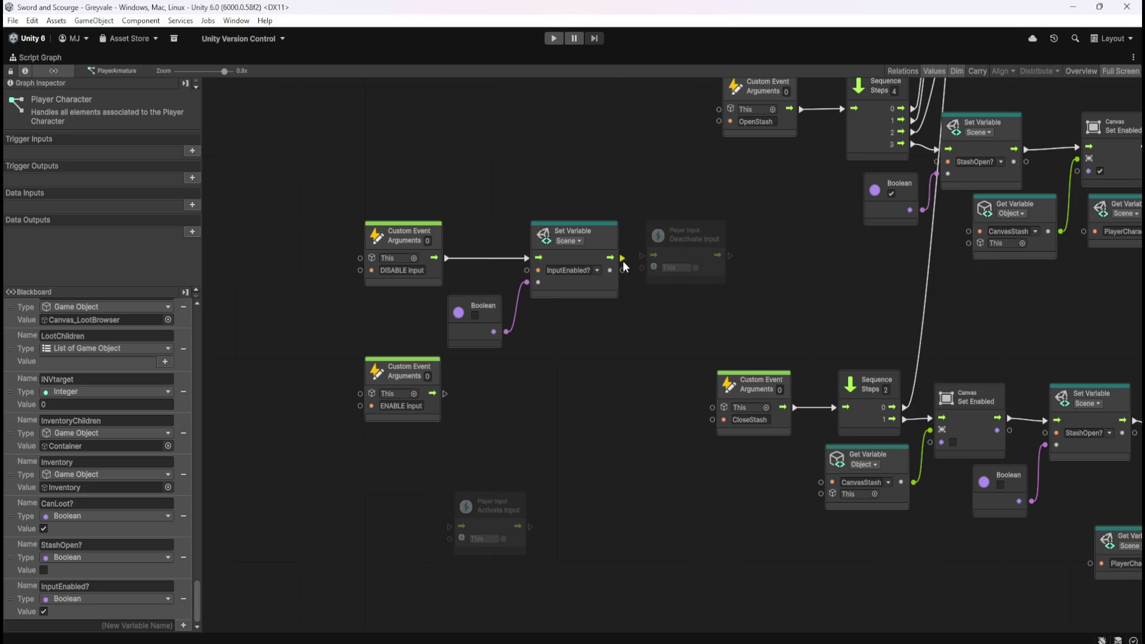
{"action": "left_click_drag", "start_coordinate": [622, 258], "coordinate": [642, 257]}
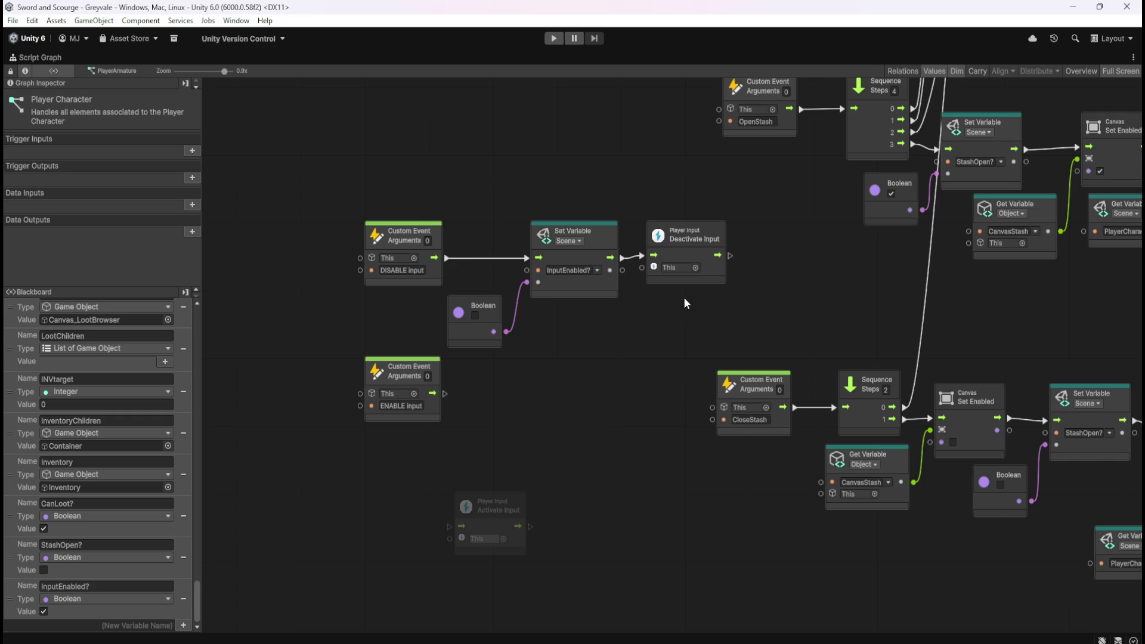
{"action": "left_click_drag", "start_coordinate": [706, 274], "coordinate": [707, 278]}
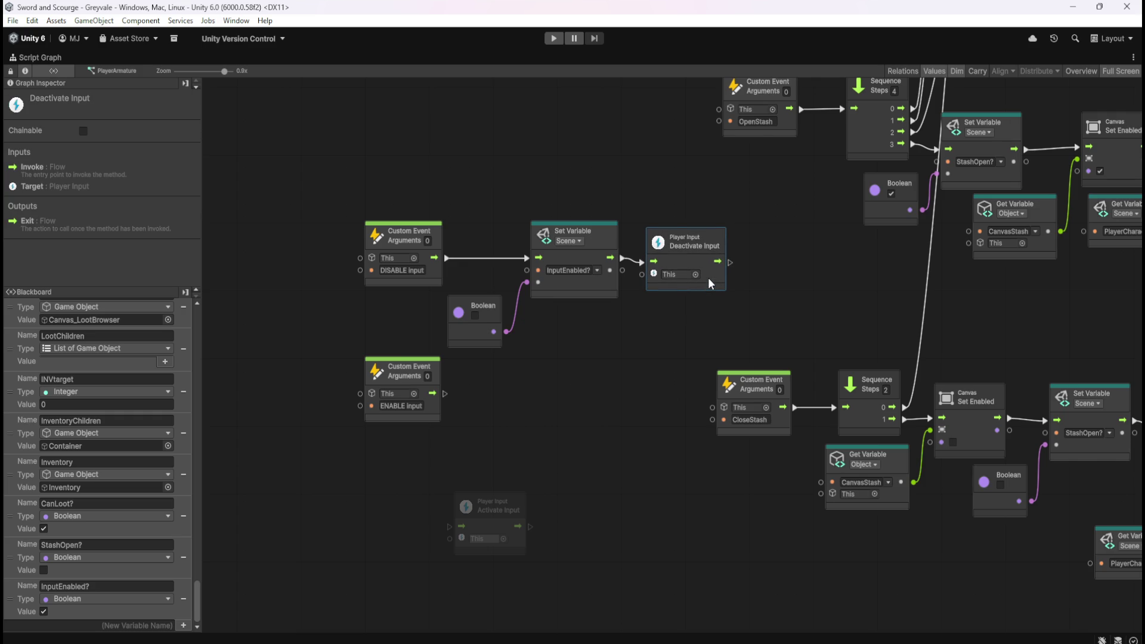
{"action": "left_click", "coordinate": [693, 313]}
{"action": "left_click_drag", "start_coordinate": [406, 171], "coordinate": [755, 516]}
{"action": "left_click_drag", "start_coordinate": [661, 274], "coordinate": [576, 274]}
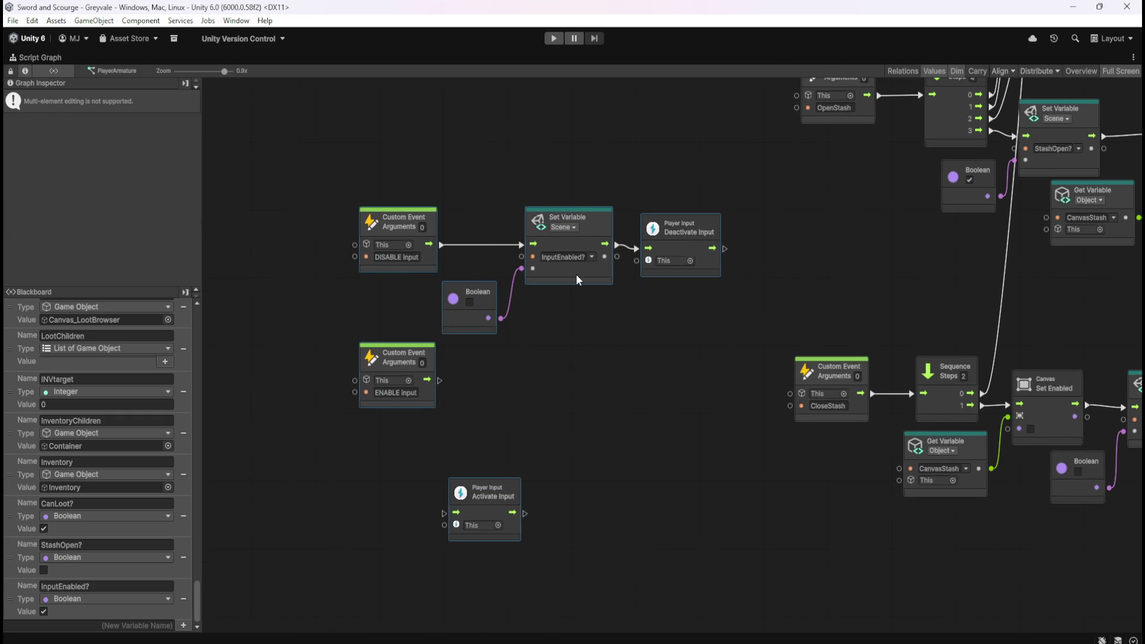
{"action": "left_click", "coordinate": [567, 373]}
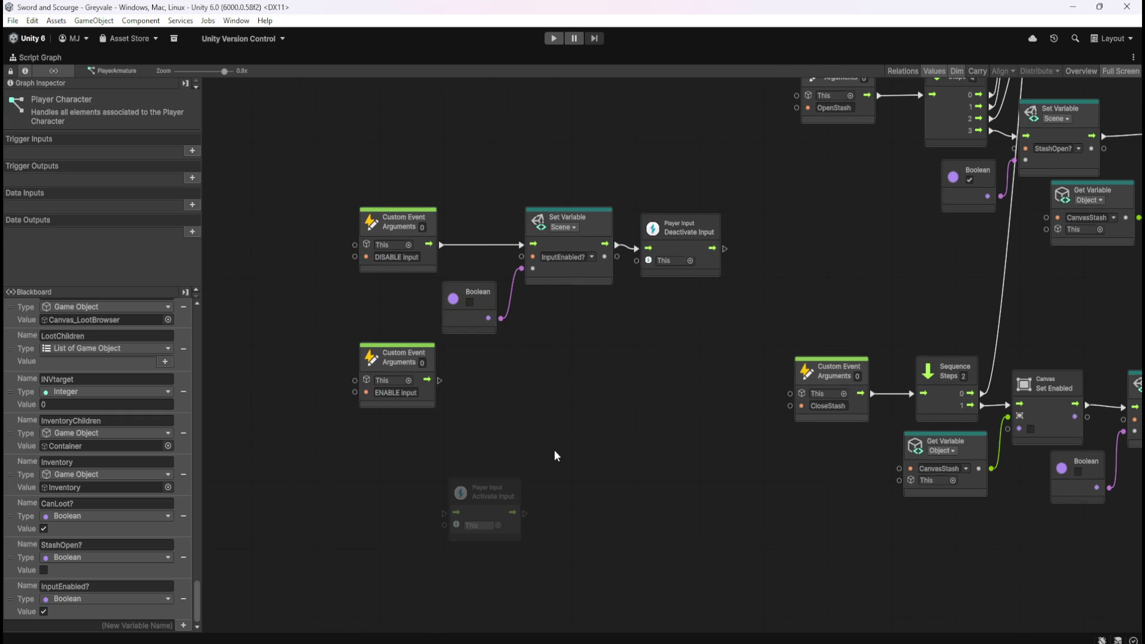
Step: Duplicate the Set Variable and Boolean pair with Ctrl+D and place the copies beside ENABLE Input
{"action": "left_click_drag", "start_coordinate": [470, 206], "coordinate": [553, 332]}
{"action": "left_click", "coordinate": [493, 448]}
{"action": "left_click", "coordinate": [485, 491]}
{"action": "left_click_drag", "start_coordinate": [485, 490], "coordinate": [767, 517]}
{"action": "left_click", "coordinate": [467, 182]}
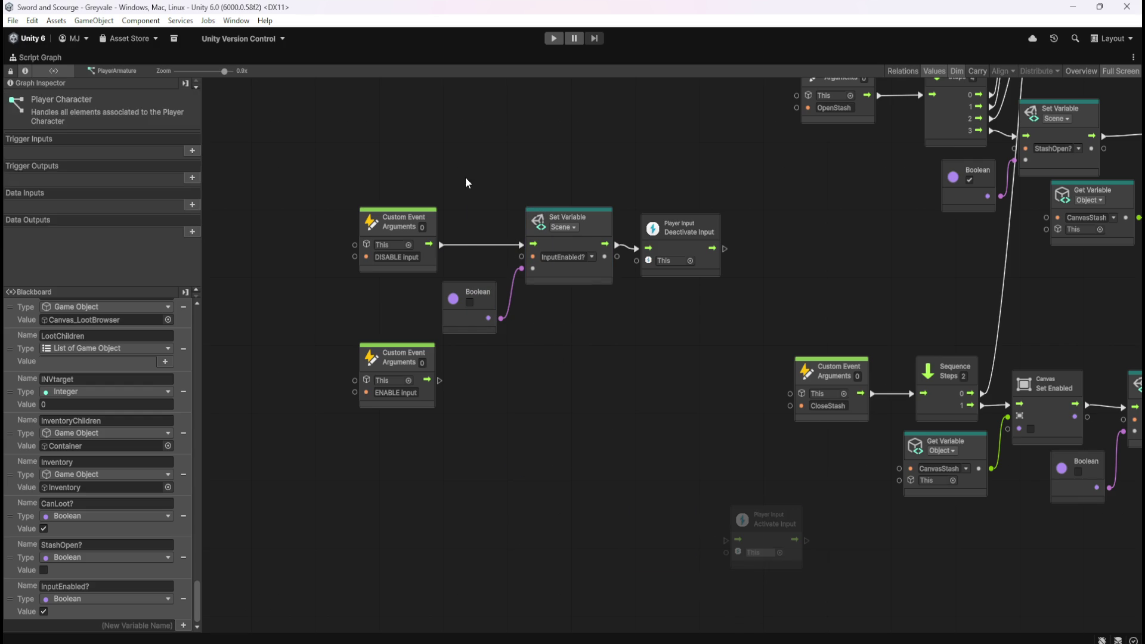
{"action": "left_click_drag", "start_coordinate": [468, 181], "coordinate": [585, 362]}
{"action": "key", "text": "ctrl+d"}
{"action": "mouse_move", "coordinate": [695, 361]}
{"action": "left_mouse_down"}
{"action": "mouse_move", "coordinate": [505, 424]}
{"action": "mouse_move", "coordinate": [507, 411]}
{"action": "mouse_move", "coordinate": [553, 414]}
{"action": "left_mouse_up"}
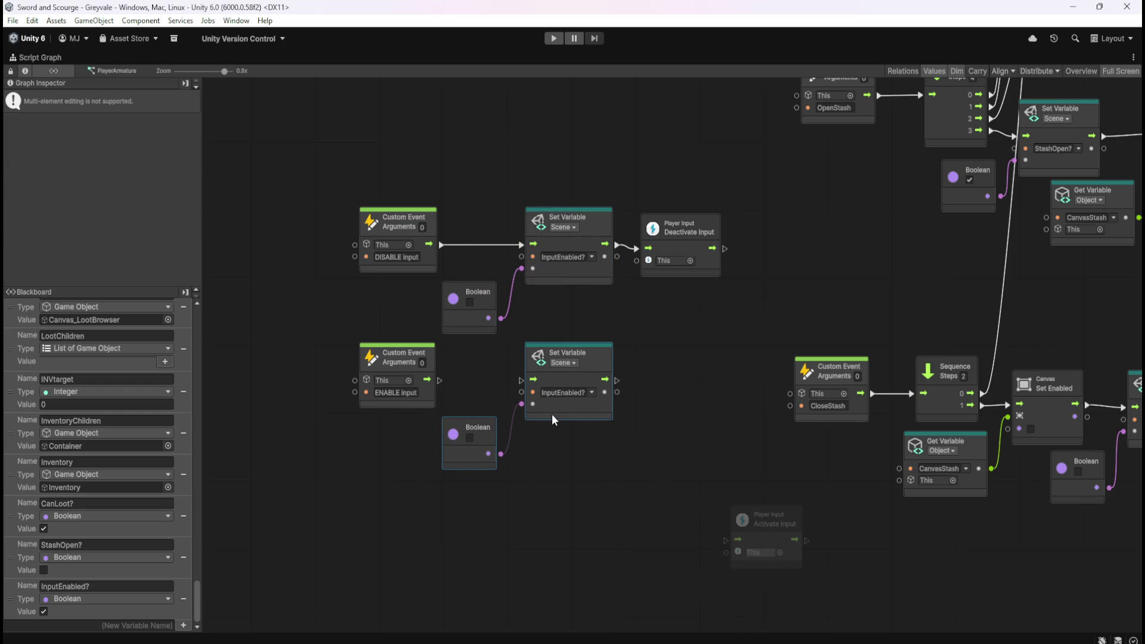
{"action": "left_click", "coordinate": [467, 388]}
Step: Wire ENABLE Input through the copied Set Variable to Activate Input, with the Boolean set true
{"action": "left_click_drag", "start_coordinate": [442, 380], "coordinate": [521, 379]}
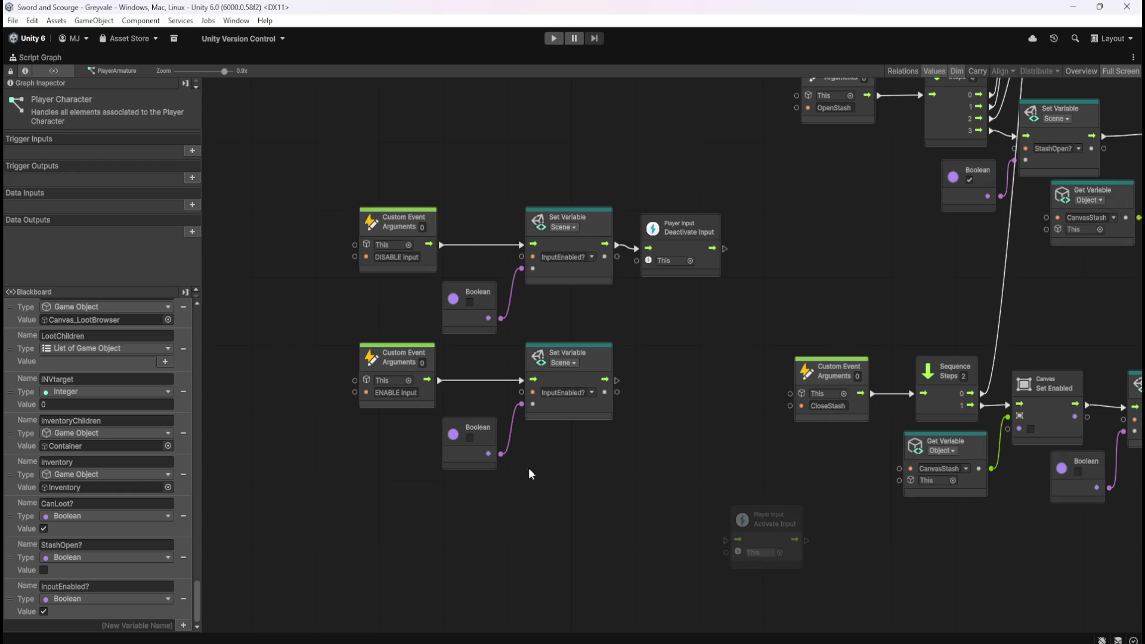
{"action": "mouse_move", "coordinate": [764, 535]}
{"action": "left_mouse_down"}
{"action": "mouse_move", "coordinate": [677, 364]}
{"action": "mouse_move", "coordinate": [675, 378]}
{"action": "mouse_move", "coordinate": [620, 385]}
{"action": "mouse_move", "coordinate": [640, 387]}
{"action": "left_mouse_up"}
{"action": "left_click", "coordinate": [626, 482]}
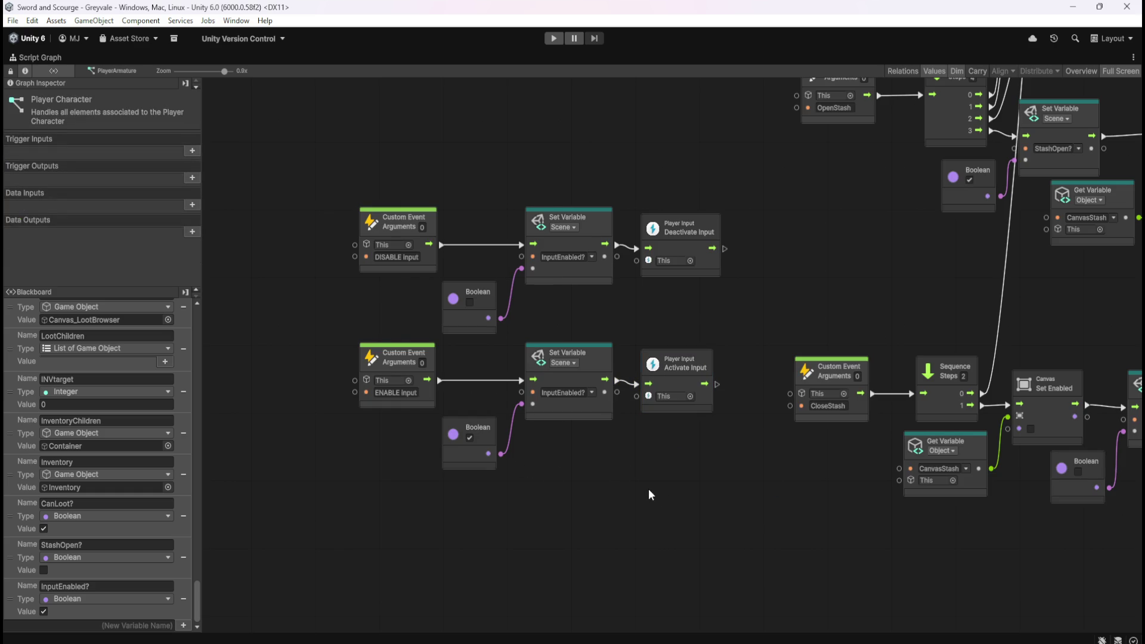
{"action": "left_click_drag", "start_coordinate": [316, 501], "coordinate": [714, 365]}
{"action": "left_click_drag", "start_coordinate": [577, 417], "coordinate": [576, 430]}
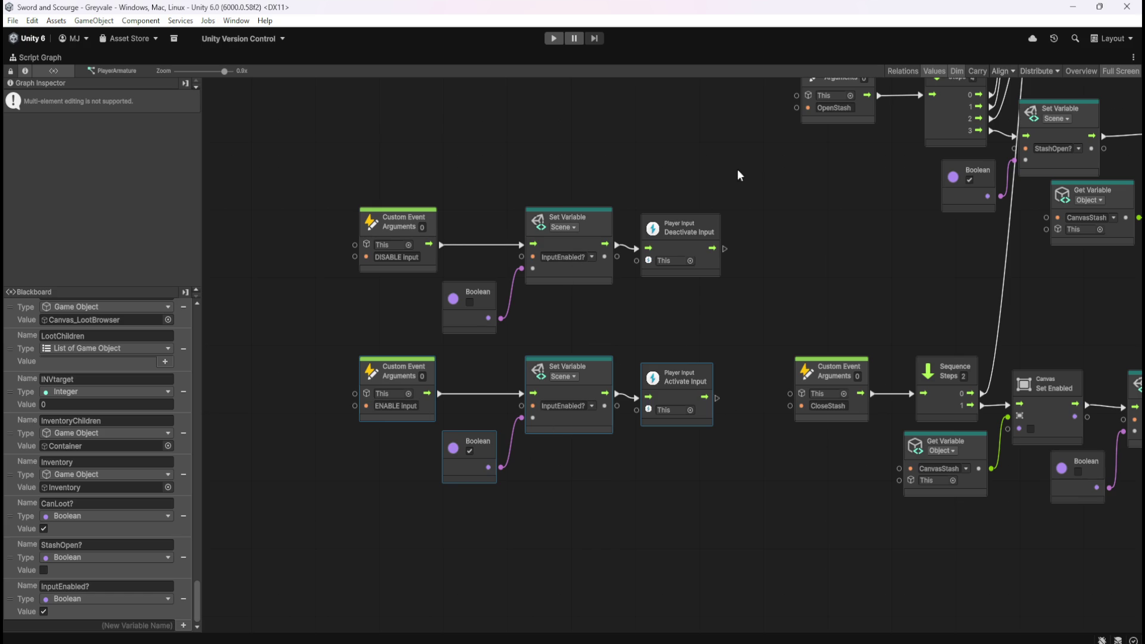
Step: Box both Input event chains into a group titled 'Enables and disables PLAYER INPUT and updates BOOLEAN accordingly'
{"action": "left_click", "coordinate": [330, 199]}
{"action": "mouse_move", "coordinate": [317, 189]}
{"action": "left_mouse_down"}
{"action": "mouse_move", "coordinate": [481, 295]}
{"action": "mouse_move", "coordinate": [750, 502]}
{"action": "left_mouse_up"}
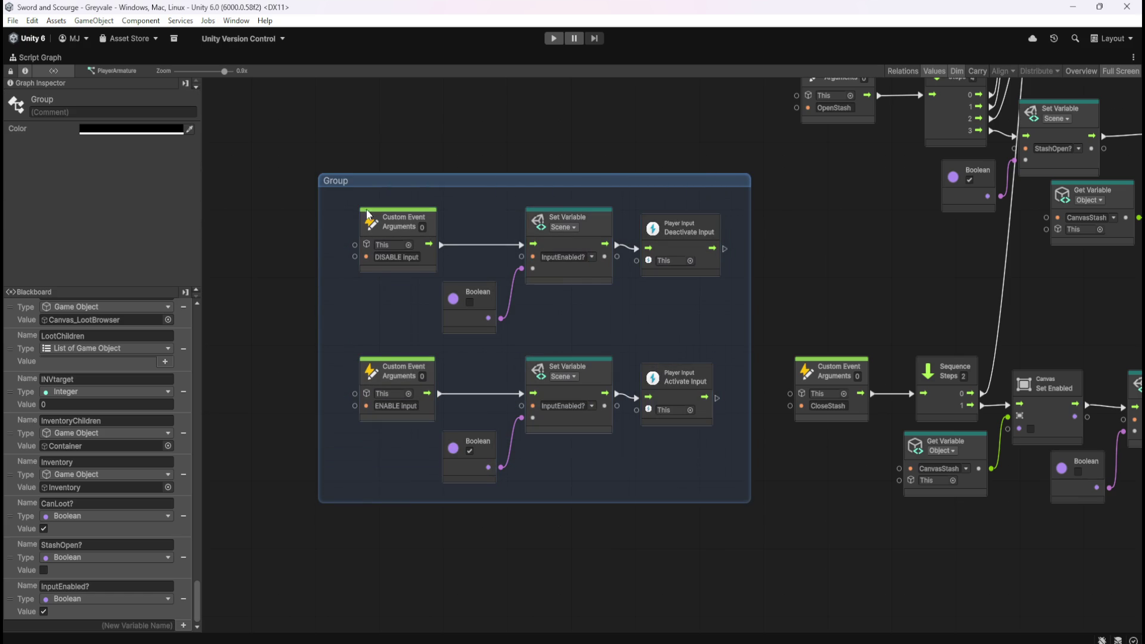
{"action": "key", "text": "ctrl+a"}
{"action": "type", "text": "Enb"}
{"action": "key", "text": "BackSpace"}
{"action": "type", "text": "ables and Disa"}
{"action": "key", "text": "BackSpace"}
{"action": "key", "text": "BackSpace"}
{"action": "key", "text": "BackSpace"}
{"action": "type", "text": "disables PLAYER IN"}
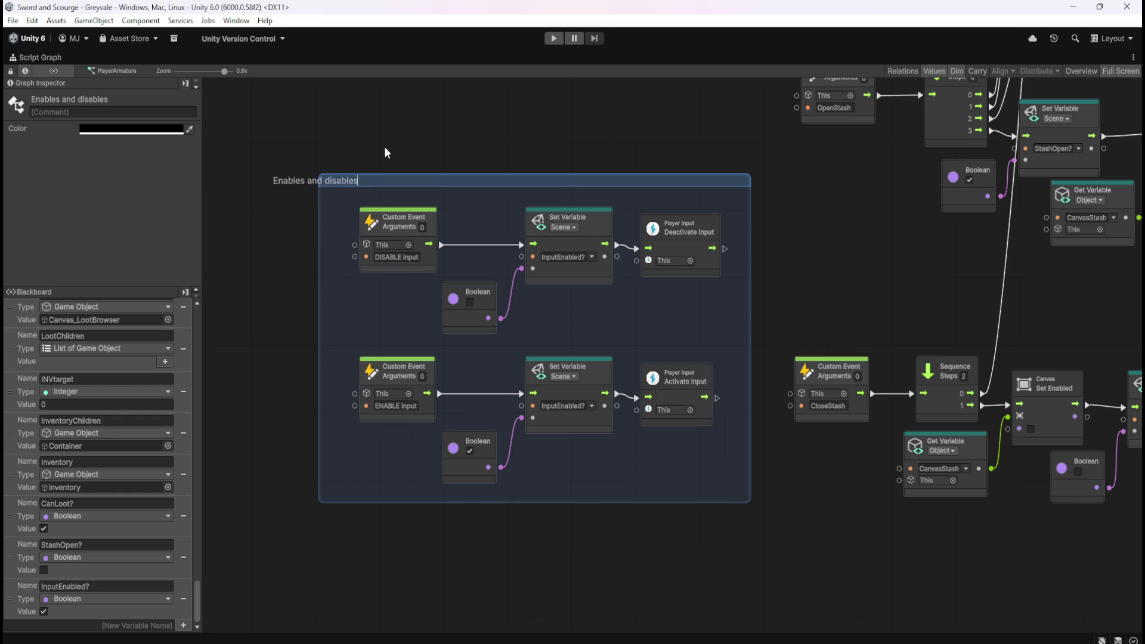
{"action": "type", "text": "PUT"}
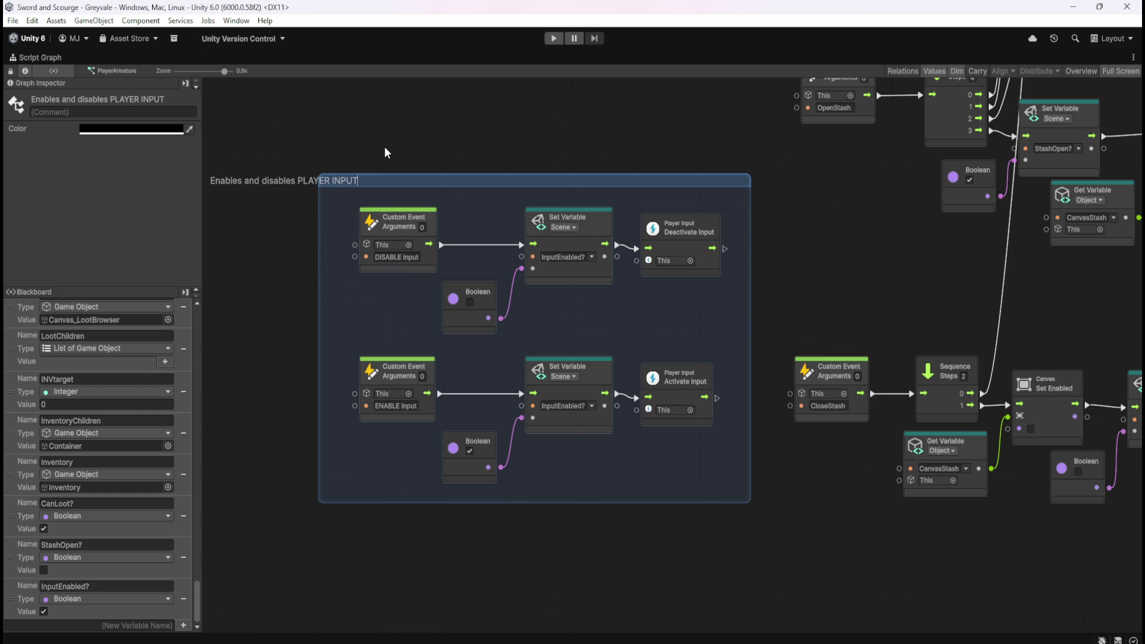
{"action": "type", "text": " and upd"}
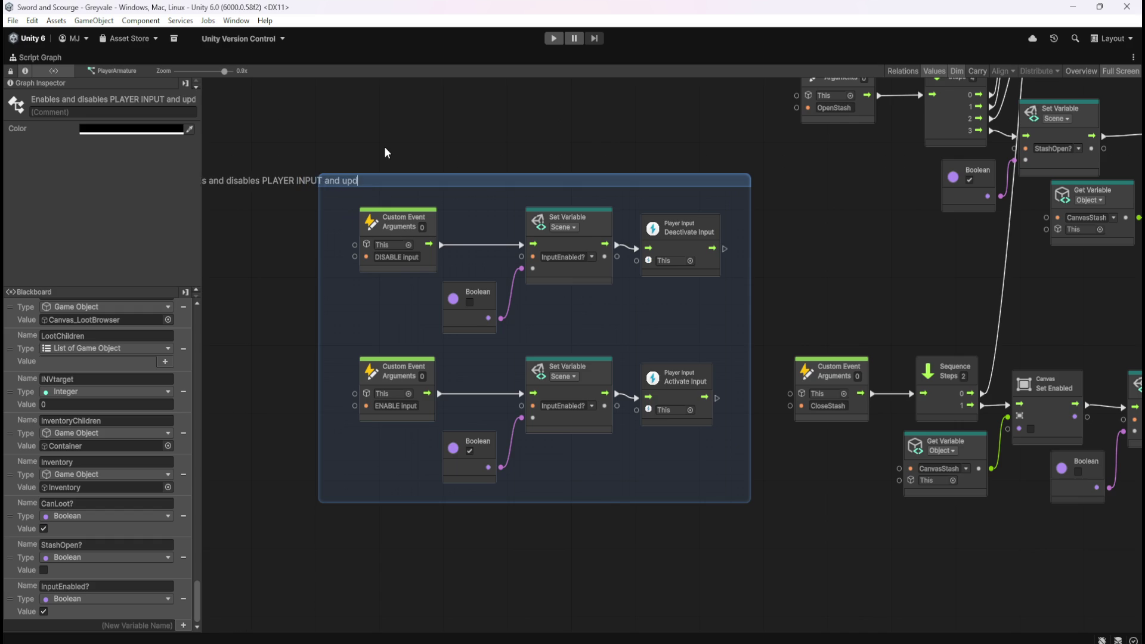
{"action": "type", "text": "ates"}
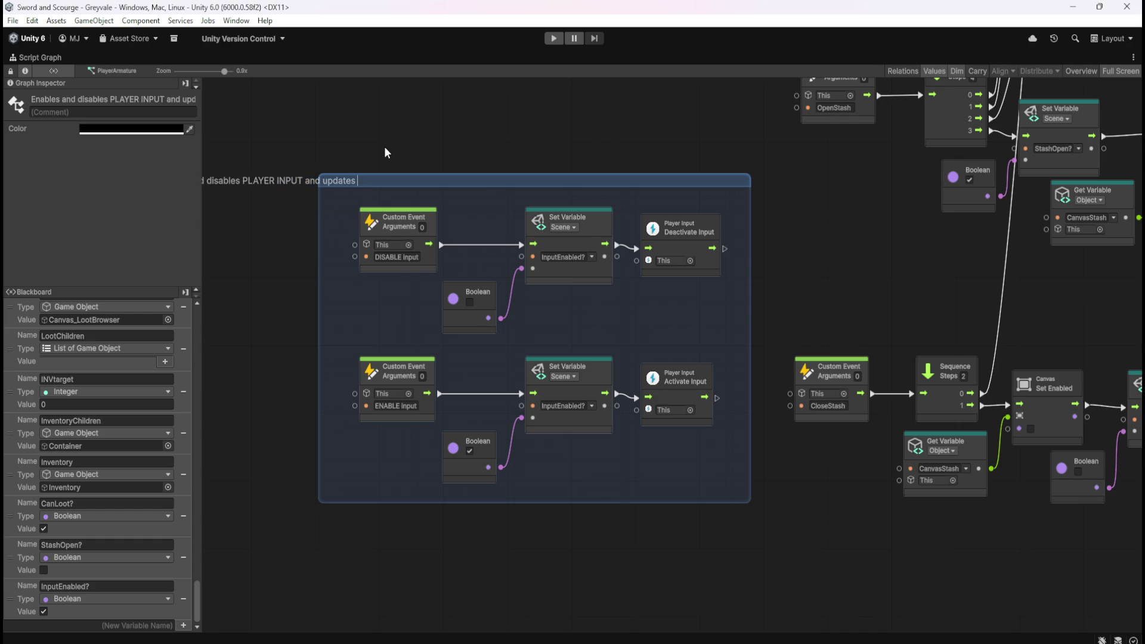
{"action": "type", "text": " S"}
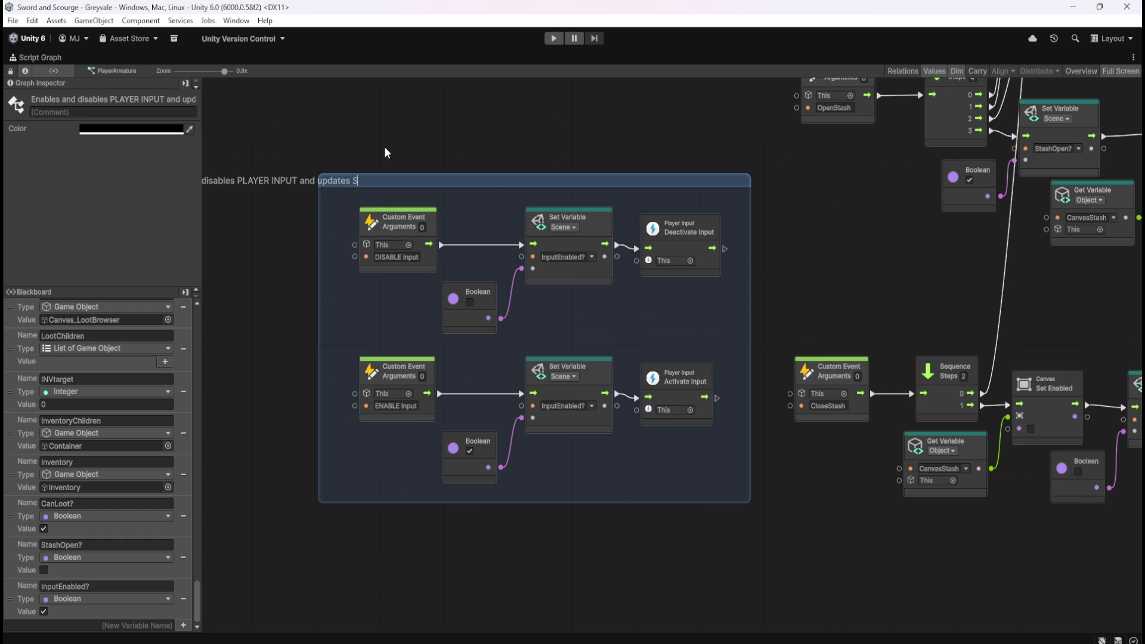
{"action": "type", "text": "CENE BOO"}
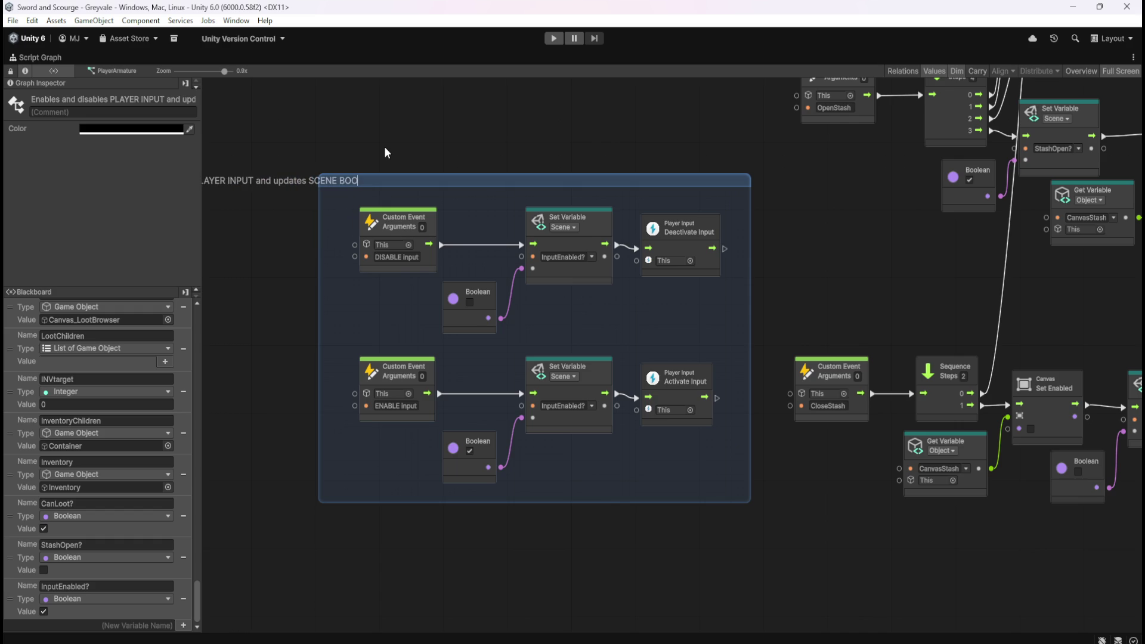
{"action": "key", "text": "BackSpace"}
{"action": "key", "text": "BackSpace"}
{"action": "key", "text": "BackSpace"}
{"action": "type", "text": "BOOLEAN ac"}
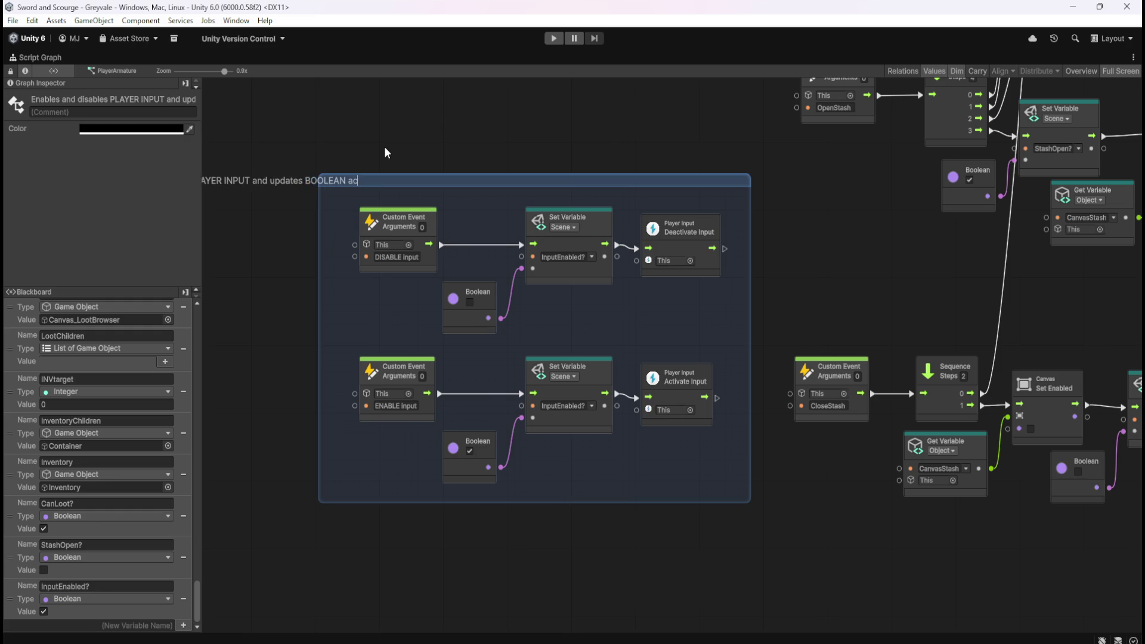
{"action": "type", "text": "cordingly"}
{"action": "key", "text": "Return"}
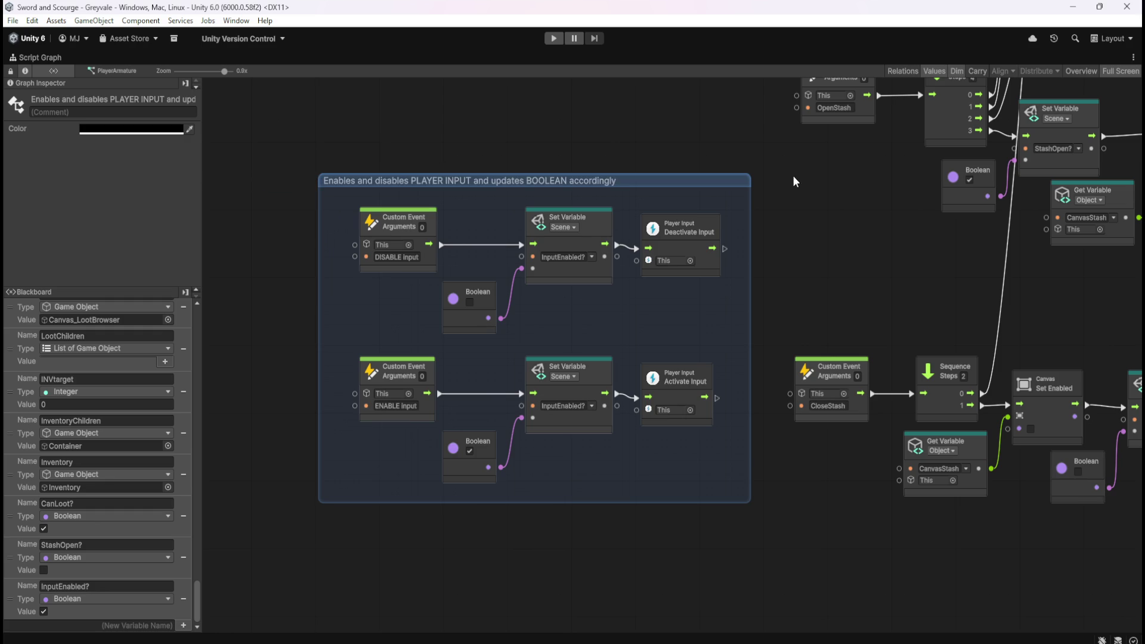
Step: Change the PLAYER INPUT group's colour from black to red
{"action": "left_click", "coordinate": [116, 129]}
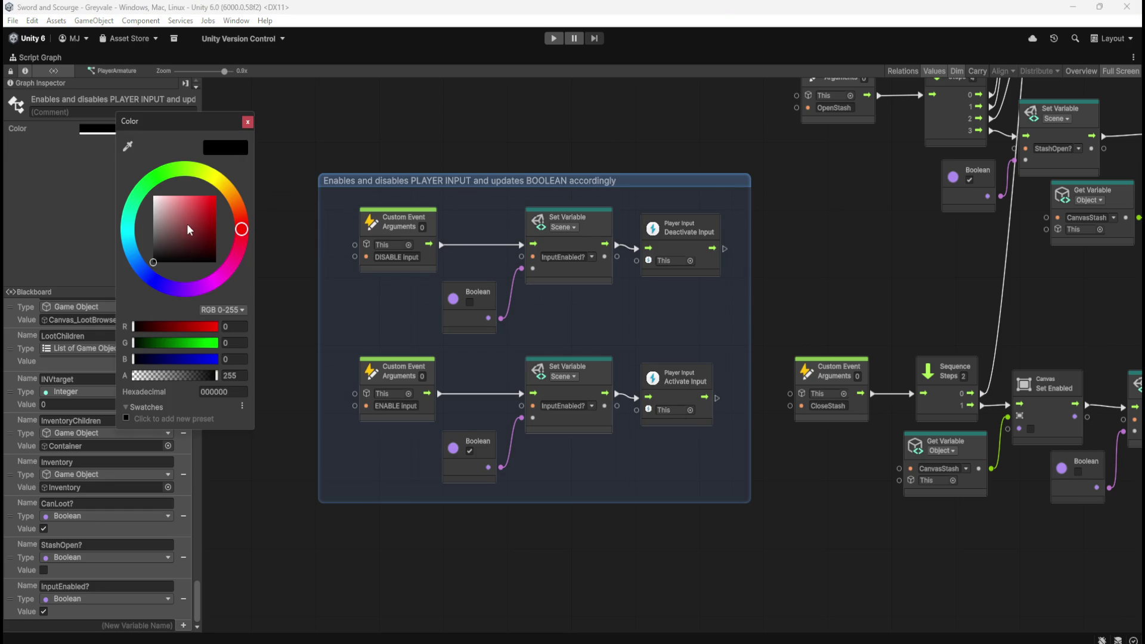
{"action": "left_click", "coordinate": [182, 220]}
{"action": "left_click", "coordinate": [559, 117]}
{"action": "scroll", "coordinate": [378, 234], "scroll_direction": "down", "scroll_amount": 5}
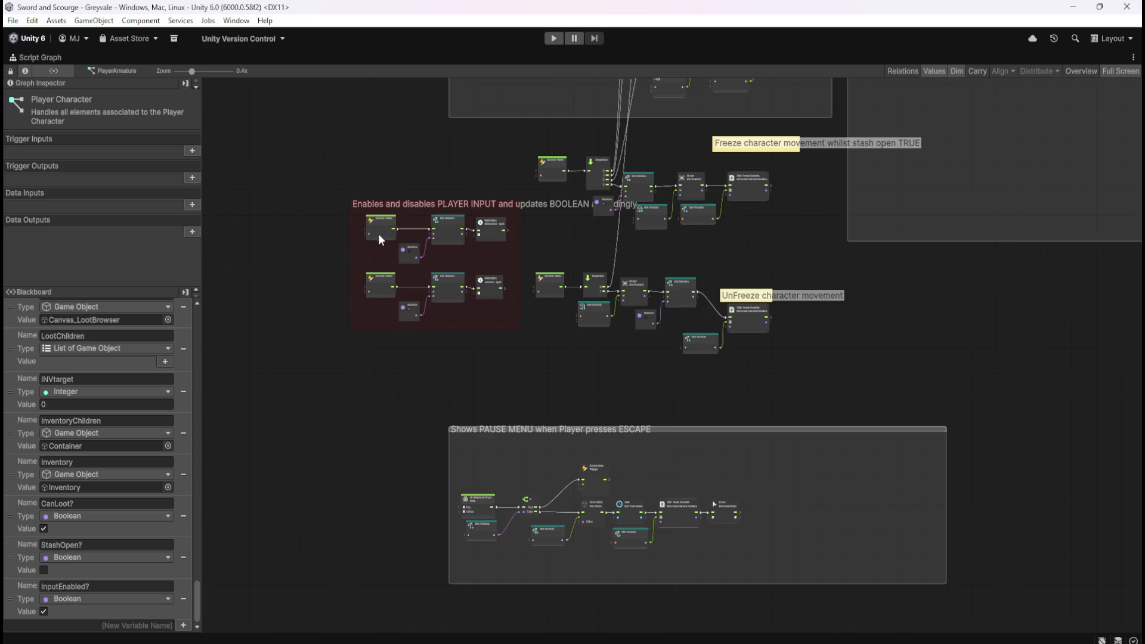
{"action": "scroll", "coordinate": [568, 281], "scroll_direction": "down", "scroll_amount": 5}
{"action": "scroll", "coordinate": [417, 210], "scroll_direction": "up", "scroll_amount": 5}
{"action": "scroll", "coordinate": [481, 464], "scroll_direction": "down", "scroll_amount": 5}
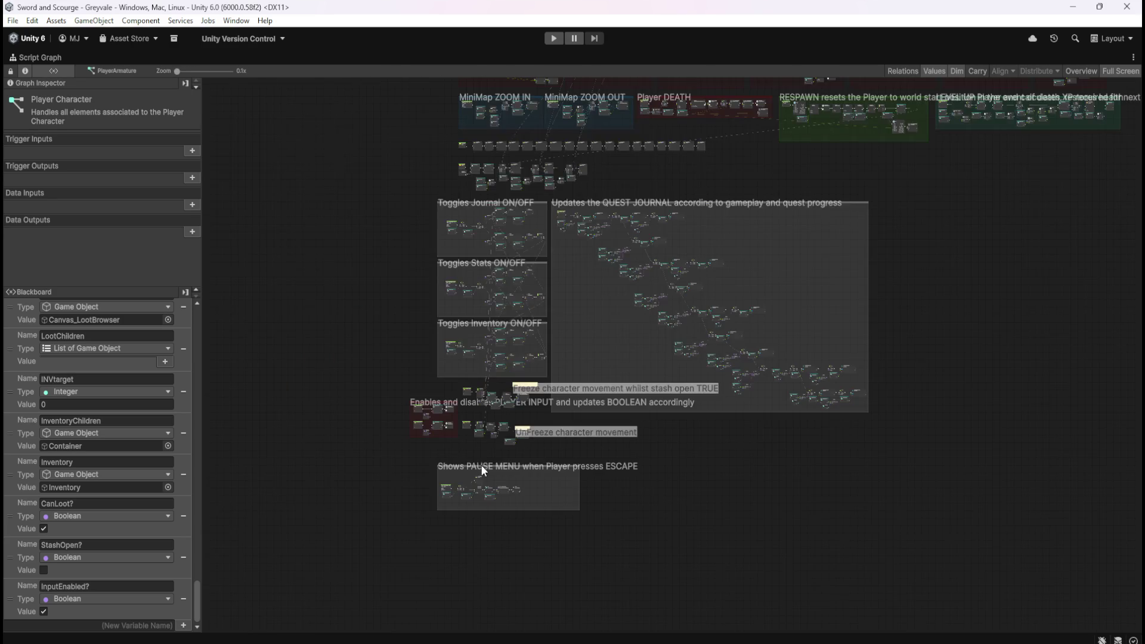
Step: Pan across the SFX, HOLDS, Player DEATH, RESPAWN, Healing and LEVEL UP groups
{"action": "mouse_move", "coordinate": [901, 283]}
{"action": "left_mouse_down"}
{"action": "mouse_move", "coordinate": [867, 387]}
{"action": "mouse_move", "coordinate": [918, 209]}
{"action": "mouse_move", "coordinate": [911, 414]}
{"action": "mouse_move", "coordinate": [896, 467]}
{"action": "left_mouse_up"}
{"action": "scroll", "coordinate": [570, 220], "scroll_direction": "up", "scroll_amount": 5}
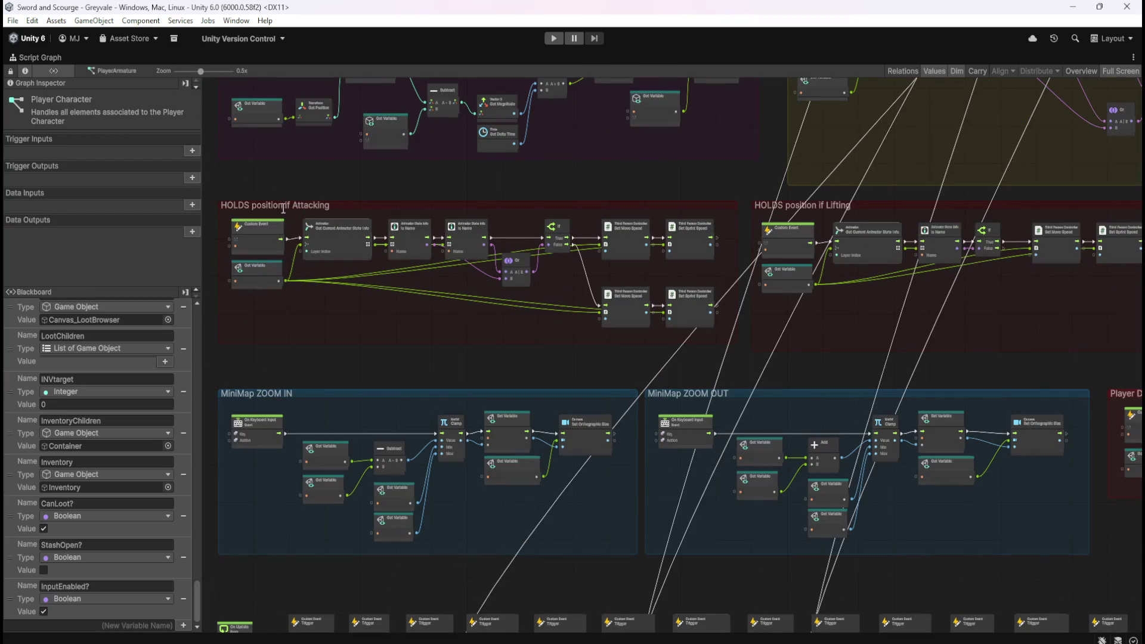
{"action": "mouse_move", "coordinate": [836, 288]}
{"action": "left_mouse_down"}
{"action": "mouse_move", "coordinate": [669, 330]}
{"action": "mouse_move", "coordinate": [552, 240]}
{"action": "left_mouse_up"}
{"action": "left_click_drag", "start_coordinate": [885, 338], "coordinate": [684, 237]}
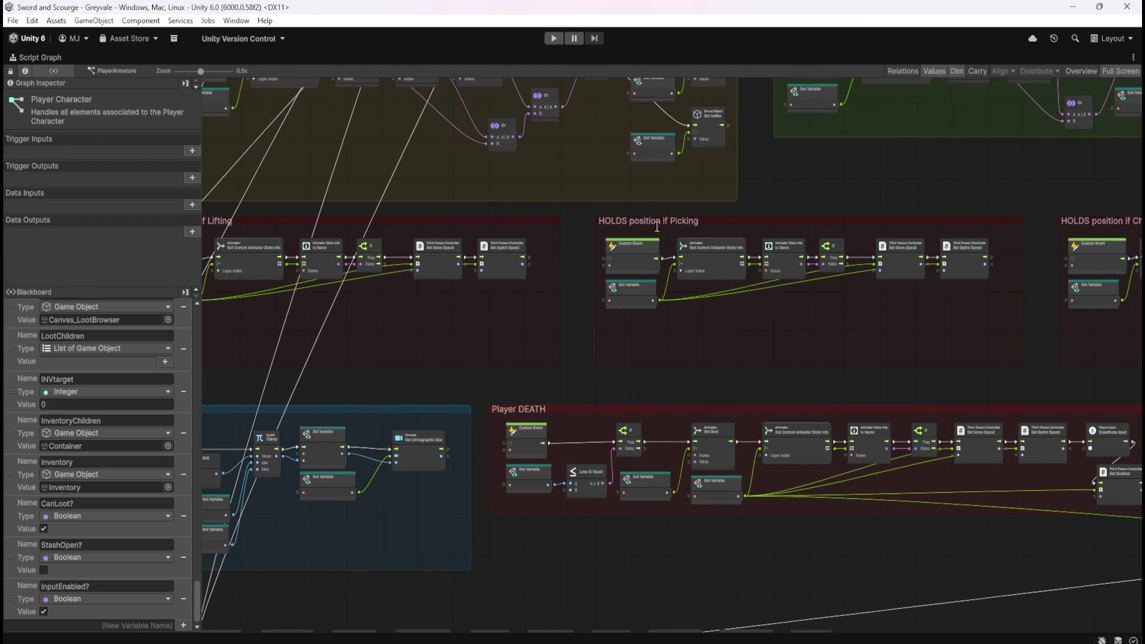
{"action": "left_click_drag", "start_coordinate": [885, 334], "coordinate": [444, 296]}
{"action": "left_click_drag", "start_coordinate": [825, 304], "coordinate": [497, 188]}
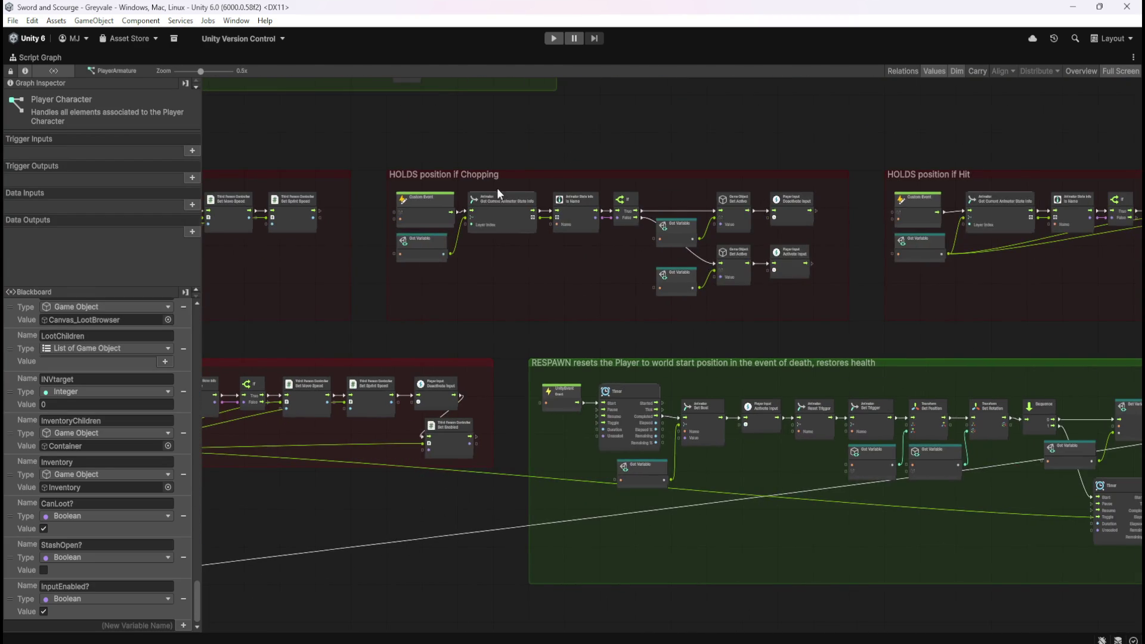
{"action": "left_click_drag", "start_coordinate": [960, 294], "coordinate": [794, 322]}
{"action": "left_click_drag", "start_coordinate": [356, 342], "coordinate": [591, 352]}
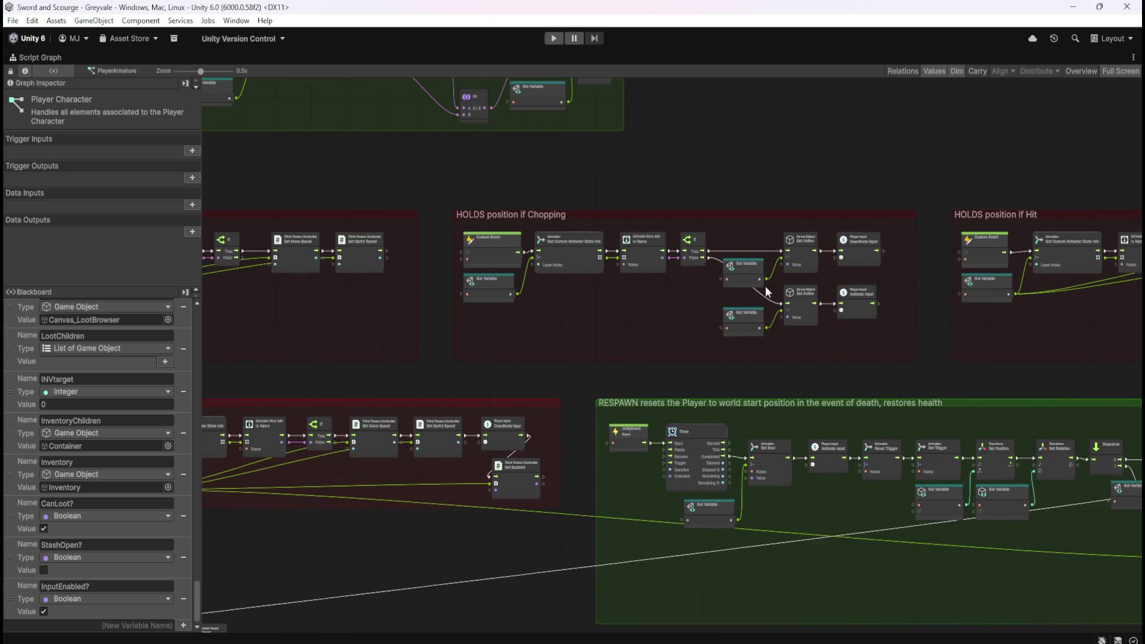
{"action": "left_click_drag", "start_coordinate": [949, 332], "coordinate": [472, 323]}
{"action": "mouse_move", "coordinate": [686, 253]}
{"action": "left_mouse_down"}
{"action": "mouse_move", "coordinate": [740, 324]}
{"action": "mouse_move", "coordinate": [967, 295]}
{"action": "mouse_move", "coordinate": [782, 349]}
{"action": "mouse_move", "coordinate": [718, 295]}
{"action": "left_mouse_up"}
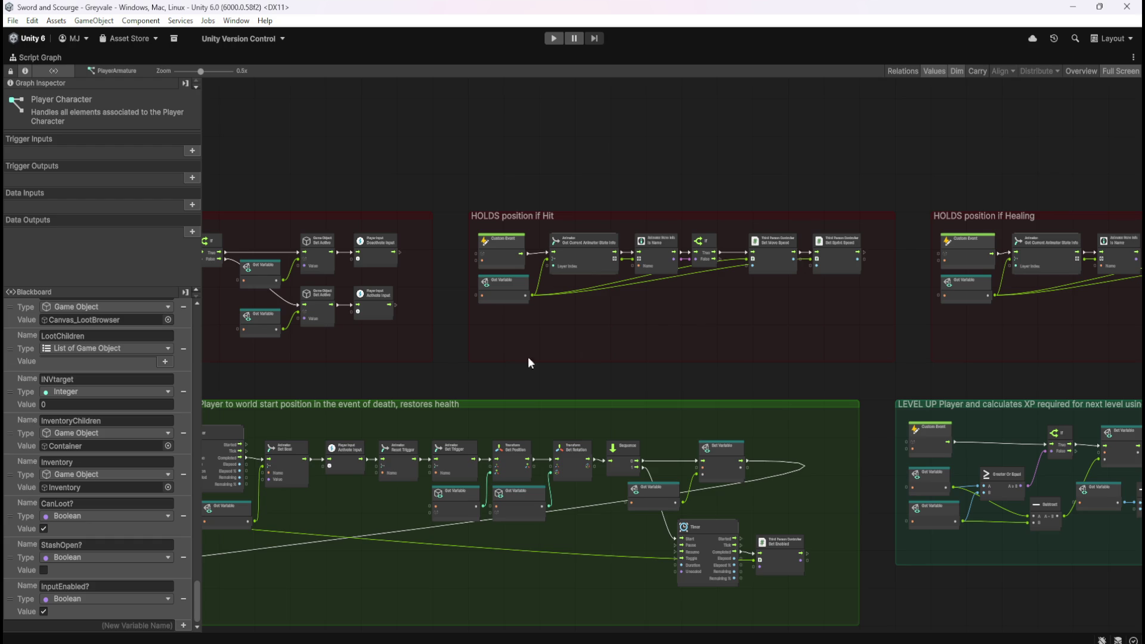
Step: Zoom around and centre the view back on the red PLAYER INPUT group
{"action": "scroll", "coordinate": [677, 251], "scroll_direction": "up", "scroll_amount": 3}
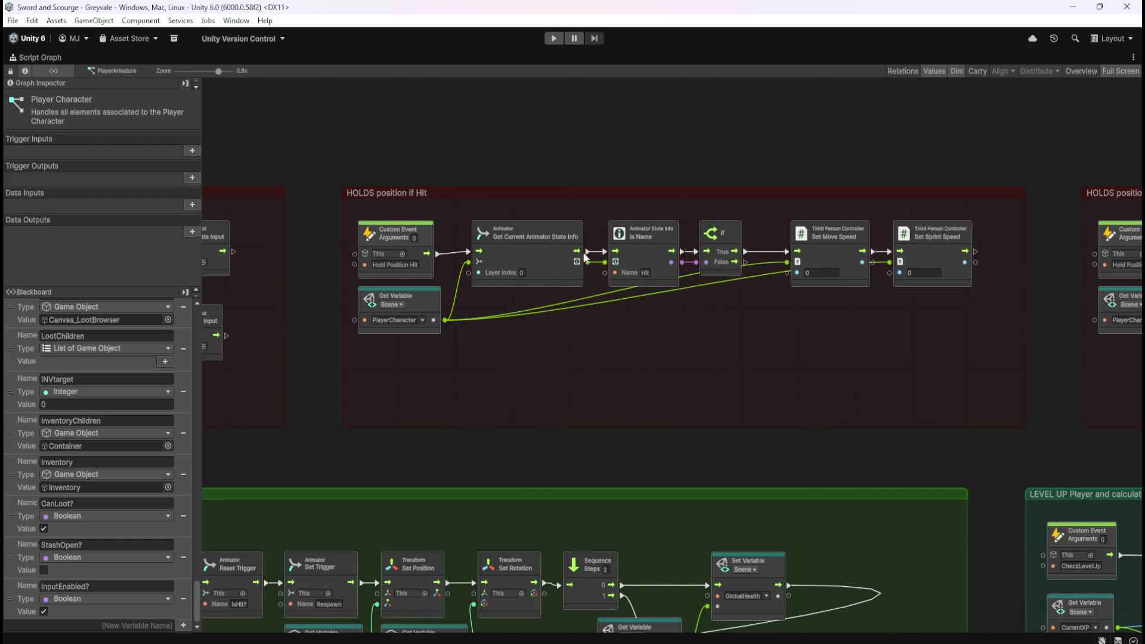
{"action": "scroll", "coordinate": [971, 209], "scroll_direction": "down", "scroll_amount": 6}
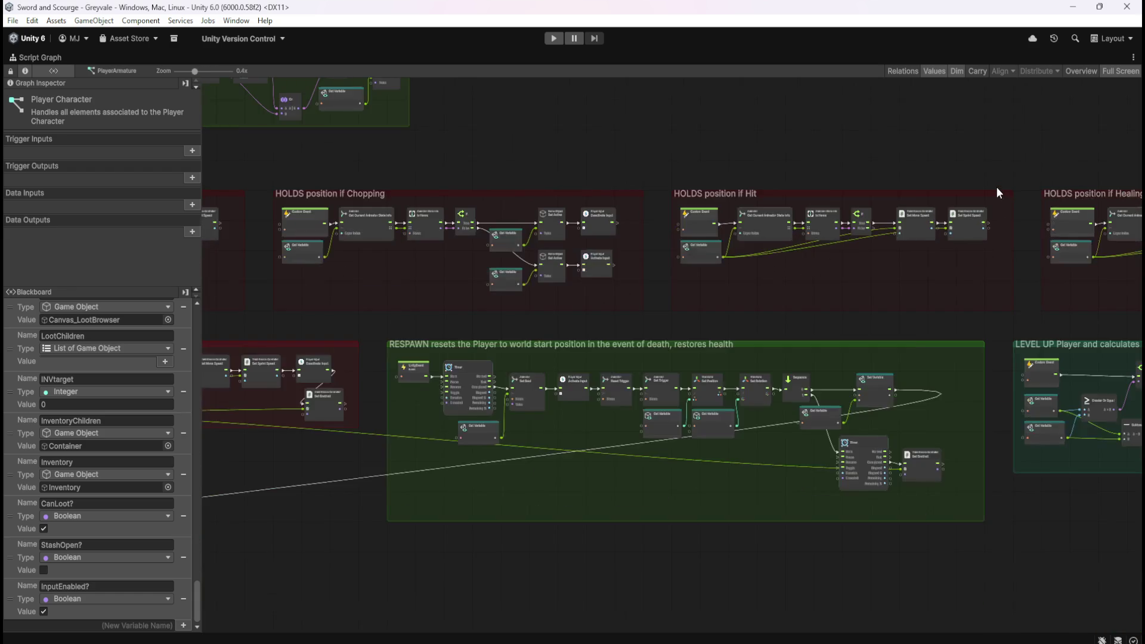
{"action": "scroll", "coordinate": [625, 418], "scroll_direction": "up", "scroll_amount": 5}
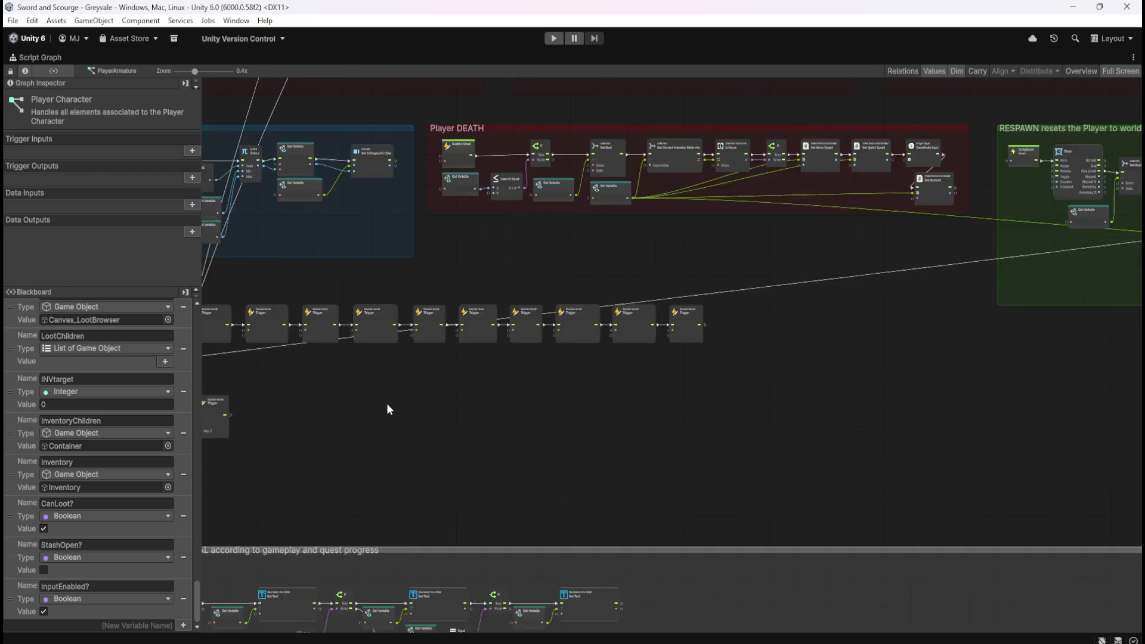
{"action": "scroll", "coordinate": [573, 334], "scroll_direction": "up", "scroll_amount": 5}
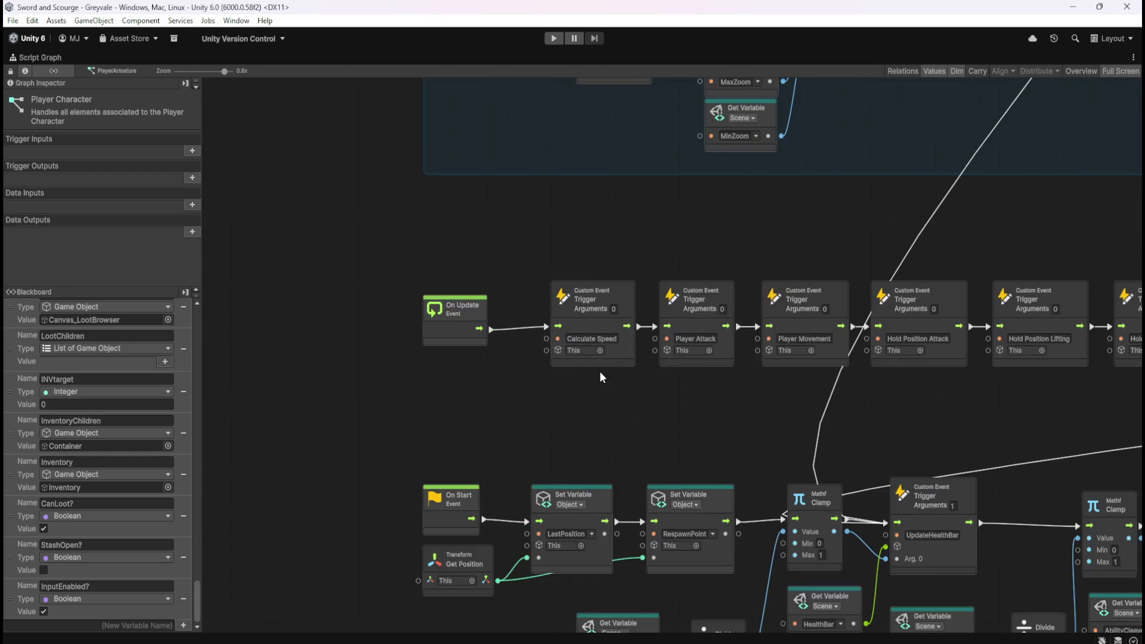
{"action": "scroll", "coordinate": [289, 369], "scroll_direction": "down", "scroll_amount": 6}
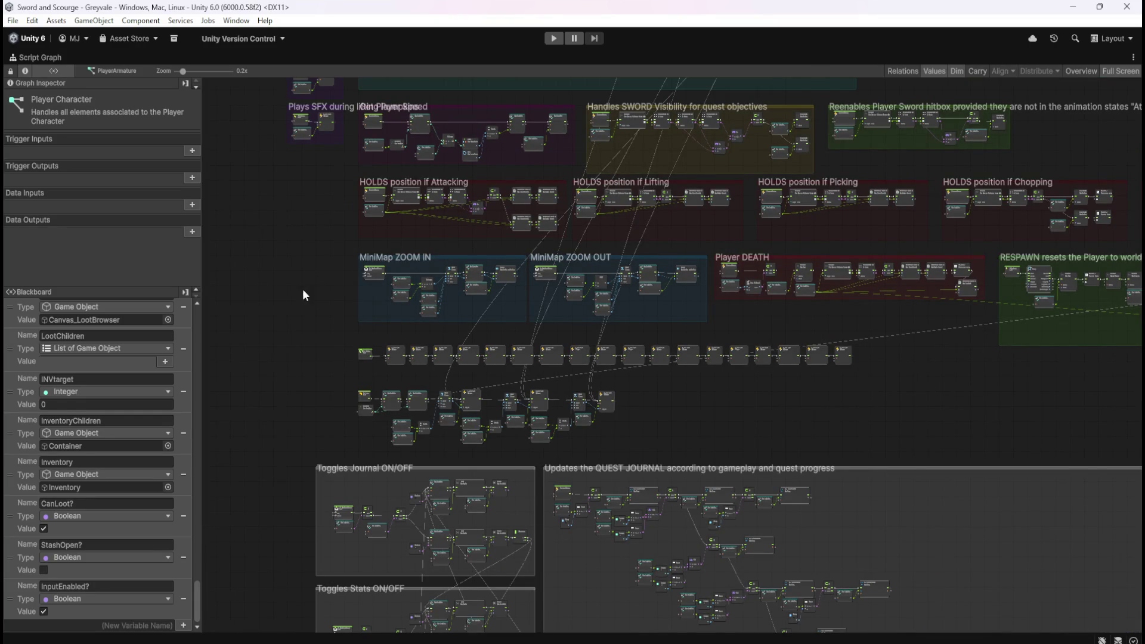
{"action": "scroll", "coordinate": [401, 369], "scroll_direction": "up", "scroll_amount": 5}
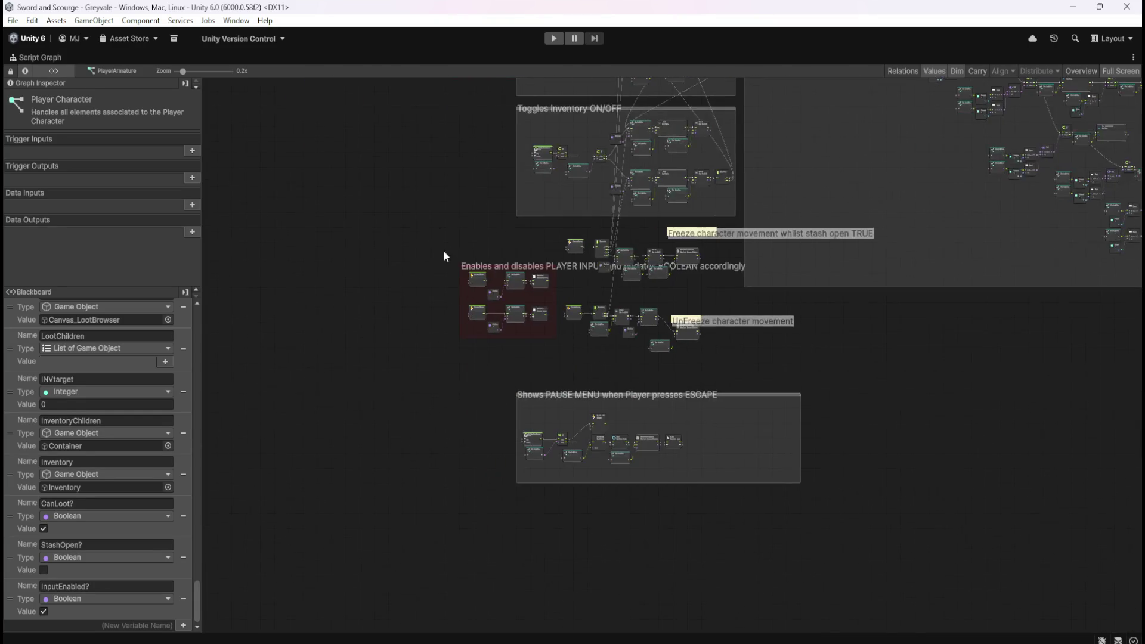
{"action": "scroll", "coordinate": [500, 276], "scroll_direction": "up", "scroll_amount": 1}
{"action": "mouse_move", "coordinate": [785, 308]}
{"action": "left_mouse_down"}
{"action": "mouse_move", "coordinate": [771, 251]}
{"action": "mouse_move", "coordinate": [740, 223]}
{"action": "left_mouse_up"}
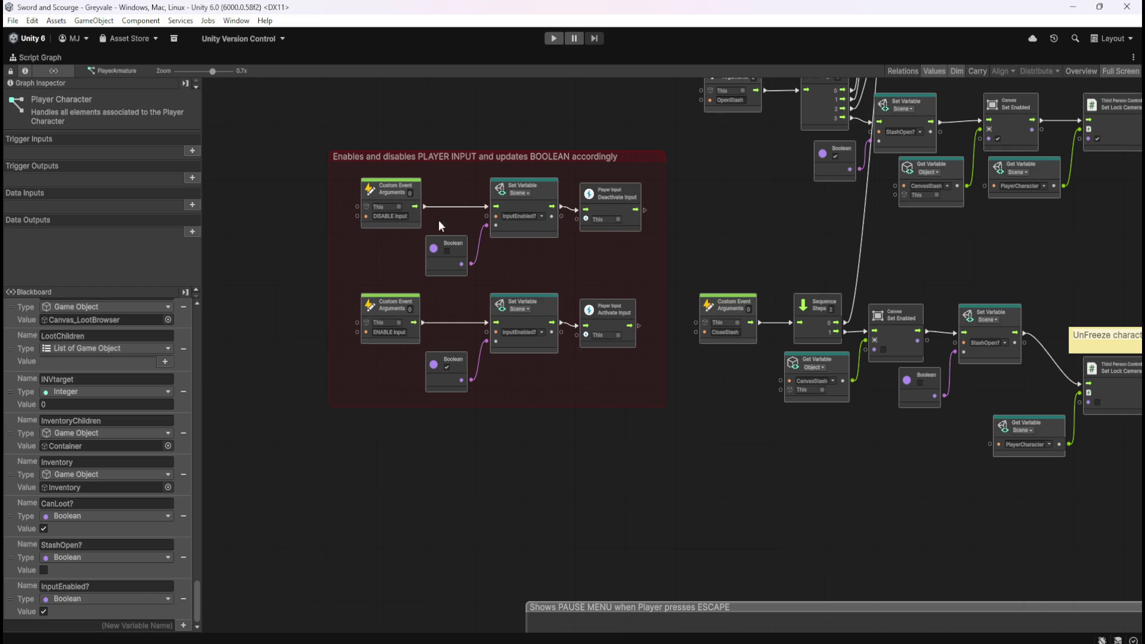
Step: Drag the red PLAYER INPUT group up among the other groups, just above QUEST JOURNAL
{"action": "left_click_drag", "start_coordinate": [685, 229], "coordinate": [594, 217]}
{"action": "scroll", "coordinate": [592, 216], "scroll_direction": "down", "scroll_amount": 5}
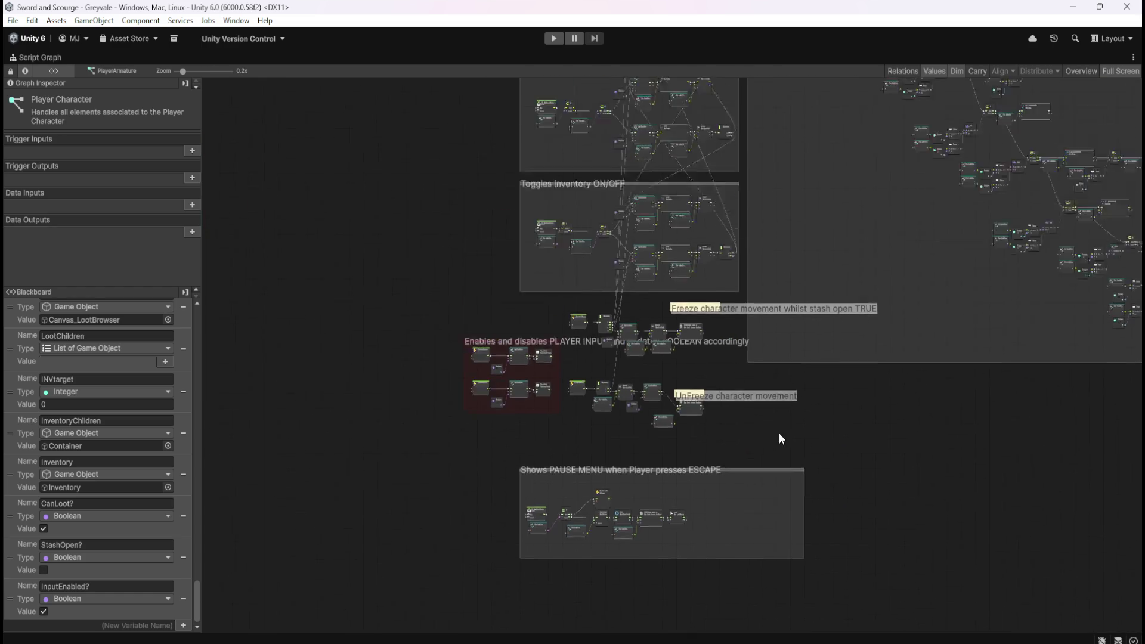
{"action": "scroll", "coordinate": [500, 355], "scroll_direction": "down", "scroll_amount": 2}
{"action": "scroll", "coordinate": [545, 355], "scroll_direction": "up", "scroll_amount": 2}
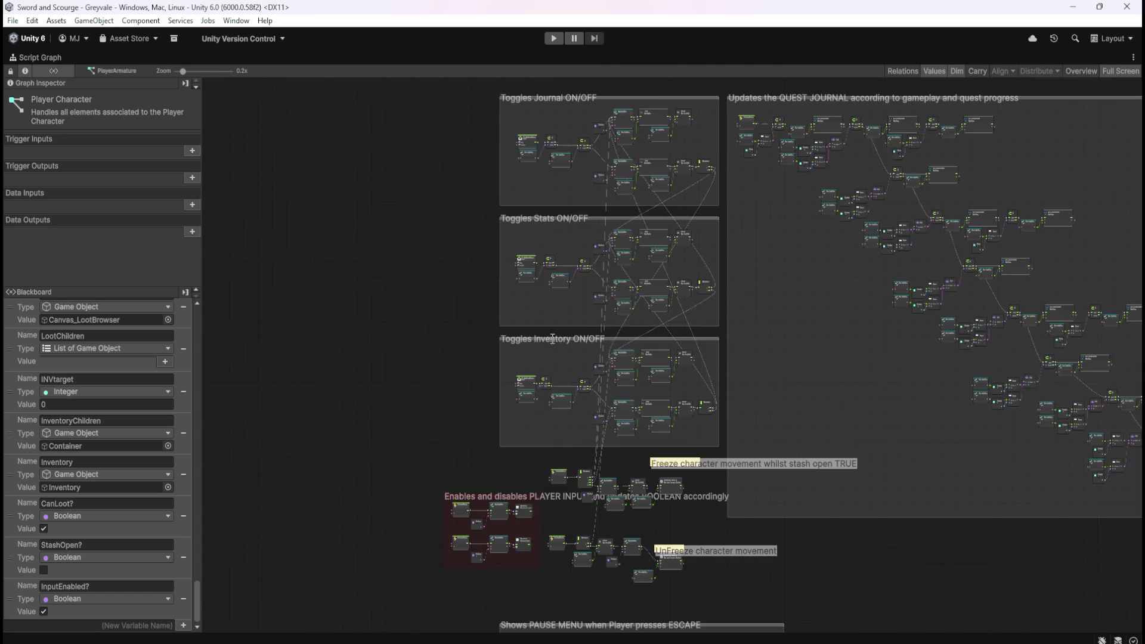
{"action": "scroll", "coordinate": [512, 462], "scroll_direction": "up", "scroll_amount": 2}
{"action": "scroll", "coordinate": [535, 525], "scroll_direction": "up", "scroll_amount": 3}
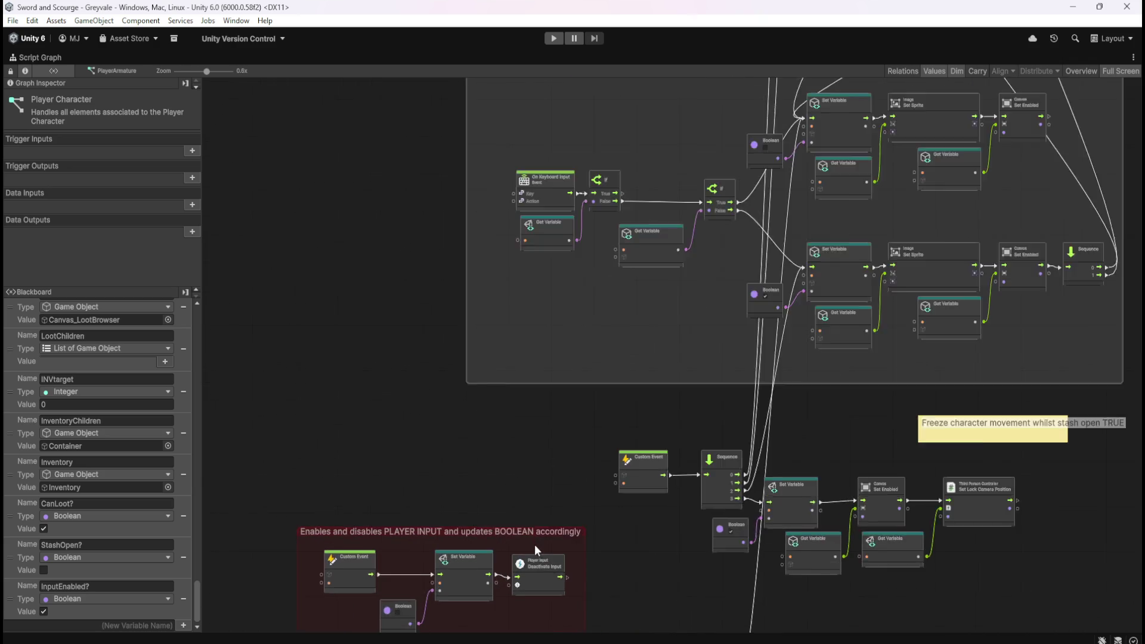
{"action": "mouse_move", "coordinate": [578, 528]}
{"action": "left_mouse_down"}
{"action": "mouse_move", "coordinate": [732, 241]}
{"action": "mouse_move", "coordinate": [907, 31]}
{"action": "mouse_move", "coordinate": [1140, 268]}
{"action": "mouse_move", "coordinate": [924, 282]}
{"action": "mouse_move", "coordinate": [1074, 281]}
{"action": "left_mouse_up"}
{"action": "mouse_move", "coordinate": [1142, 275]}
{"action": "left_mouse_down"}
{"action": "mouse_move", "coordinate": [951, 224]}
{"action": "mouse_move", "coordinate": [979, 204]}
{"action": "mouse_move", "coordinate": [946, 245]}
{"action": "mouse_move", "coordinate": [942, 276]}
{"action": "left_mouse_up"}
{"action": "left_click", "coordinate": [935, 267]}
{"action": "scroll", "coordinate": [829, 249], "scroll_direction": "down", "scroll_amount": 5}
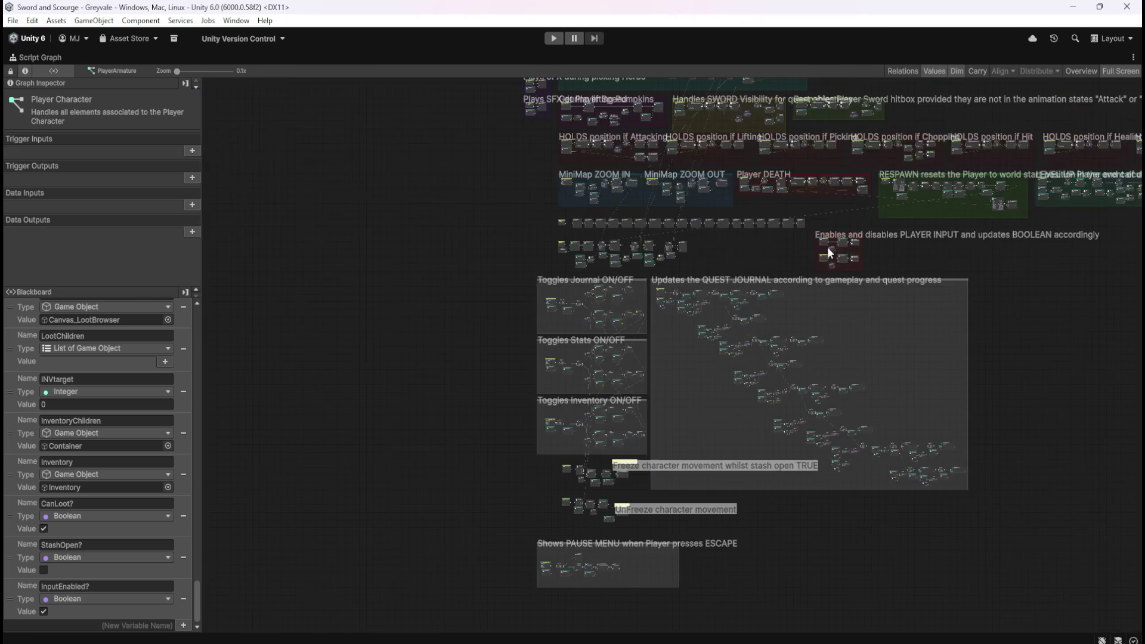
{"action": "left_click_drag", "start_coordinate": [1007, 273], "coordinate": [932, 302]}
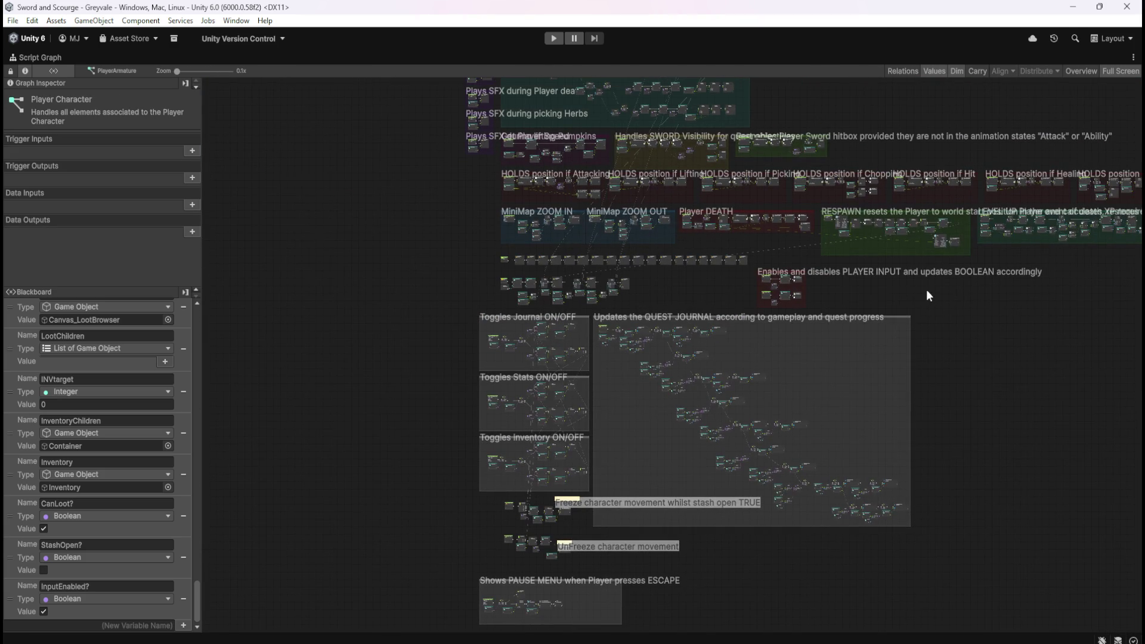
{"action": "scroll", "coordinate": [566, 289], "scroll_direction": "up", "scroll_amount": 5}
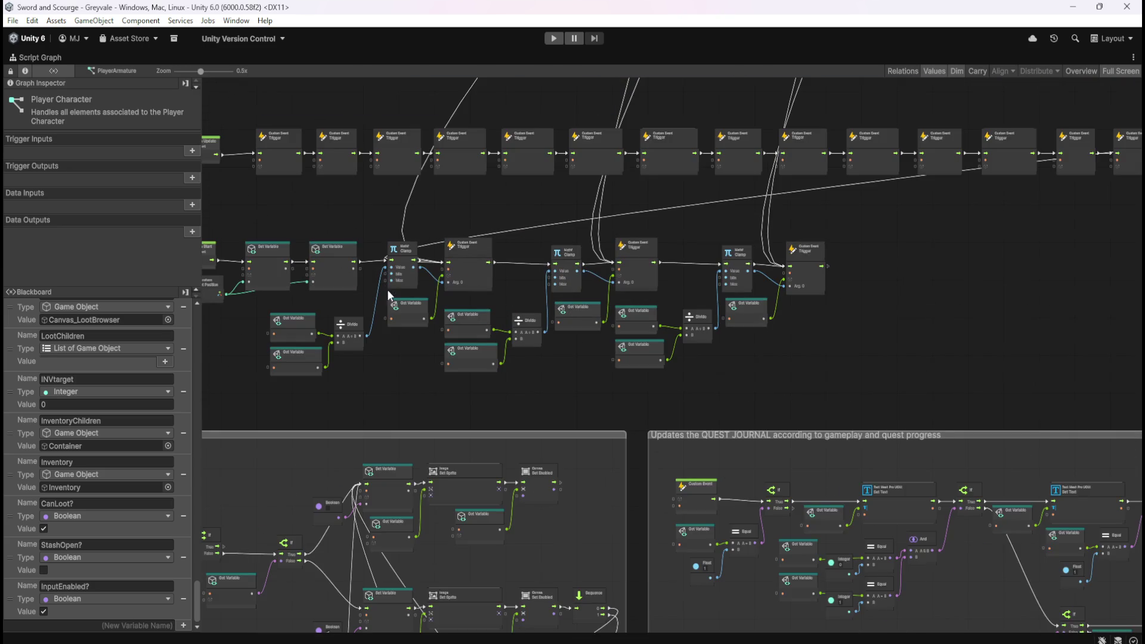
Step: Zoom around the graph, briefly selecting and then clearing the middle row of nodes
{"action": "left_click_drag", "start_coordinate": [282, 242], "coordinate": [955, 394]}
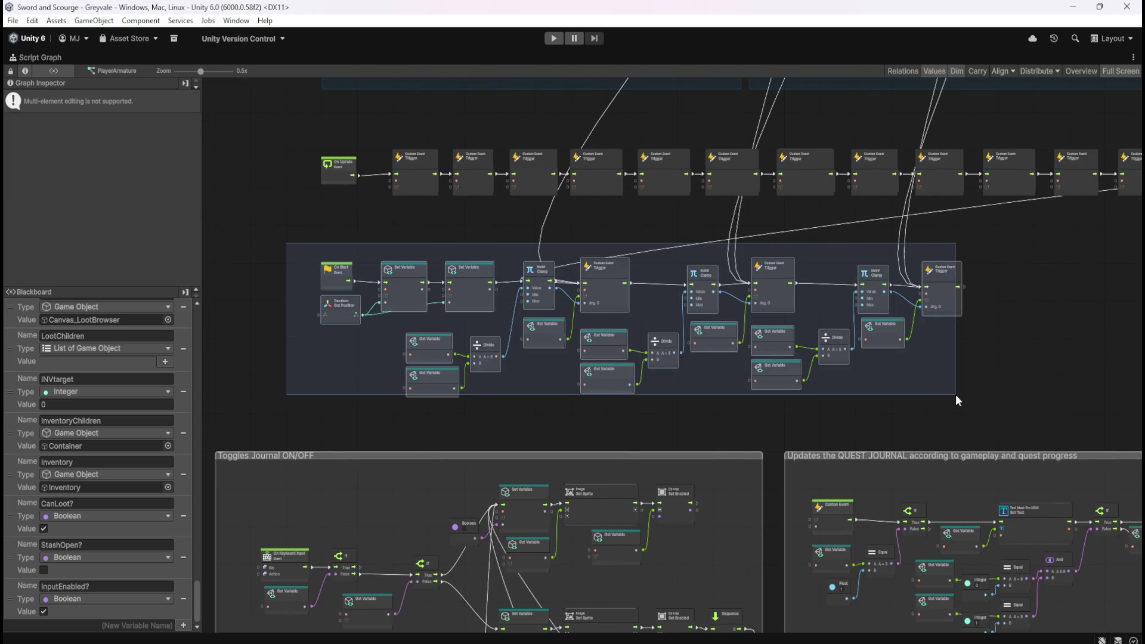
{"action": "scroll", "coordinate": [596, 329], "scroll_direction": "up", "scroll_amount": 2}
{"action": "left_click", "coordinate": [488, 406]}
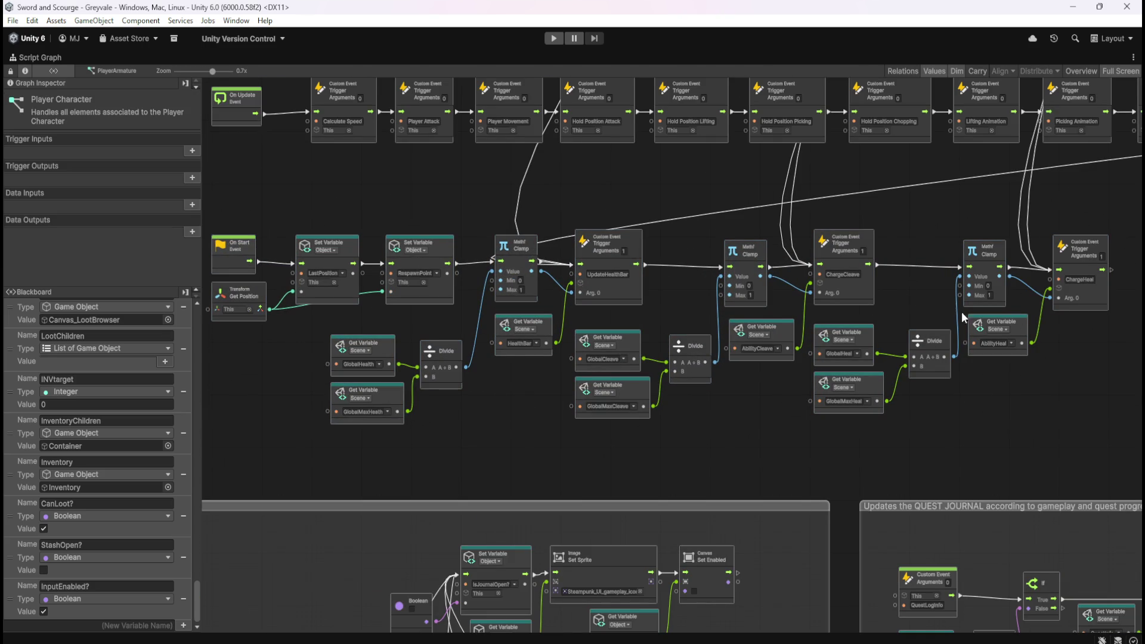
{"action": "scroll", "coordinate": [531, 393], "scroll_direction": "down", "scroll_amount": 6}
{"action": "scroll", "coordinate": [896, 366], "scroll_direction": "up", "scroll_amount": 5}
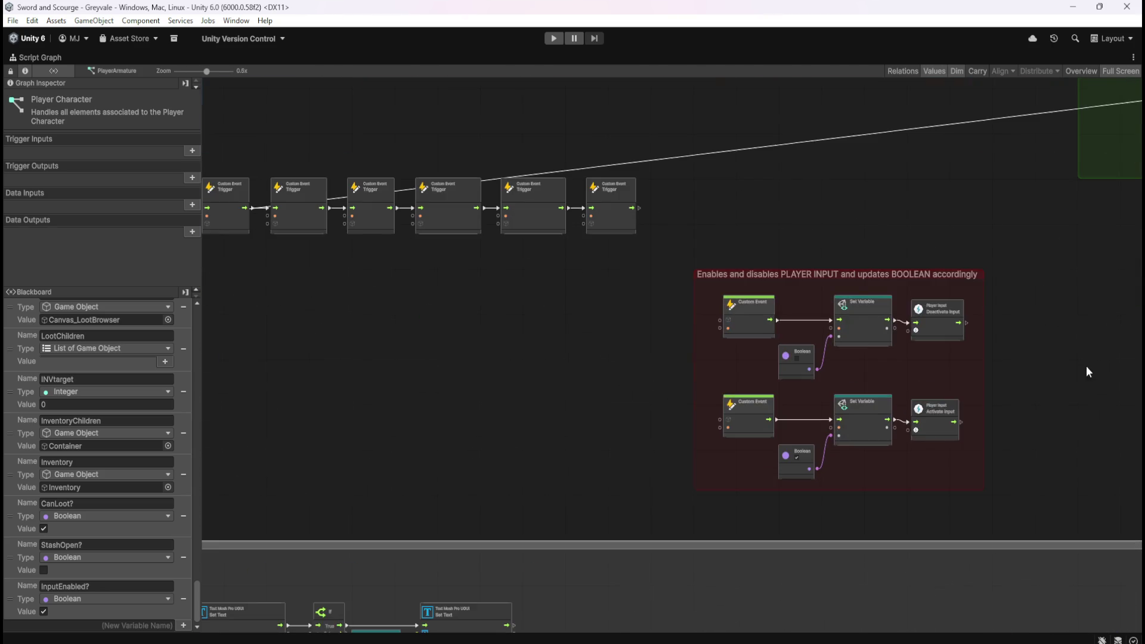
{"action": "scroll", "coordinate": [747, 387], "scroll_direction": "up", "scroll_amount": 1}
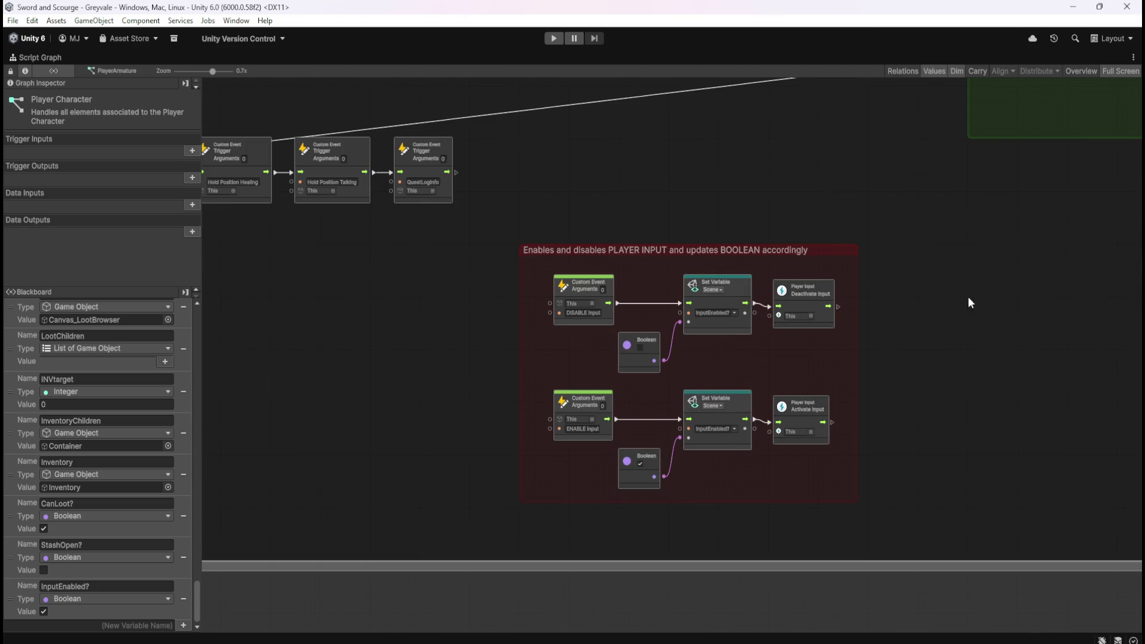
{"action": "scroll", "coordinate": [964, 308], "scroll_direction": "down", "scroll_amount": 2}
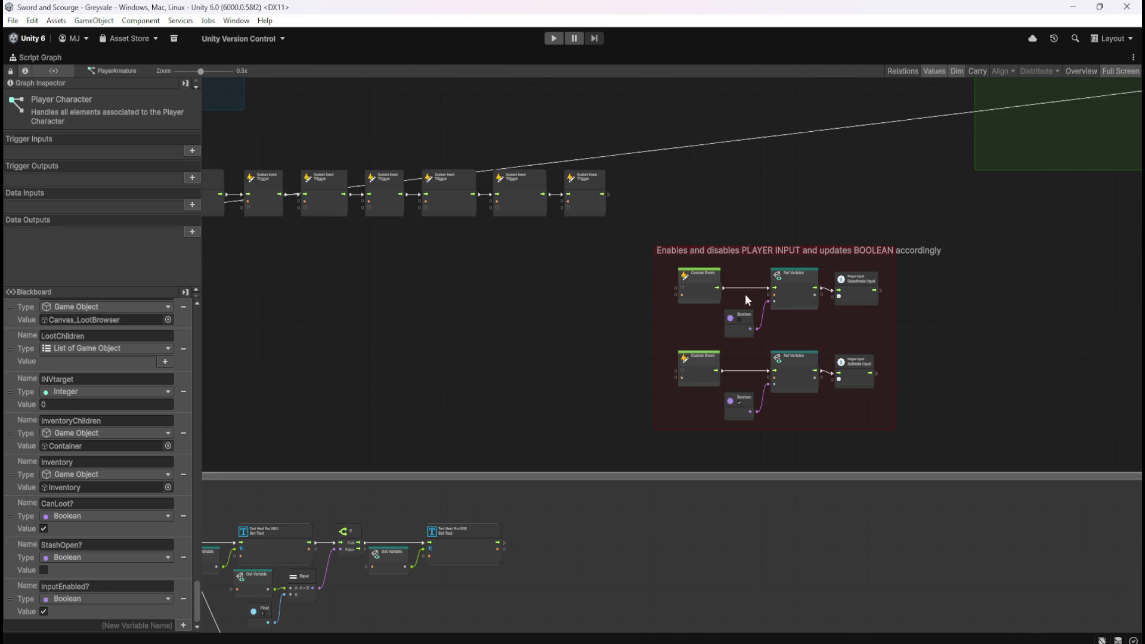
{"action": "scroll", "coordinate": [930, 196], "scroll_direction": "down", "scroll_amount": 4}
{"action": "scroll", "coordinate": [919, 226], "scroll_direction": "up", "scroll_amount": 7}
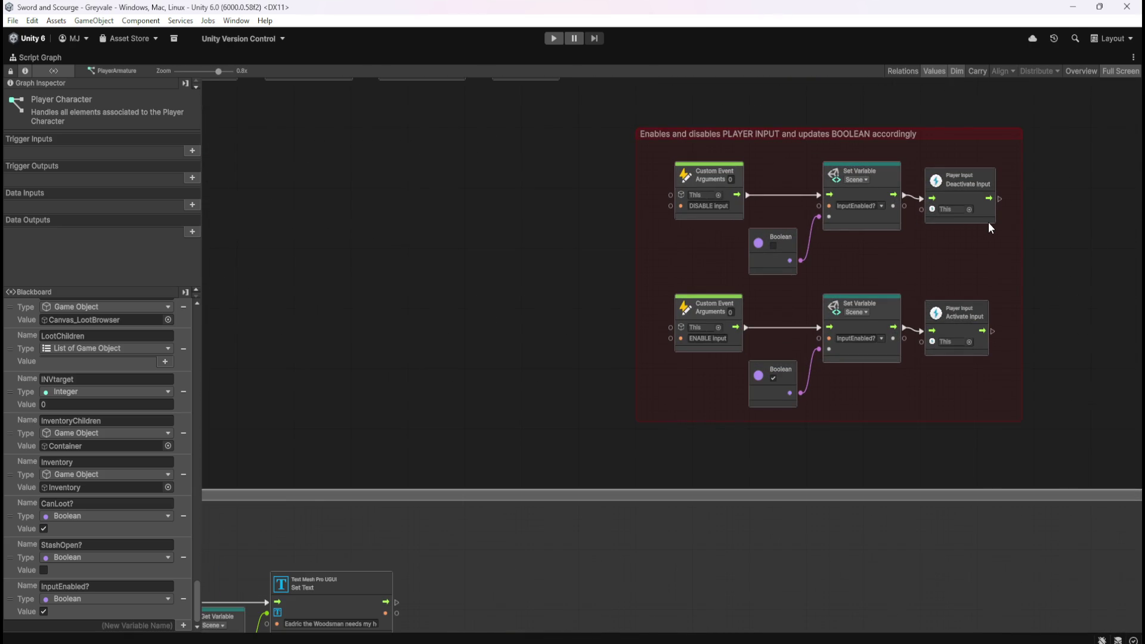
{"action": "scroll", "coordinate": [989, 222], "scroll_direction": "down", "scroll_amount": 5}
Step: Bring the OpenStash chain into view, restore the editor layout and enter Play mode
{"action": "left_click_drag", "start_coordinate": [649, 550], "coordinate": [771, 202]}
{"action": "scroll", "coordinate": [573, 356], "scroll_direction": "up", "scroll_amount": 5}
{"action": "left_click_drag", "start_coordinate": [723, 285], "coordinate": [734, 336]}
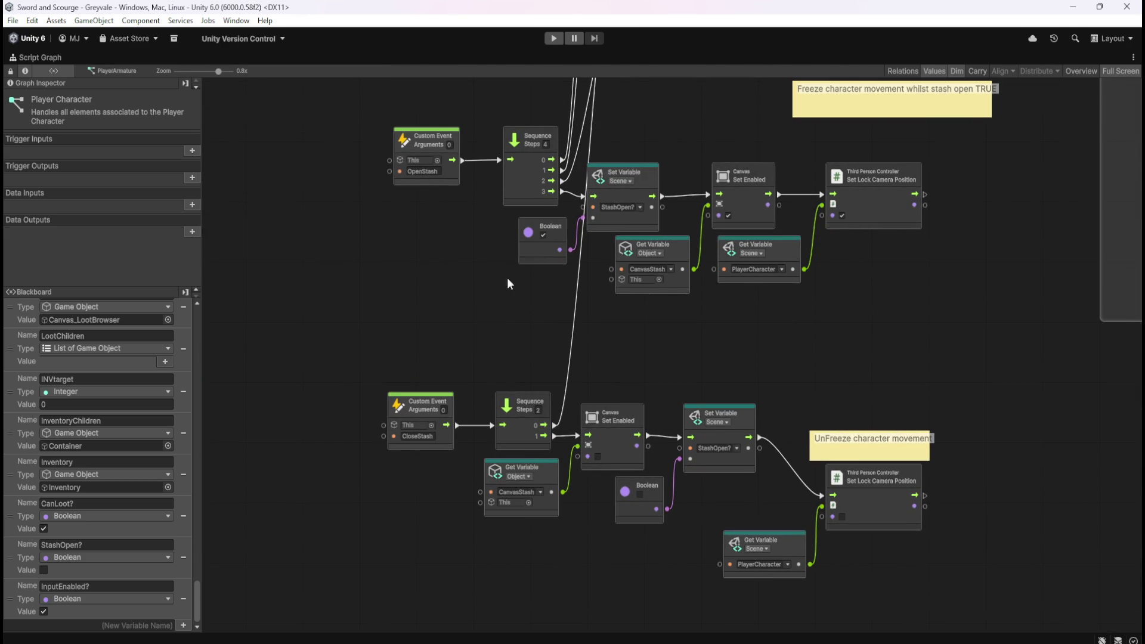
{"action": "key", "text": "shift+space"}
{"action": "left_click", "coordinate": [555, 38]}
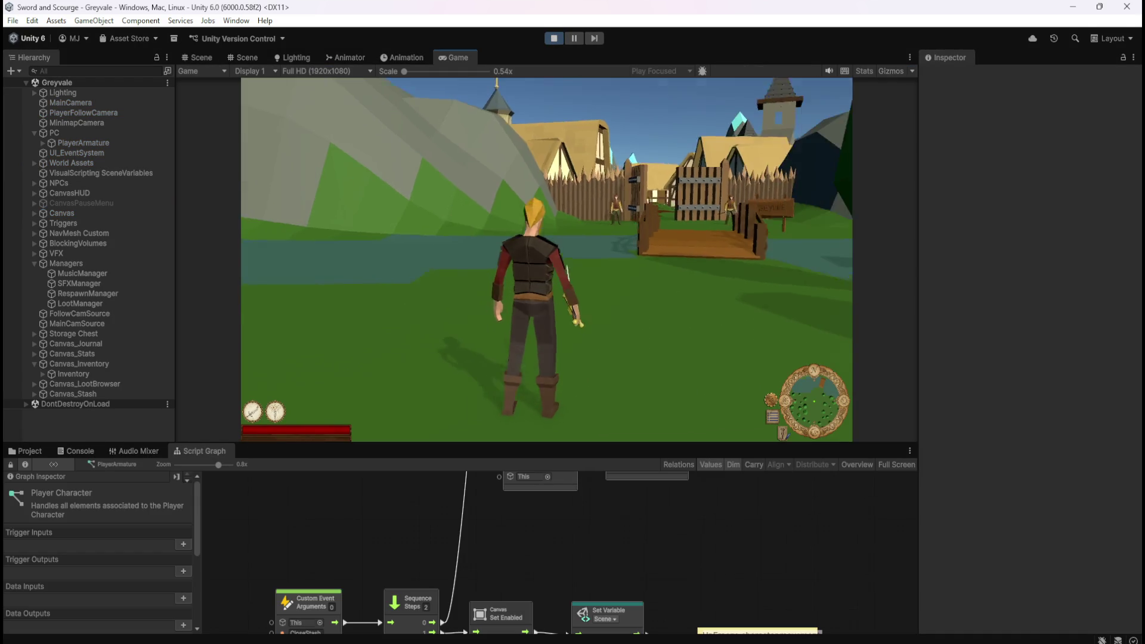
Step: Run through the Greyvale gate and up the village path, answering the mayor's dialogue
{"action": "key", "text": "w"}
{"action": "key", "text": "w"}
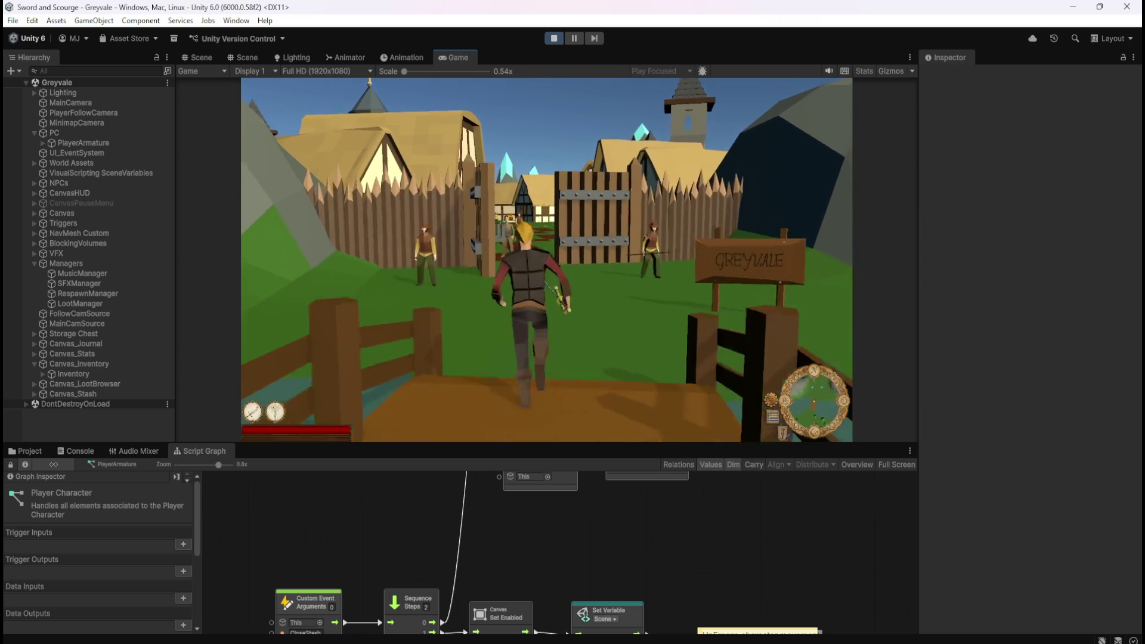
{"action": "key", "text": "w"}
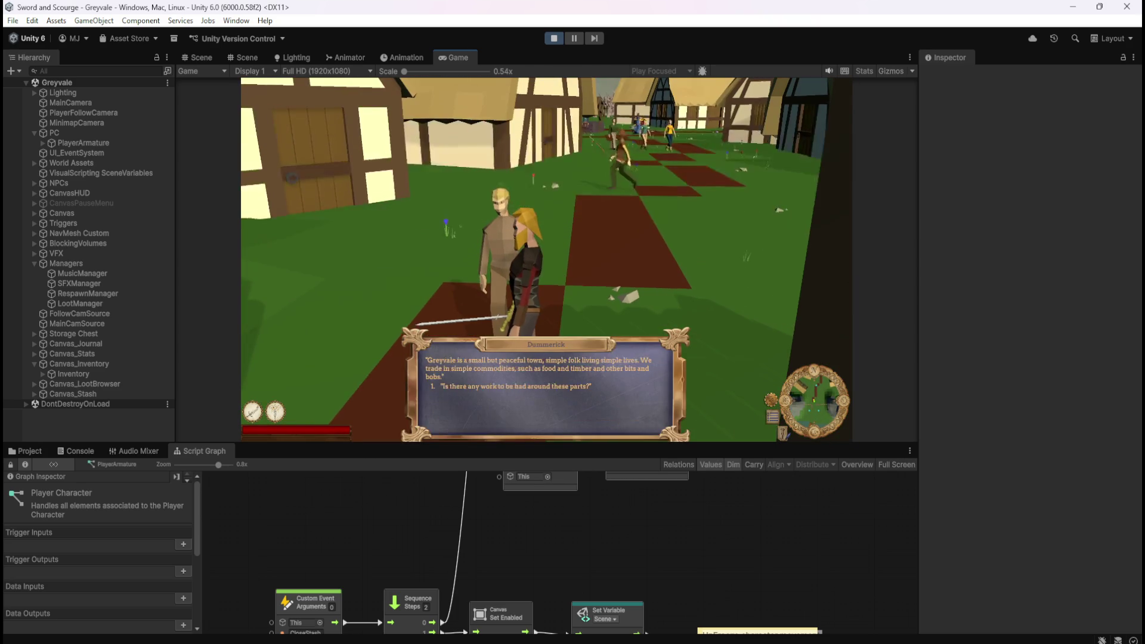
{"action": "key", "text": "w"}
{"action": "key", "text": "w"}
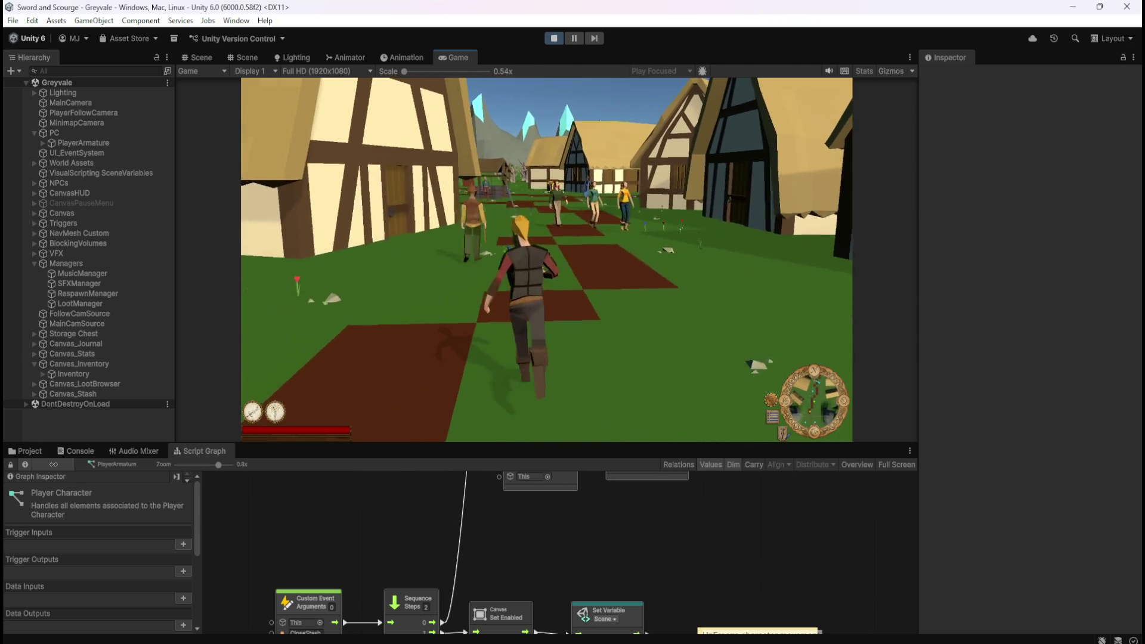
{"action": "key", "text": "w"}
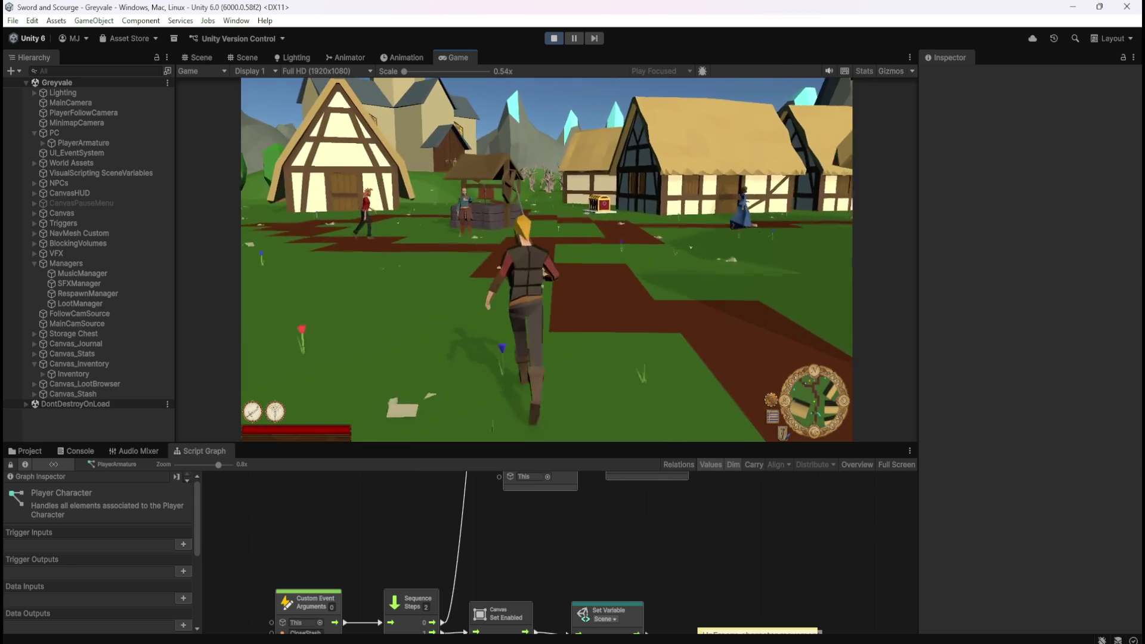
{"action": "key", "text": "1"}
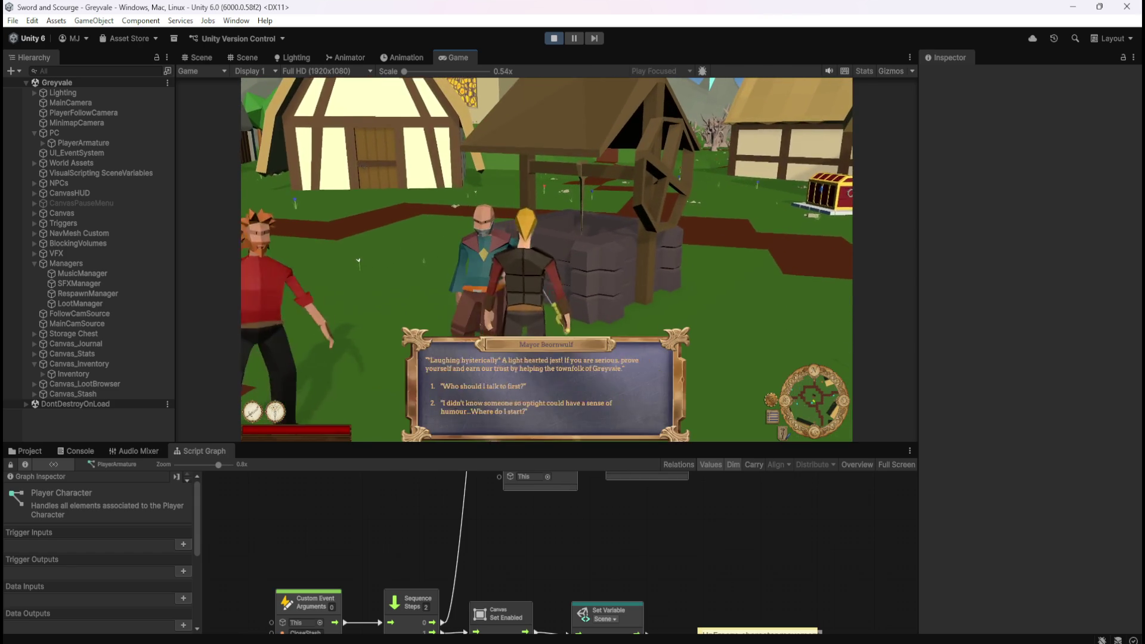
{"action": "key", "text": "w"}
{"action": "key", "text": "w"}
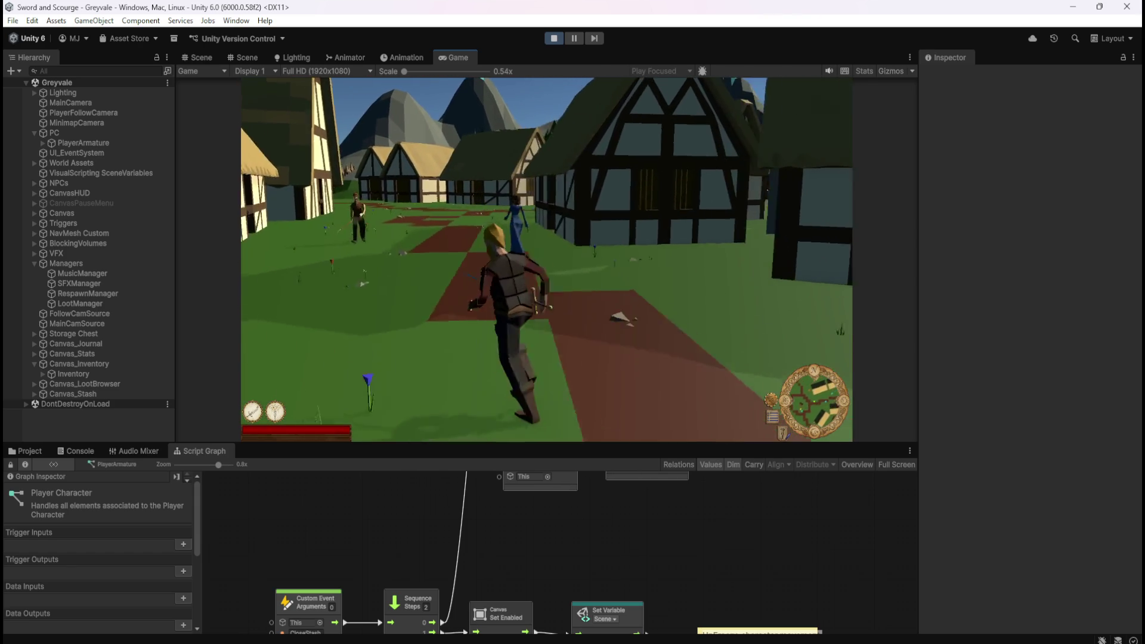
{"action": "key", "text": "w"}
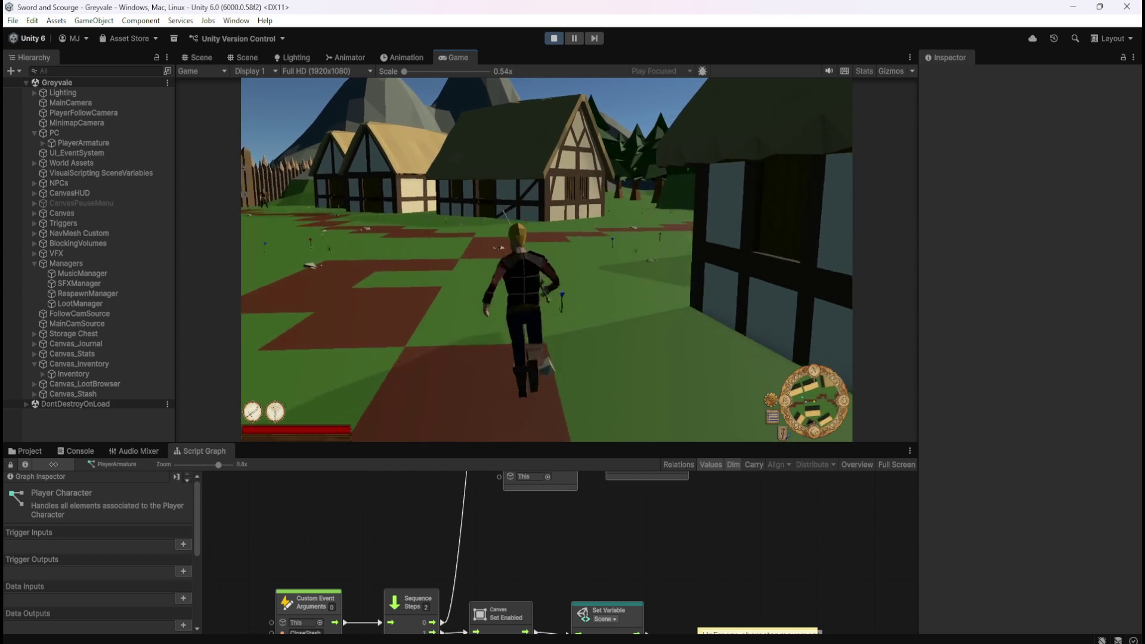
{"action": "key", "text": "w"}
{"action": "key", "text": "w"}
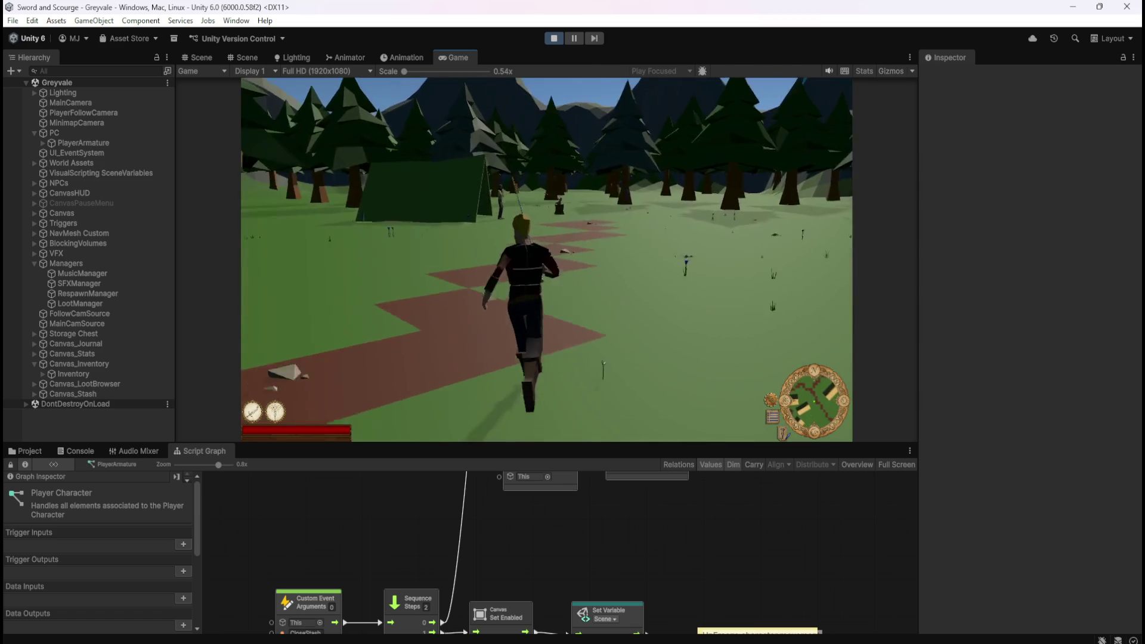
{"action": "key", "text": "w"}
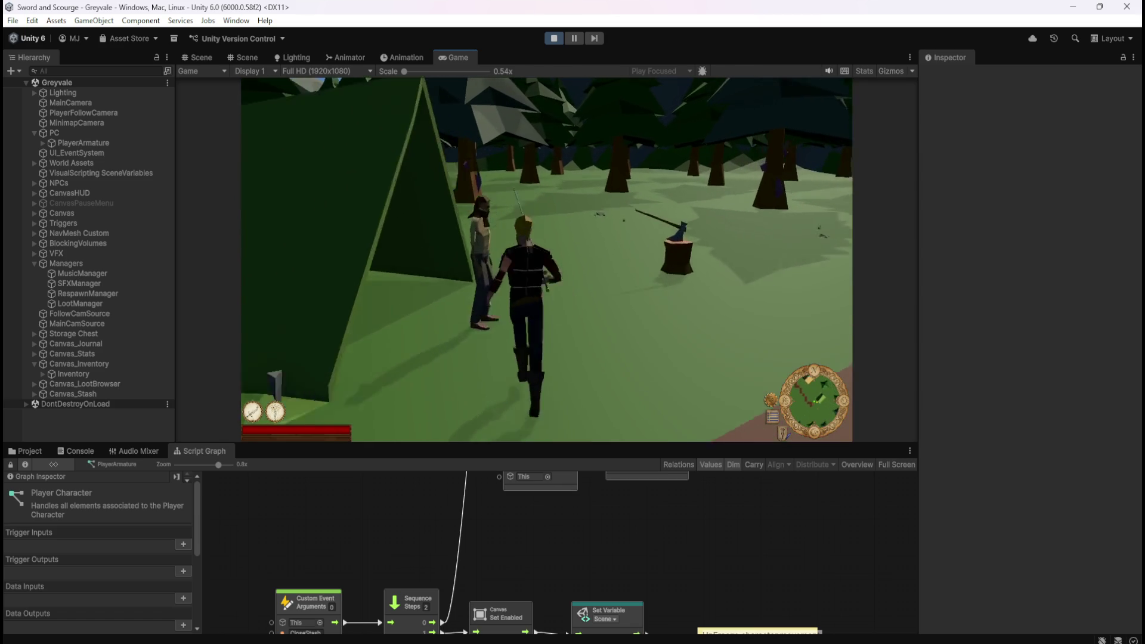
Step: Talk to the woodsman, chop a tree in the forest, then pause and stop the game
{"action": "key", "text": "e"}
{"action": "key", "text": "1"}
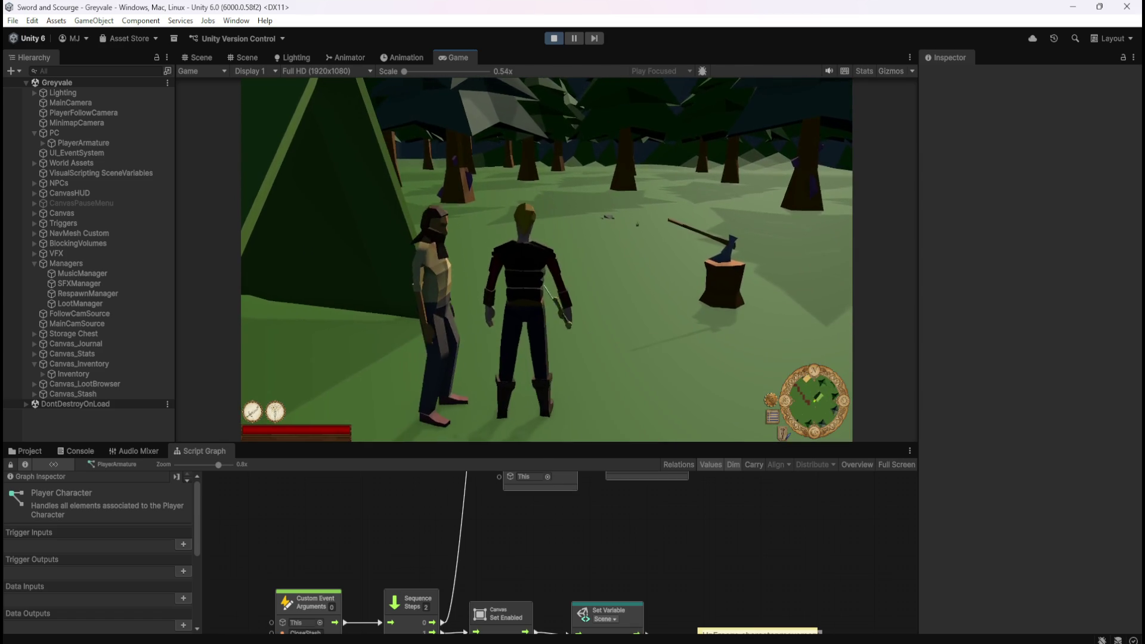
{"action": "key", "text": "w"}
{"action": "key", "text": "w"}
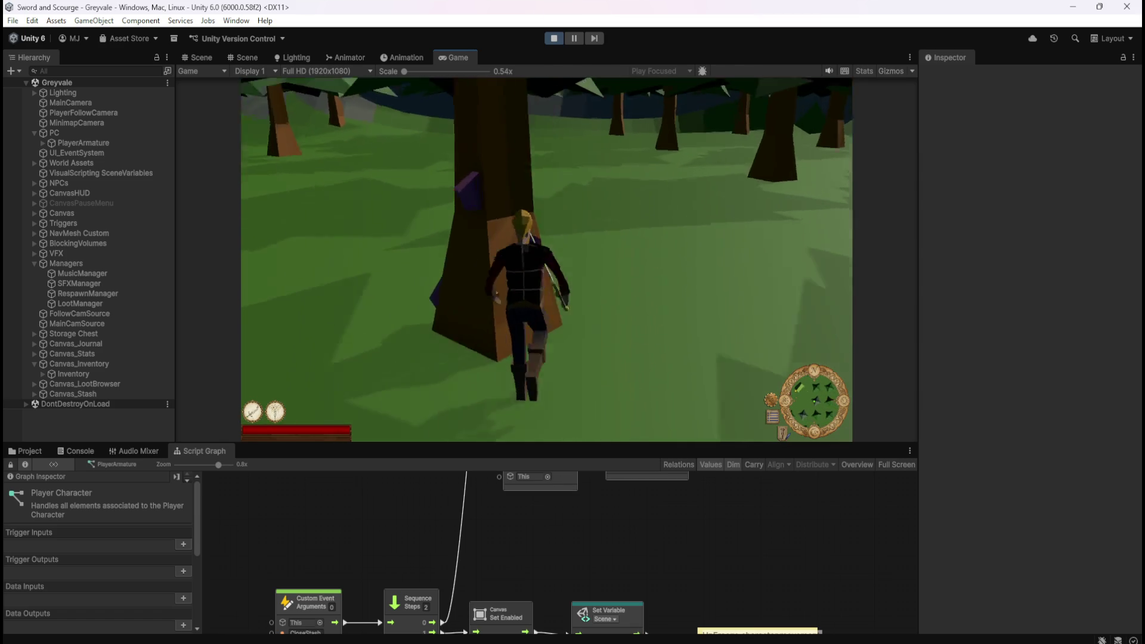
{"action": "key", "text": "w"}
{"action": "key", "text": "w"}
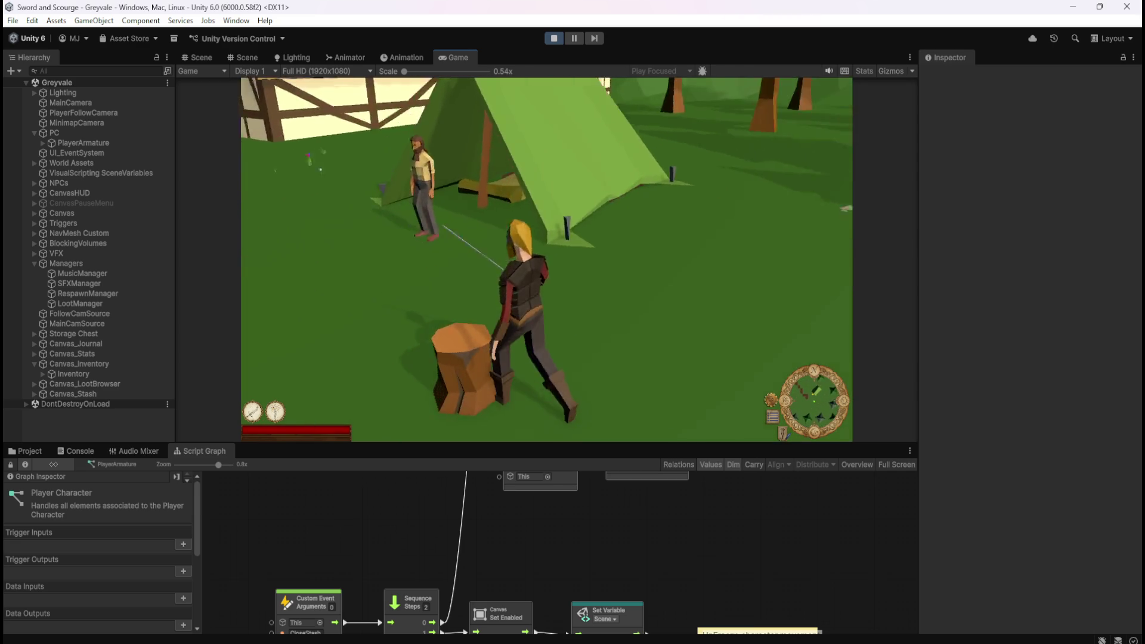
{"action": "key", "text": "w"}
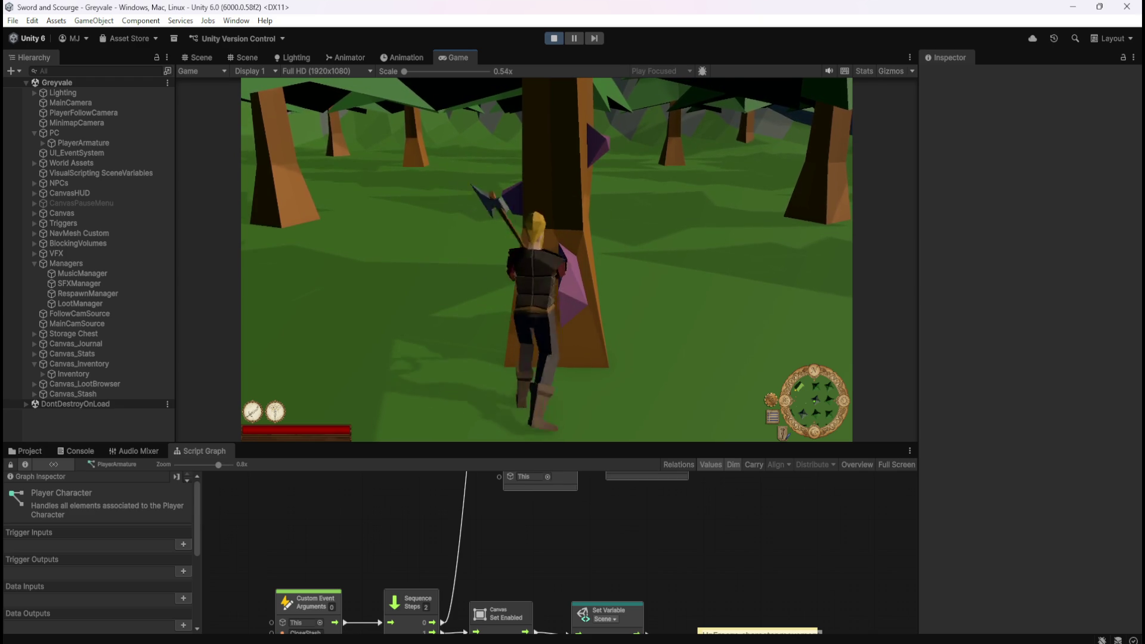
{"action": "key", "text": "s"}
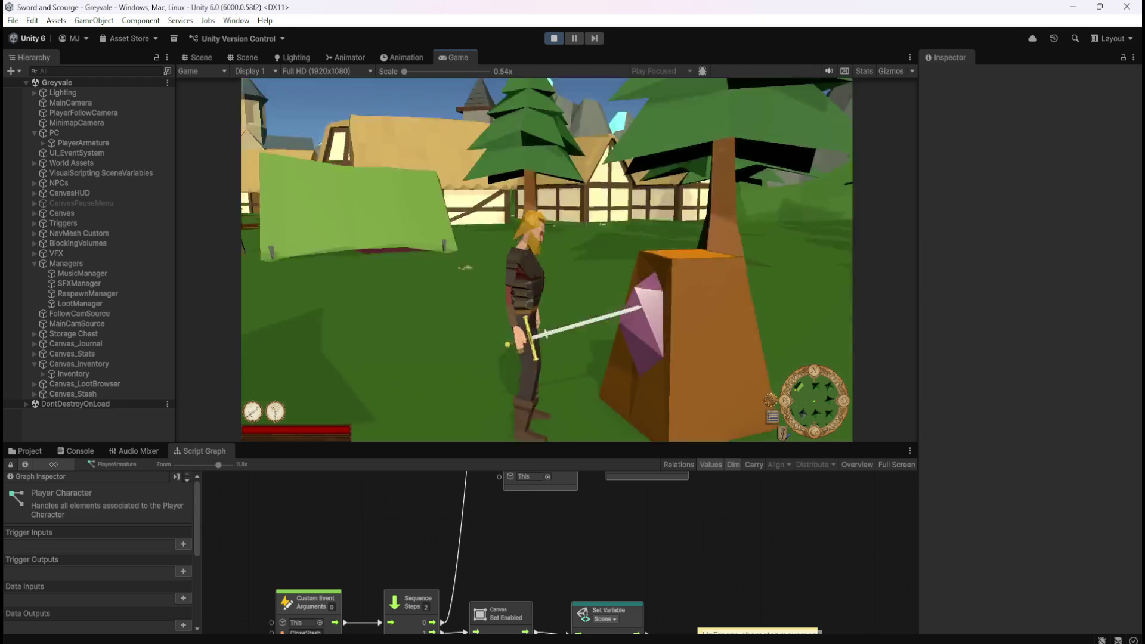
{"action": "key", "text": "w"}
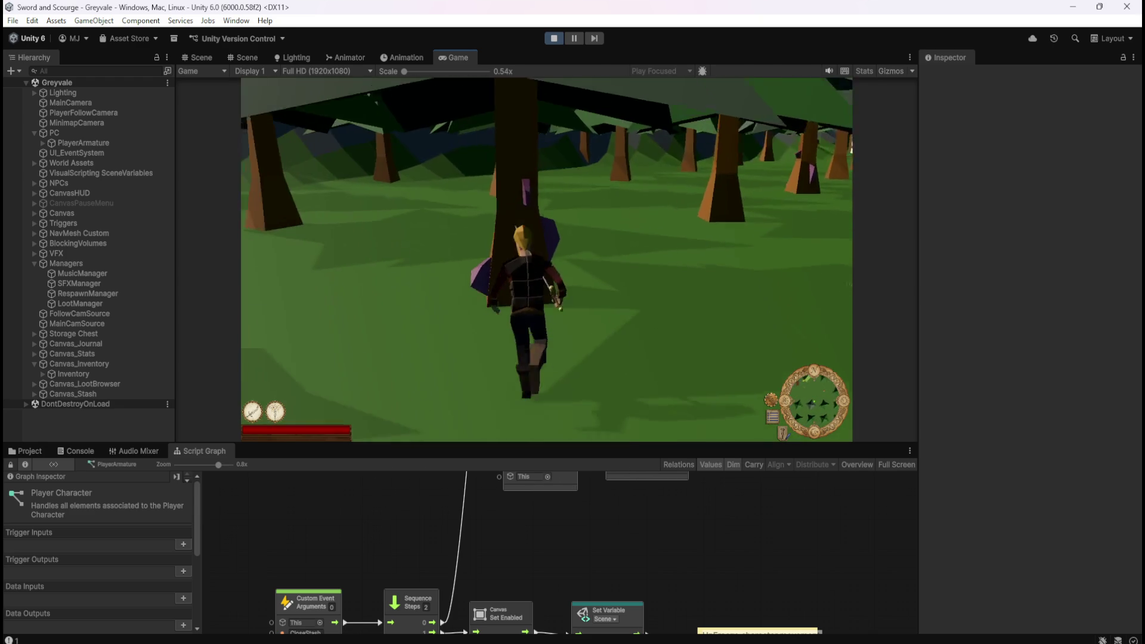
{"action": "key", "text": "e"}
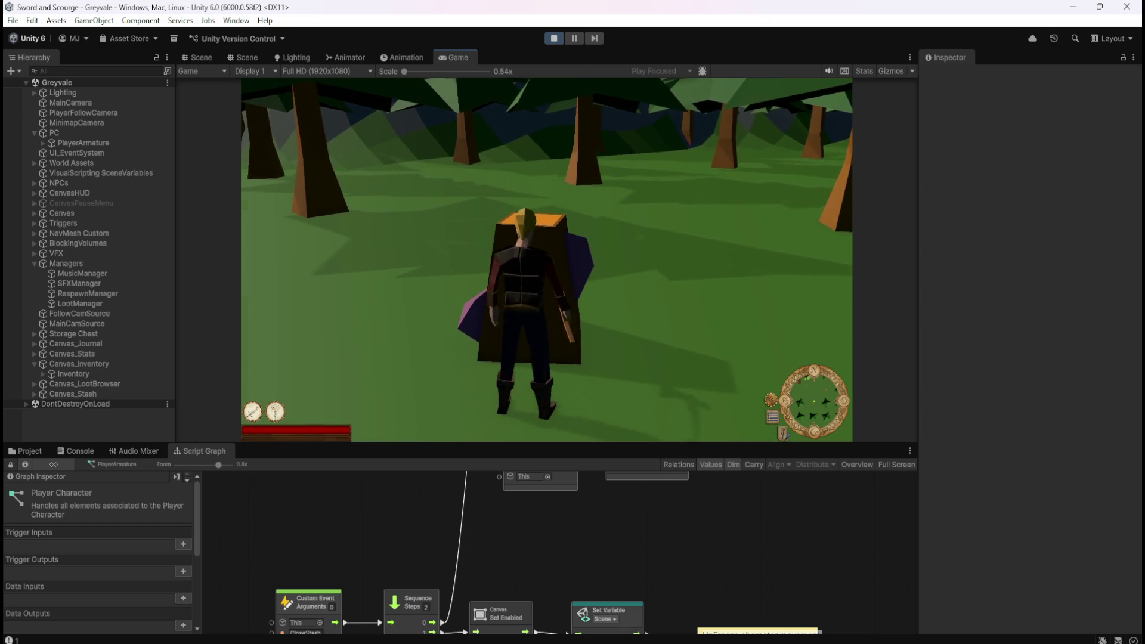
{"action": "key", "text": "Escape"}
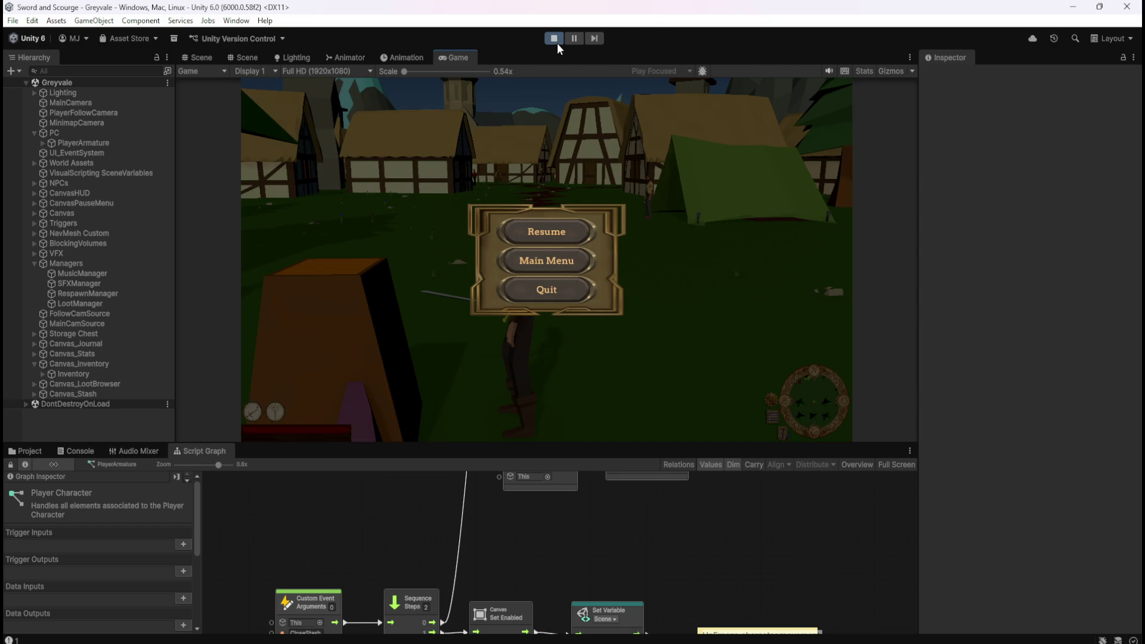
{"action": "left_click", "coordinate": [556, 40]}
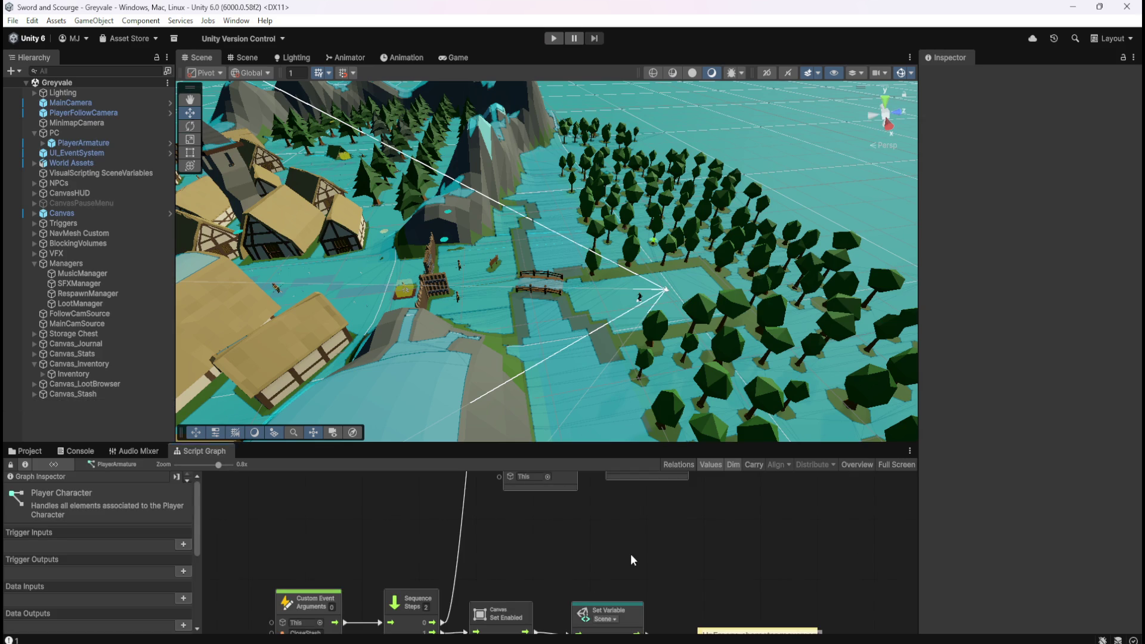
Step: Maximize the Script Graph and centre the view on the stash event chains
{"action": "key", "text": "shift+space"}
{"action": "scroll", "coordinate": [856, 316], "scroll_direction": "down", "scroll_amount": 4}
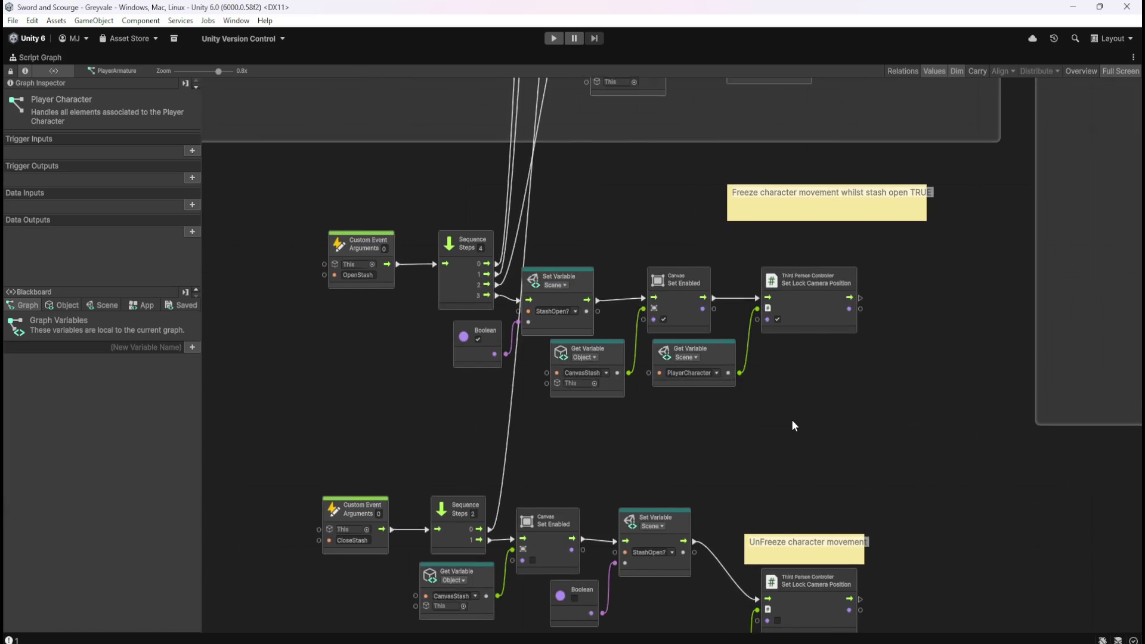
{"action": "scroll", "coordinate": [503, 420], "scroll_direction": "down", "scroll_amount": 5}
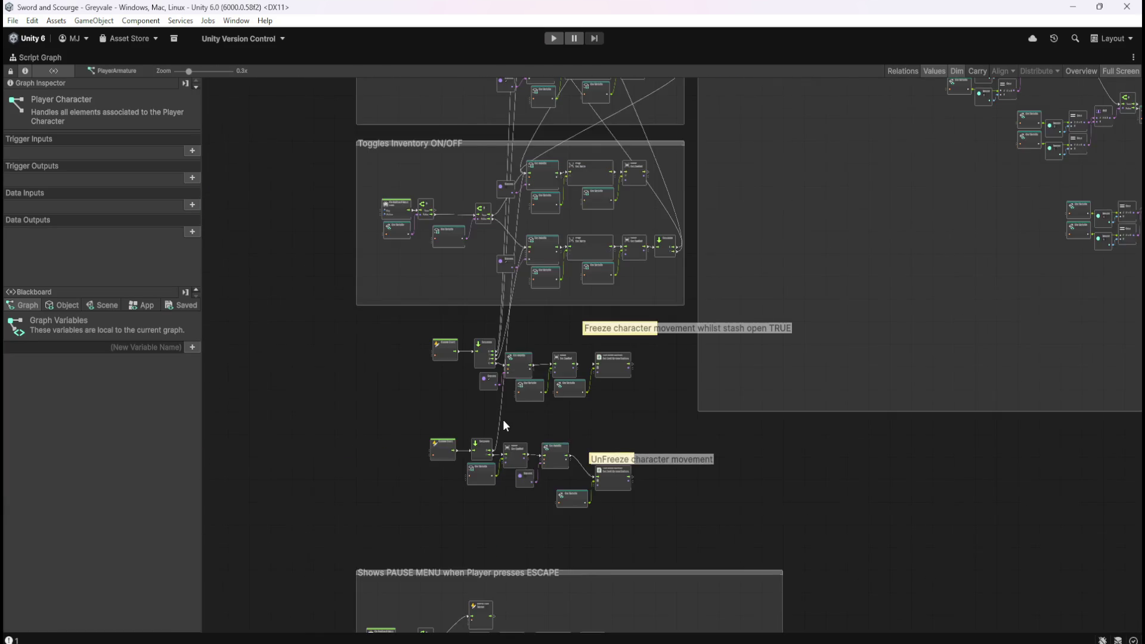
{"action": "scroll", "coordinate": [486, 474], "scroll_direction": "up", "scroll_amount": 7}
{"action": "scroll", "coordinate": [524, 396], "scroll_direction": "up", "scroll_amount": 1}
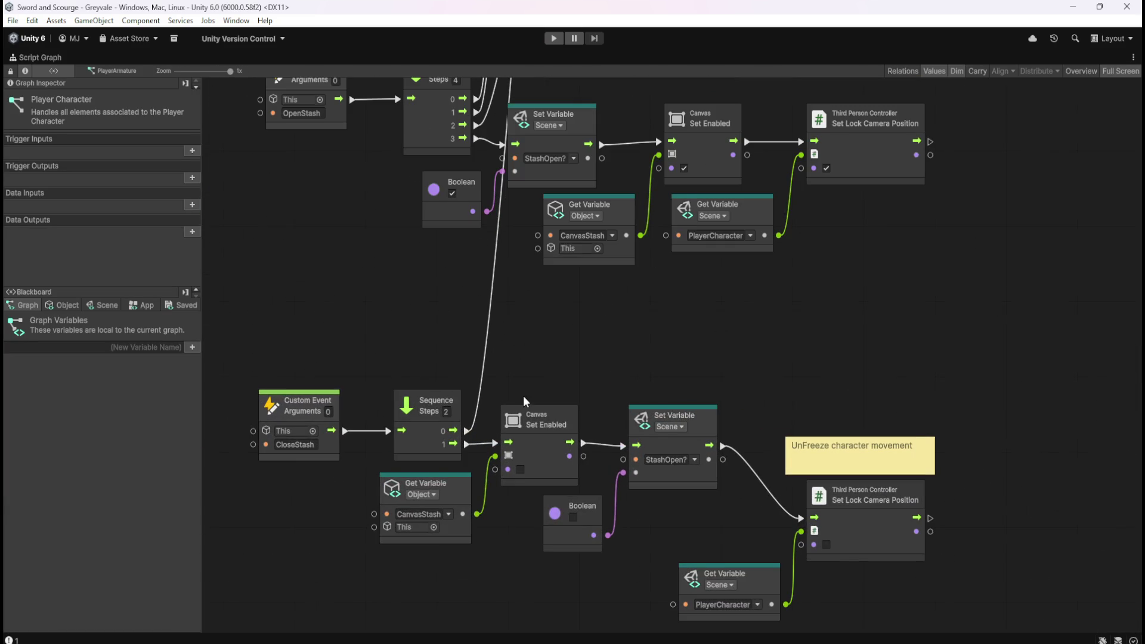
{"action": "mouse_move", "coordinate": [545, 341]}
{"action": "left_mouse_down"}
{"action": "mouse_move", "coordinate": [615, 300]}
{"action": "mouse_move", "coordinate": [631, 382]}
{"action": "mouse_move", "coordinate": [751, 85]}
{"action": "left_mouse_up"}
{"action": "scroll", "coordinate": [772, 296], "scroll_direction": "down", "scroll_amount": 5}
{"action": "mouse_move", "coordinate": [705, 260]}
{"action": "left_mouse_down"}
{"action": "mouse_move", "coordinate": [703, 485]}
{"action": "mouse_move", "coordinate": [667, 513]}
{"action": "left_mouse_up"}
{"action": "scroll", "coordinate": [534, 556], "scroll_direction": "down", "scroll_amount": 2}
{"action": "scroll", "coordinate": [534, 561], "scroll_direction": "down", "scroll_amount": 3}
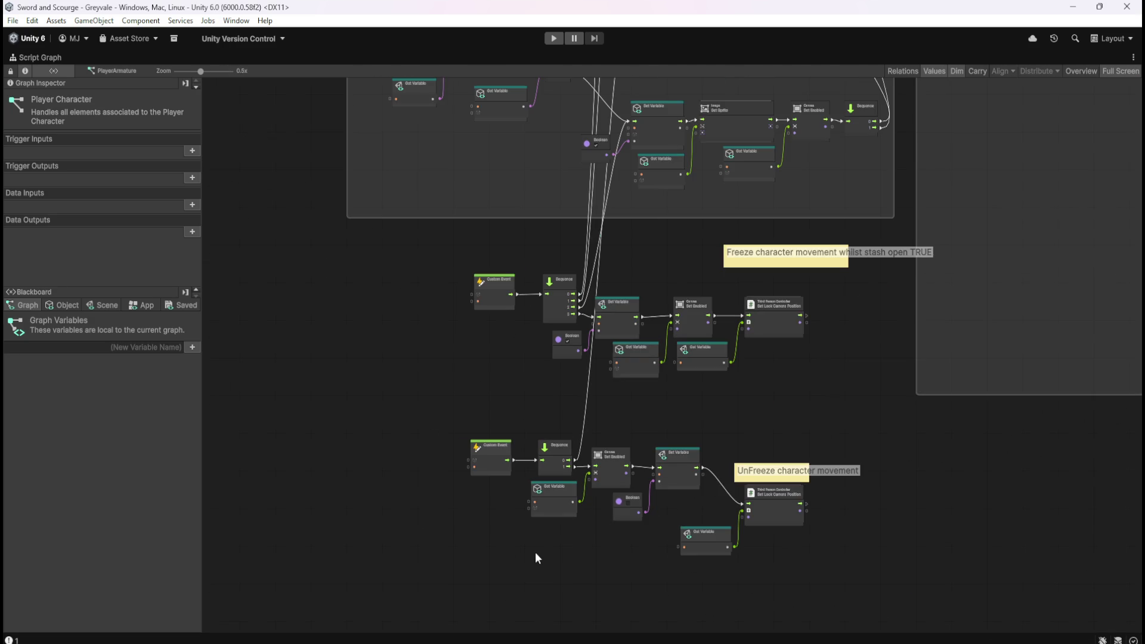
Step: Zoom in and out around the stash freeze and unfreeze nodes in the full-size graph
{"action": "key", "text": "shift+space"}
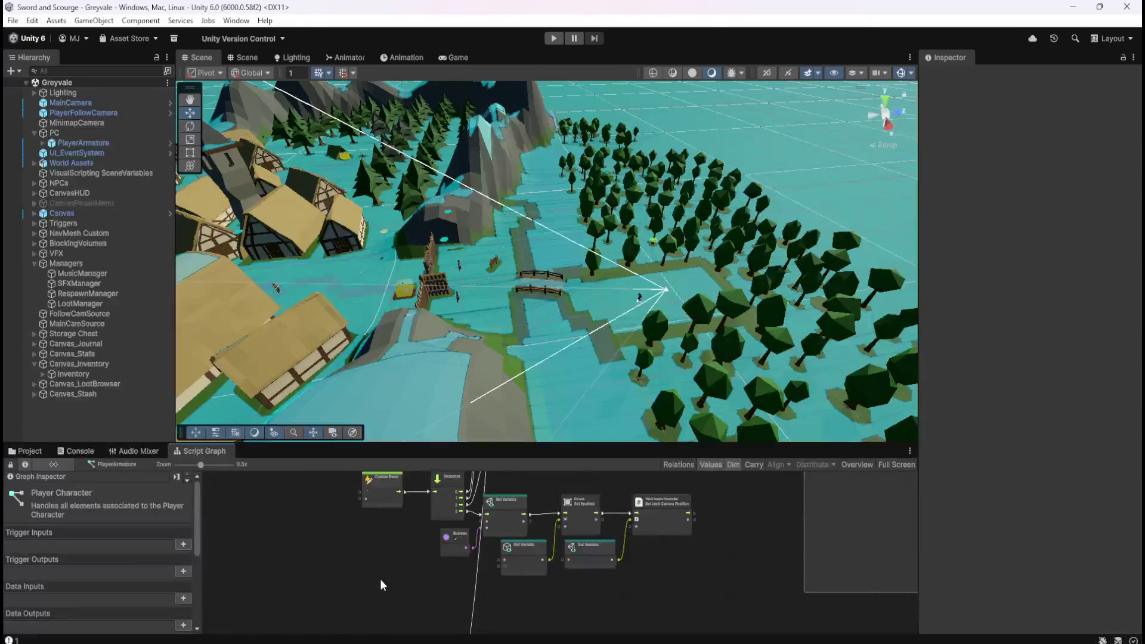
{"action": "key", "text": "shift+space"}
{"action": "scroll", "coordinate": [491, 379], "scroll_direction": "up", "scroll_amount": 2}
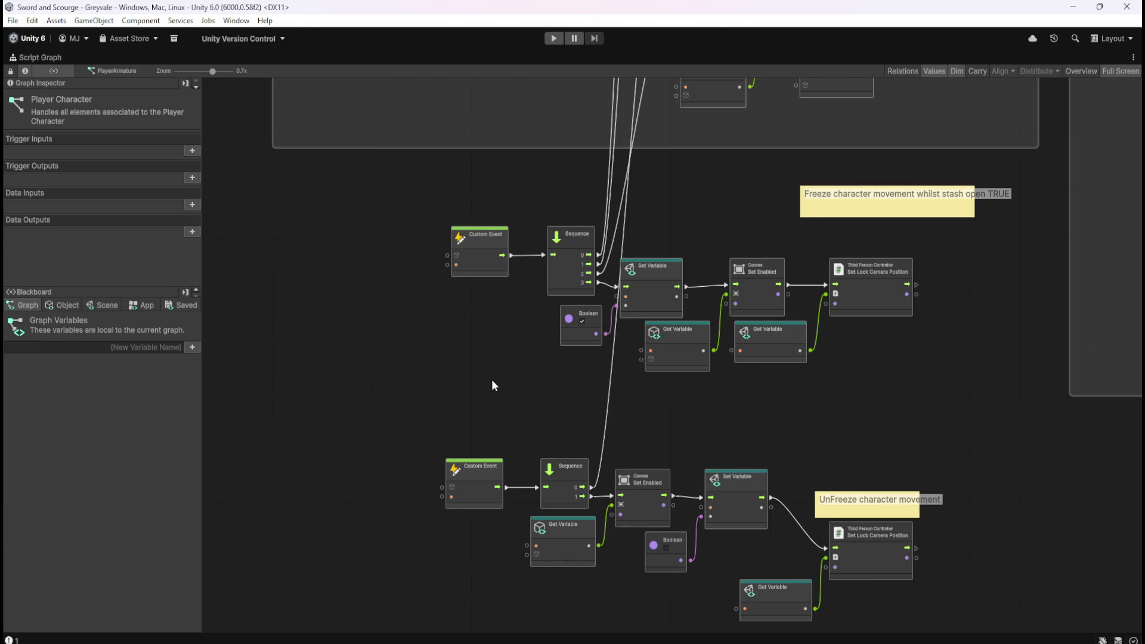
{"action": "scroll", "coordinate": [471, 532], "scroll_direction": "down", "scroll_amount": 4}
{"action": "scroll", "coordinate": [474, 517], "scroll_direction": "up", "scroll_amount": 5}
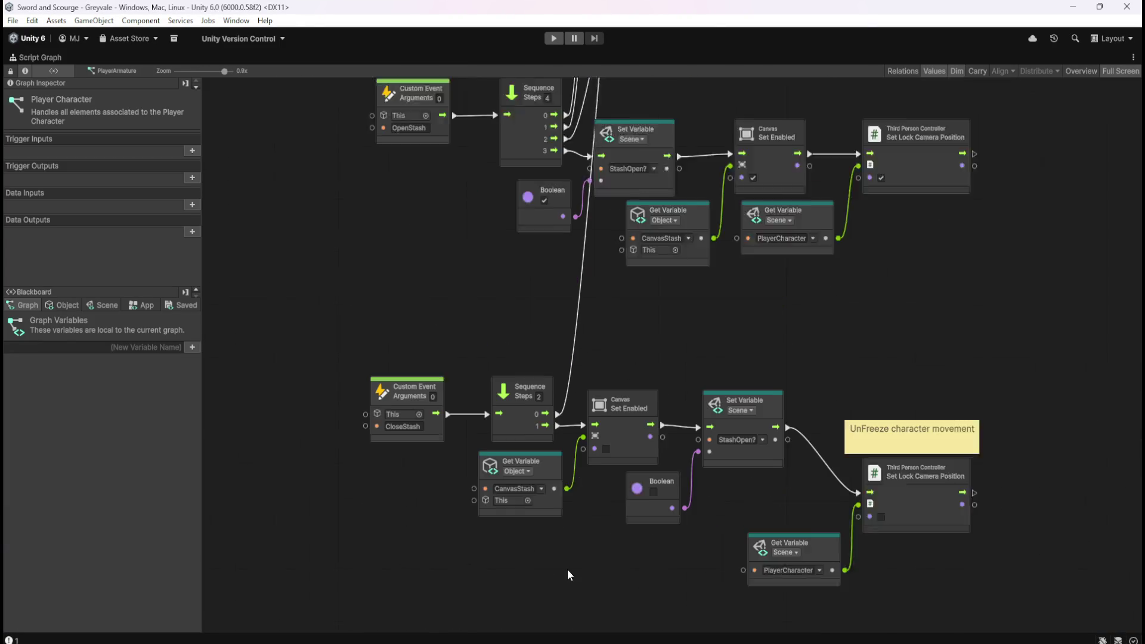
{"action": "scroll", "coordinate": [656, 308], "scroll_direction": "down", "scroll_amount": 2}
{"action": "scroll", "coordinate": [684, 313], "scroll_direction": "down", "scroll_amount": 1}
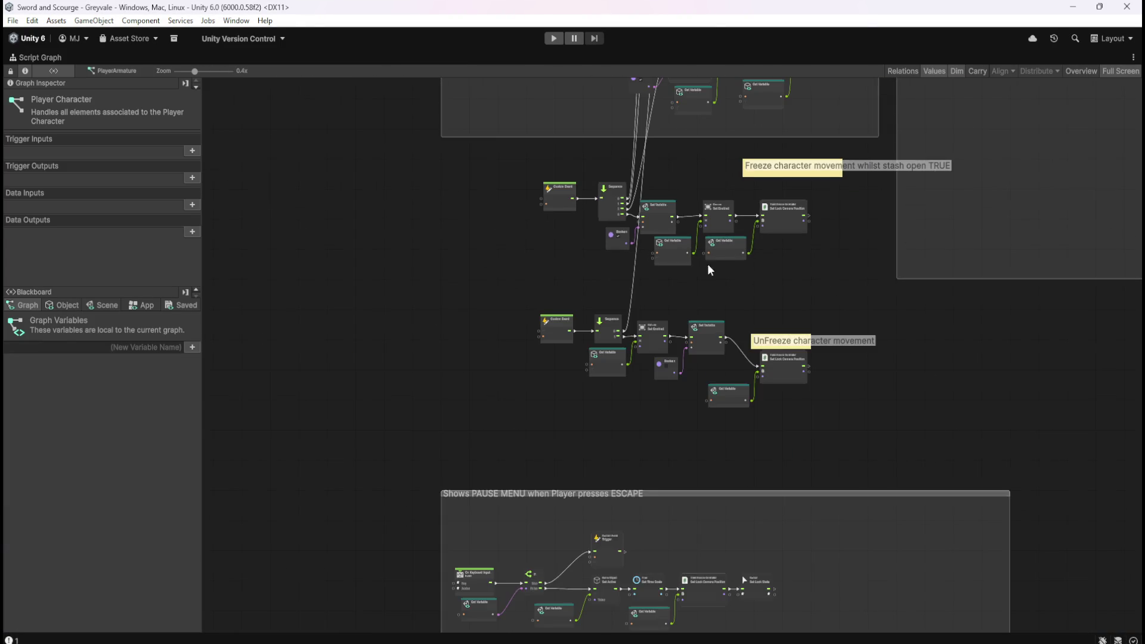
{"action": "scroll", "coordinate": [690, 289], "scroll_direction": "up", "scroll_amount": 3}
{"action": "scroll", "coordinate": [670, 332], "scroll_direction": "up", "scroll_amount": 2}
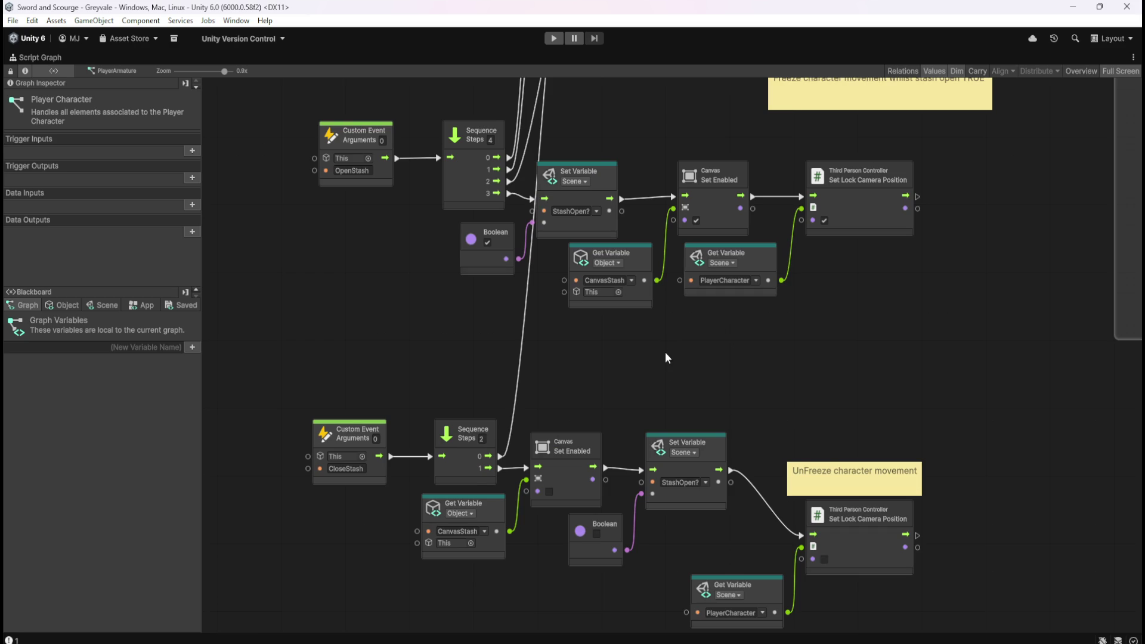
{"action": "scroll", "coordinate": [722, 224], "scroll_direction": "down", "scroll_amount": 5}
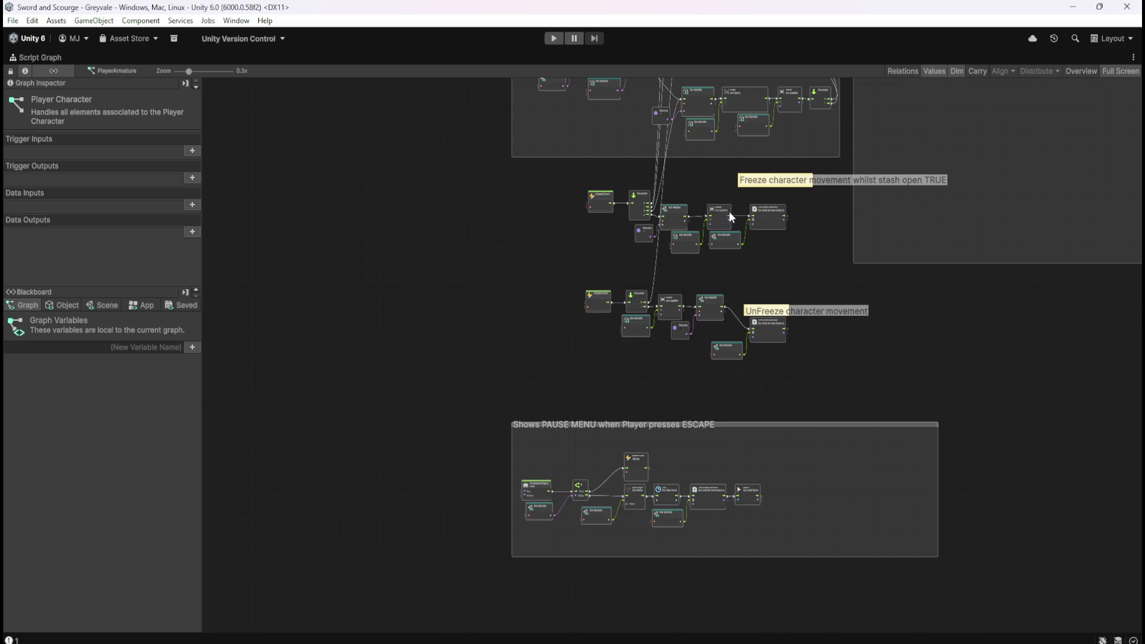
Step: Restore the docked editor layout and select the Storage Chest object
{"action": "scroll", "coordinate": [619, 506], "scroll_direction": "up", "scroll_amount": 3}
{"action": "scroll", "coordinate": [619, 505], "scroll_direction": "down", "scroll_amount": 3}
{"action": "scroll", "coordinate": [717, 324], "scroll_direction": "up", "scroll_amount": 2}
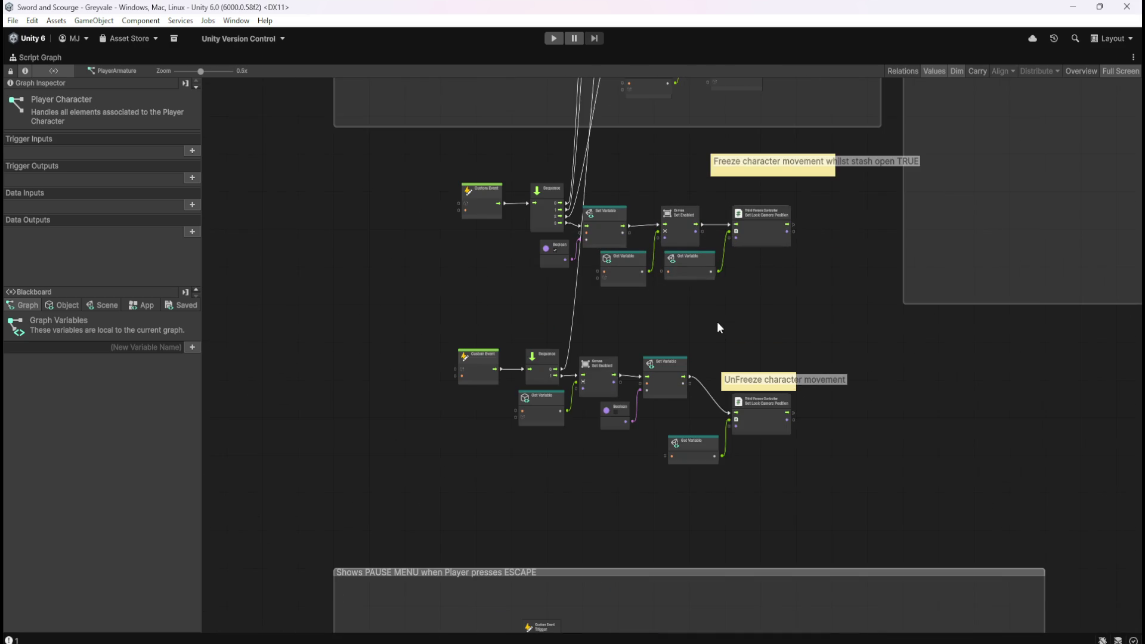
{"action": "scroll", "coordinate": [692, 322], "scroll_direction": "up", "scroll_amount": 2}
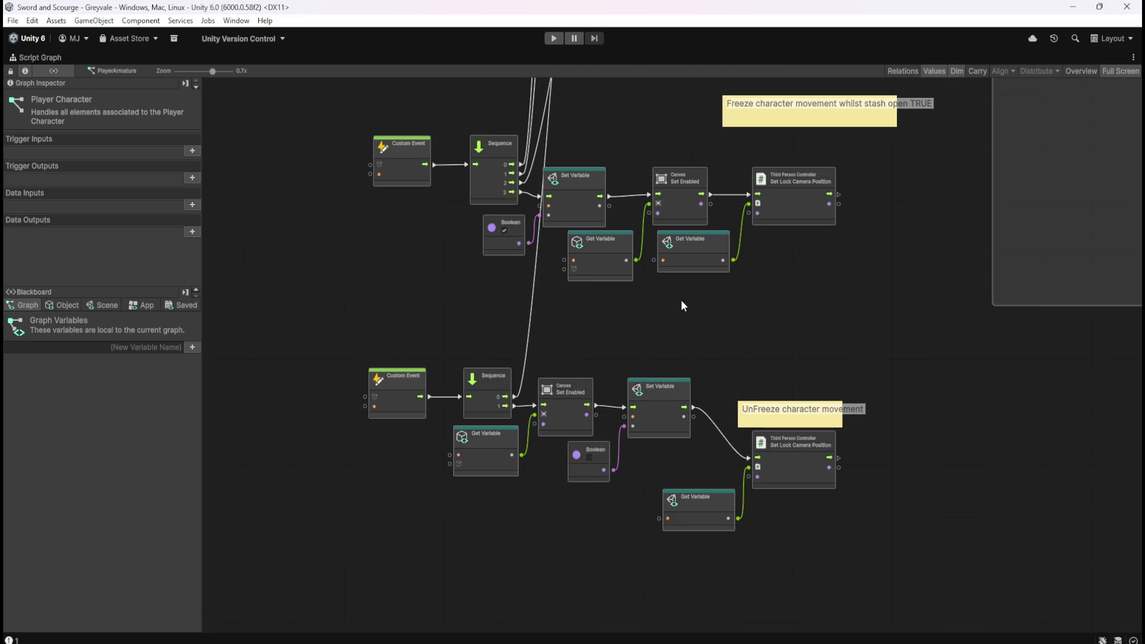
{"action": "key", "text": "shift+space"}
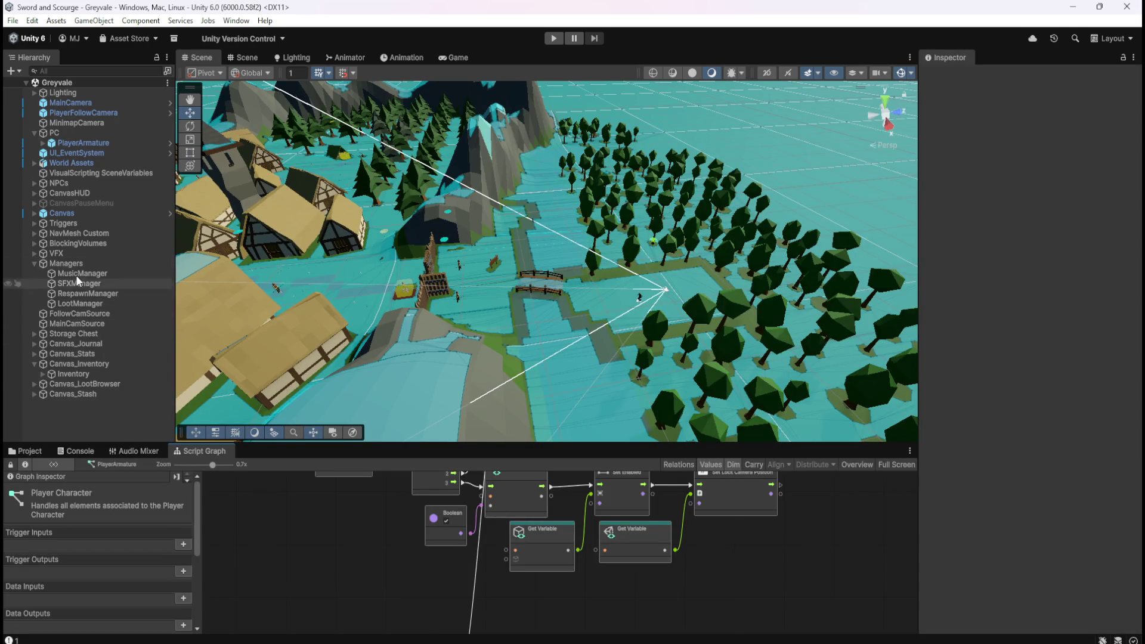
{"action": "left_click", "coordinate": [80, 336]}
Step: Show the Storage Chest's Stash graph full-size to check its OpenStash trigger
{"action": "left_click", "coordinate": [553, 480]}
{"action": "key", "text": "shift+space"}
{"action": "scroll", "coordinate": [713, 233], "scroll_direction": "down", "scroll_amount": 3}
{"action": "scroll", "coordinate": [618, 310], "scroll_direction": "up", "scroll_amount": 3}
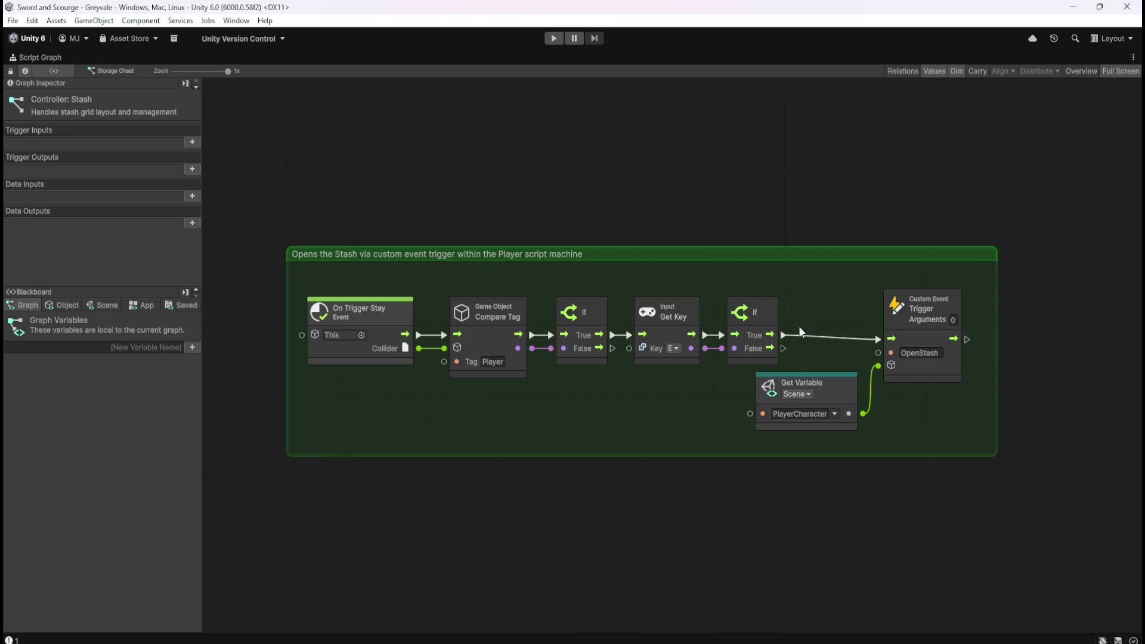
Step: Switch to PlayerArmature and show its Player Character graph full-size
{"action": "key", "text": "shift+space"}
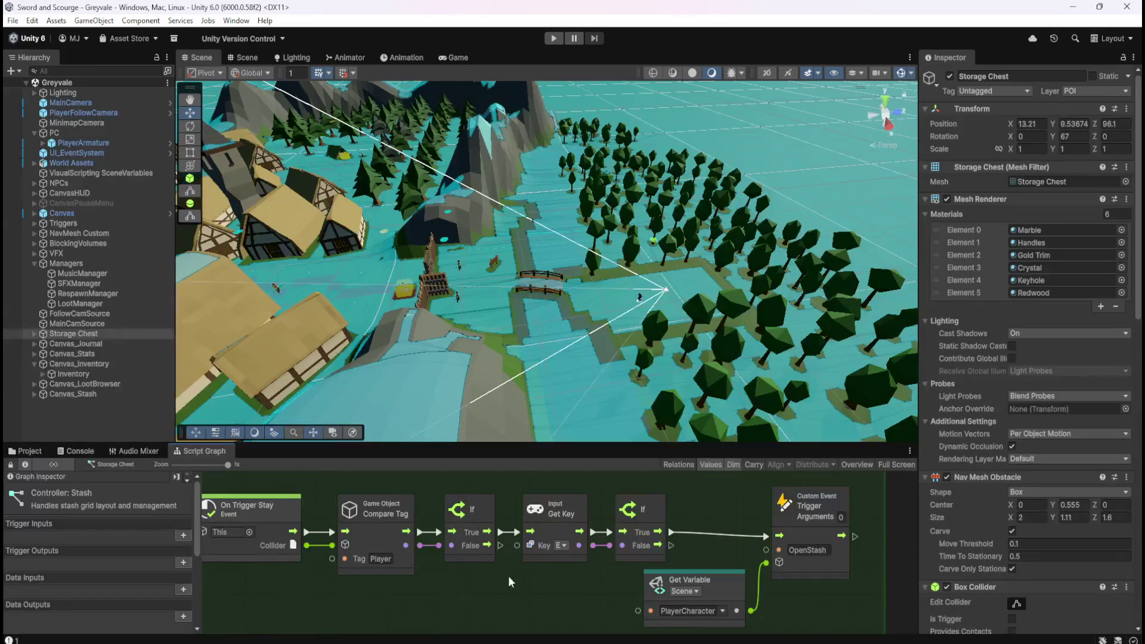
{"action": "left_click", "coordinate": [77, 143]}
{"action": "key", "text": "shift+space"}
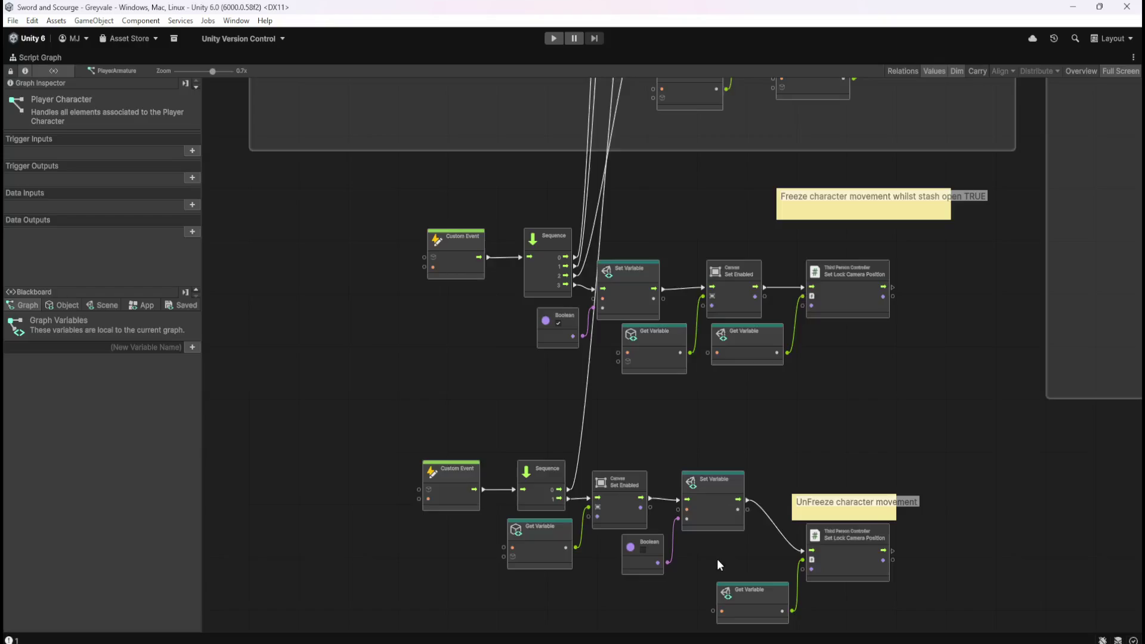
{"action": "scroll", "coordinate": [717, 559], "scroll_direction": "down", "scroll_amount": 8}
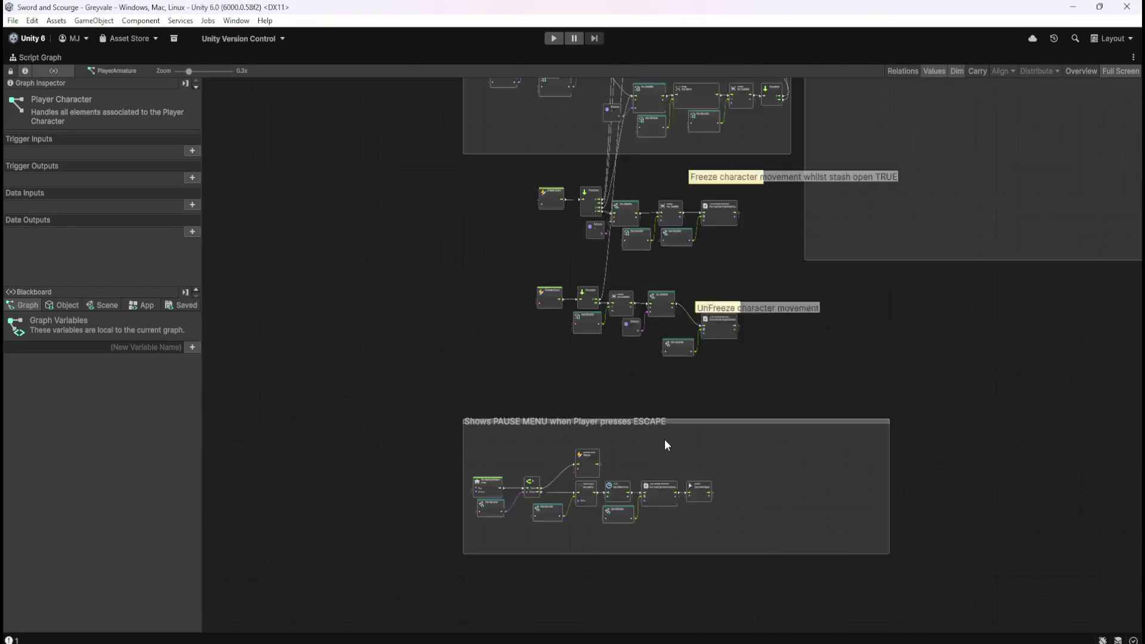
{"action": "scroll", "coordinate": [656, 438], "scroll_direction": "up", "scroll_amount": 3}
{"action": "left_click_drag", "start_coordinate": [595, 292], "coordinate": [572, 459]}
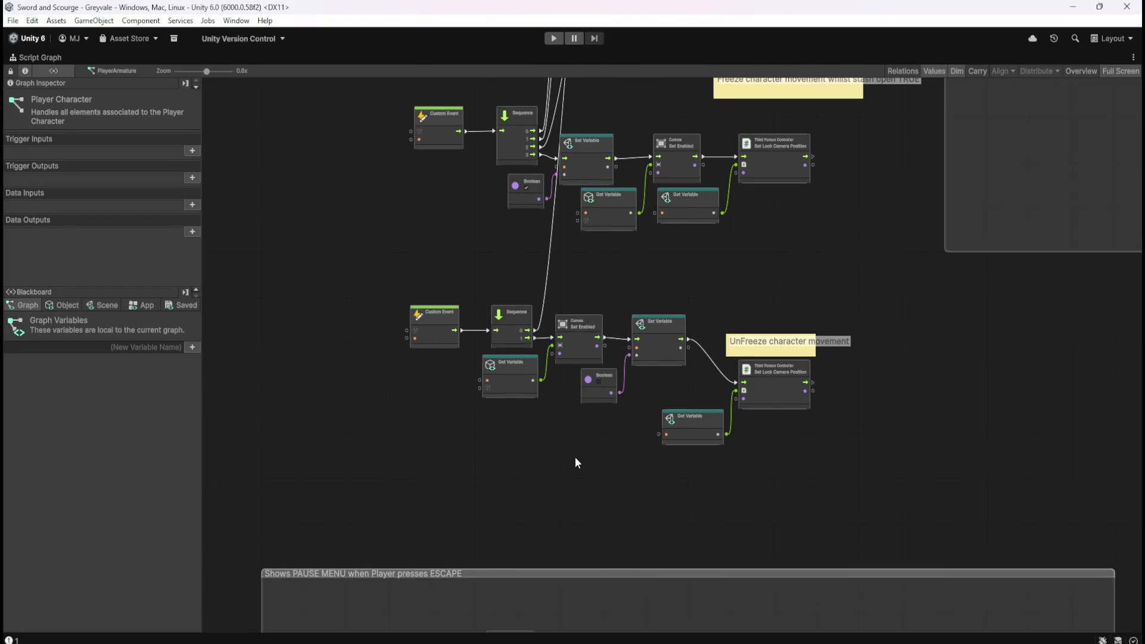
{"action": "left_click_drag", "start_coordinate": [574, 515], "coordinate": [601, 276]}
{"action": "scroll", "coordinate": [461, 503], "scroll_direction": "up", "scroll_amount": 2}
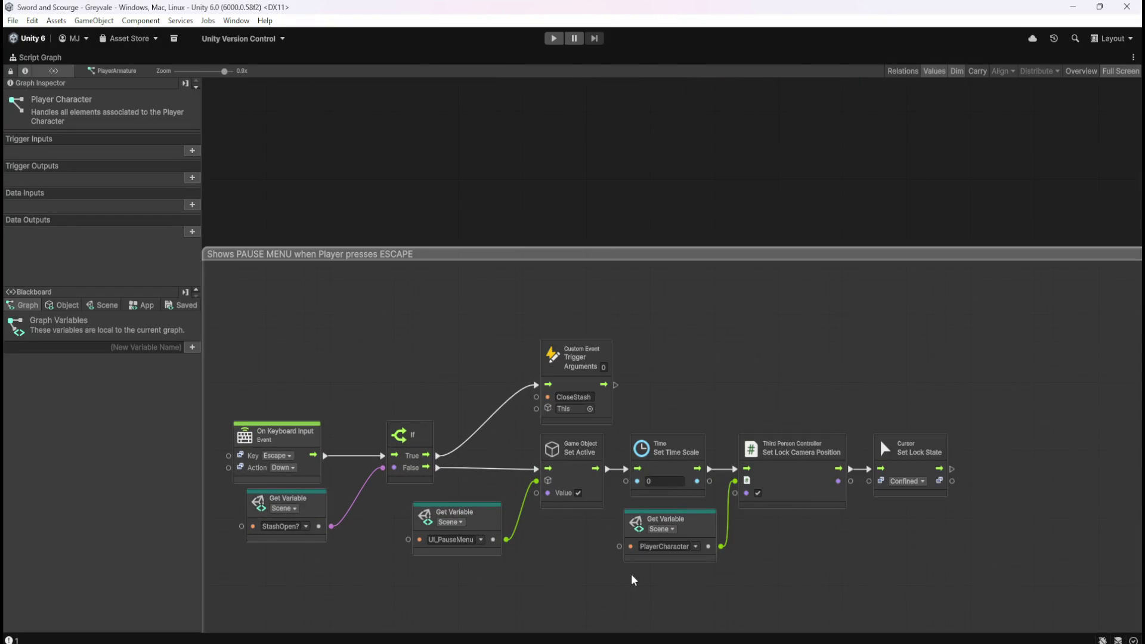
{"action": "scroll", "coordinate": [635, 577], "scroll_direction": "down", "scroll_amount": 5}
{"action": "scroll", "coordinate": [588, 570], "scroll_direction": "up", "scroll_amount": 5}
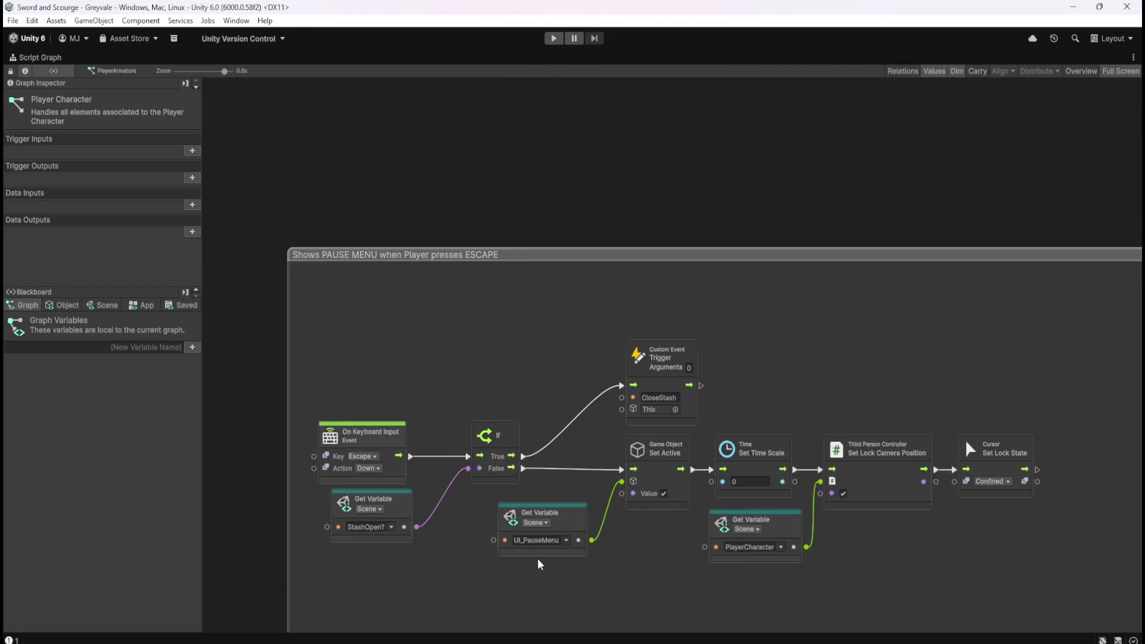
{"action": "scroll", "coordinate": [540, 564], "scroll_direction": "up", "scroll_amount": 1}
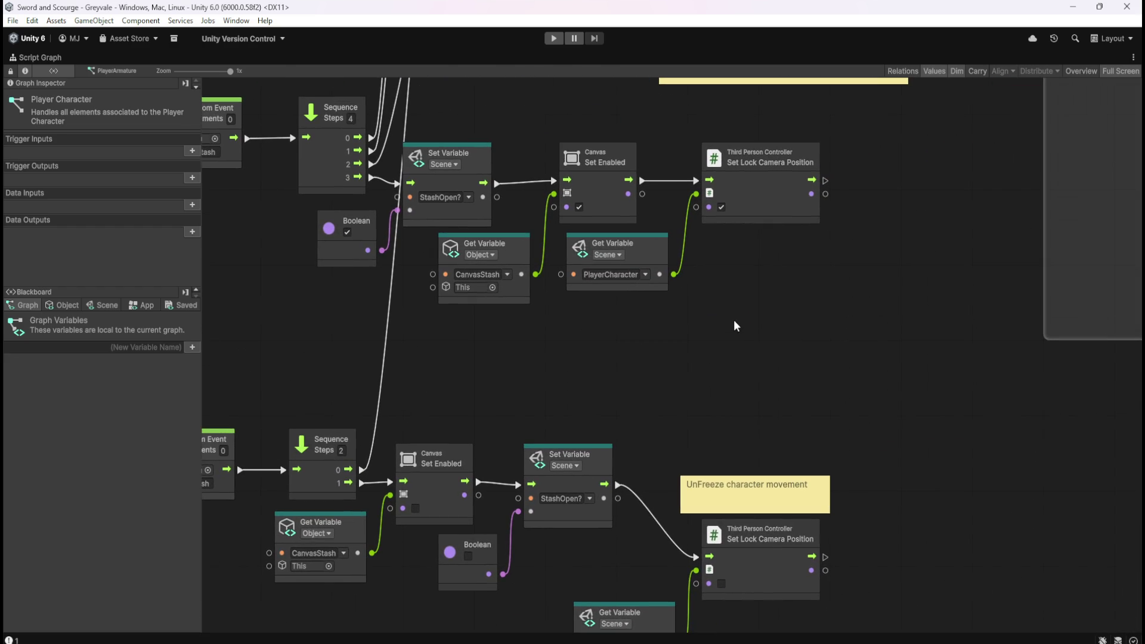
{"action": "scroll", "coordinate": [660, 367], "scroll_direction": "down", "scroll_amount": 5}
{"action": "scroll", "coordinate": [642, 367], "scroll_direction": "up", "scroll_amount": 4}
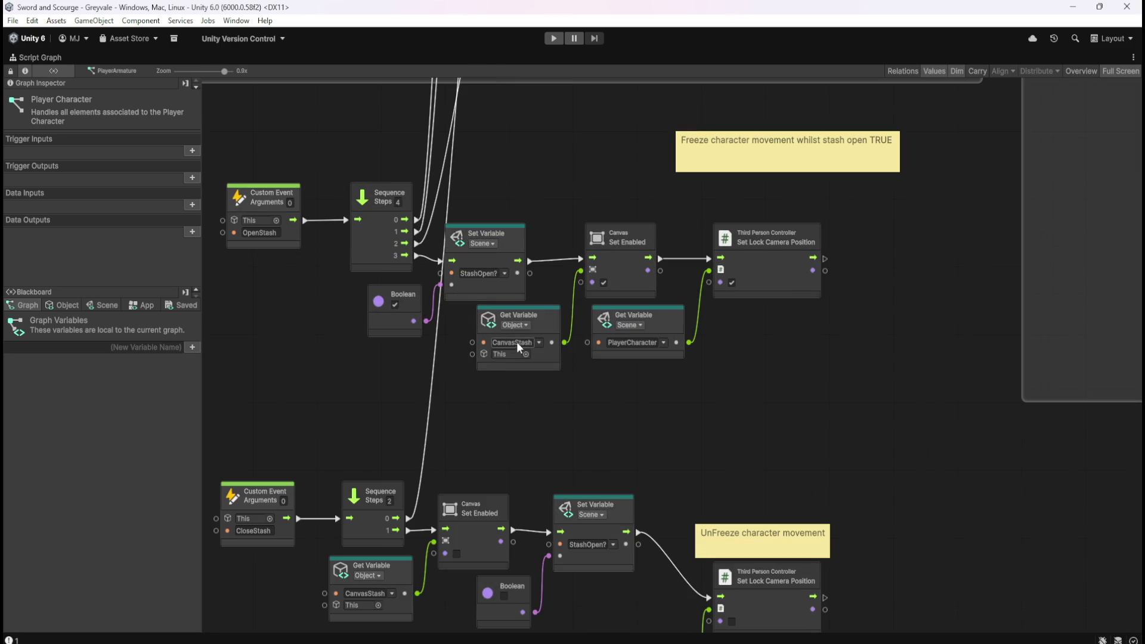
{"action": "scroll", "coordinate": [449, 439], "scroll_direction": "down", "scroll_amount": 8}
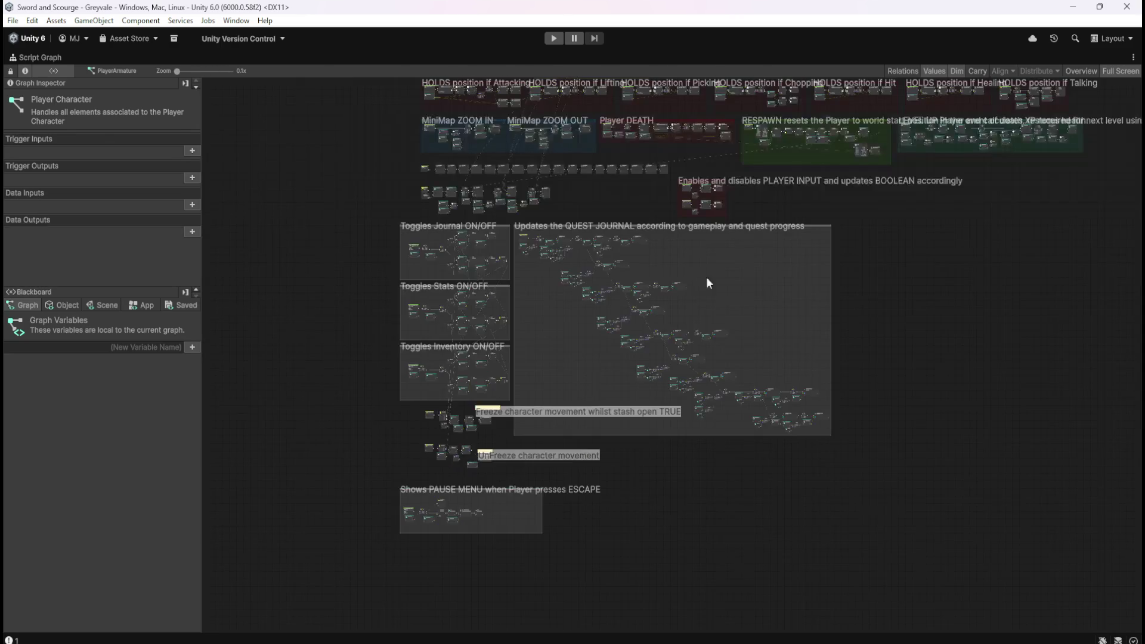
{"action": "scroll", "coordinate": [806, 138], "scroll_direction": "up", "scroll_amount": 3}
{"action": "scroll", "coordinate": [393, 290], "scroll_direction": "up", "scroll_amount": 5}
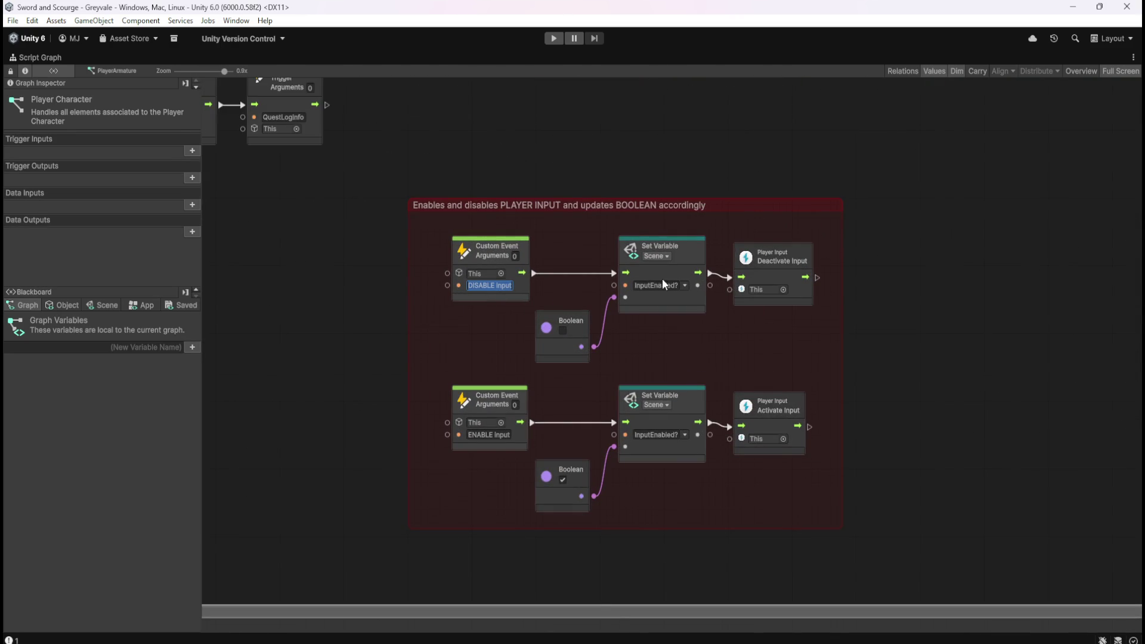
{"action": "scroll", "coordinate": [904, 174], "scroll_direction": "down", "scroll_amount": 8}
{"action": "scroll", "coordinate": [735, 198], "scroll_direction": "up", "scroll_amount": 6}
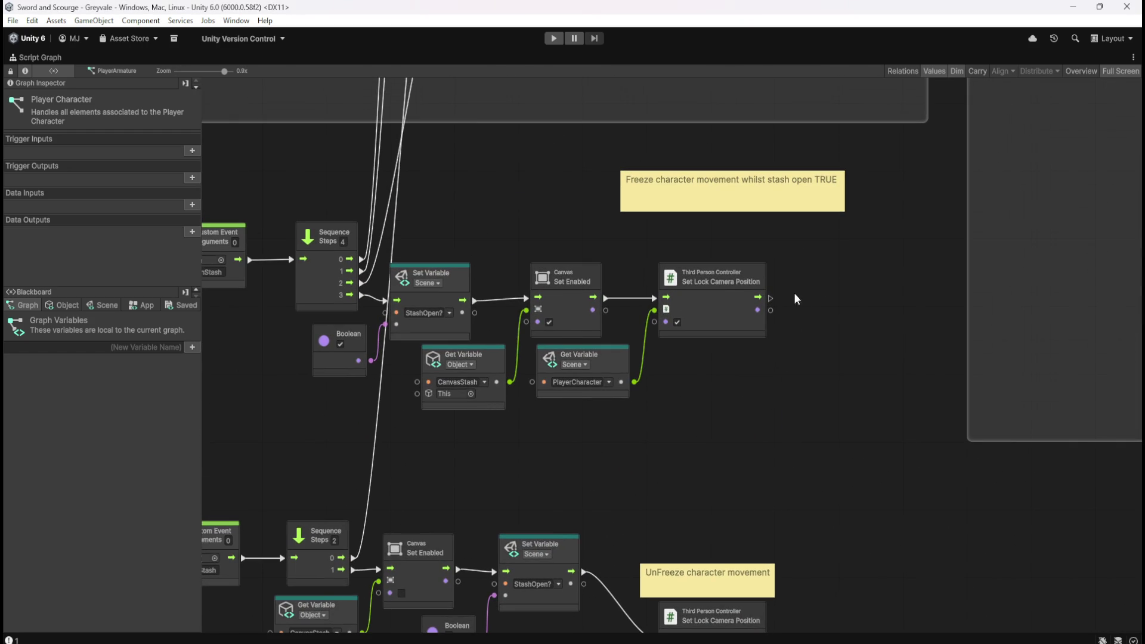
{"action": "left_click_drag", "start_coordinate": [770, 298], "coordinate": [803, 298]}
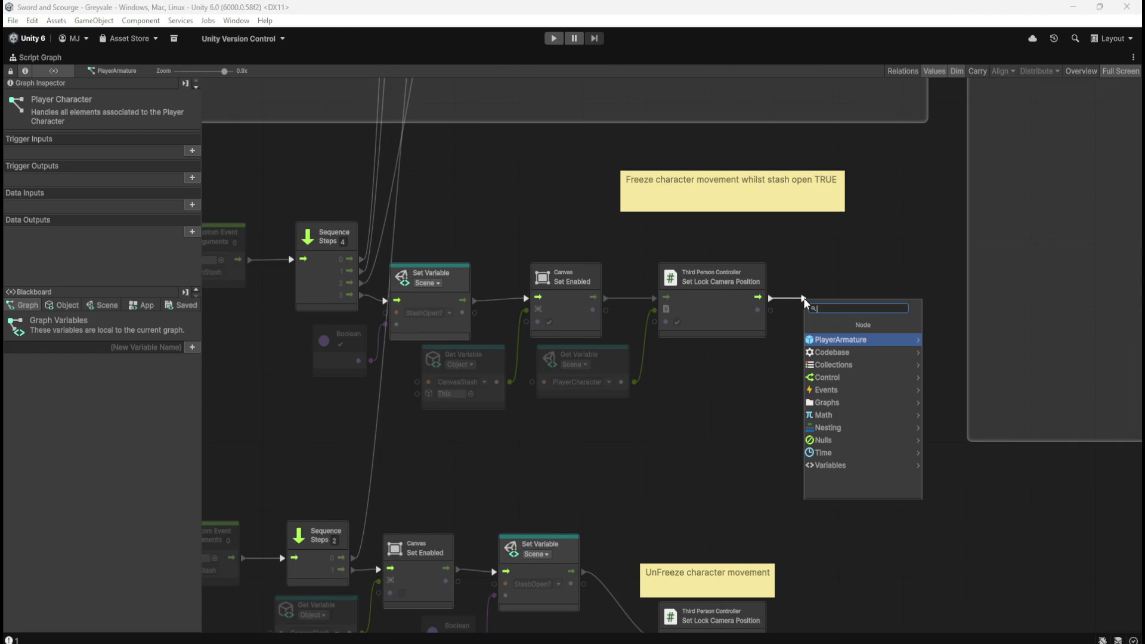
Step: Add a Trigger Custom Event node named DISABLE Input
{"action": "type", "text": "custom"}
{"action": "key", "text": "Down"}
{"action": "key", "text": "Down"}
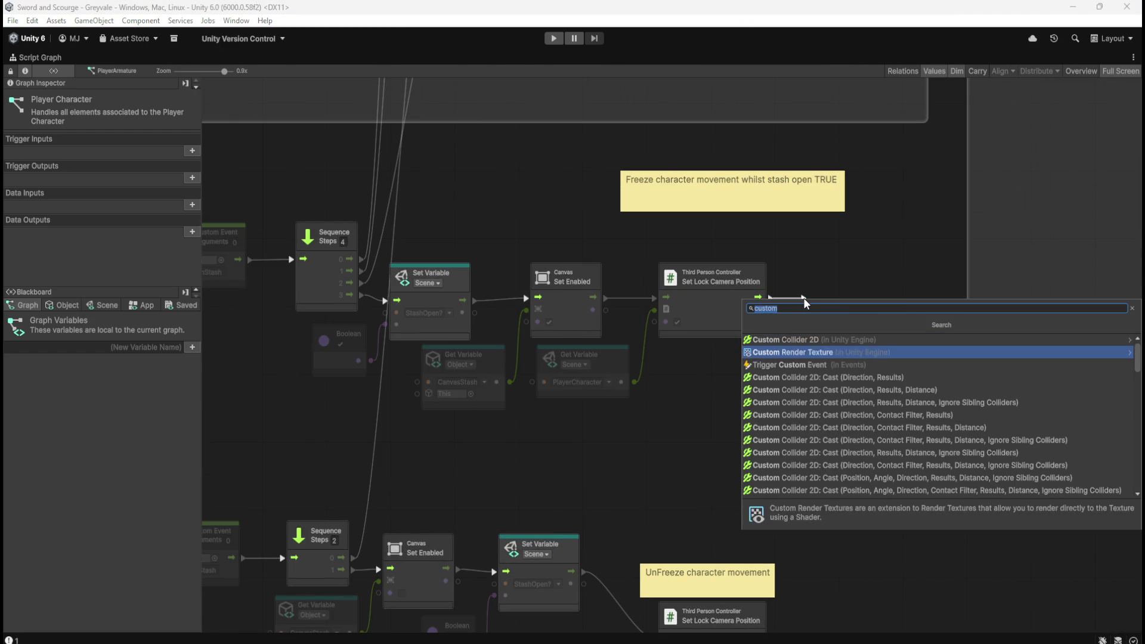
{"action": "key", "text": "Return"}
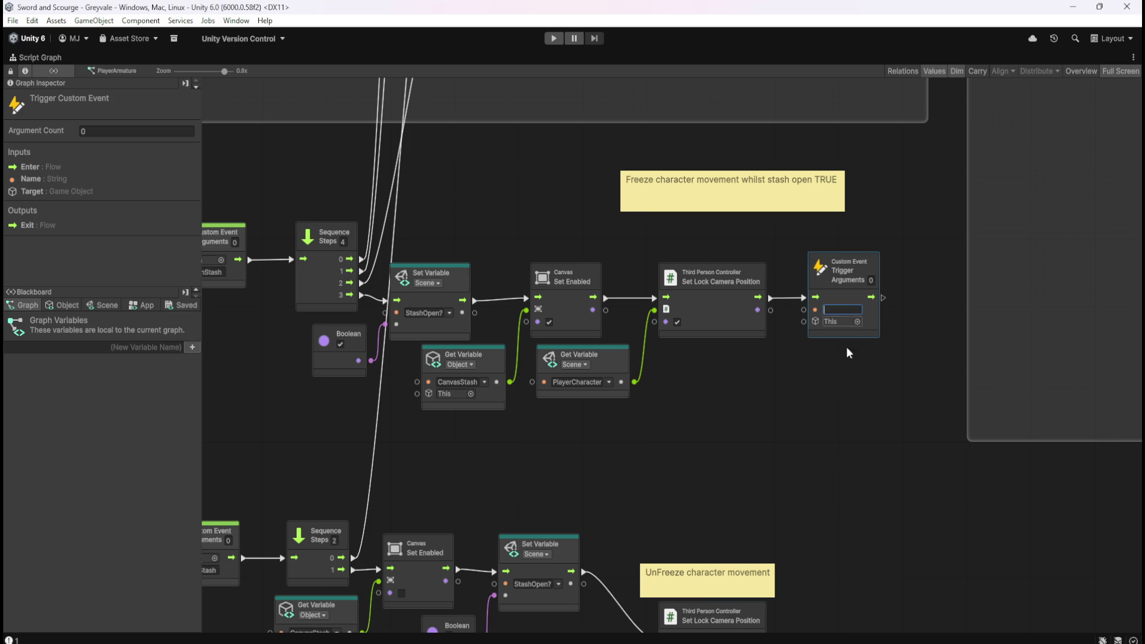
{"action": "type", "text": "DISABLE Input"}
{"action": "left_click", "coordinate": [823, 408]}
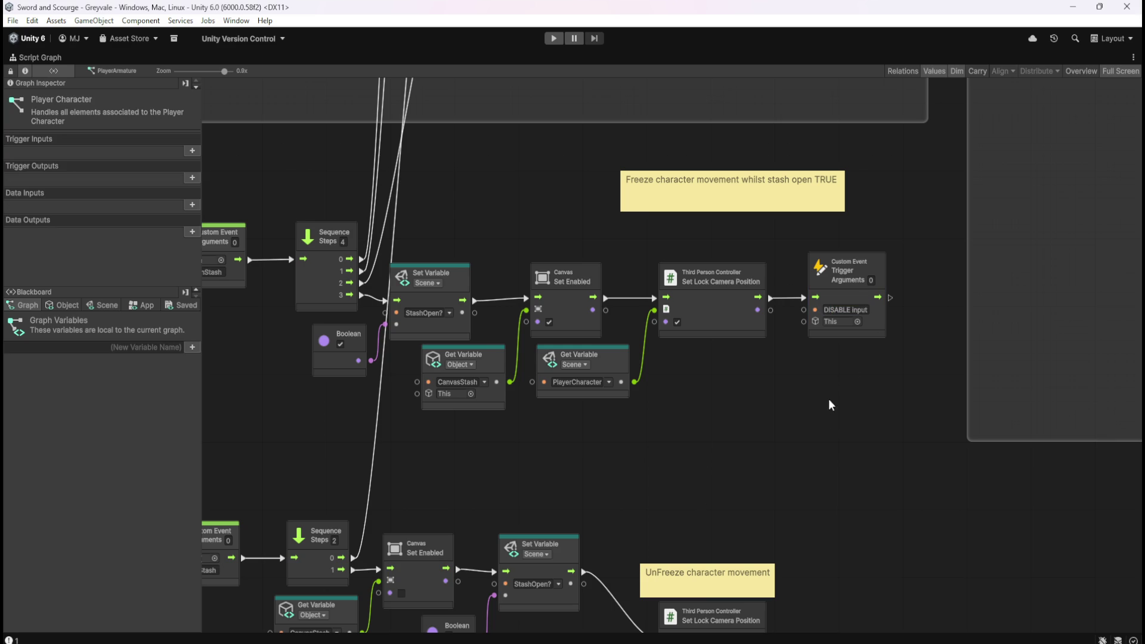
Step: Duplicate the DISABLE Input trigger and place the copy after the unfreeze camera-lock node
{"action": "left_click_drag", "start_coordinate": [921, 228], "coordinate": [805, 382]}
{"action": "scroll", "coordinate": [859, 441], "scroll_direction": "down", "scroll_amount": 5}
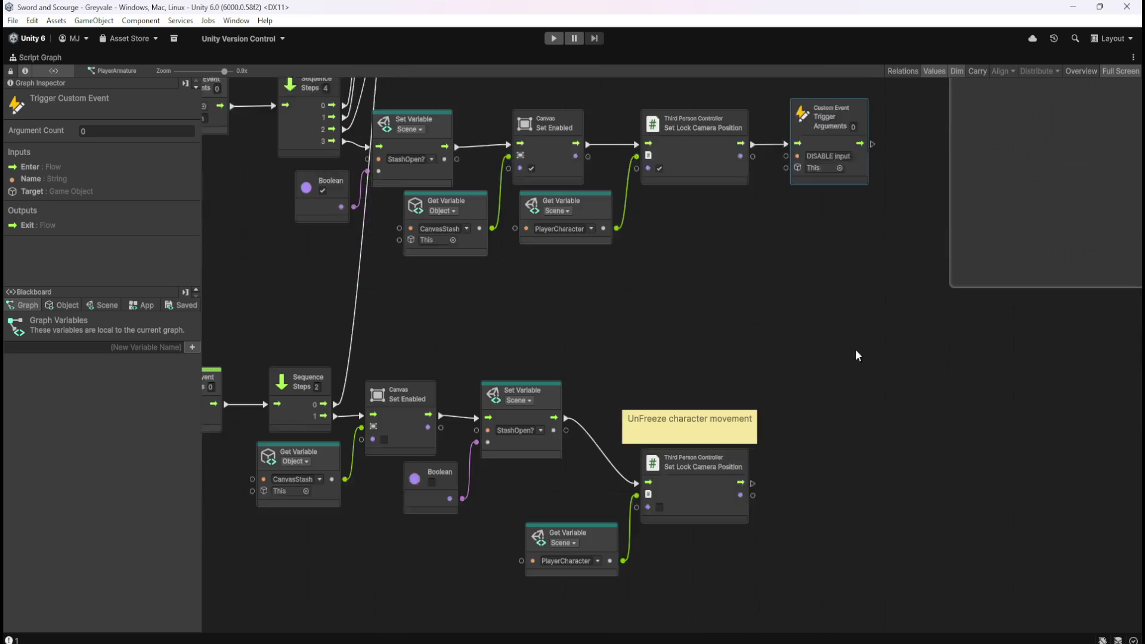
{"action": "key", "text": "ctrl+c"}
{"action": "key", "text": "ctrl+v"}
{"action": "left_click_drag", "start_coordinate": [739, 323], "coordinate": [847, 420]}
{"action": "left_click", "coordinate": [867, 335]}
Step: Rename the copy 'ENABLE Input' and wire Set Lock Camera Position's output into it
{"action": "scroll", "coordinate": [539, 495], "scroll_direction": "down", "scroll_amount": 8}
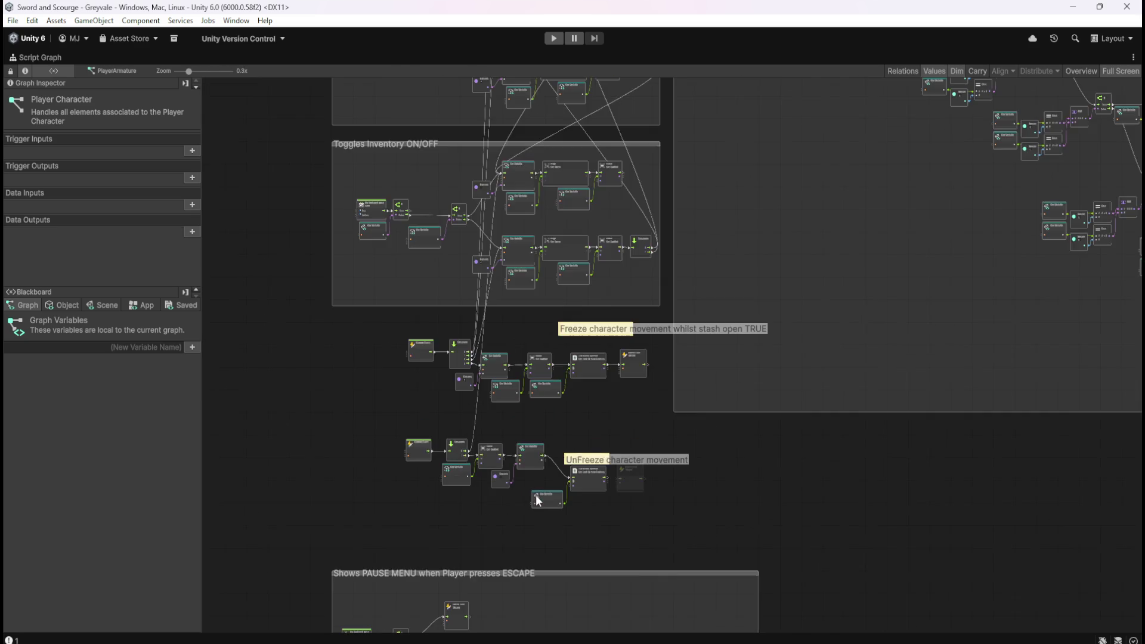
{"action": "scroll", "coordinate": [792, 239], "scroll_direction": "up", "scroll_amount": 8}
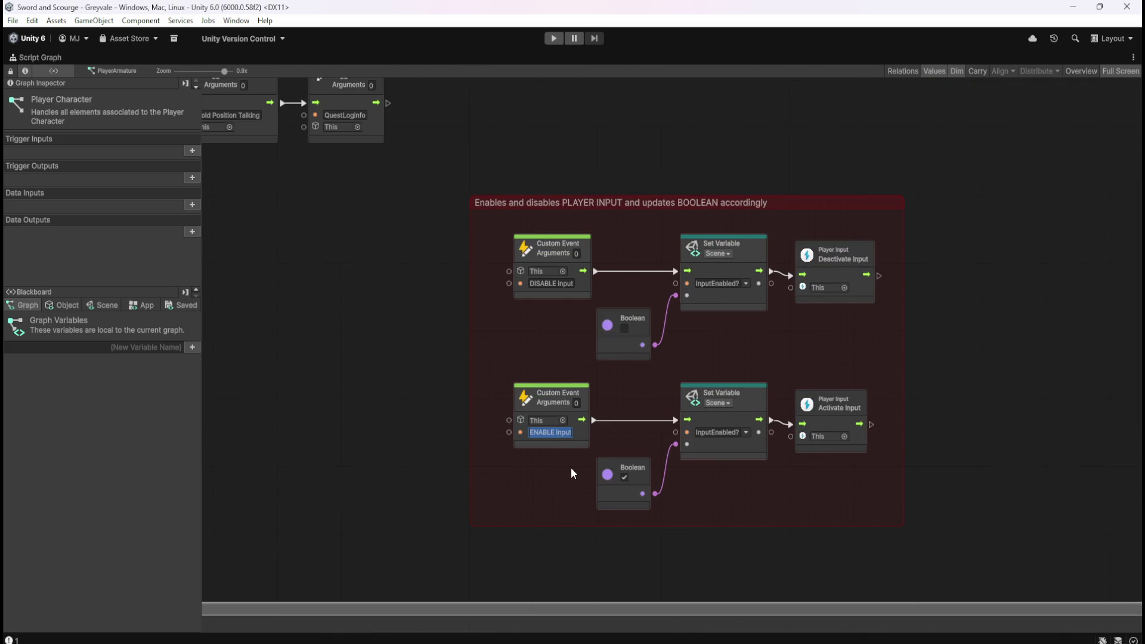
{"action": "scroll", "coordinate": [879, 260], "scroll_direction": "down", "scroll_amount": 8}
{"action": "scroll", "coordinate": [691, 504], "scroll_direction": "up", "scroll_amount": 8}
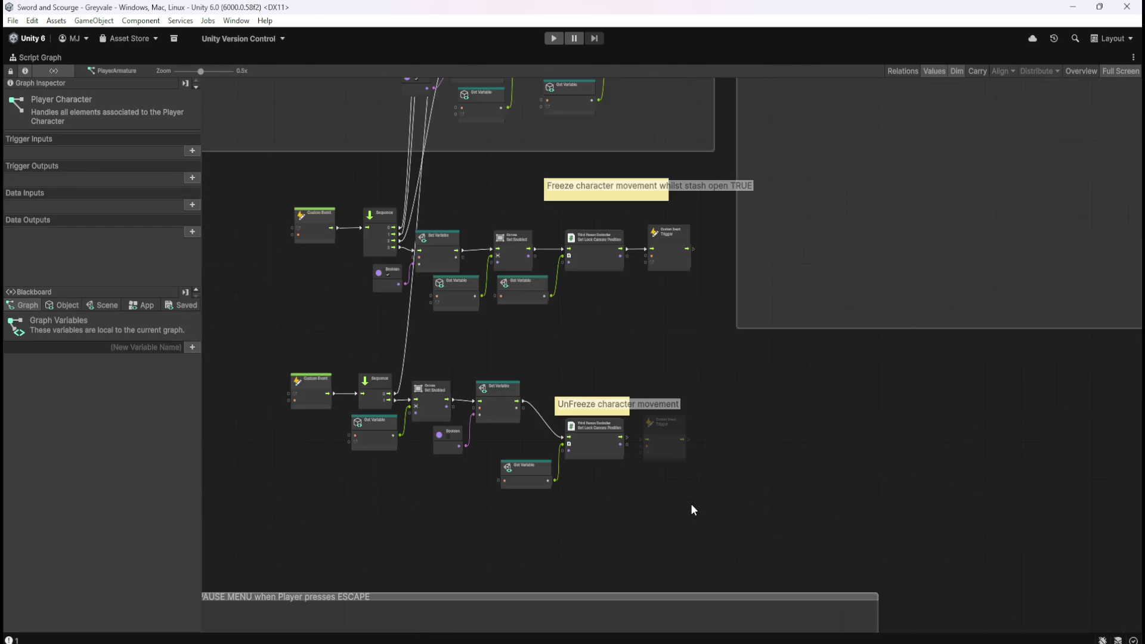
{"action": "left_click", "coordinate": [704, 428]}
{"action": "type", "text": "ENABLE Input"}
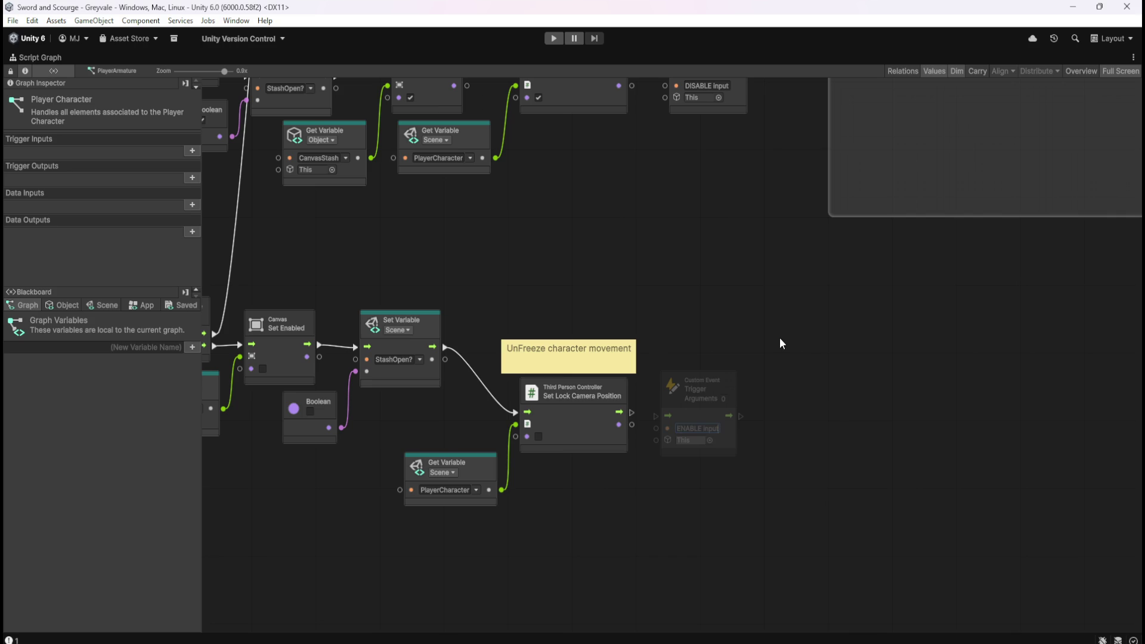
{"action": "left_click_drag", "start_coordinate": [631, 413], "coordinate": [656, 415]}
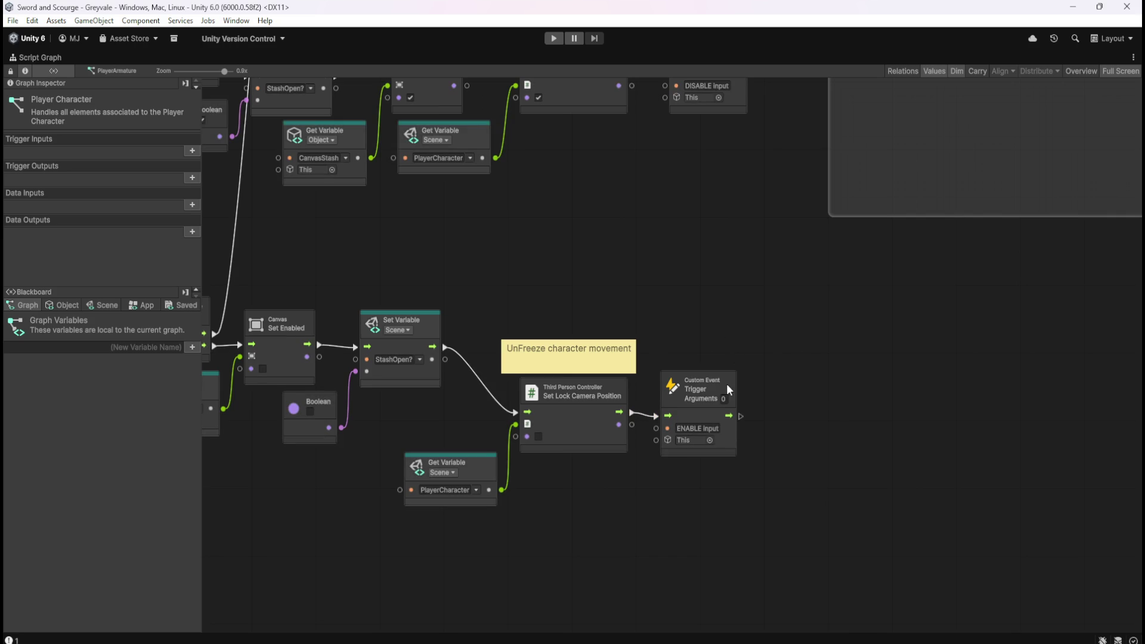
{"action": "left_click_drag", "start_coordinate": [728, 381], "coordinate": [728, 375]}
Step: Nudge the ENABLE Input trigger slightly right to tidy the chain
{"action": "left_click", "coordinate": [731, 307]}
{"action": "mouse_move", "coordinate": [642, 252]}
{"action": "left_mouse_down"}
{"action": "mouse_move", "coordinate": [784, 359]}
{"action": "mouse_move", "coordinate": [788, 349]}
{"action": "left_mouse_up"}
{"action": "mouse_move", "coordinate": [855, 512]}
{"action": "left_mouse_down"}
{"action": "mouse_move", "coordinate": [887, 513]}
{"action": "mouse_move", "coordinate": [865, 504]}
{"action": "mouse_move", "coordinate": [865, 513]}
{"action": "left_mouse_up"}
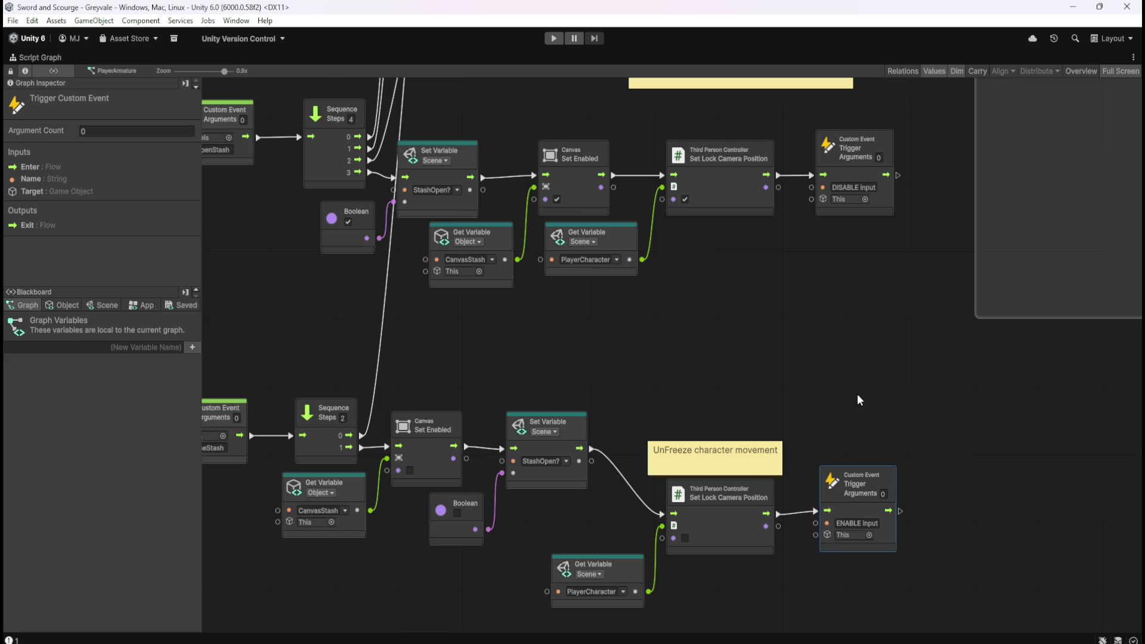
{"action": "left_click", "coordinate": [804, 482]}
Step: Shift the UnFreeze character movement note up and right, undoing an accidental move of the camera-lock nodes
{"action": "mouse_move", "coordinate": [877, 418]}
{"action": "left_mouse_down"}
{"action": "mouse_move", "coordinate": [896, 475]}
{"action": "mouse_move", "coordinate": [856, 510]}
{"action": "mouse_move", "coordinate": [866, 510]}
{"action": "left_mouse_up"}
{"action": "mouse_move", "coordinate": [934, 140]}
{"action": "left_mouse_down"}
{"action": "mouse_move", "coordinate": [746, 187]}
{"action": "mouse_move", "coordinate": [739, 224]}
{"action": "left_mouse_up"}
{"action": "key", "text": "ctrl+z"}
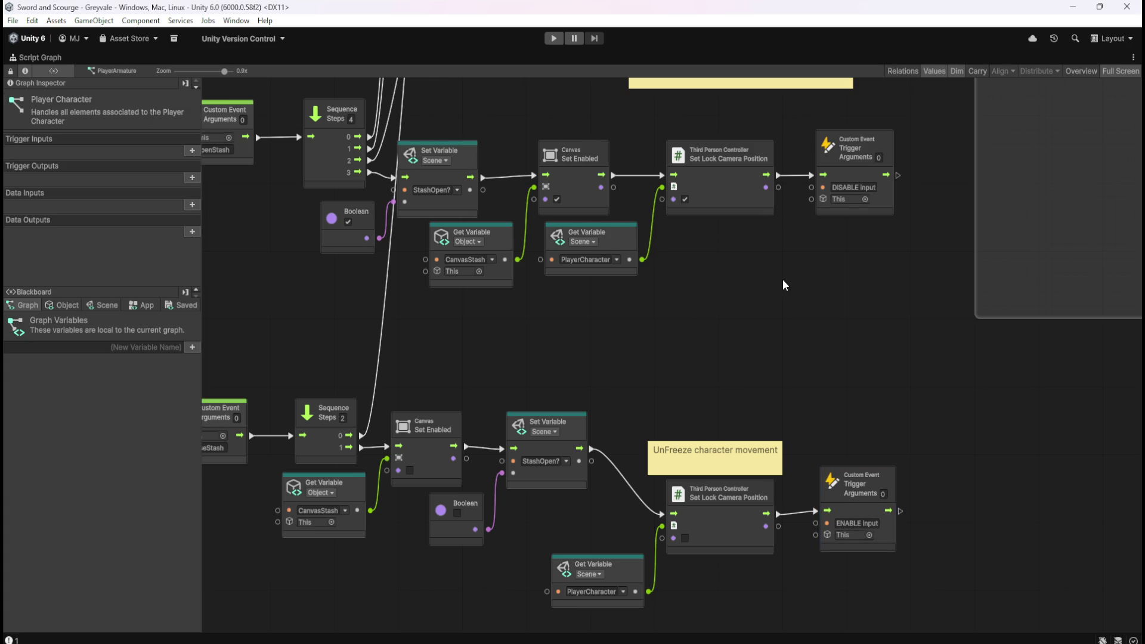
{"action": "left_click_drag", "start_coordinate": [757, 466], "coordinate": [789, 431]}
{"action": "left_click", "coordinate": [788, 375]}
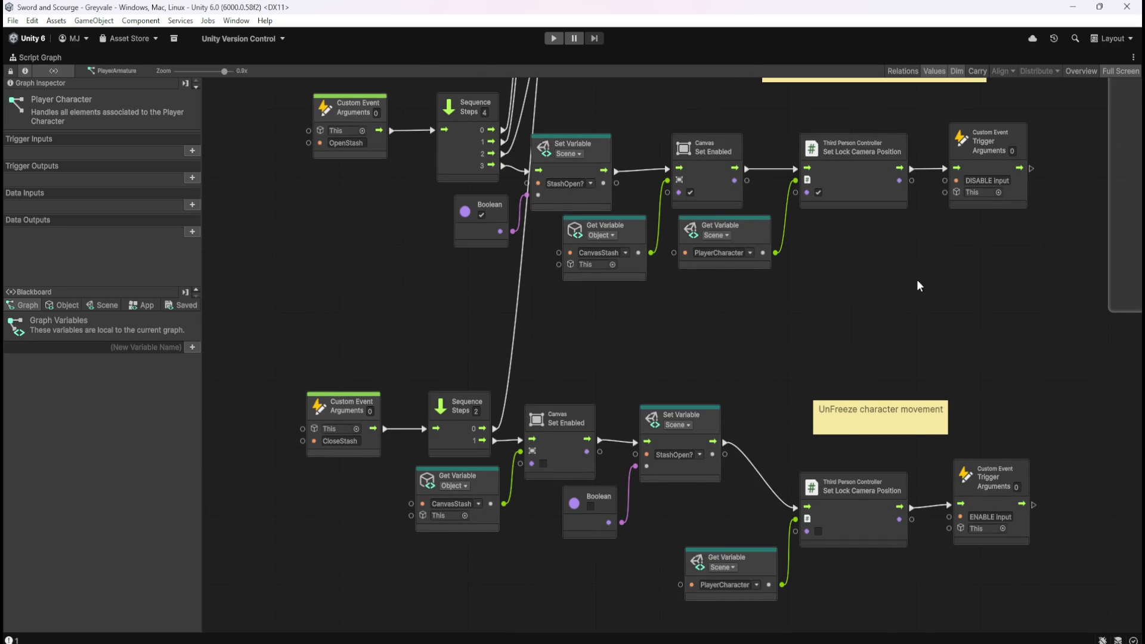
Step: Delete the wires into the DISABLE Input and ENABLE Input triggers and start the game
{"action": "right_click", "coordinate": [912, 169]}
{"action": "right_click", "coordinate": [912, 508]}
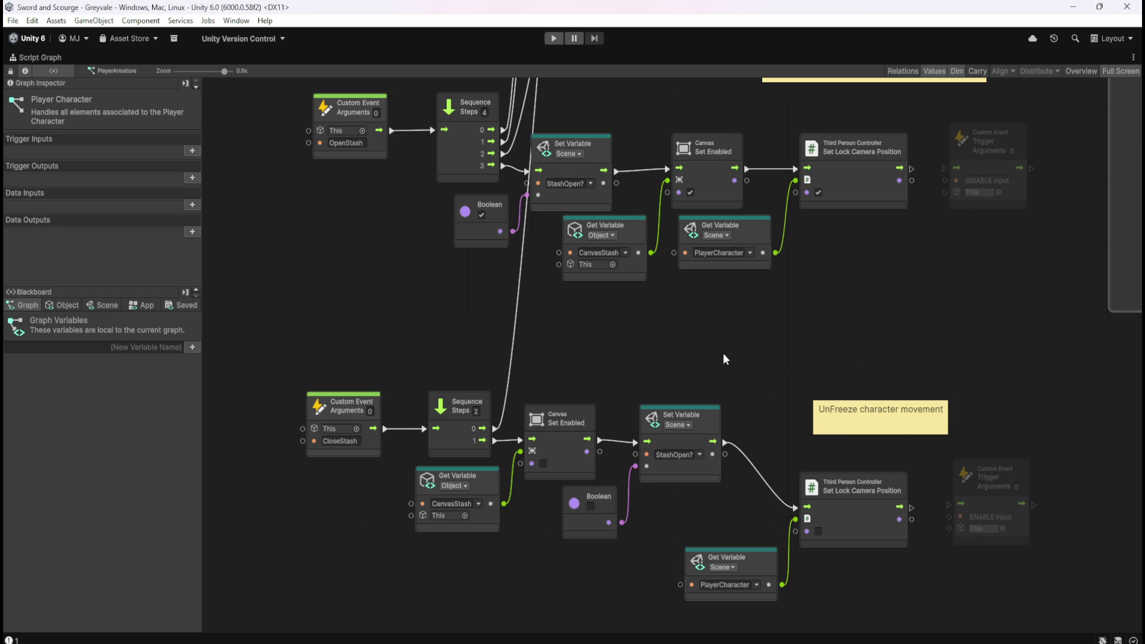
{"action": "key", "text": "shift+space"}
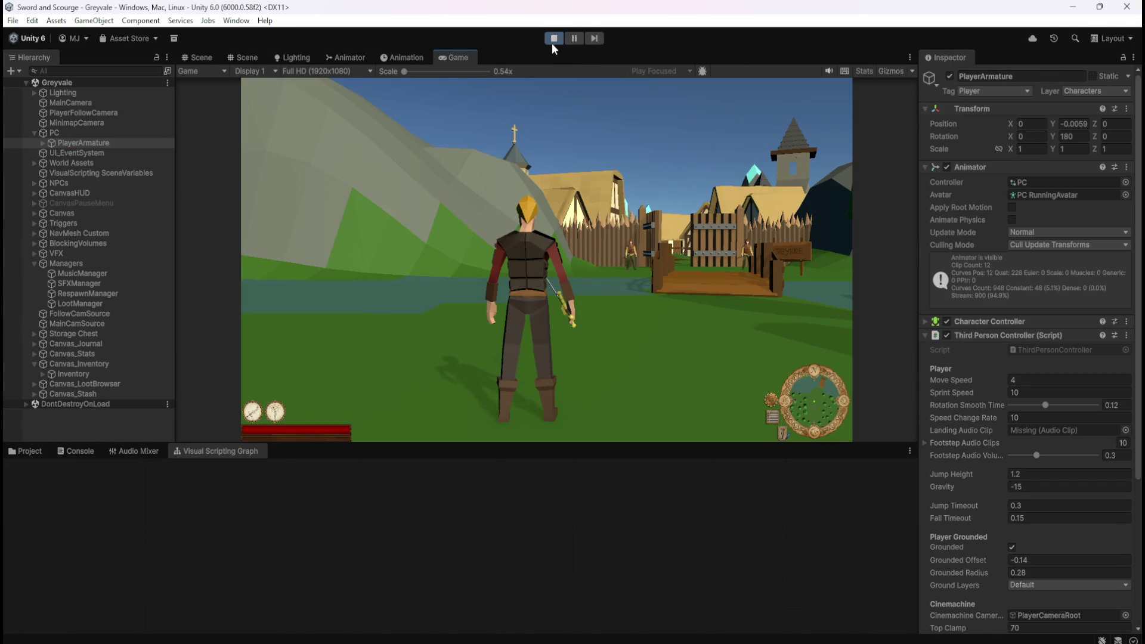
Step: Run the character over the bridge and through the village gate to the storage chest
{"action": "key", "text": "w"}
{"action": "key", "text": "w"}
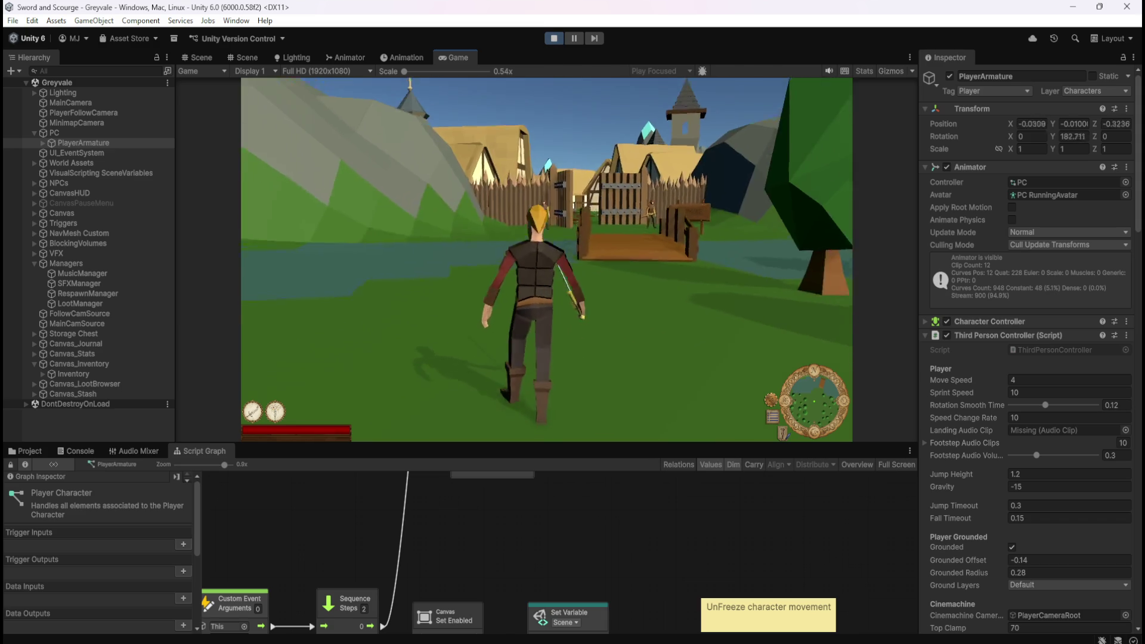
{"action": "key", "text": "w"}
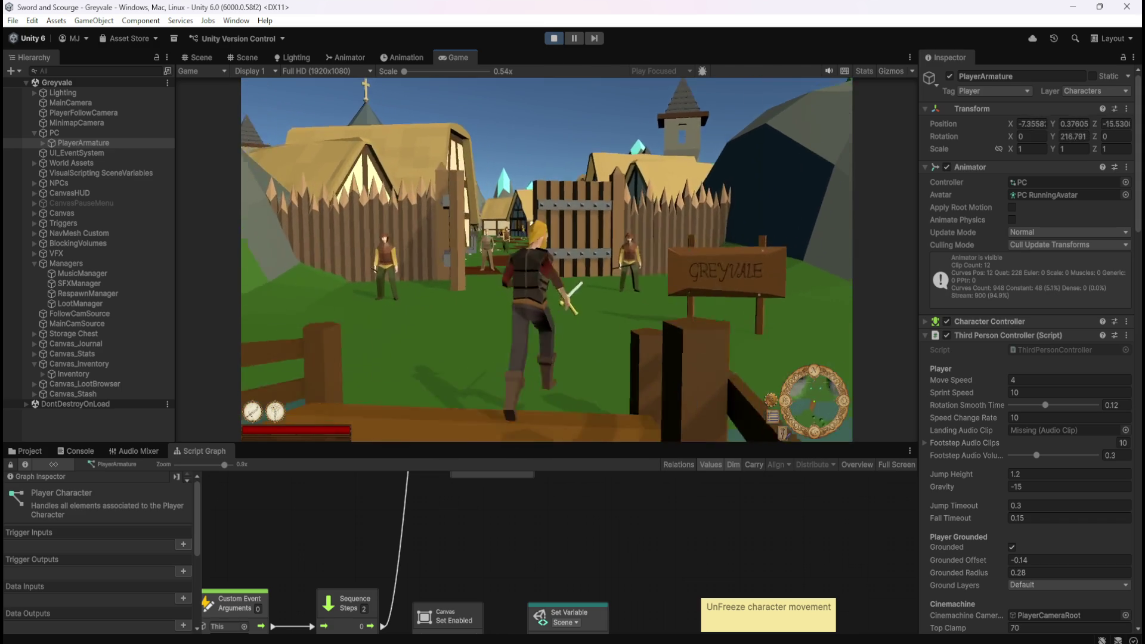
{"action": "key", "text": "w"}
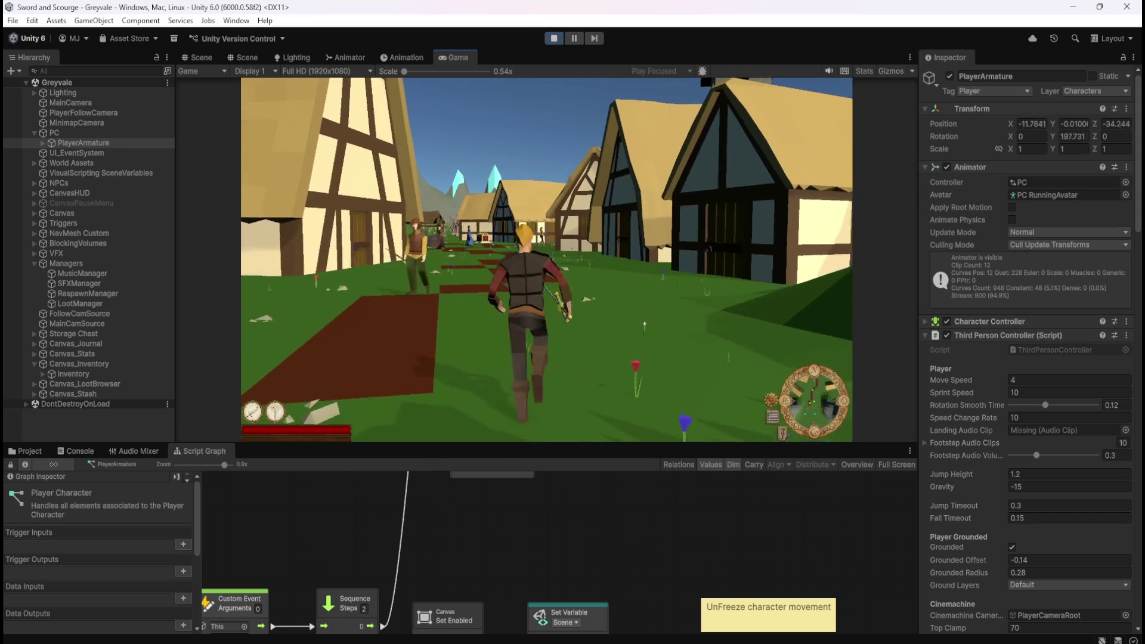
{"action": "key", "text": "w"}
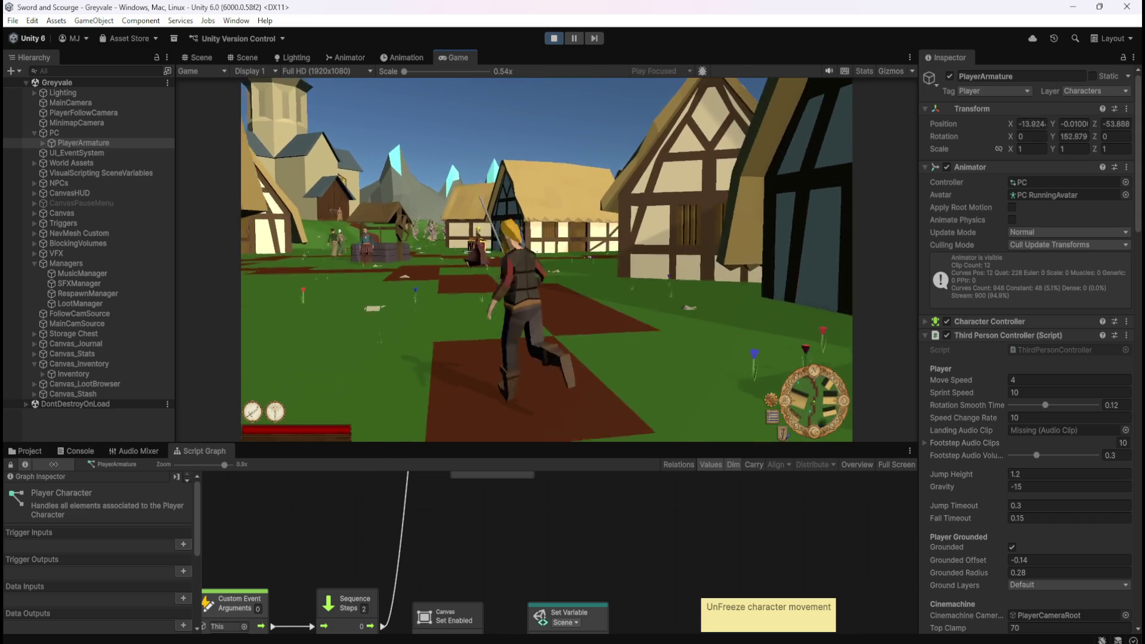
{"action": "key", "text": "w"}
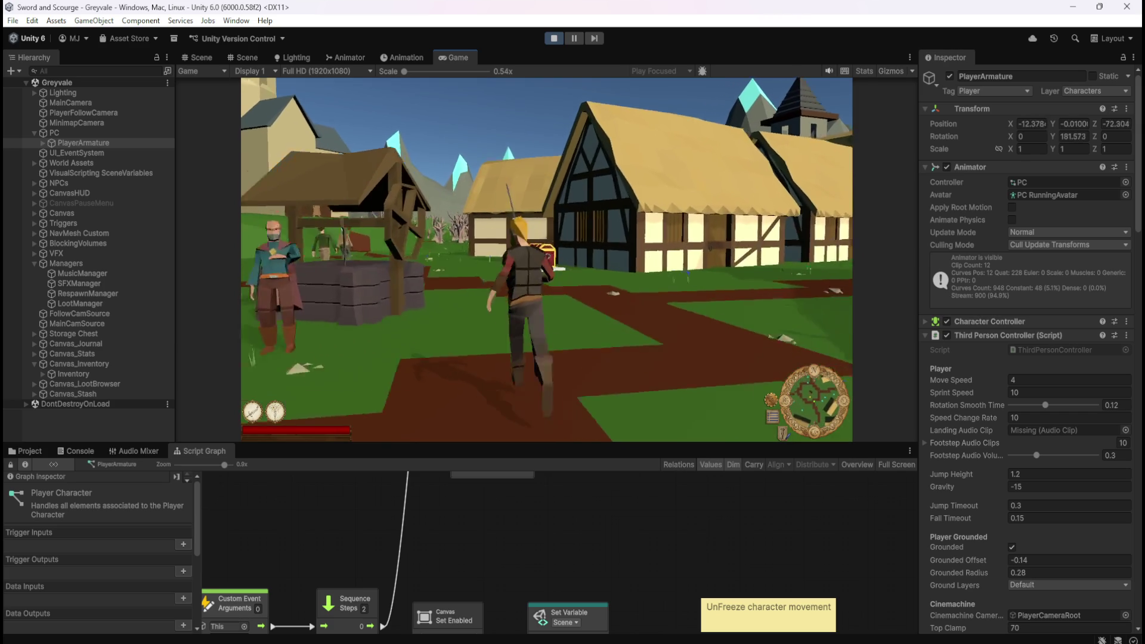
Step: Open the stash and try walking away and back while it is open
{"action": "key", "text": "e"}
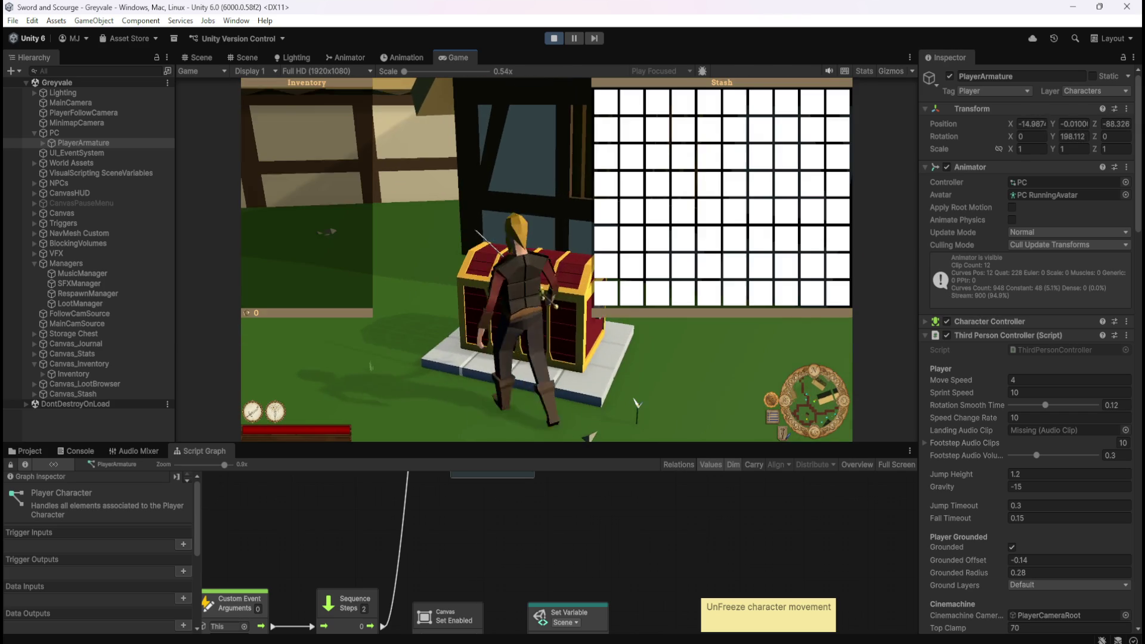
{"action": "key", "text": "a"}
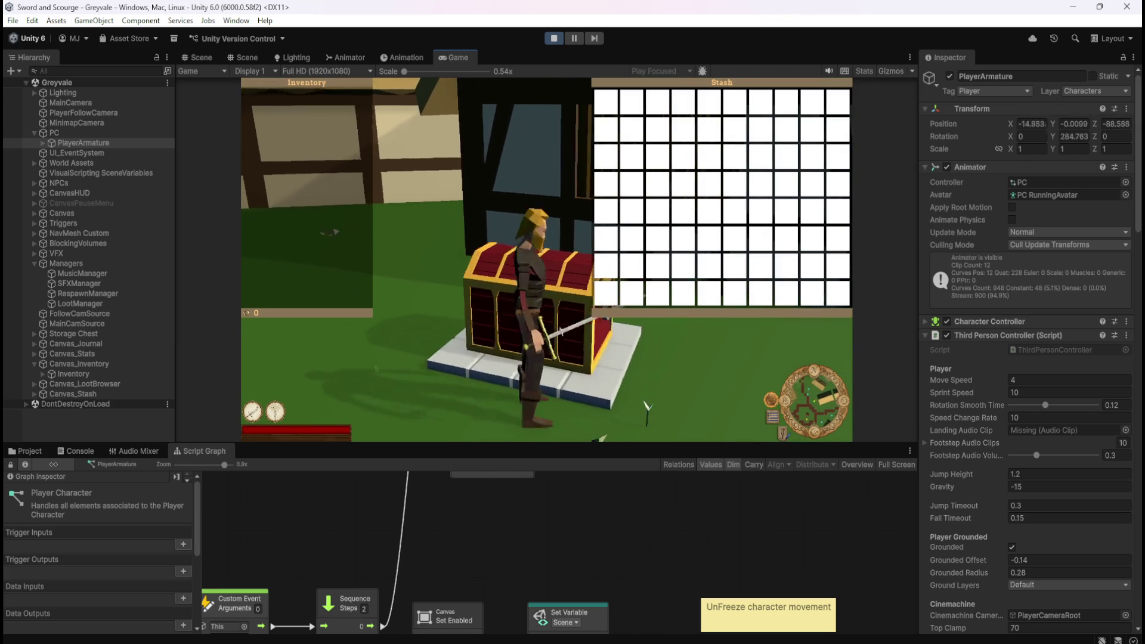
{"action": "key", "text": "d"}
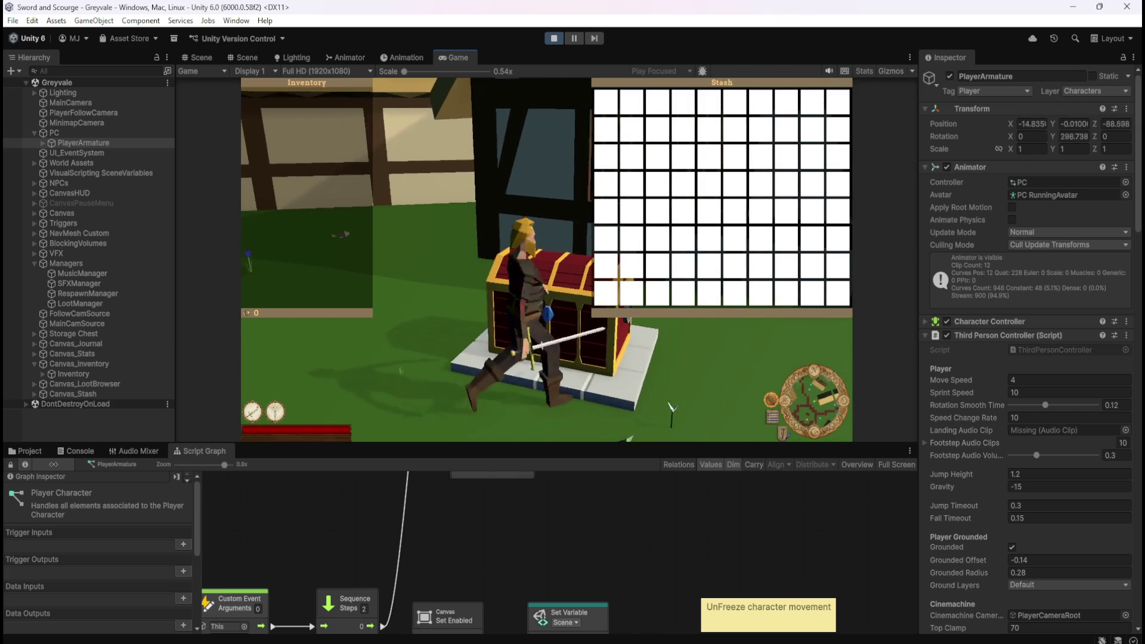
{"action": "key", "text": "e"}
{"action": "key", "text": "e"}
{"action": "key", "text": "e"}
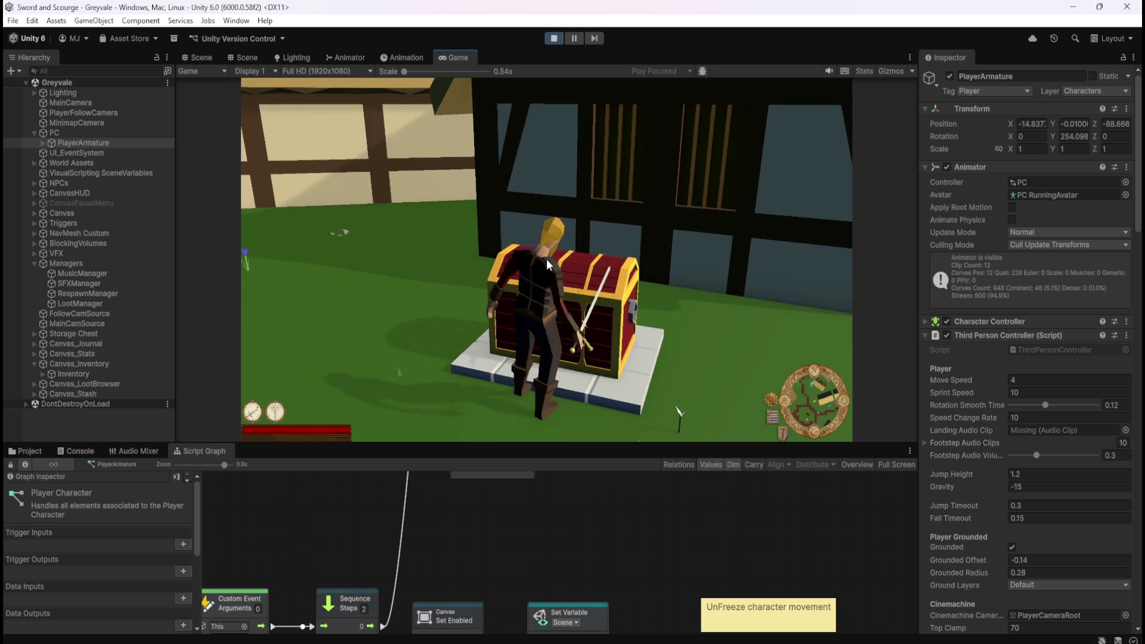
{"action": "key", "text": "a"}
{"action": "key", "text": "d"}
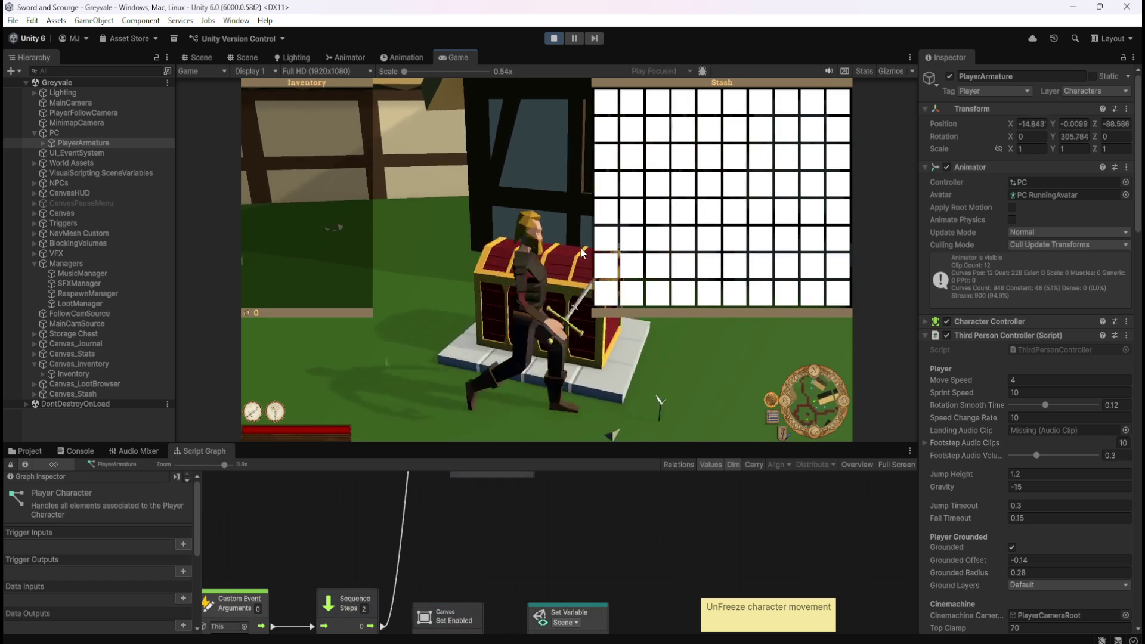
{"action": "key", "text": "a"}
Step: Circle around in front of the chest, then walk up to it and close the stash
{"action": "key", "text": "s"}
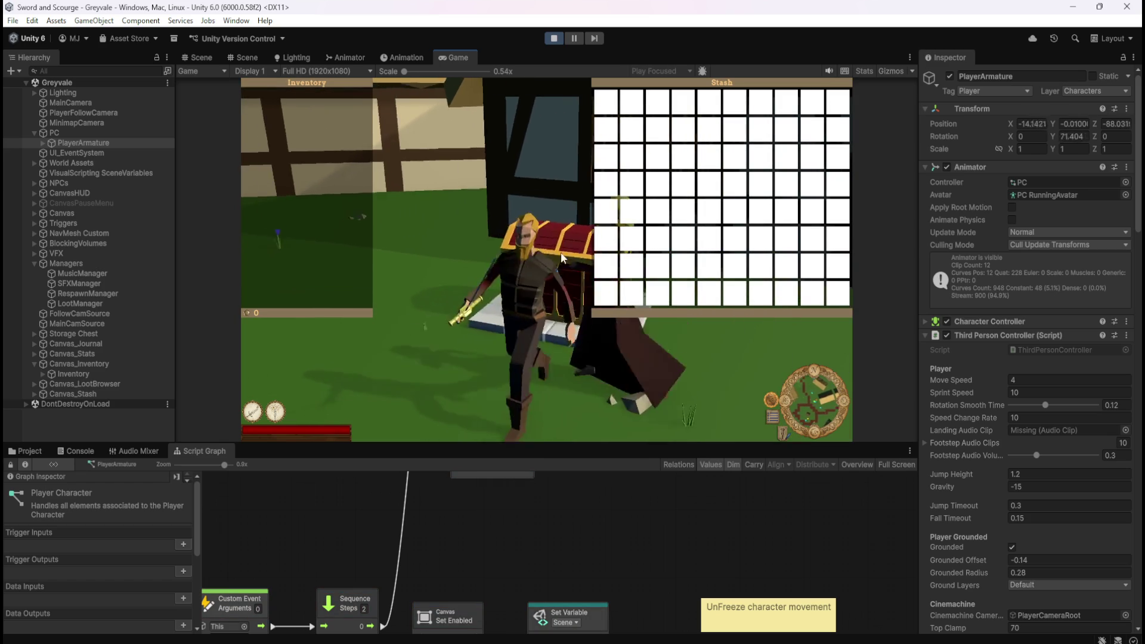
{"action": "key", "text": "d"}
{"action": "key", "text": "w"}
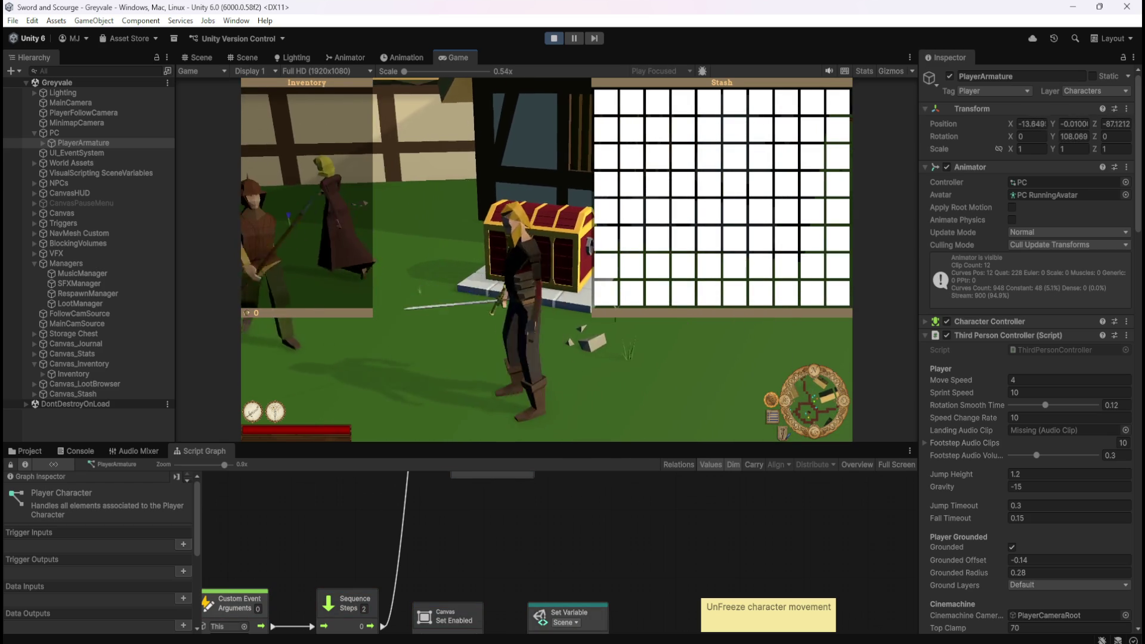
{"action": "key", "text": "s"}
{"action": "key", "text": "a"}
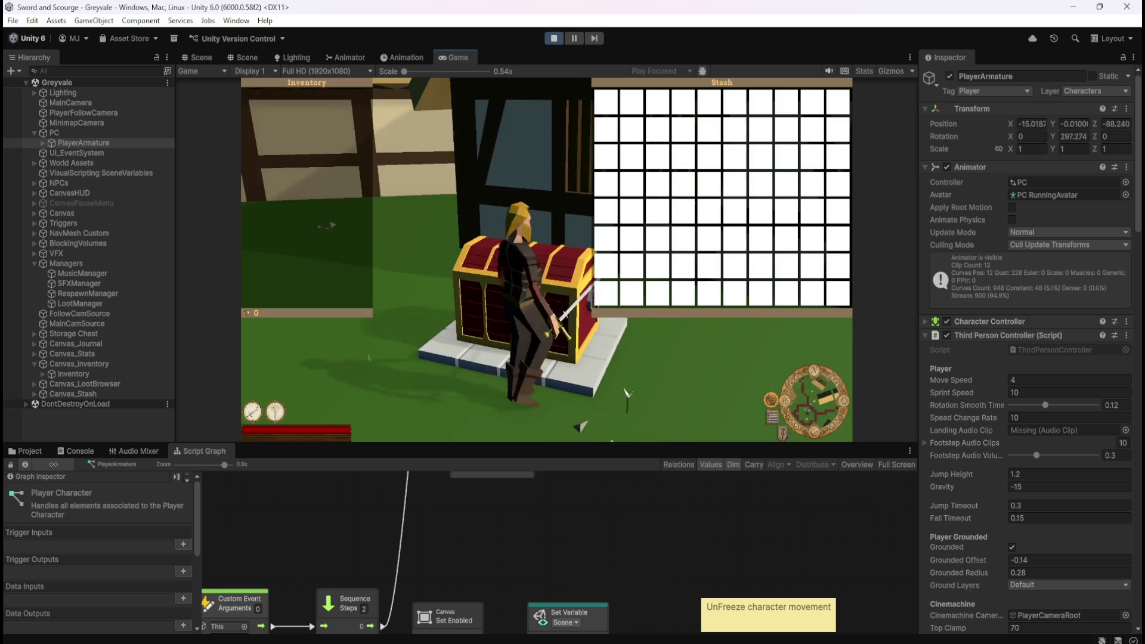
{"action": "key", "text": "w"}
{"action": "key", "text": "a"}
{"action": "key", "text": "w"}
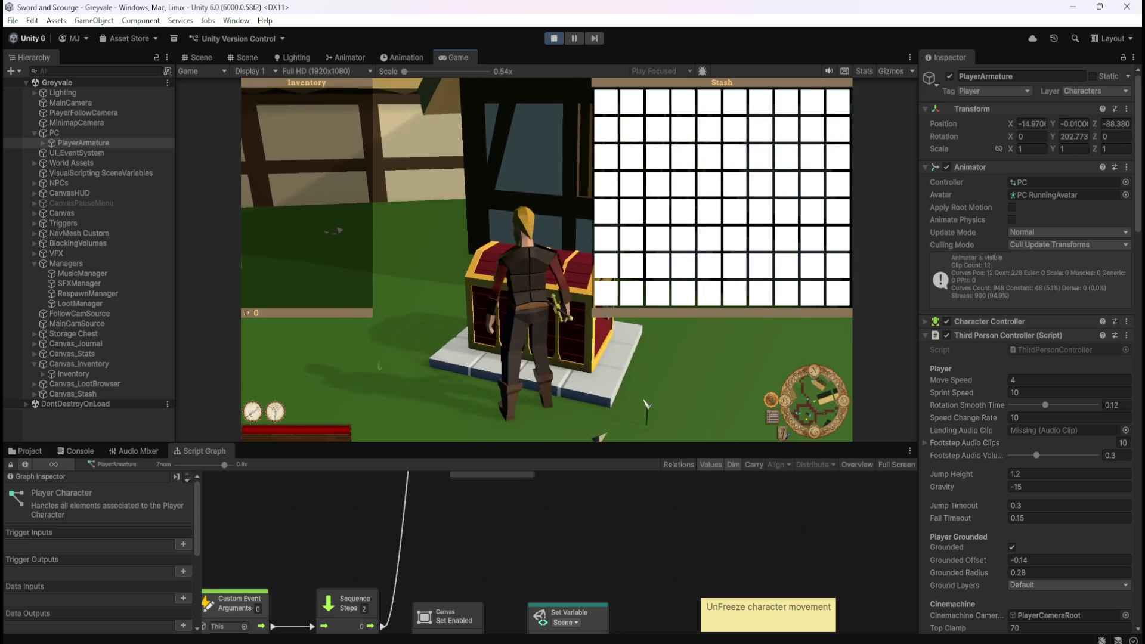
{"action": "key", "text": "e"}
Step: Open and resume from the pause menu twice, toggle the stash open and shut, and stop Play mode
{"action": "key", "text": "Escape"}
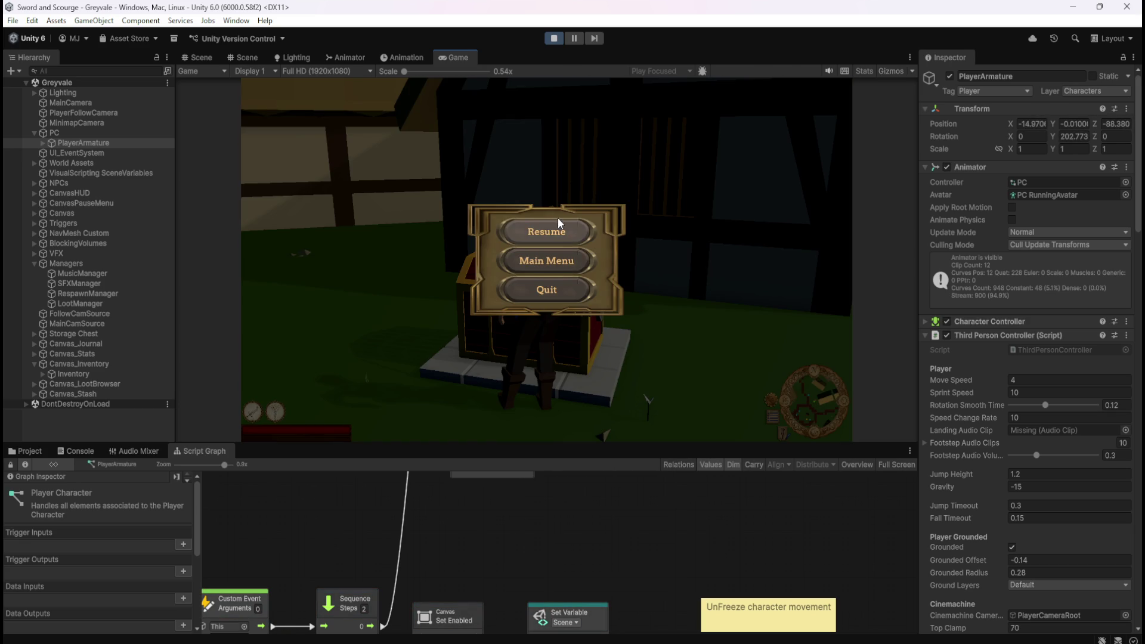
{"action": "left_click", "coordinate": [537, 227]}
{"action": "key", "text": "Escape"}
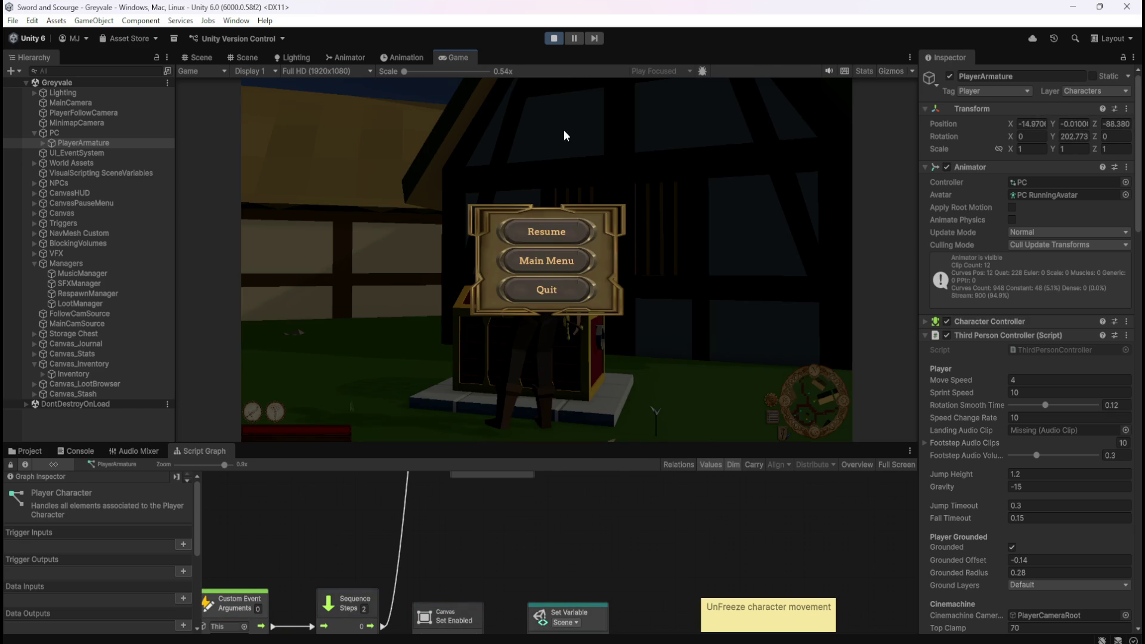
{"action": "left_click", "coordinate": [546, 231]}
{"action": "key", "text": "e"}
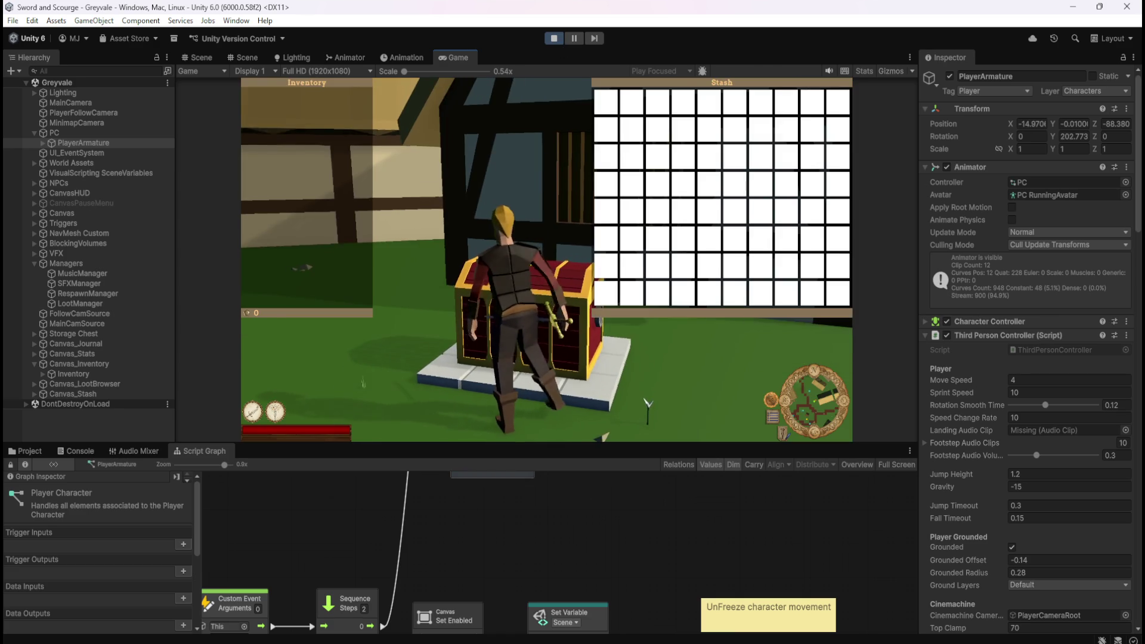
{"action": "key", "text": "e"}
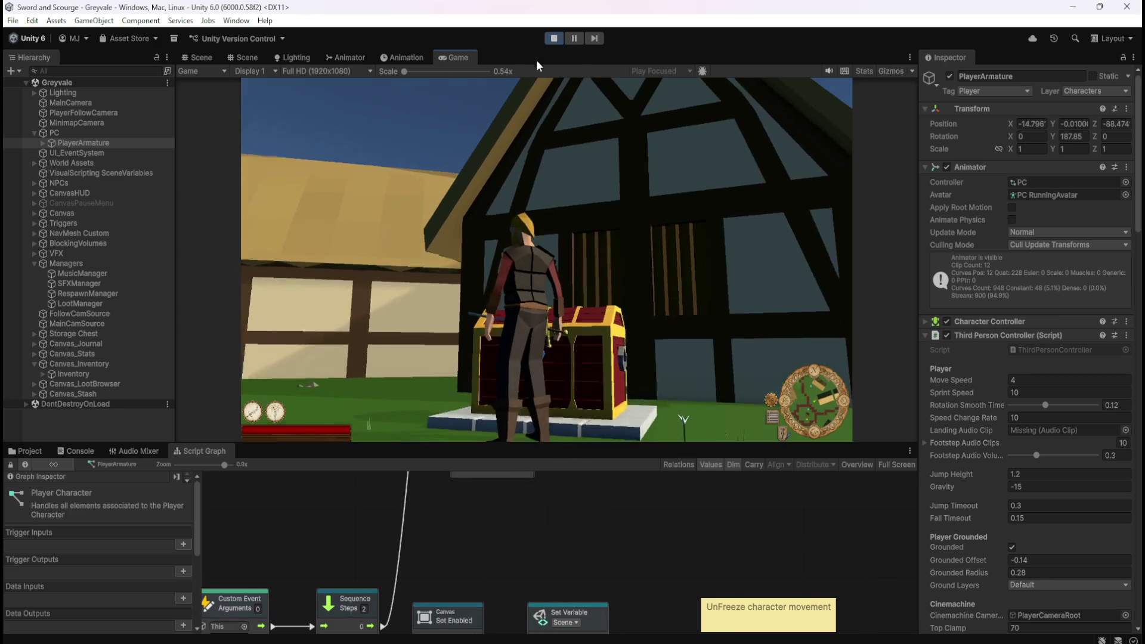
{"action": "left_click", "coordinate": [554, 40]}
Step: Reconnect Set Lock Camera Position to both the DISABLE Input and ENABLE Input triggers
{"action": "key", "text": "shift+space"}
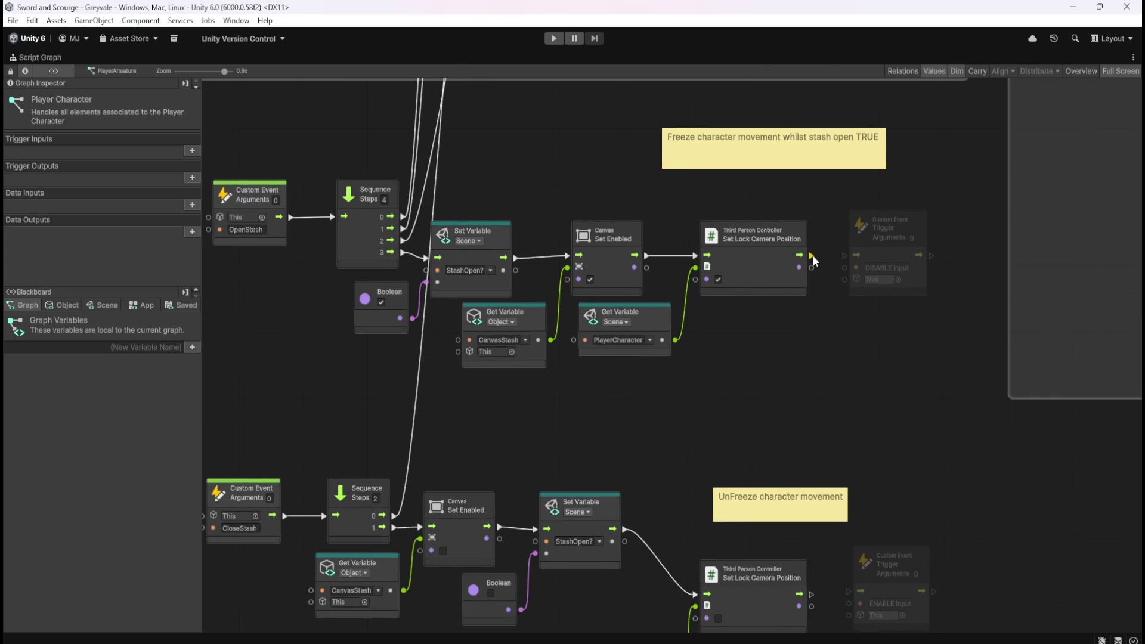
{"action": "left_click_drag", "start_coordinate": [811, 256], "coordinate": [845, 256]}
{"action": "scroll", "coordinate": [829, 334], "scroll_direction": "down", "scroll_amount": 4}
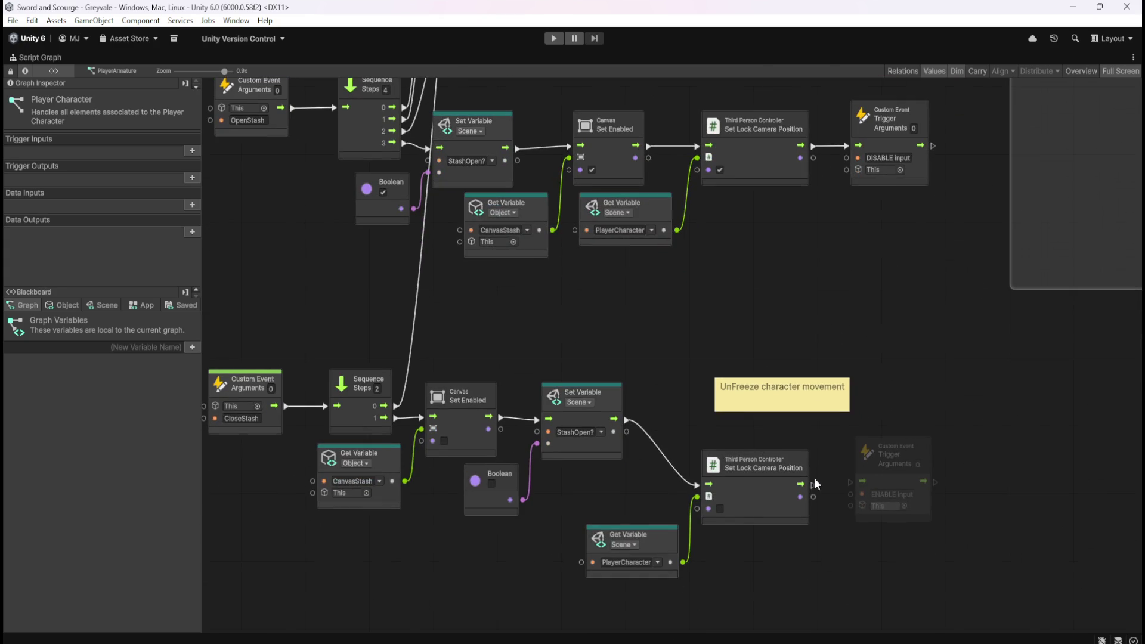
{"action": "left_click_drag", "start_coordinate": [814, 483], "coordinate": [853, 481]}
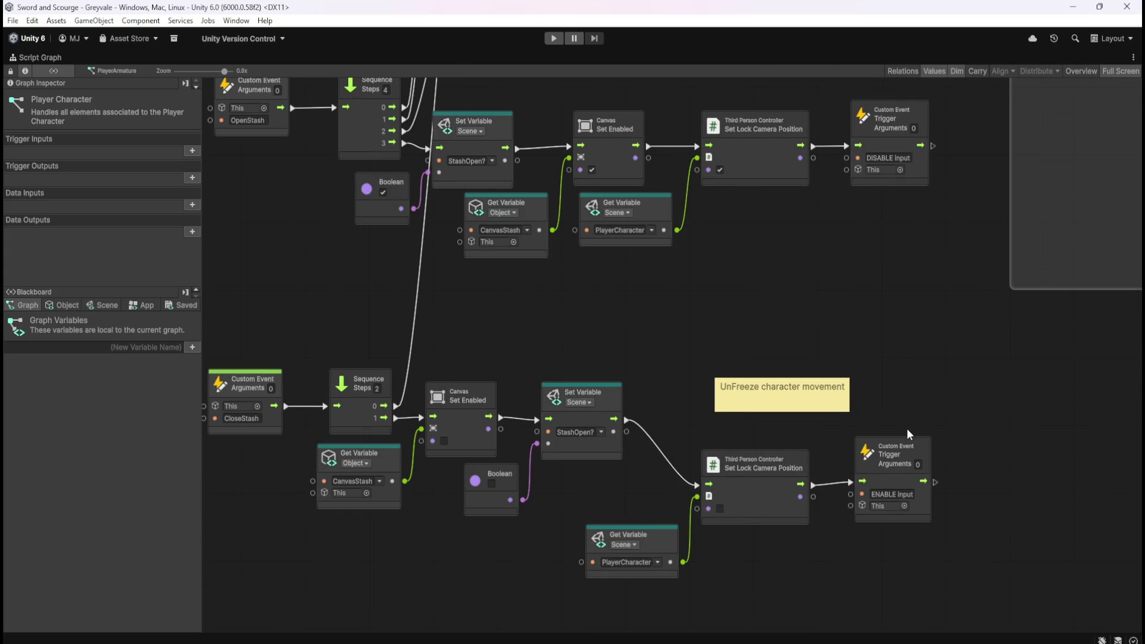
{"action": "left_click_drag", "start_coordinate": [913, 445], "coordinate": [914, 451]}
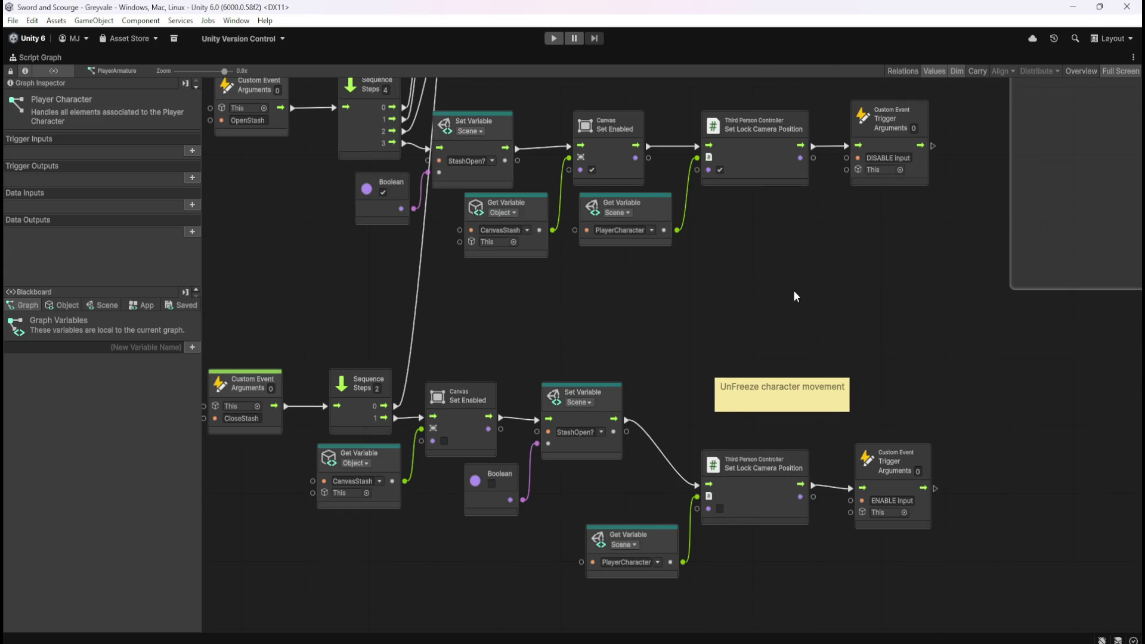
Step: Recentre both stash chains, restore the normal editor layout, and start Play mode
{"action": "left_click_drag", "start_coordinate": [712, 276], "coordinate": [770, 303]}
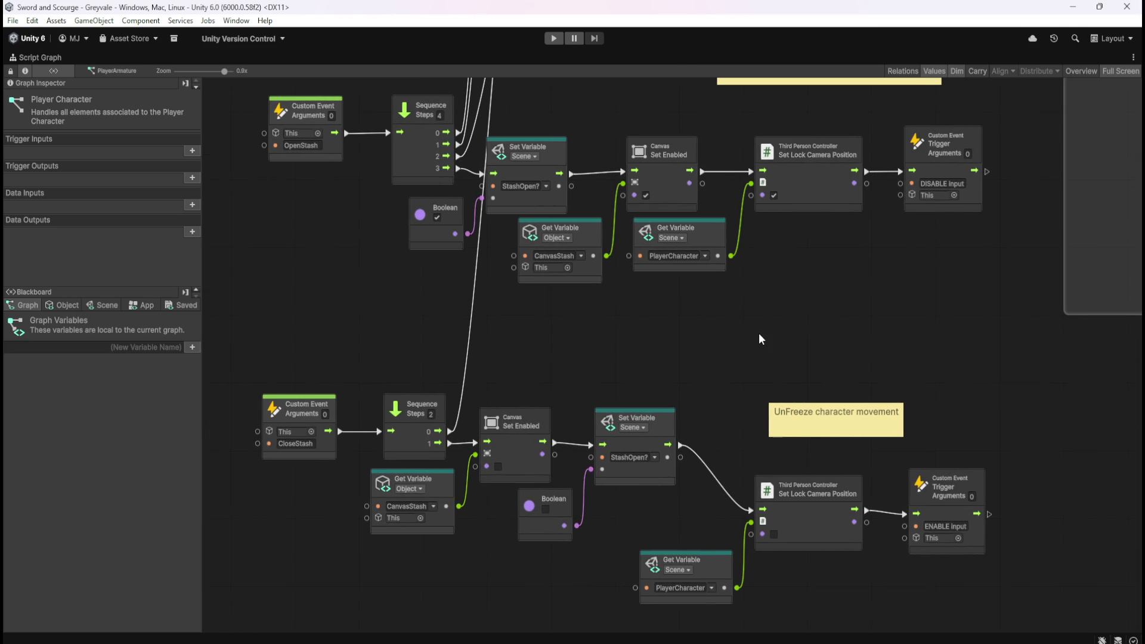
{"action": "key", "text": "shift+space"}
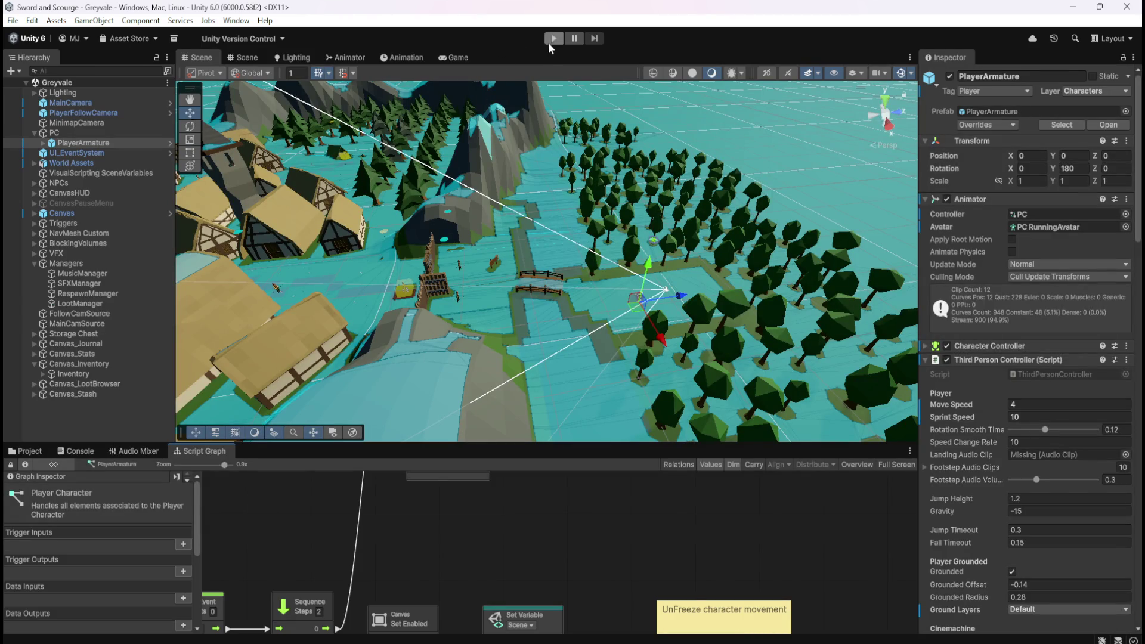
{"action": "left_click", "coordinate": [553, 38]}
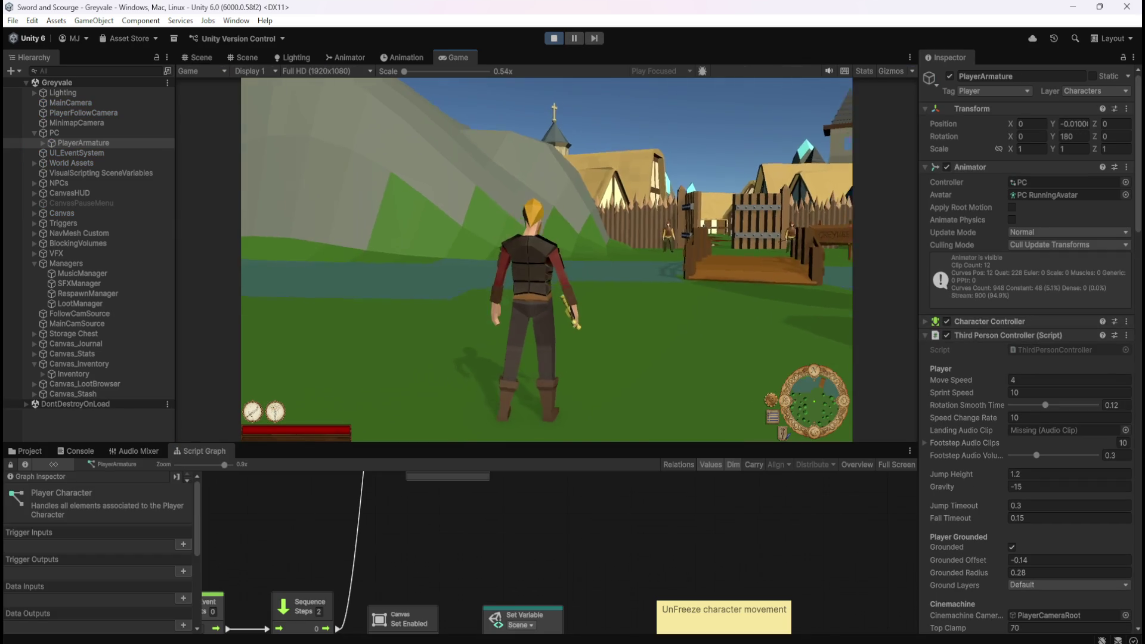
{"action": "key", "text": "w"}
{"action": "key", "text": "w"}
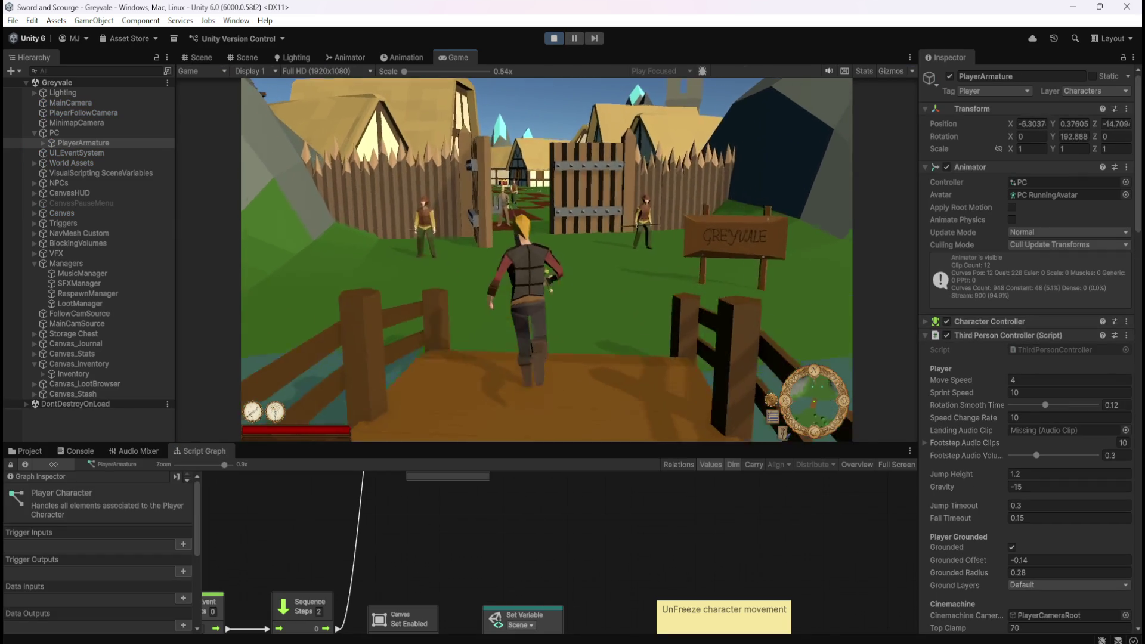
{"action": "key", "text": "w"}
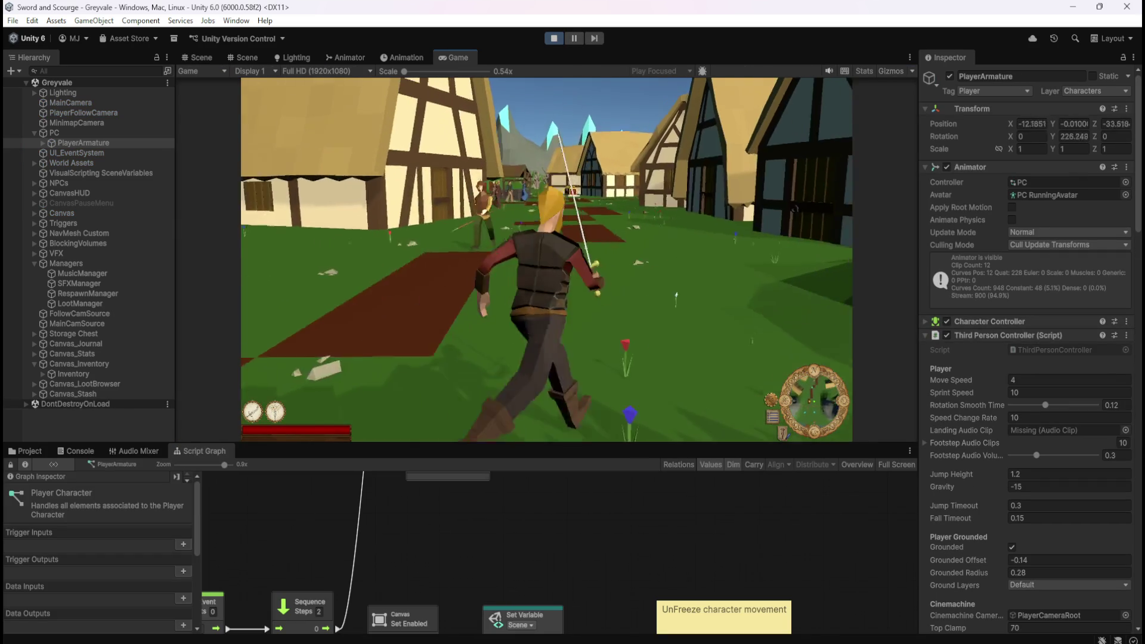
{"action": "key", "text": "w"}
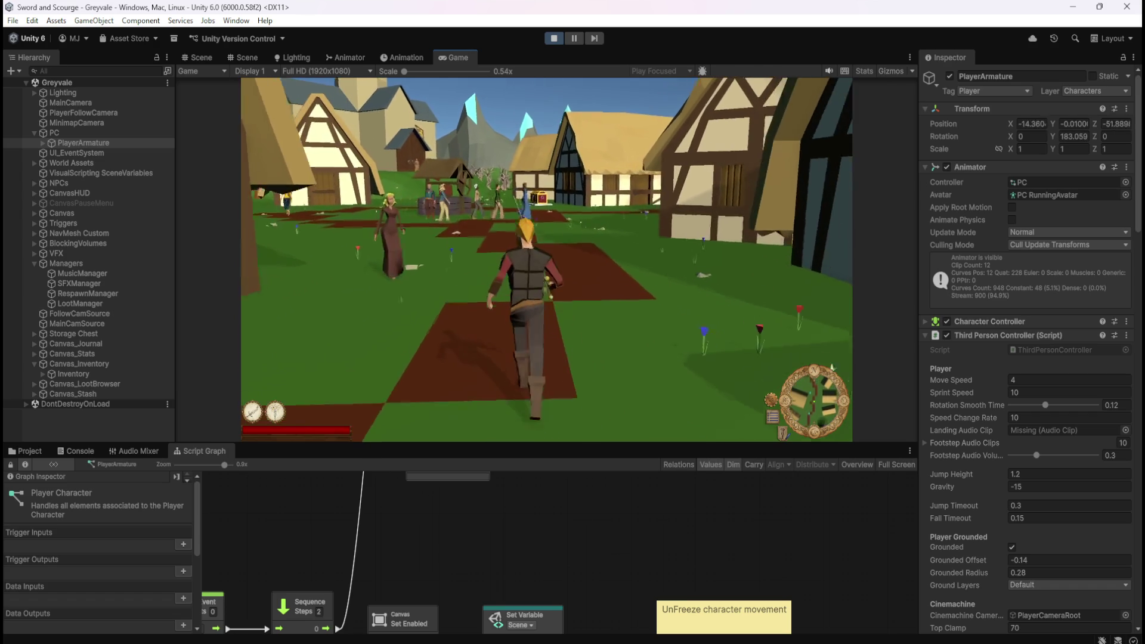
{"action": "key", "text": "w"}
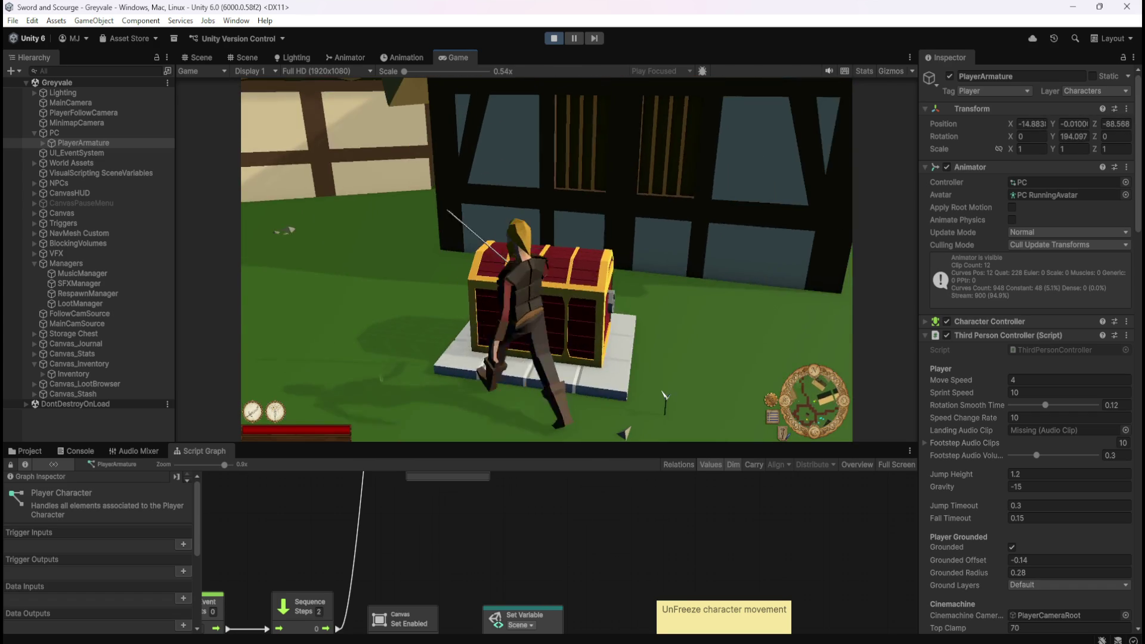
{"action": "key", "text": "e"}
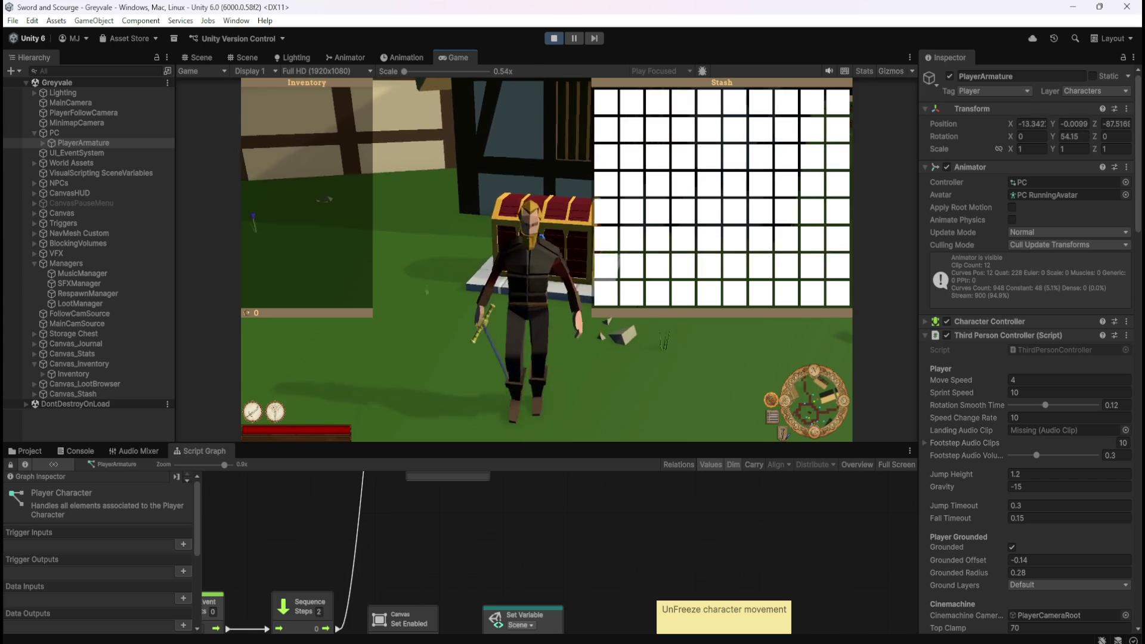
{"action": "key", "text": "w"}
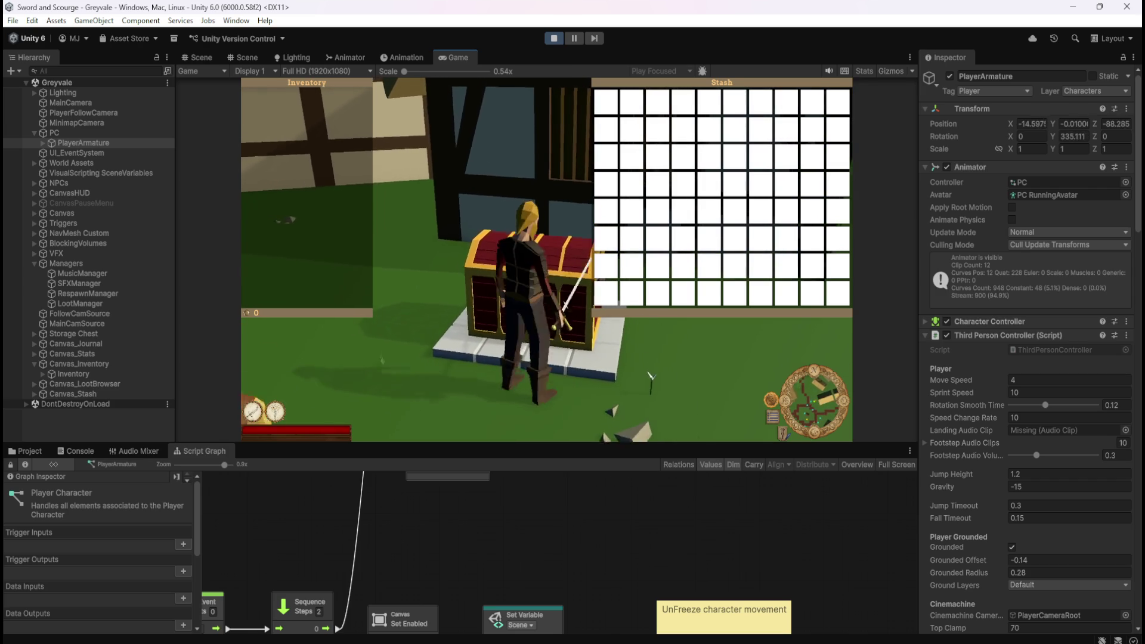
{"action": "key", "text": "s"}
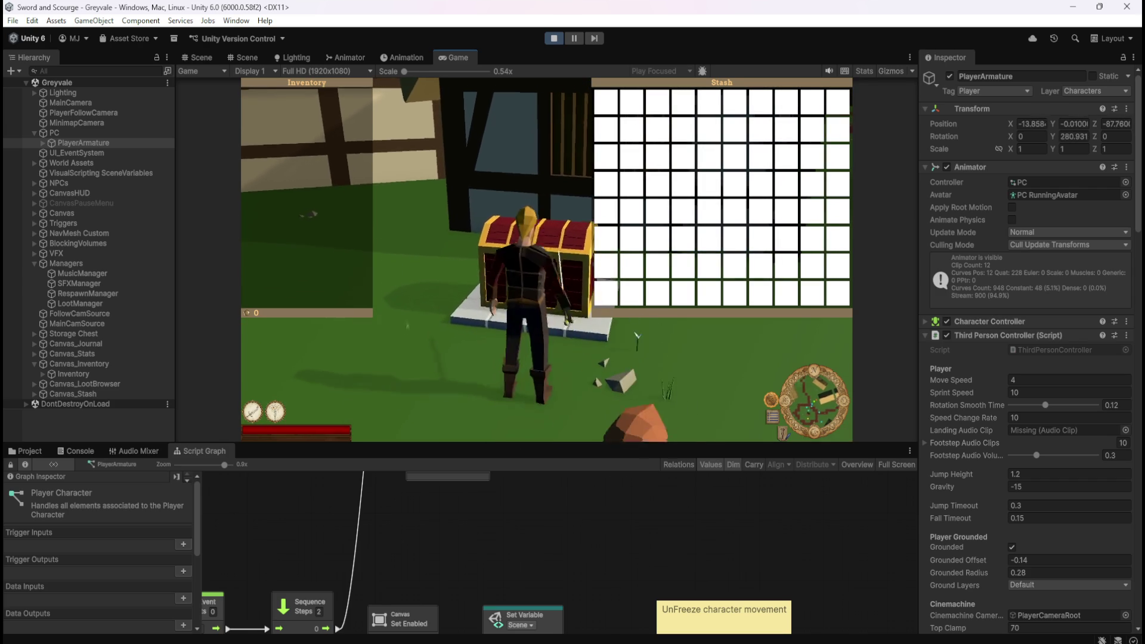
{"action": "key", "text": "w"}
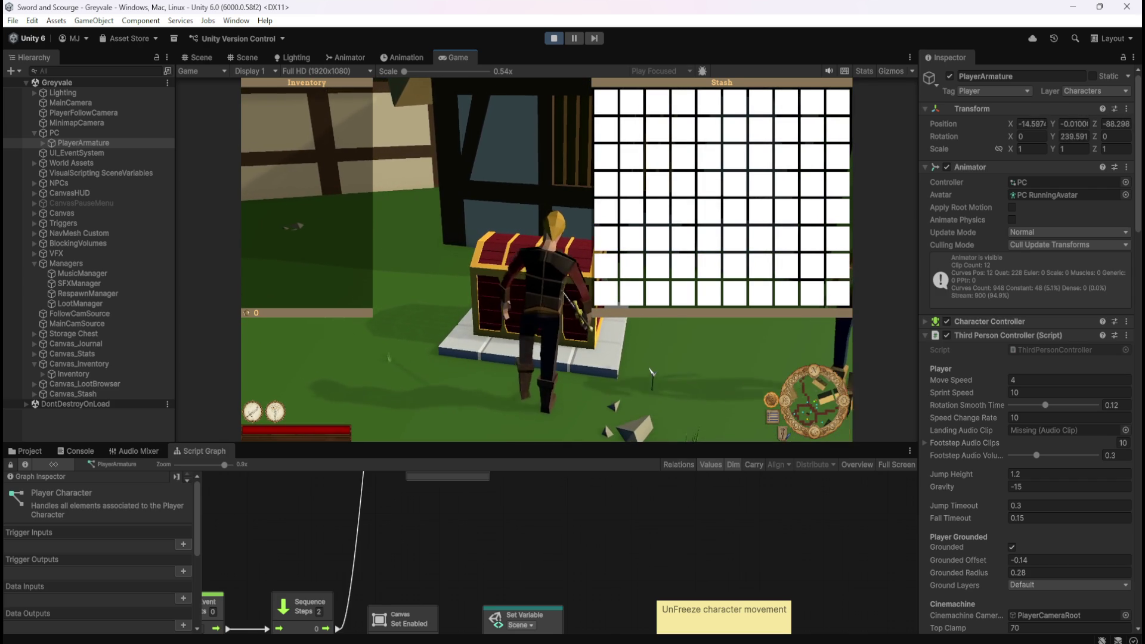
{"action": "key", "text": "a"}
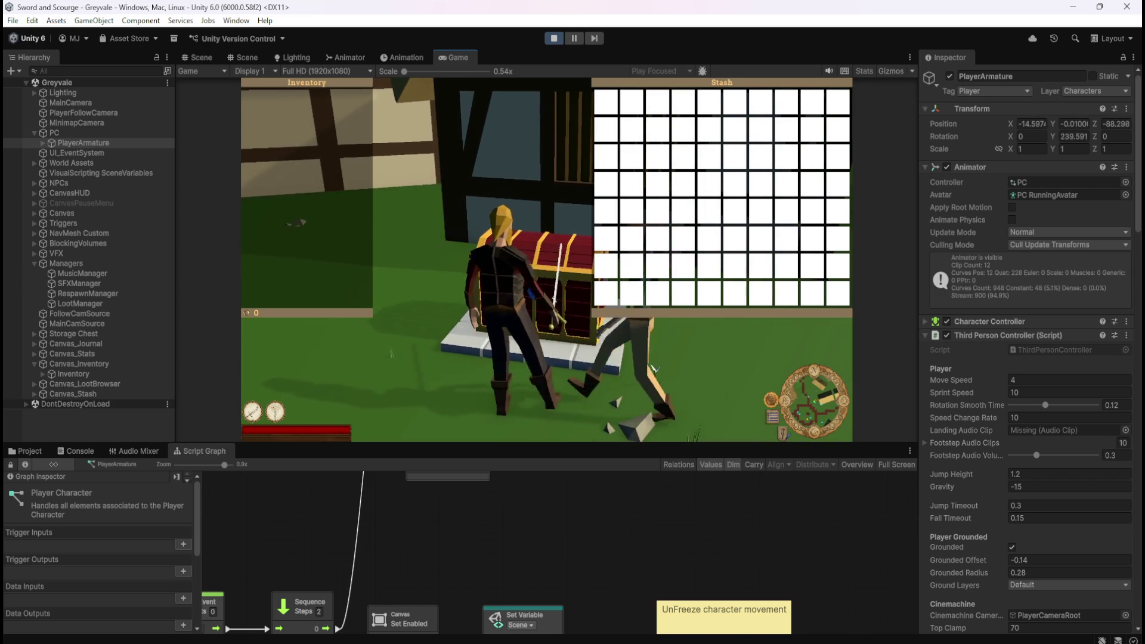
{"action": "key", "text": "a"}
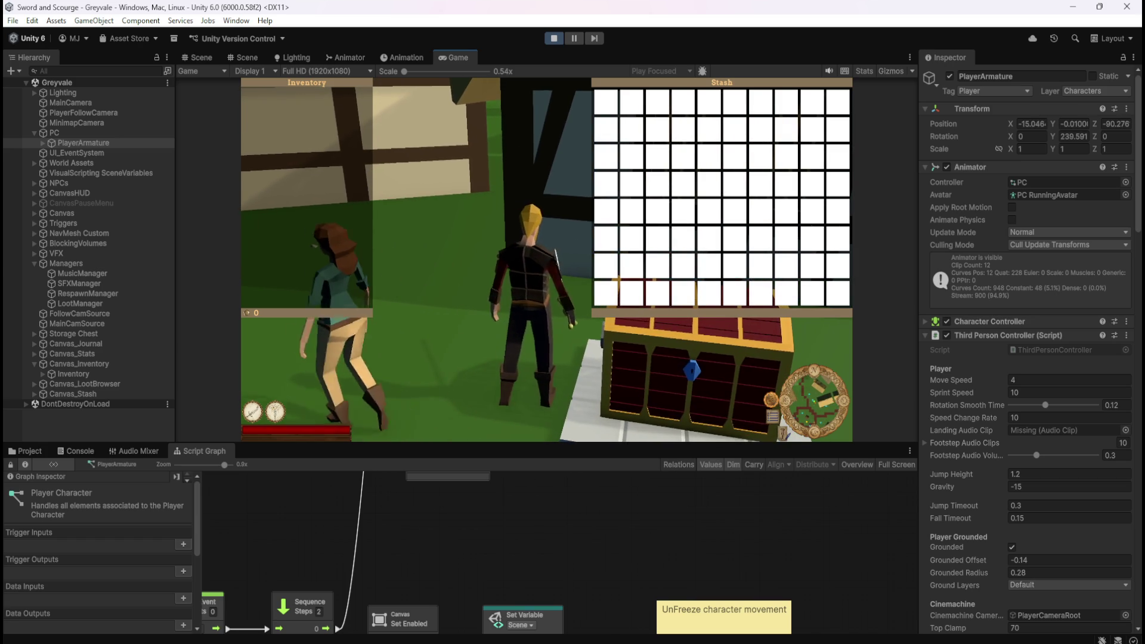
{"action": "key", "text": "s"}
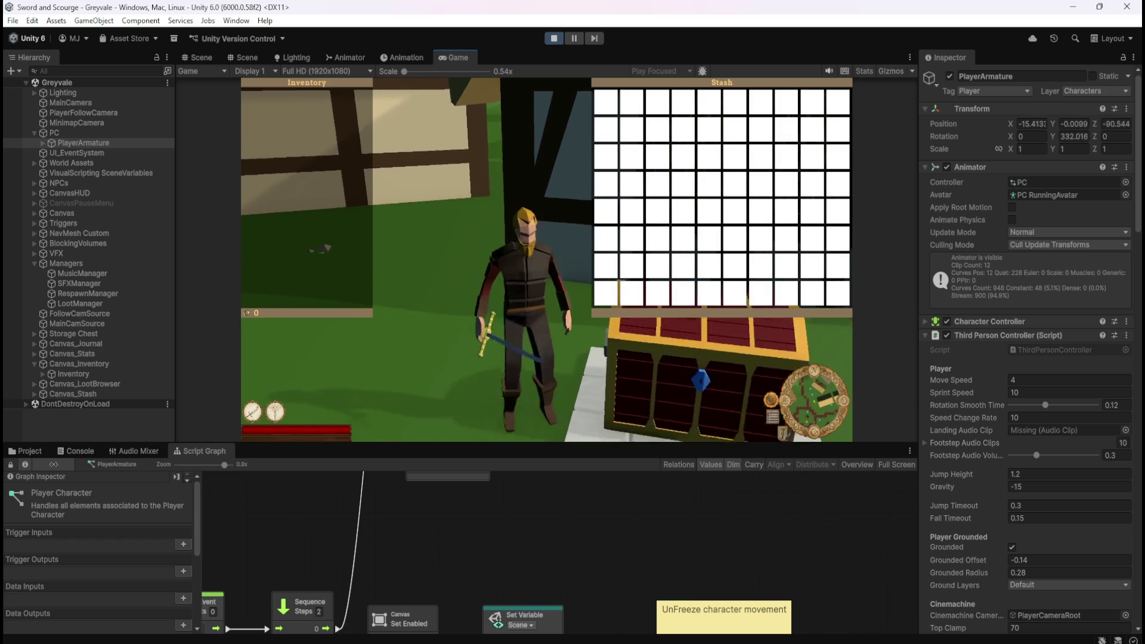
{"action": "key", "text": "w"}
{"action": "key", "text": "s"}
{"action": "left_click", "coordinate": [560, 40]}
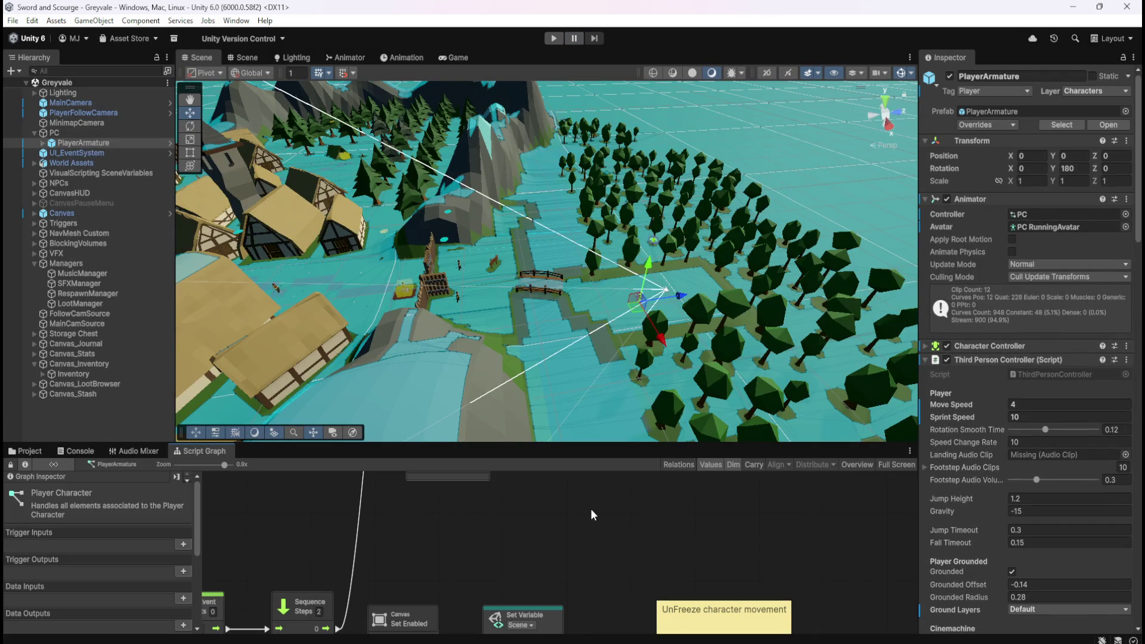
Step: Maximize the Script Graph and list the Blackboard's Scene variables down to InputEnabled?
{"action": "key", "text": "shift+space"}
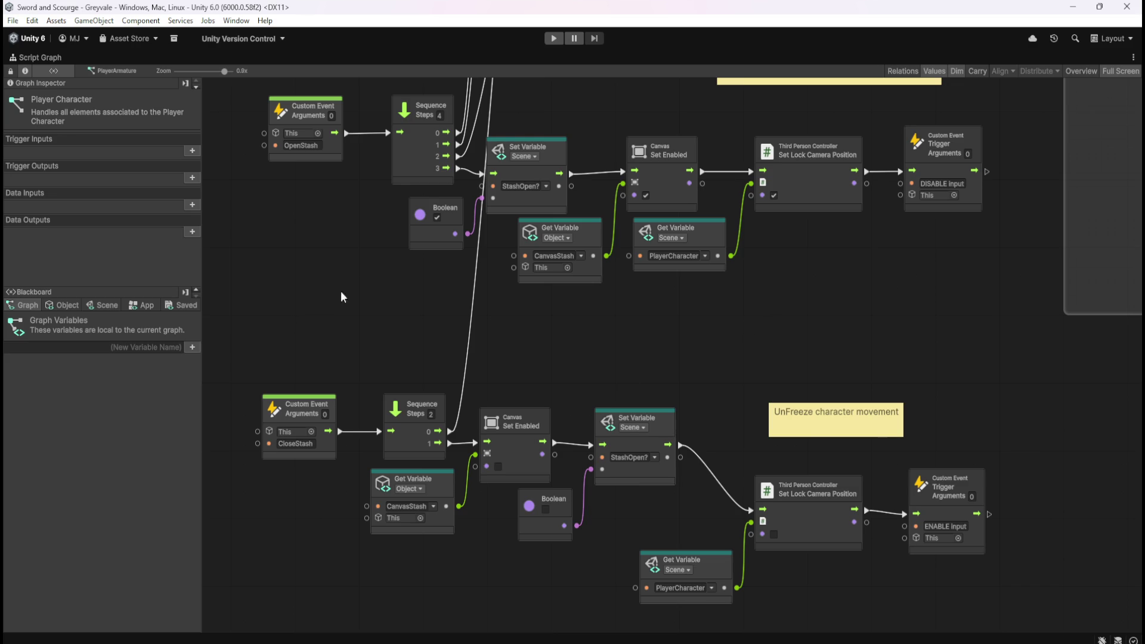
{"action": "left_click", "coordinate": [87, 305]}
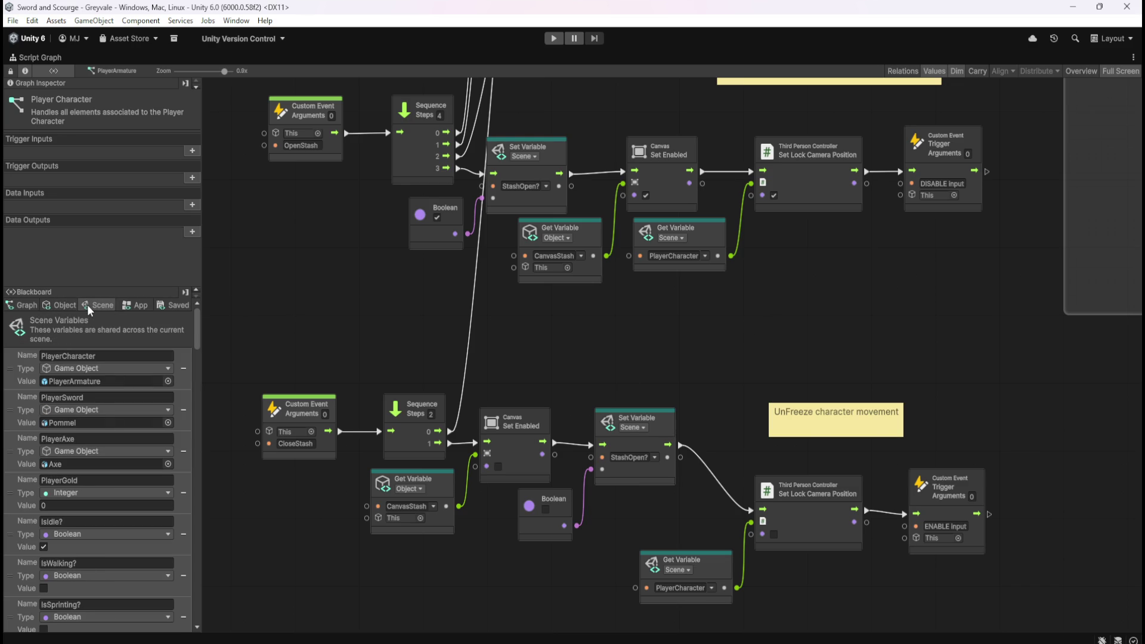
{"action": "left_click_drag", "start_coordinate": [198, 334], "coordinate": [197, 600]}
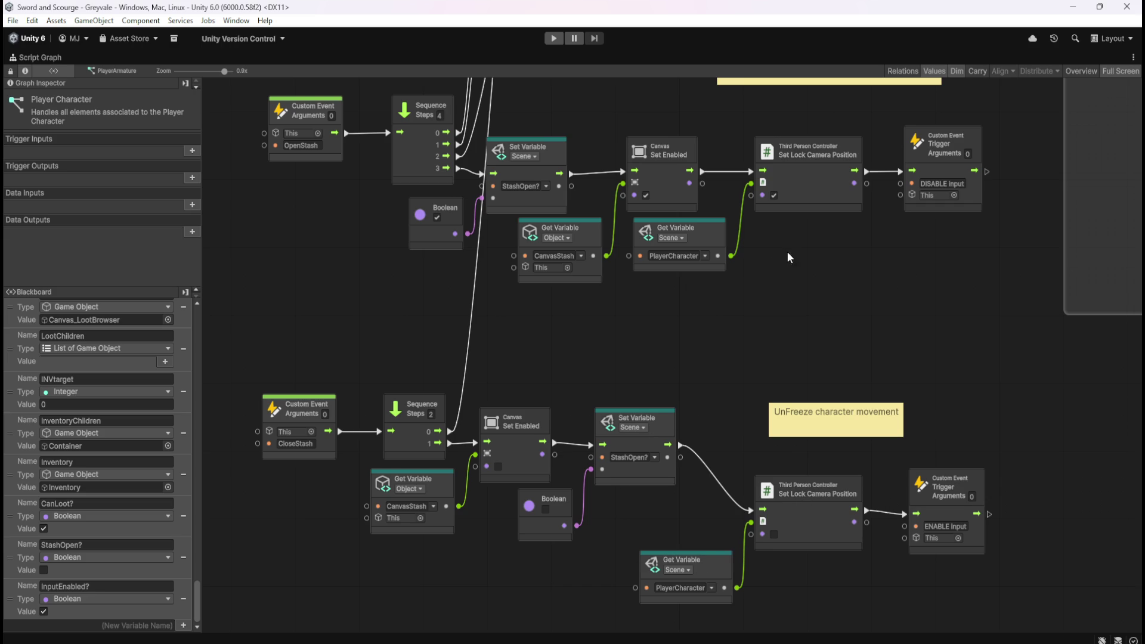
Step: Pan past the Equal and And nodes to the PLAYER INPUT enable/disable group
{"action": "left_click_drag", "start_coordinate": [904, 281], "coordinate": [481, 364]}
{"action": "left_click_drag", "start_coordinate": [895, 240], "coordinate": [781, 317]}
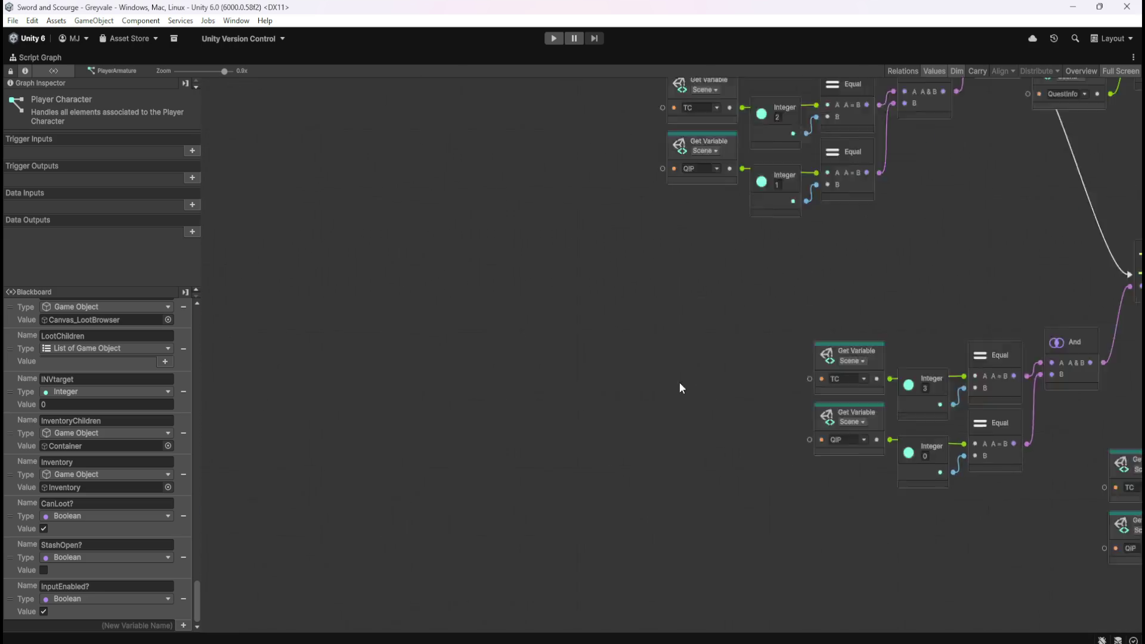
{"action": "mouse_move", "coordinate": [903, 141]}
{"action": "left_mouse_down"}
{"action": "mouse_move", "coordinate": [805, 186]}
{"action": "mouse_move", "coordinate": [752, 362]}
{"action": "mouse_move", "coordinate": [782, 245]}
{"action": "mouse_move", "coordinate": [914, 480]}
{"action": "left_mouse_up"}
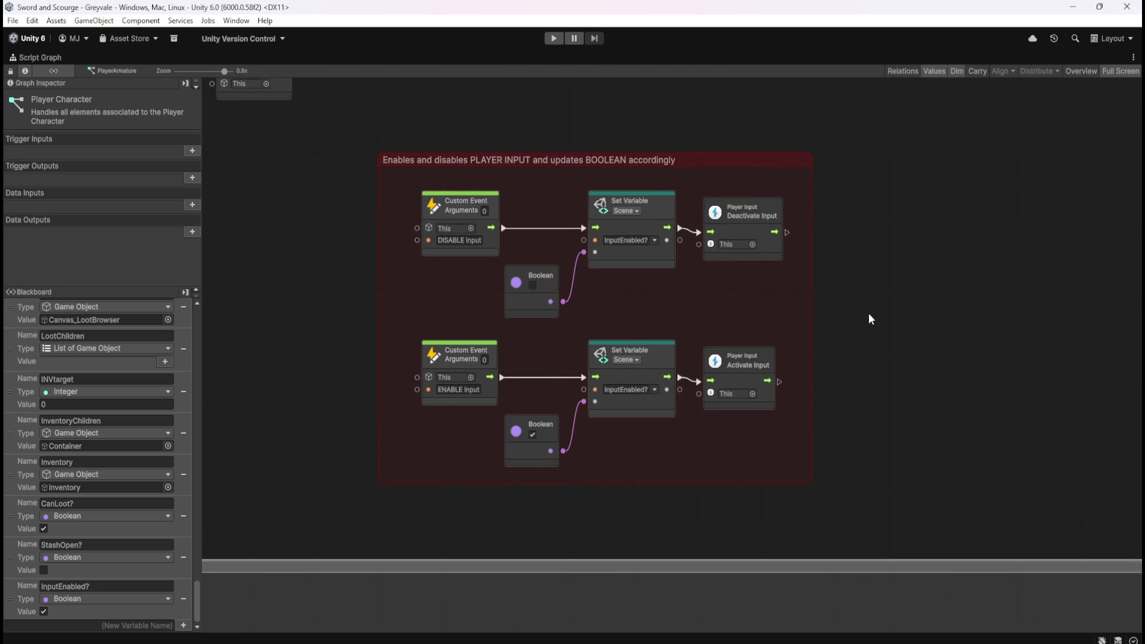
{"action": "scroll", "coordinate": [614, 467], "scroll_direction": "down", "scroll_amount": 8}
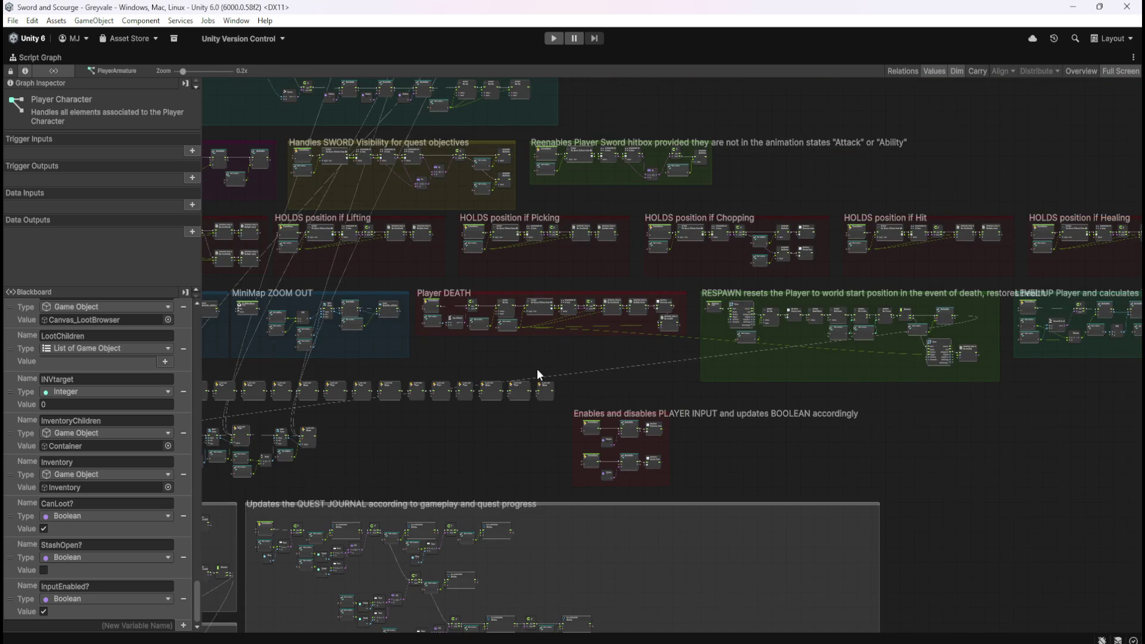
{"action": "mouse_move", "coordinate": [536, 369]}
{"action": "left_mouse_down"}
{"action": "mouse_move", "coordinate": [898, 426]}
{"action": "mouse_move", "coordinate": [875, 416]}
{"action": "left_mouse_up"}
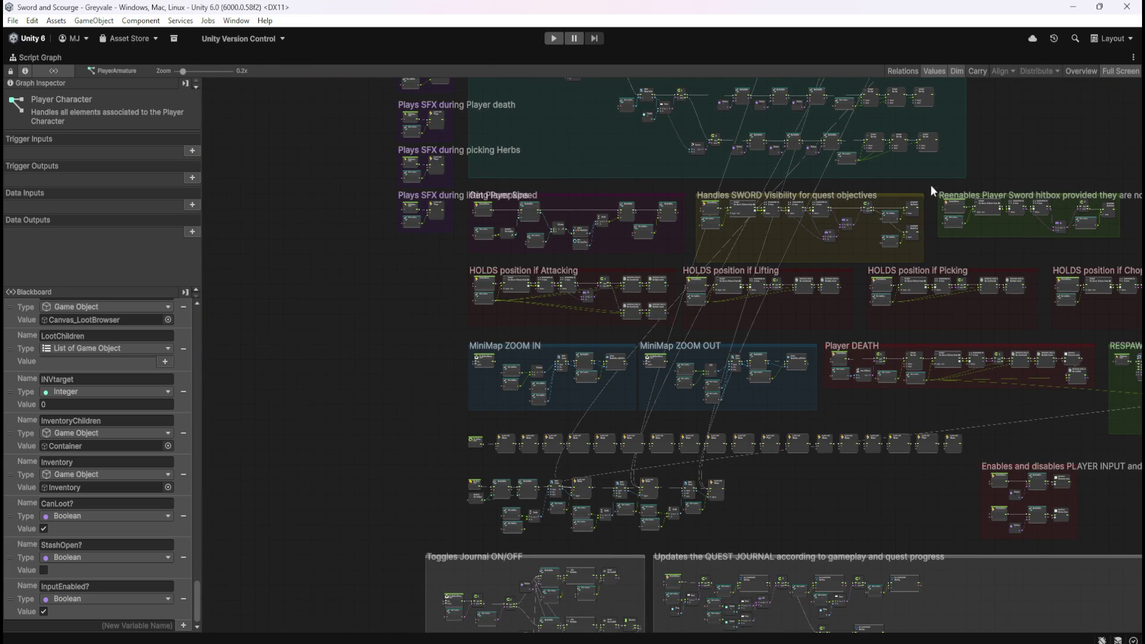
{"action": "mouse_move", "coordinate": [992, 187]}
{"action": "left_mouse_down"}
{"action": "mouse_move", "coordinate": [841, 384]}
{"action": "mouse_move", "coordinate": [878, 311]}
{"action": "mouse_move", "coordinate": [875, 402]}
{"action": "mouse_move", "coordinate": [940, 234]}
{"action": "left_mouse_up"}
{"action": "left_click_drag", "start_coordinate": [904, 331], "coordinate": [918, 308]}
{"action": "left_click_drag", "start_coordinate": [840, 472], "coordinate": [942, 180]}
{"action": "scroll", "coordinate": [517, 396], "scroll_direction": "up", "scroll_amount": 5}
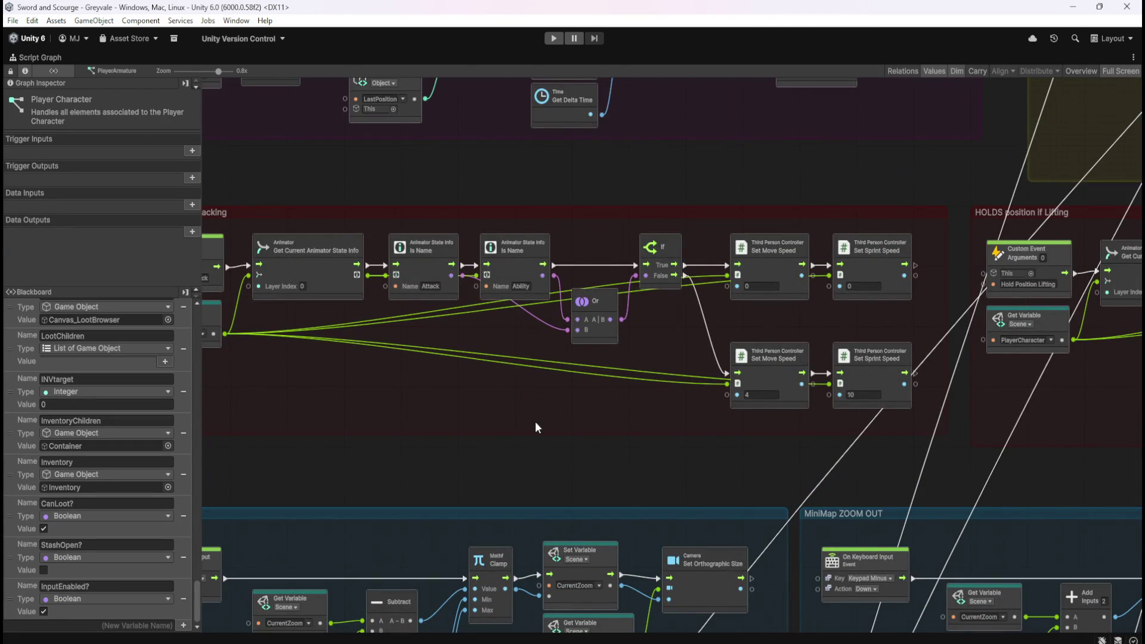
{"action": "mouse_move", "coordinate": [633, 406]}
{"action": "left_mouse_down"}
{"action": "mouse_move", "coordinate": [795, 409]}
{"action": "mouse_move", "coordinate": [477, 421]}
{"action": "left_mouse_up"}
{"action": "mouse_move", "coordinate": [969, 427]}
{"action": "left_mouse_down"}
{"action": "mouse_move", "coordinate": [545, 450]}
{"action": "mouse_move", "coordinate": [910, 439]}
{"action": "left_mouse_up"}
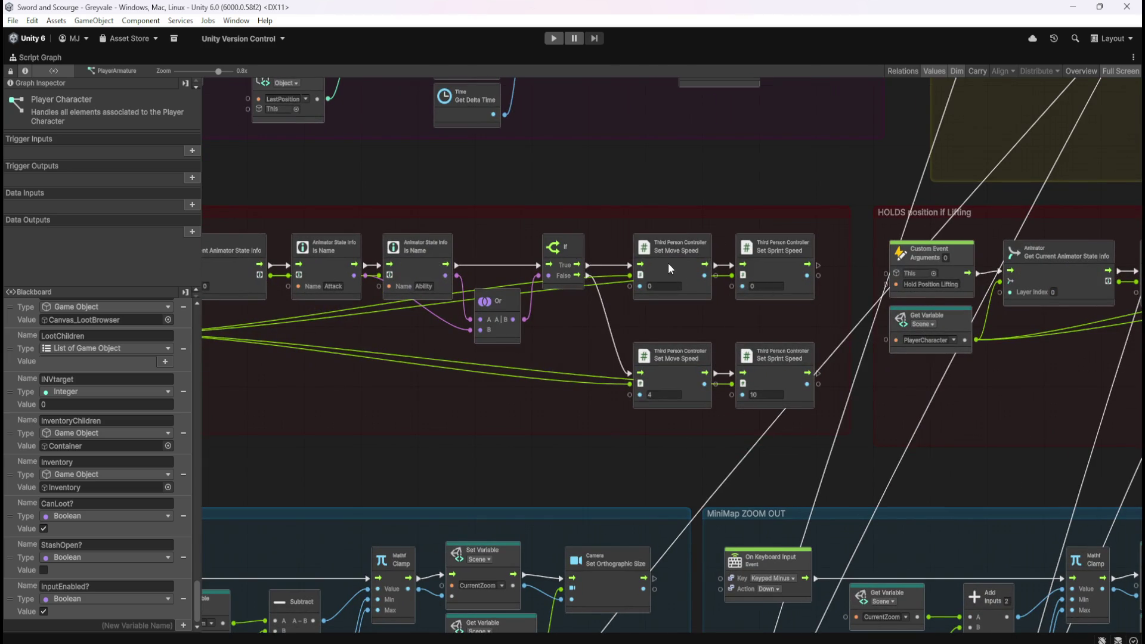
{"action": "left_click_drag", "start_coordinate": [378, 376], "coordinate": [664, 380]}
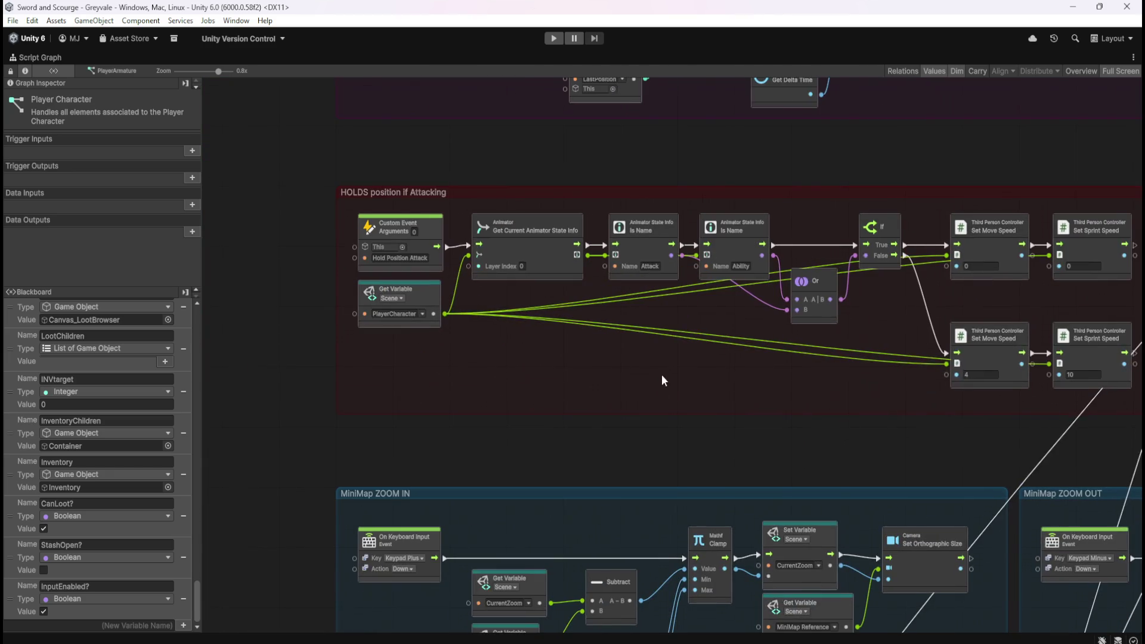
{"action": "scroll", "coordinate": [796, 405], "scroll_direction": "right", "scroll_amount": 5}
{"action": "scroll", "coordinate": [940, 402], "scroll_direction": "right", "scroll_amount": 12}
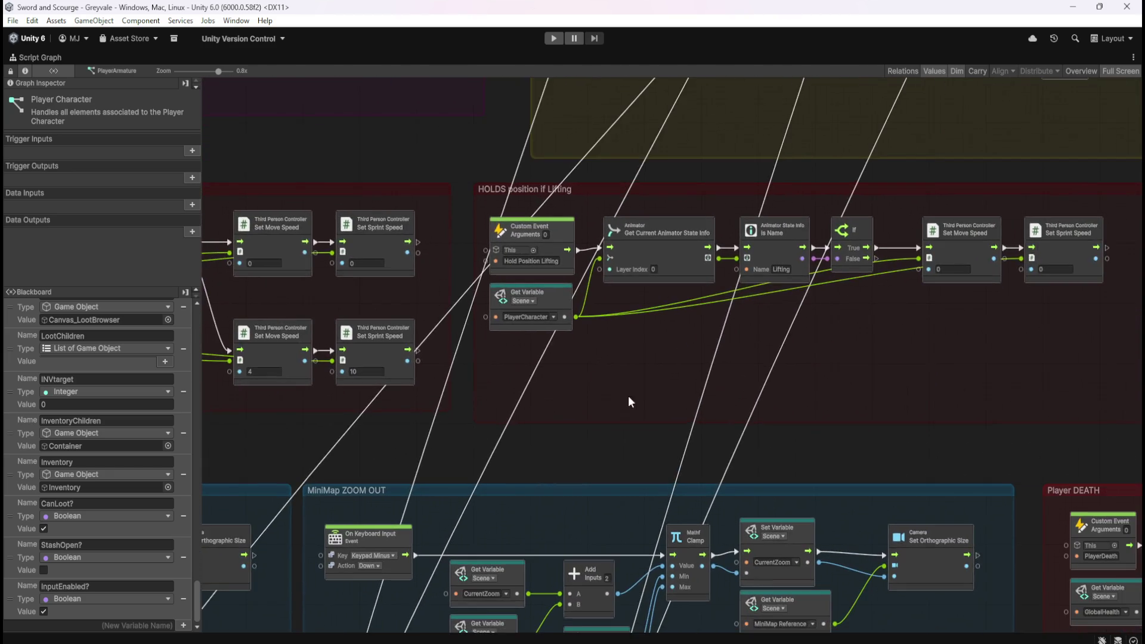
{"action": "scroll", "coordinate": [850, 407], "scroll_direction": "right", "scroll_amount": 3}
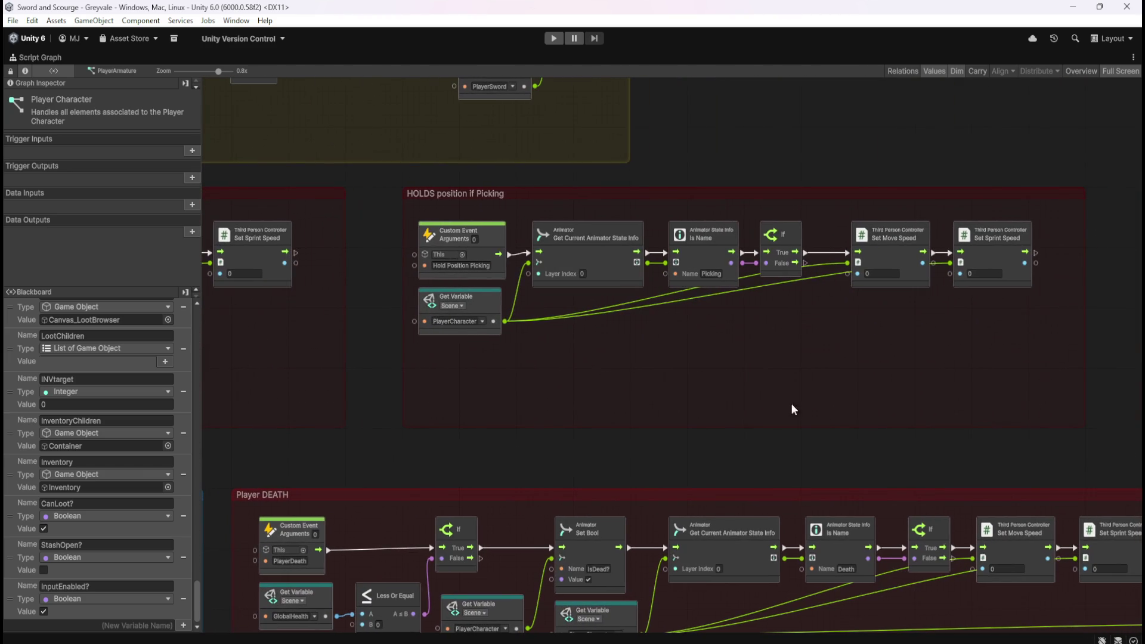
{"action": "scroll", "coordinate": [932, 399], "scroll_direction": "right", "scroll_amount": 9}
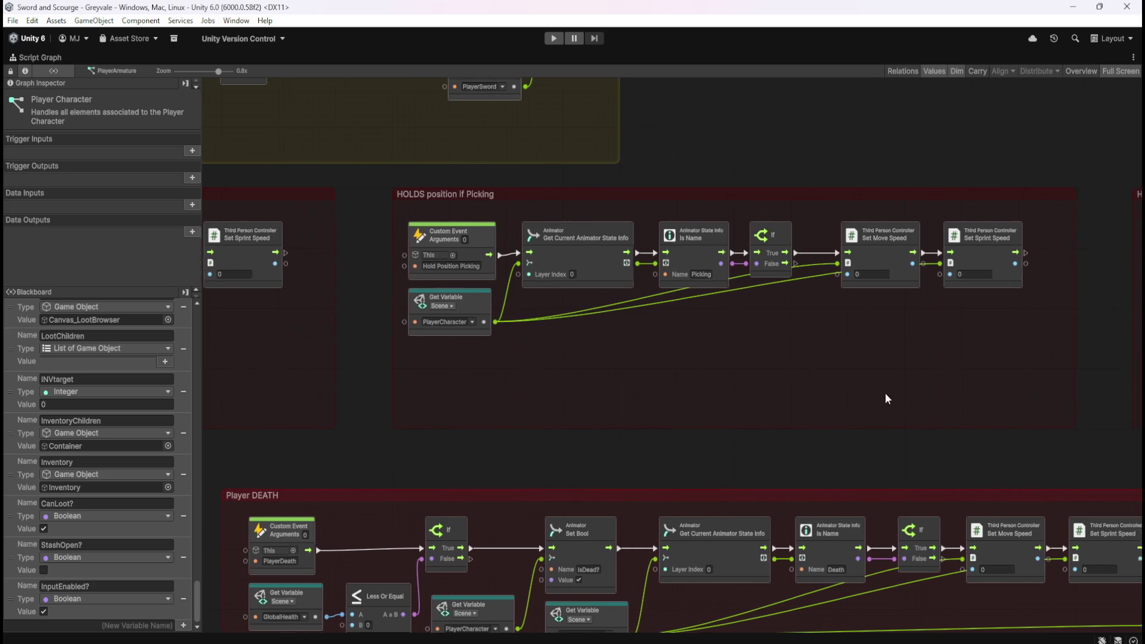
{"action": "scroll", "coordinate": [852, 389], "scroll_direction": "right", "scroll_amount": 2}
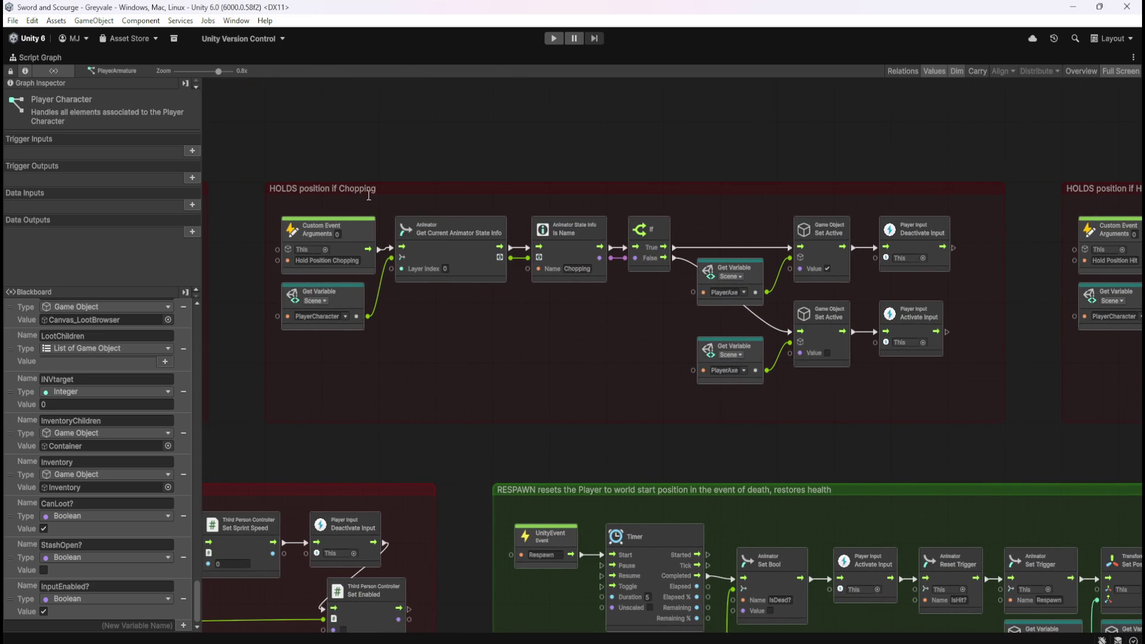
{"action": "scroll", "coordinate": [889, 391], "scroll_direction": "right", "scroll_amount": 3}
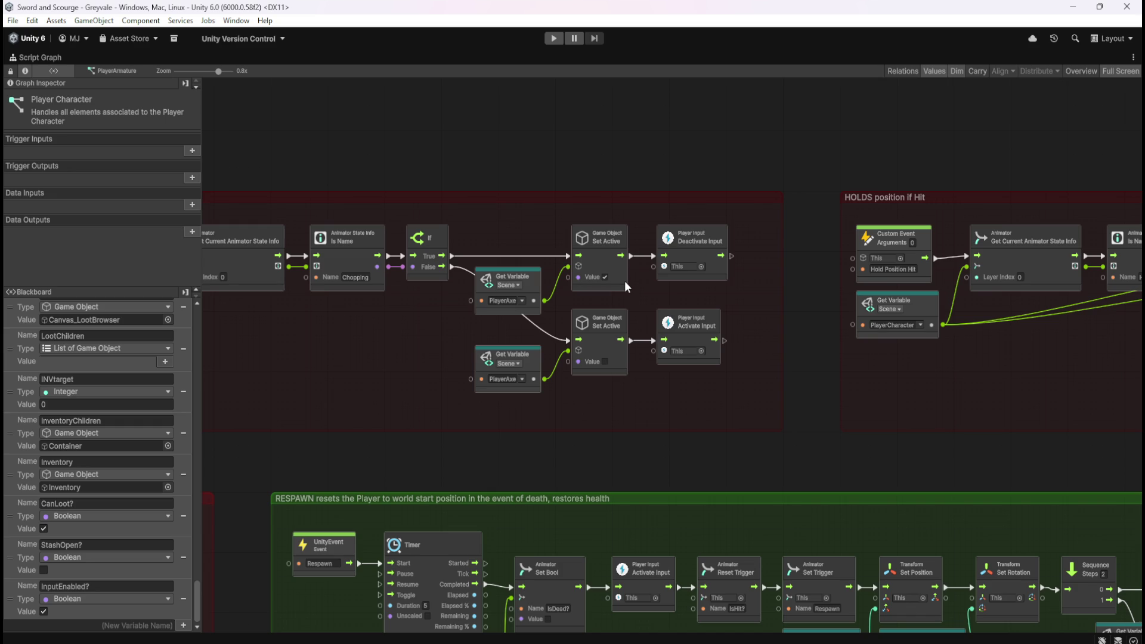
{"action": "mouse_move", "coordinate": [392, 340]}
{"action": "left_mouse_down"}
{"action": "mouse_move", "coordinate": [675, 329]}
{"action": "mouse_move", "coordinate": [461, 339]}
{"action": "left_mouse_up"}
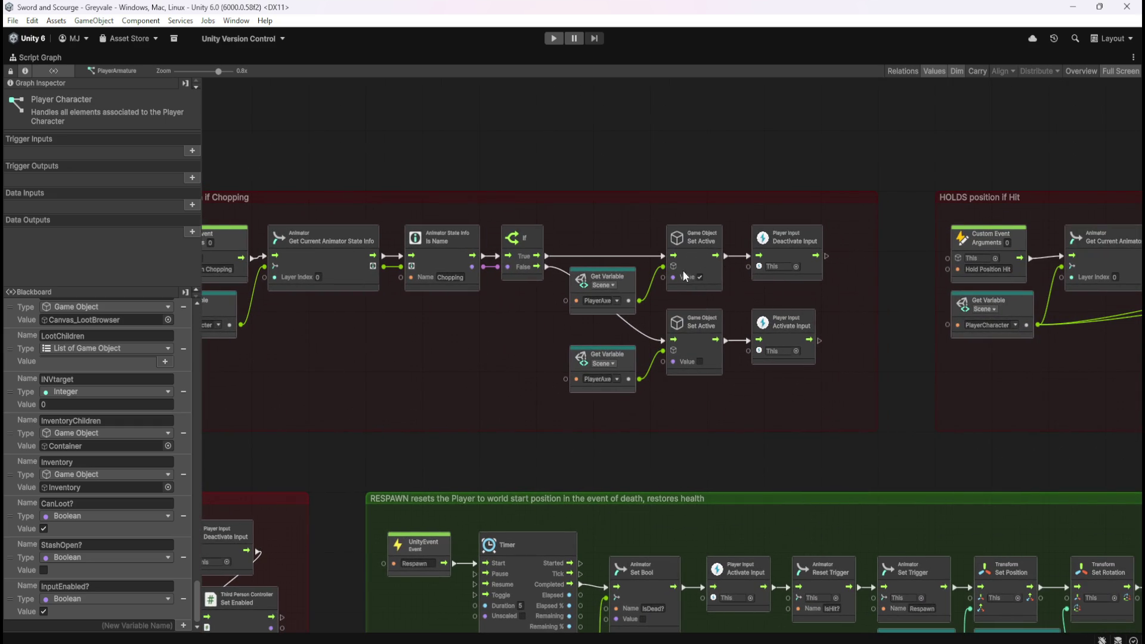
{"action": "left_click_drag", "start_coordinate": [469, 332], "coordinate": [713, 339]}
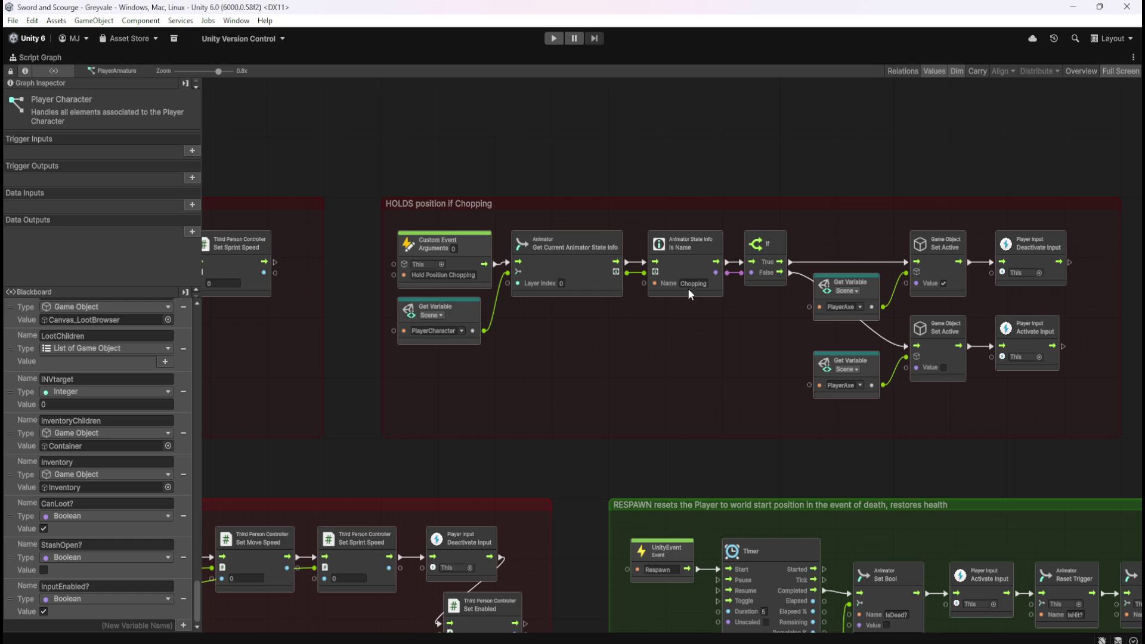
{"action": "scroll", "coordinate": [697, 281], "scroll_direction": "right", "scroll_amount": 5}
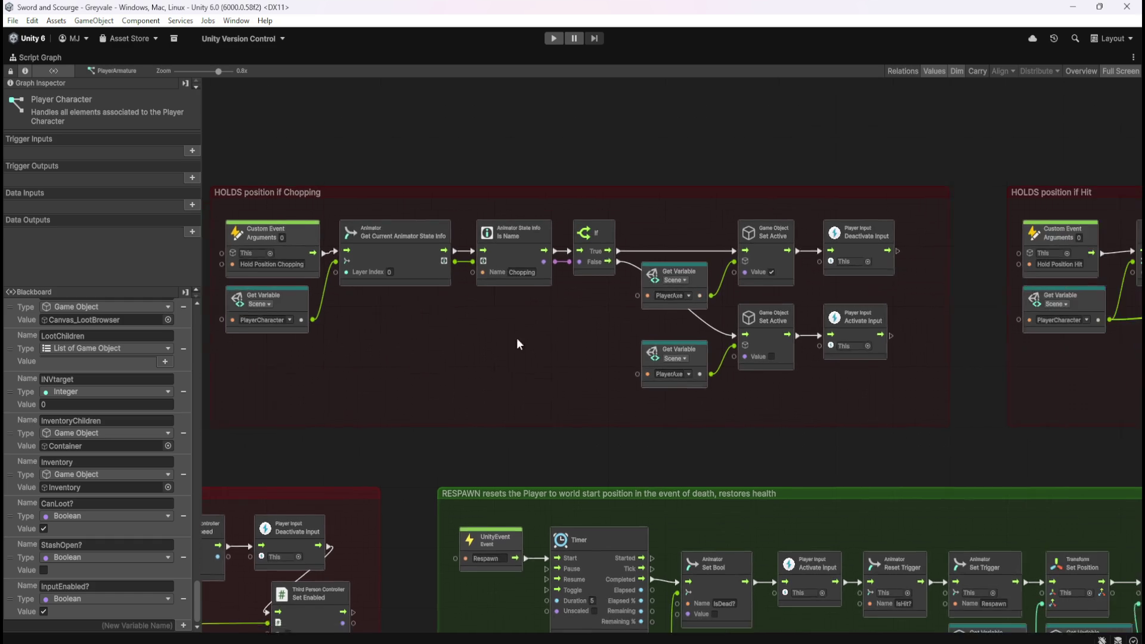
{"action": "mouse_move", "coordinate": [530, 387]}
{"action": "left_mouse_down"}
{"action": "mouse_move", "coordinate": [801, 338]}
{"action": "mouse_move", "coordinate": [835, 322]}
{"action": "left_mouse_up"}
{"action": "left_click", "coordinate": [872, 379]}
{"action": "scroll", "coordinate": [950, 337], "scroll_direction": "right", "scroll_amount": 20}
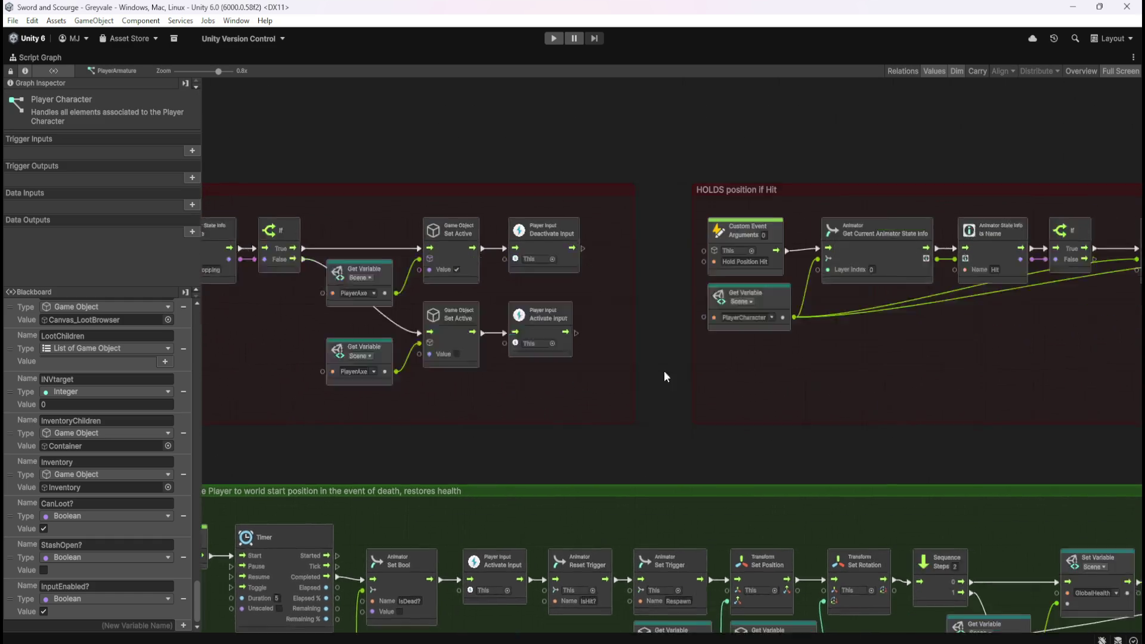
{"action": "scroll", "coordinate": [787, 361], "scroll_direction": "right", "scroll_amount": 20}
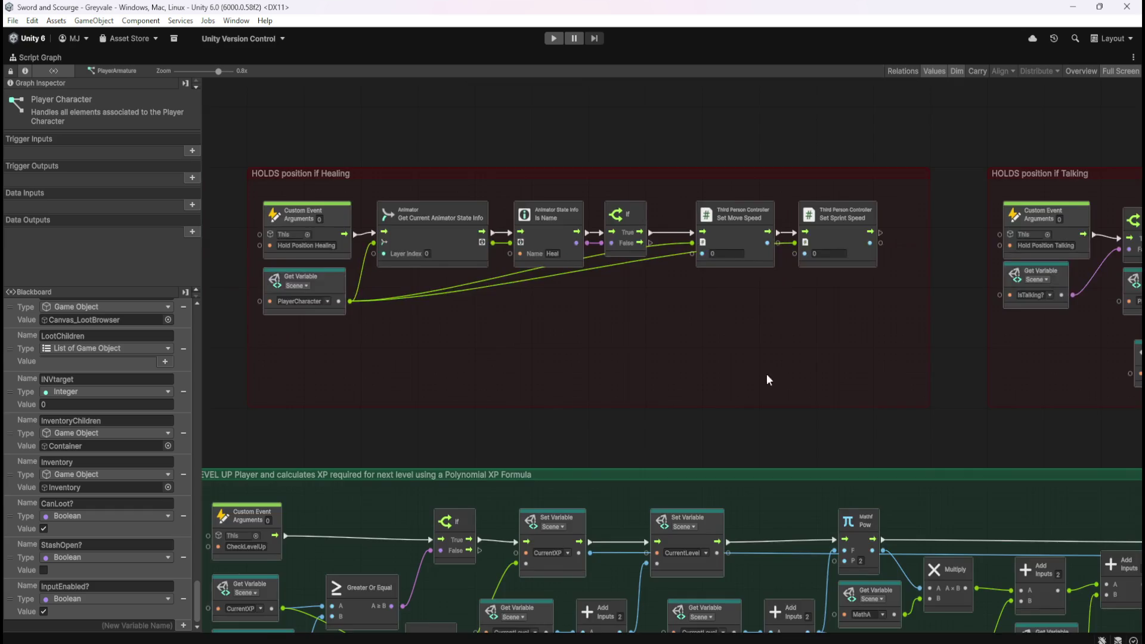
{"action": "left_click_drag", "start_coordinate": [611, 389], "coordinate": [847, 373]}
{"action": "scroll", "coordinate": [997, 312], "scroll_direction": "down", "scroll_amount": 1}
{"action": "scroll", "coordinate": [994, 312], "scroll_direction": "down", "scroll_amount": 5}
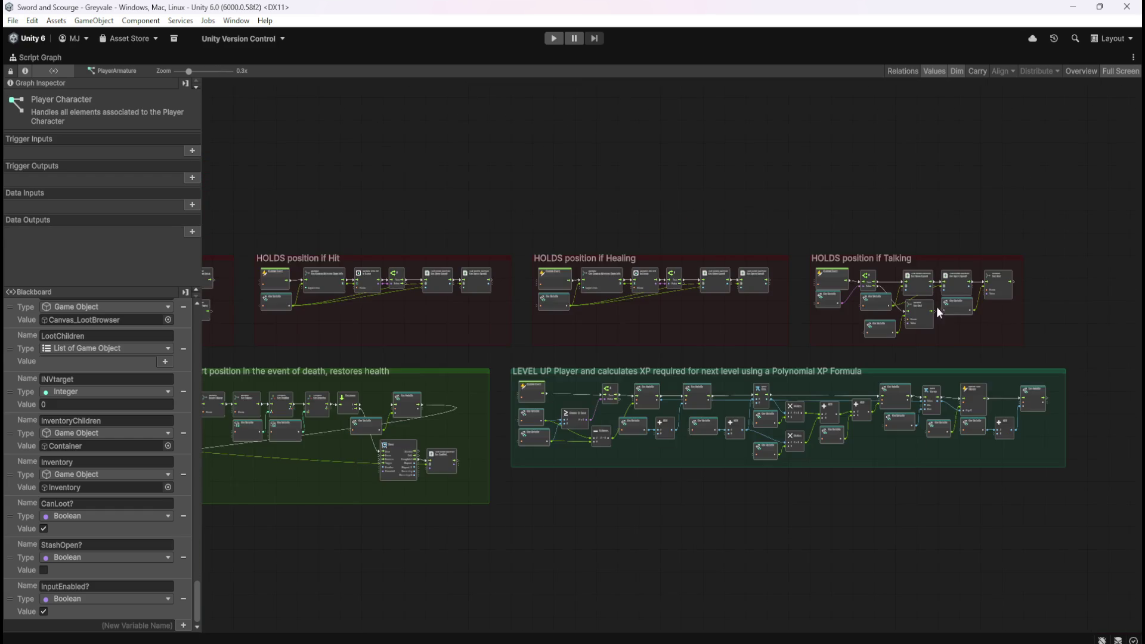
{"action": "scroll", "coordinate": [399, 299], "scroll_direction": "up", "scroll_amount": 5}
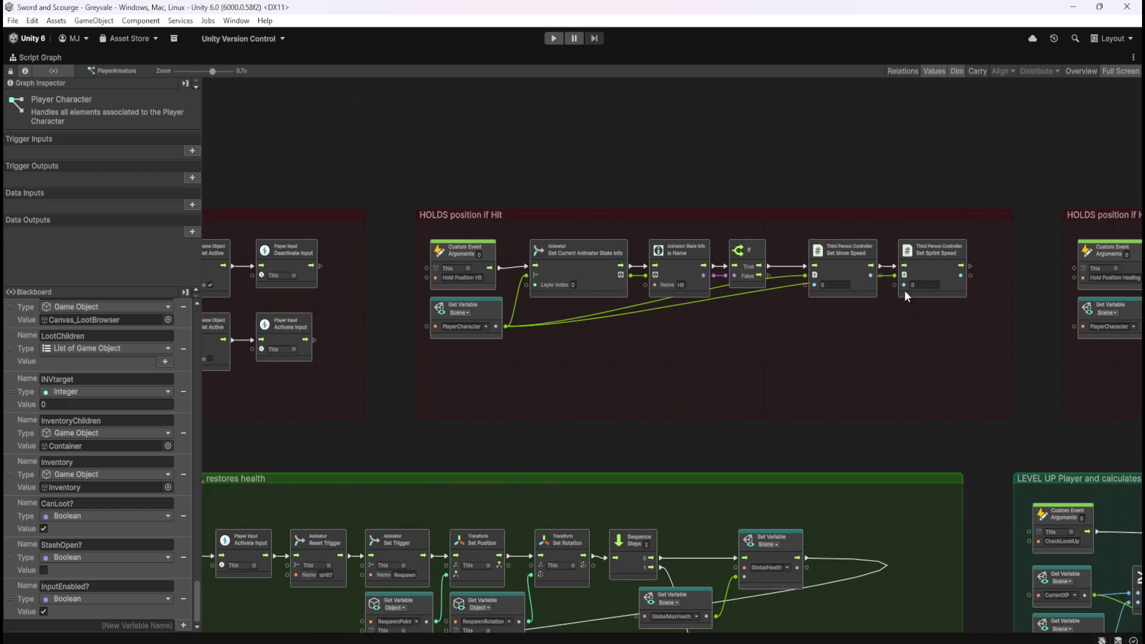
{"action": "scroll", "coordinate": [907, 291], "scroll_direction": "down", "scroll_amount": 5}
{"action": "scroll", "coordinate": [521, 289], "scroll_direction": "up", "scroll_amount": 5}
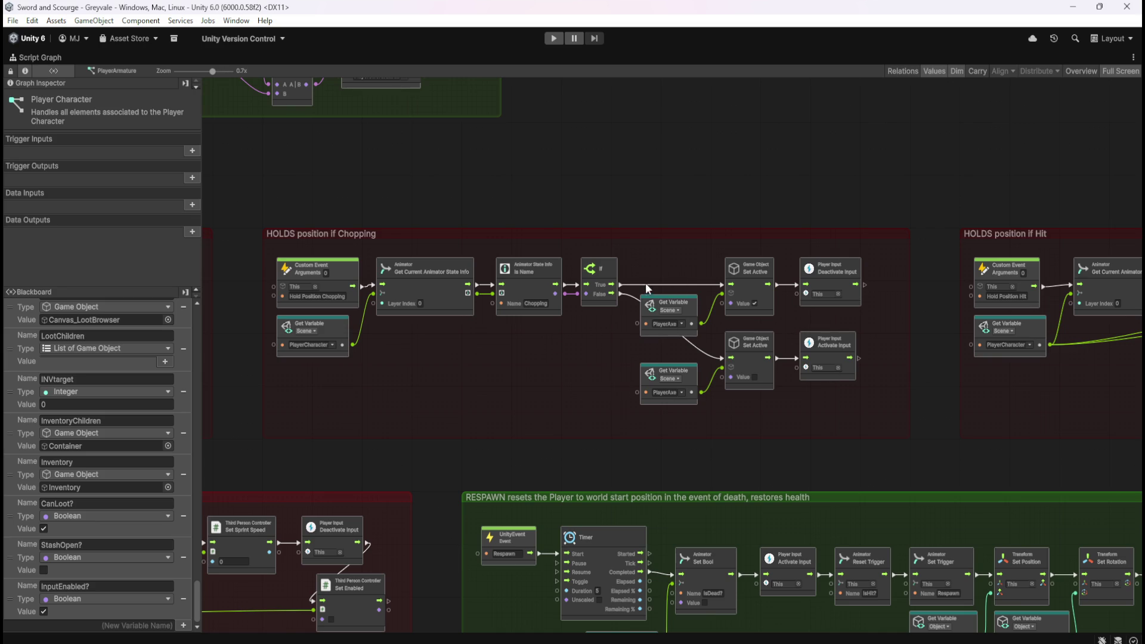
{"action": "scroll", "coordinate": [606, 295], "scroll_direction": "up", "scroll_amount": 3}
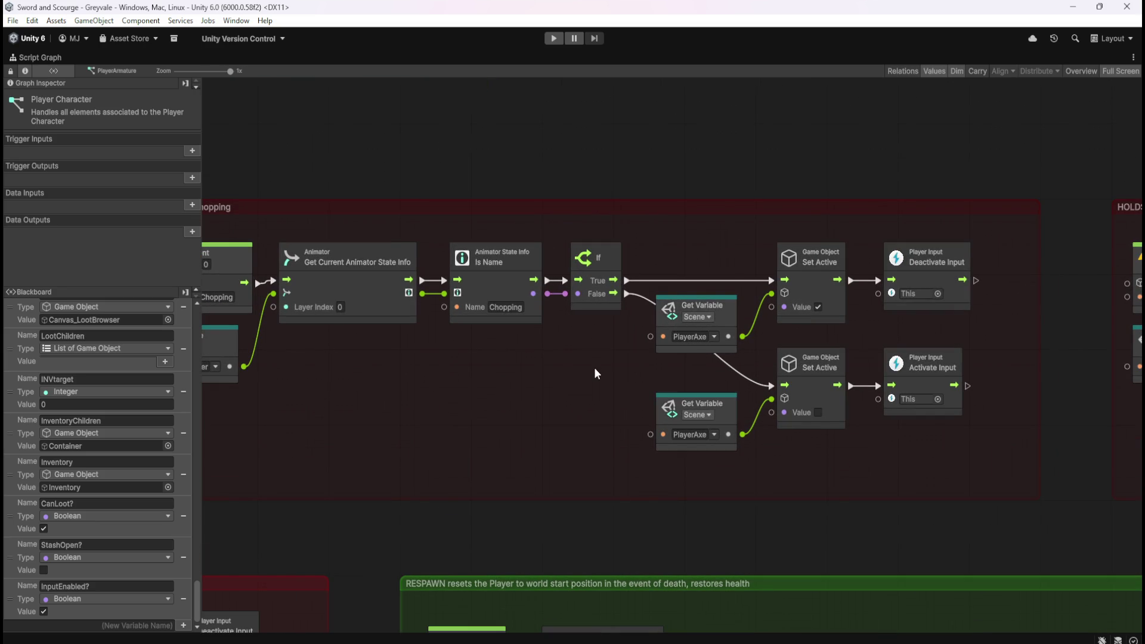
Step: Unlink the Chopping group's Deactivate Input and Activate Input nodes from Set Active, then start Play mode
{"action": "left_click_drag", "start_coordinate": [847, 331], "coordinate": [923, 337]}
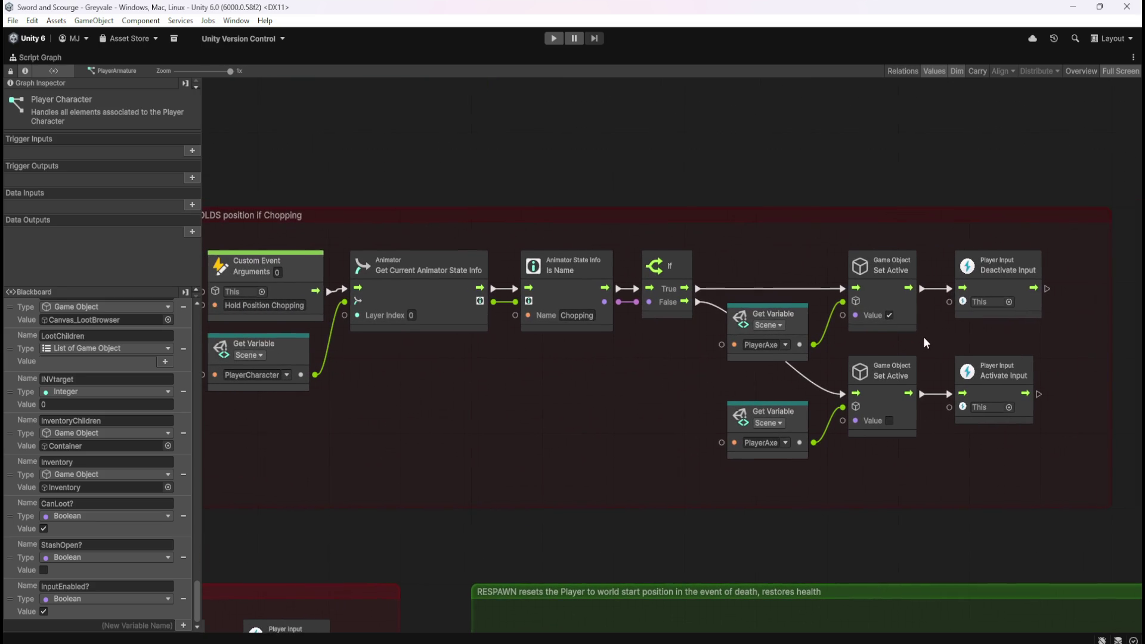
{"action": "right_click", "coordinate": [921, 287]}
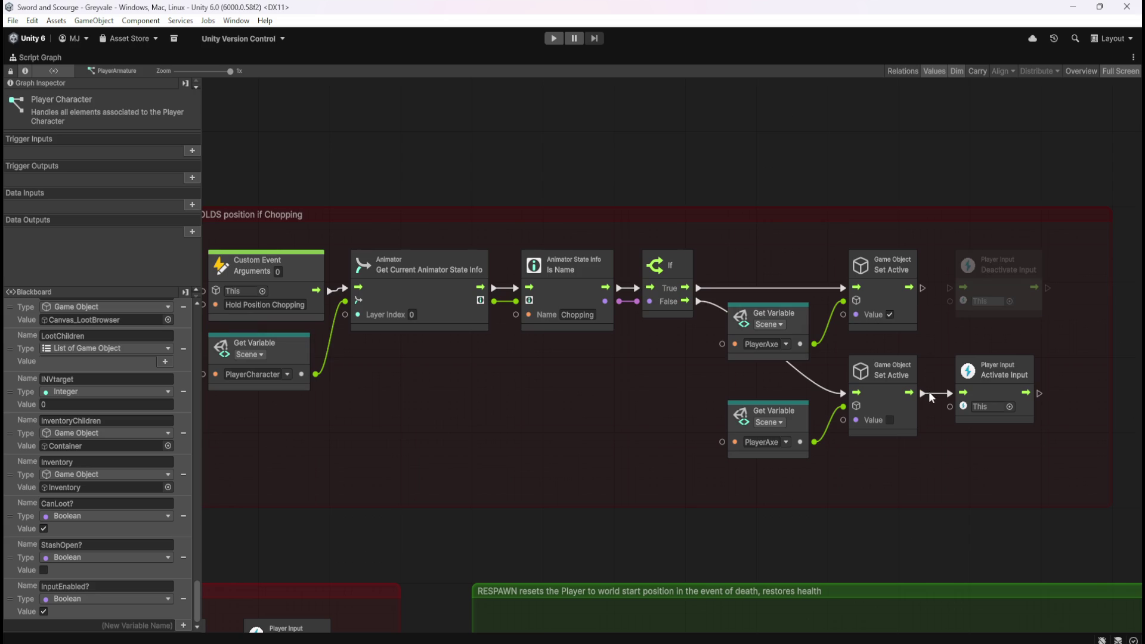
{"action": "right_click", "coordinate": [925, 393]}
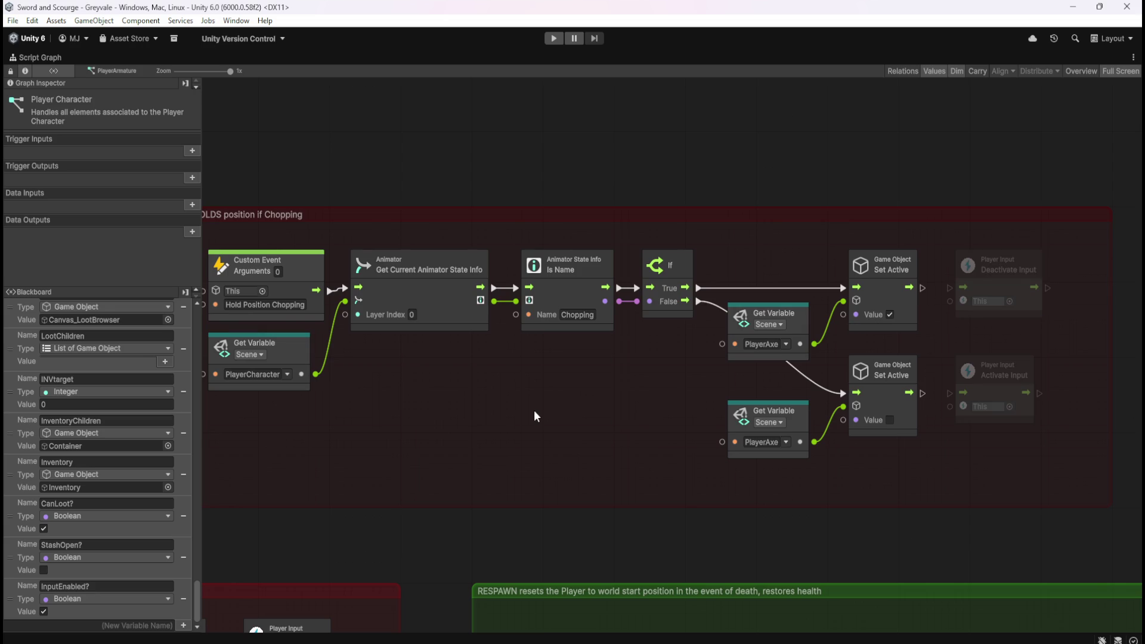
{"action": "key", "text": "shift+space"}
{"action": "left_click", "coordinate": [552, 40]}
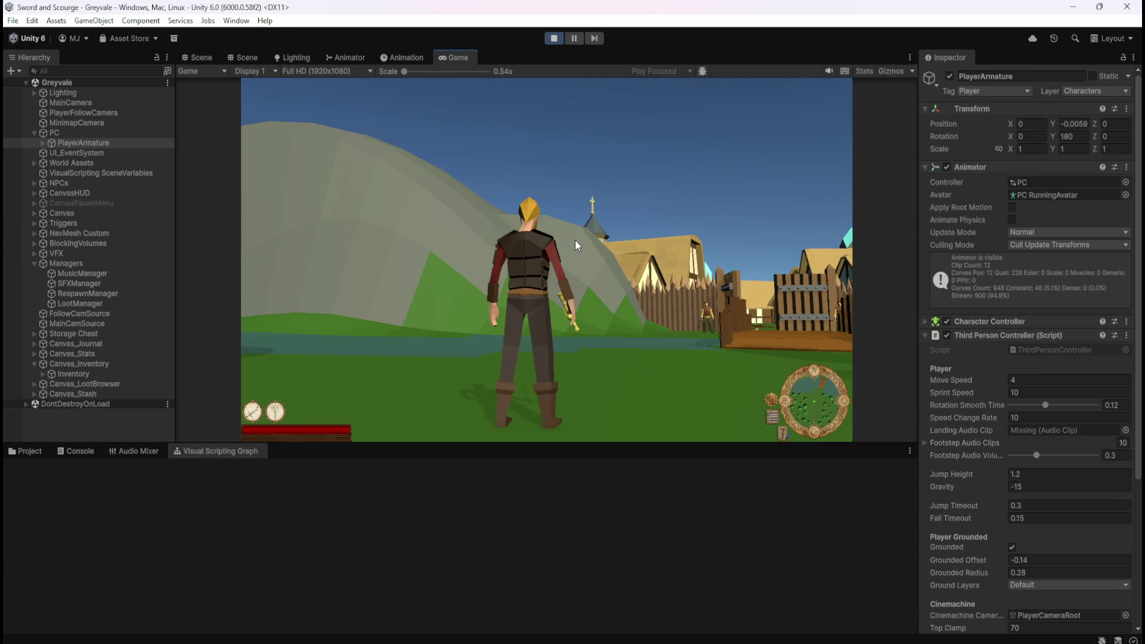
Step: Run to the chest, open the stash, and toggle the stash panels open and closed several times
{"action": "left_click", "coordinate": [575, 240]}
{"action": "key", "text": "w"}
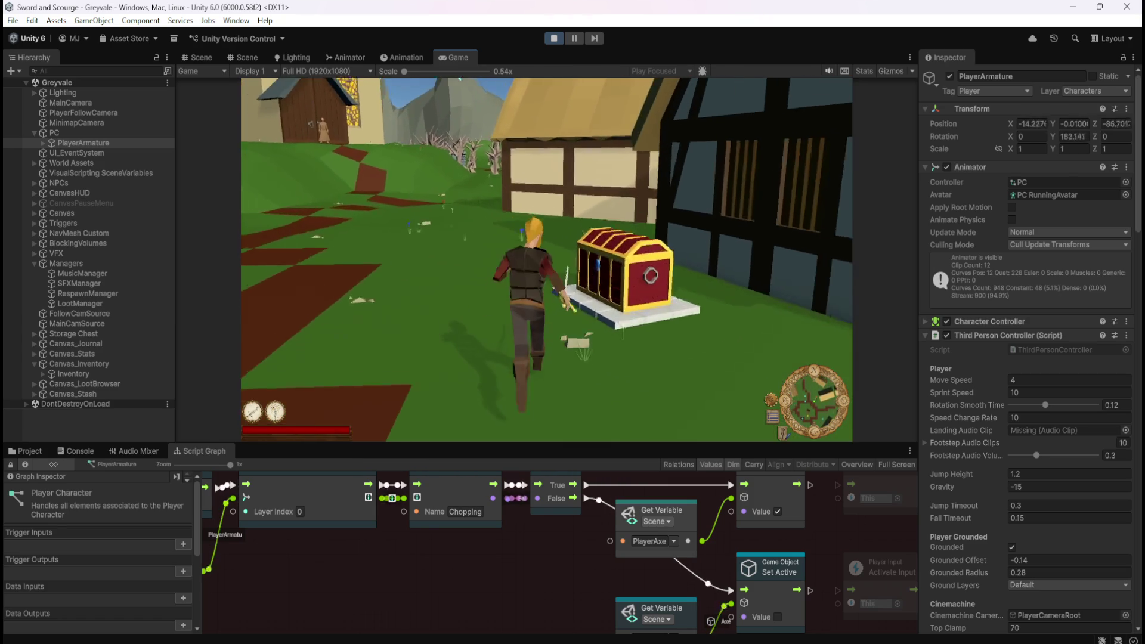
{"action": "key", "text": "e"}
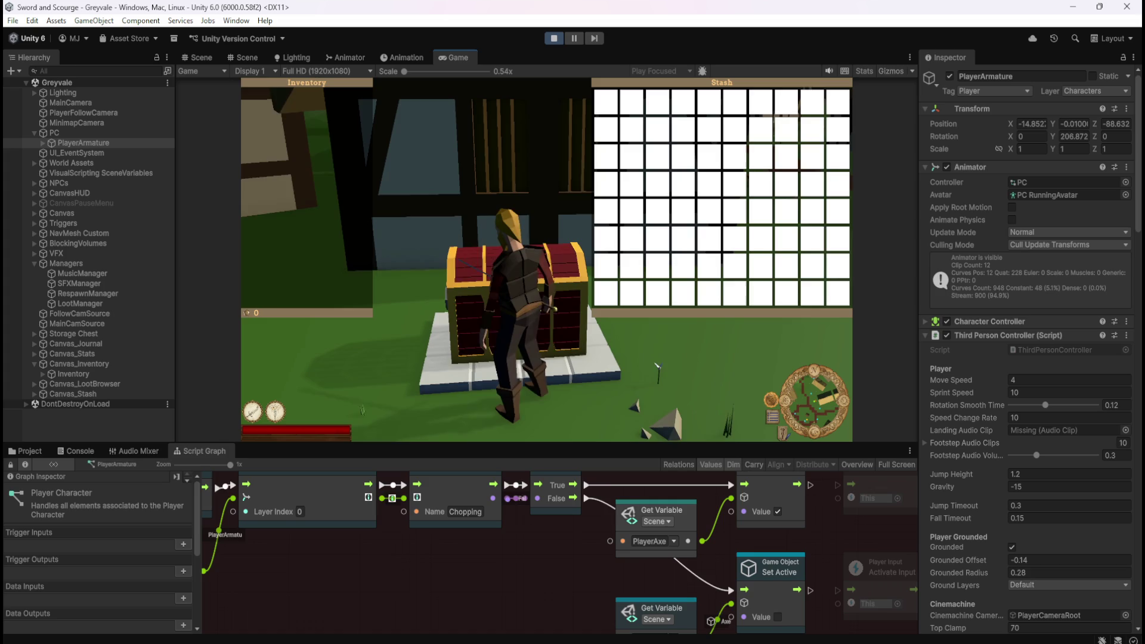
{"action": "left_click", "coordinate": [545, 259]}
{"action": "left_click", "coordinate": [546, 260]}
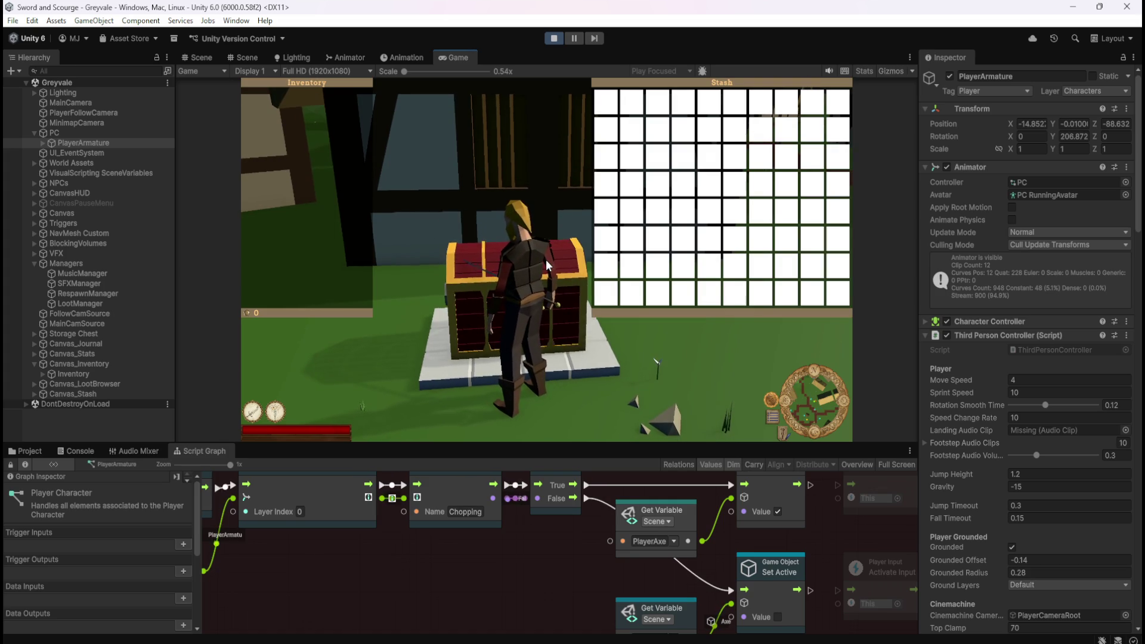
{"action": "left_click", "coordinate": [544, 256]}
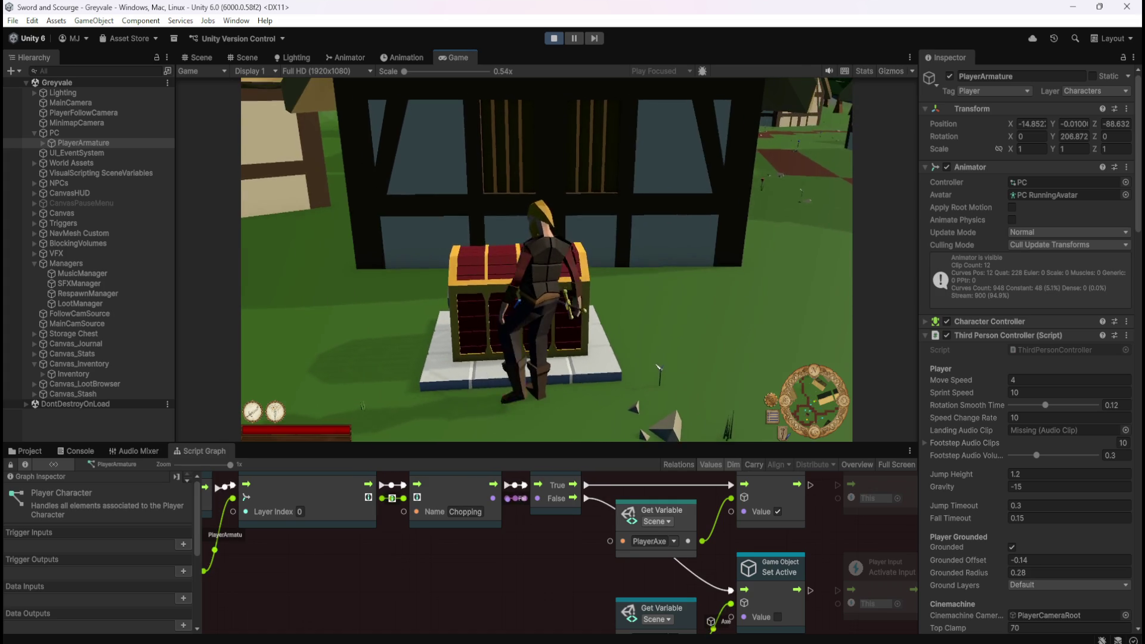
{"action": "left_click", "coordinate": [546, 259]}
{"action": "left_click", "coordinate": [545, 259]}
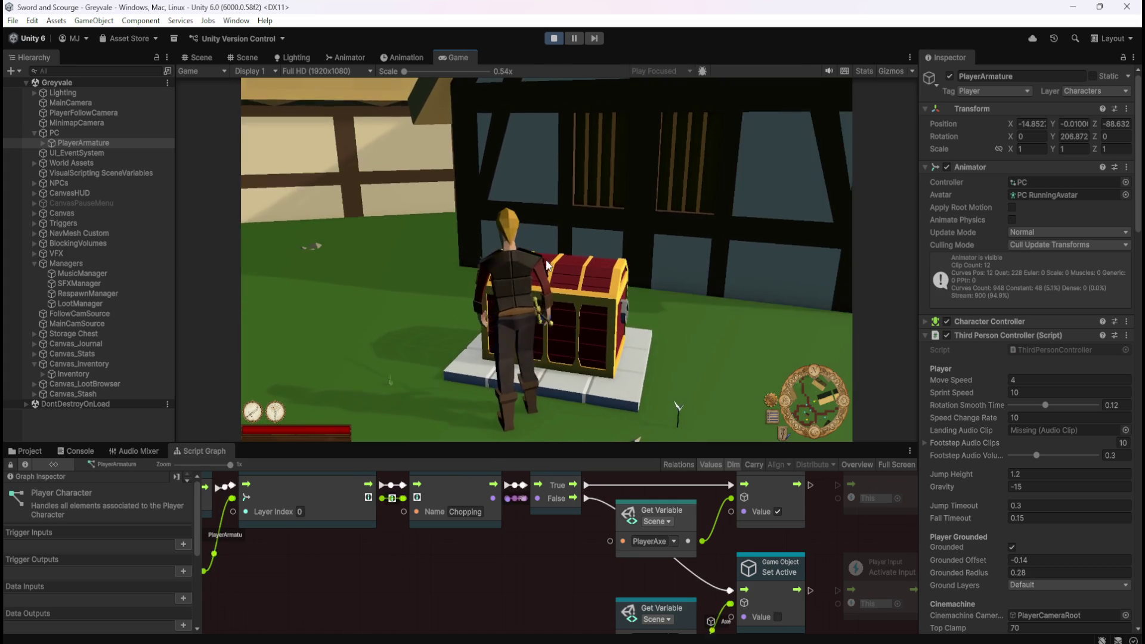
Step: Walk away and back, reopen the stash, and test chopping and moving while it is open
{"action": "key", "text": "s"}
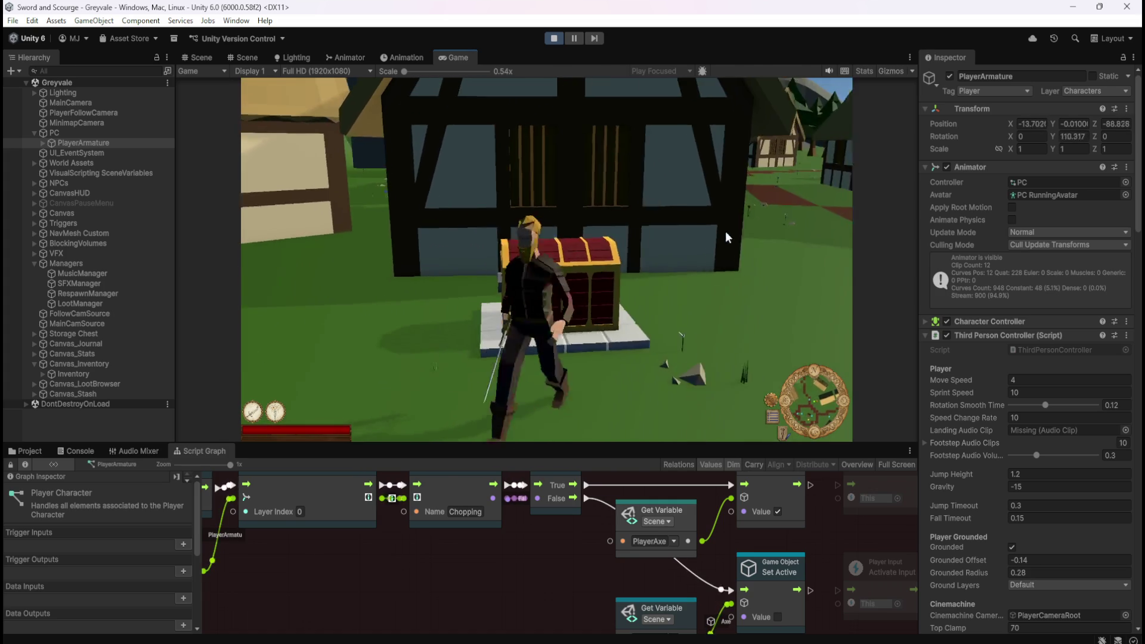
{"action": "key", "text": "a"}
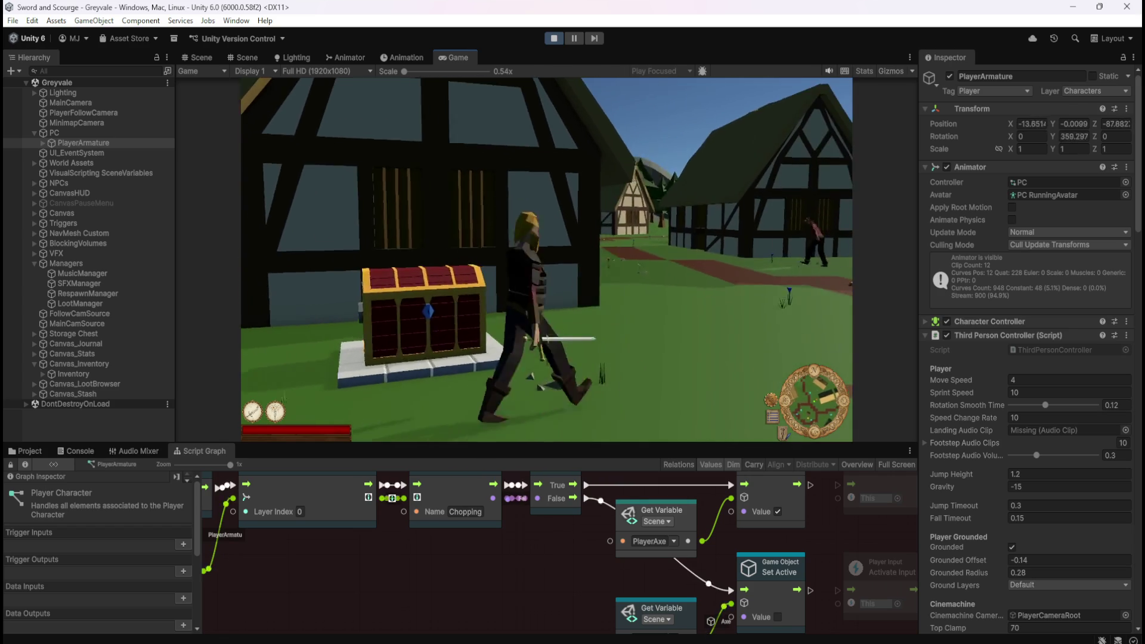
{"action": "key", "text": "s"}
{"action": "key", "text": "e"}
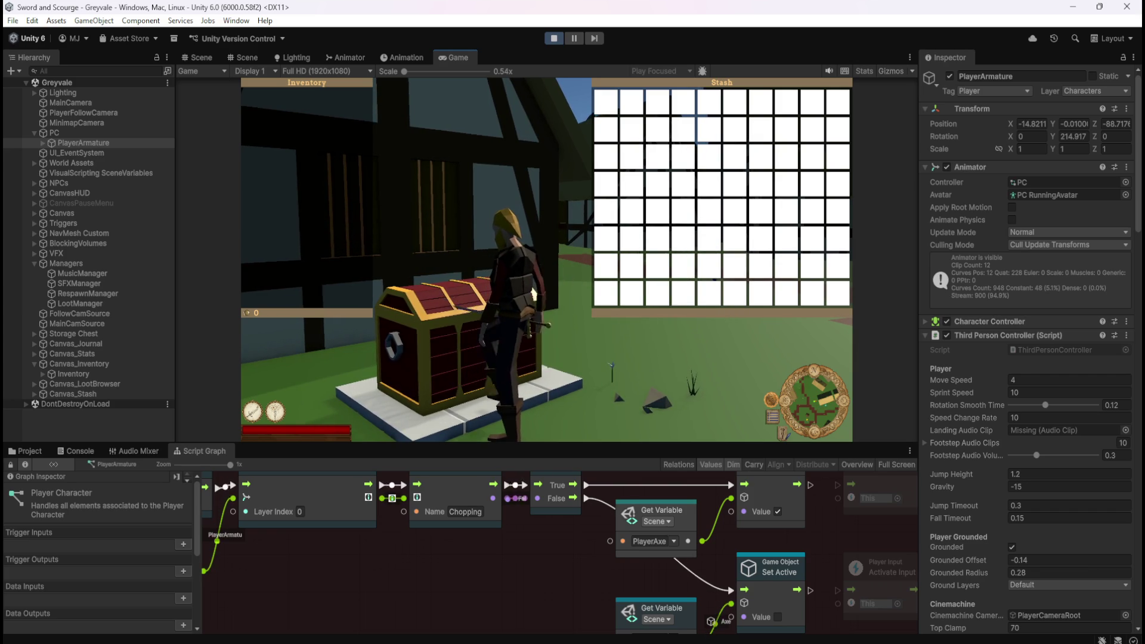
{"action": "key", "text": "e"}
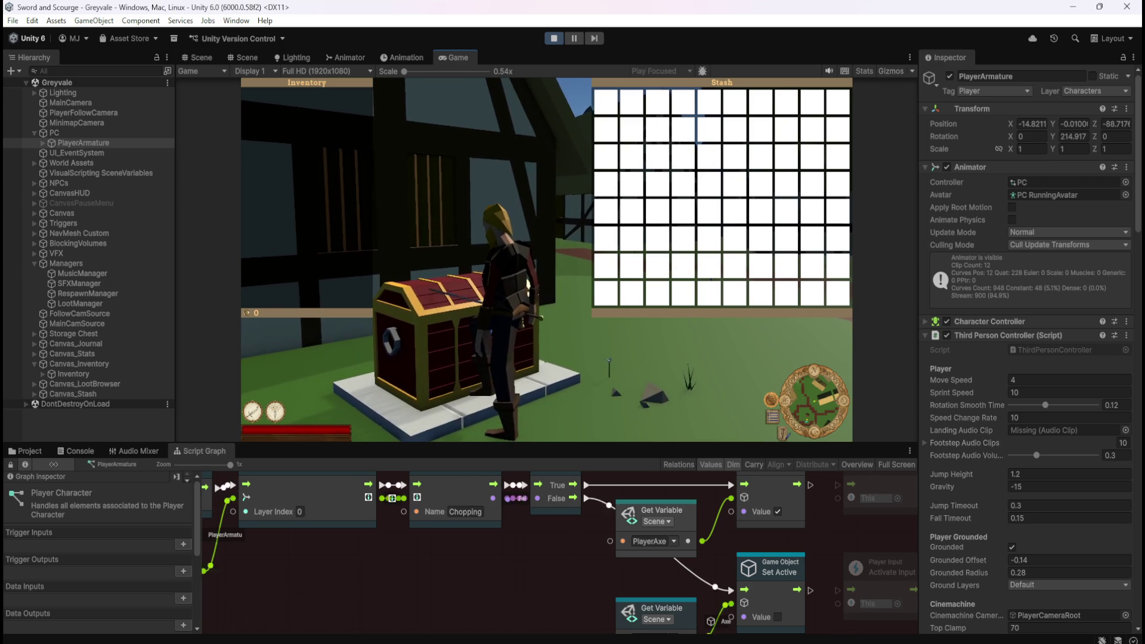
{"action": "key", "text": "s"}
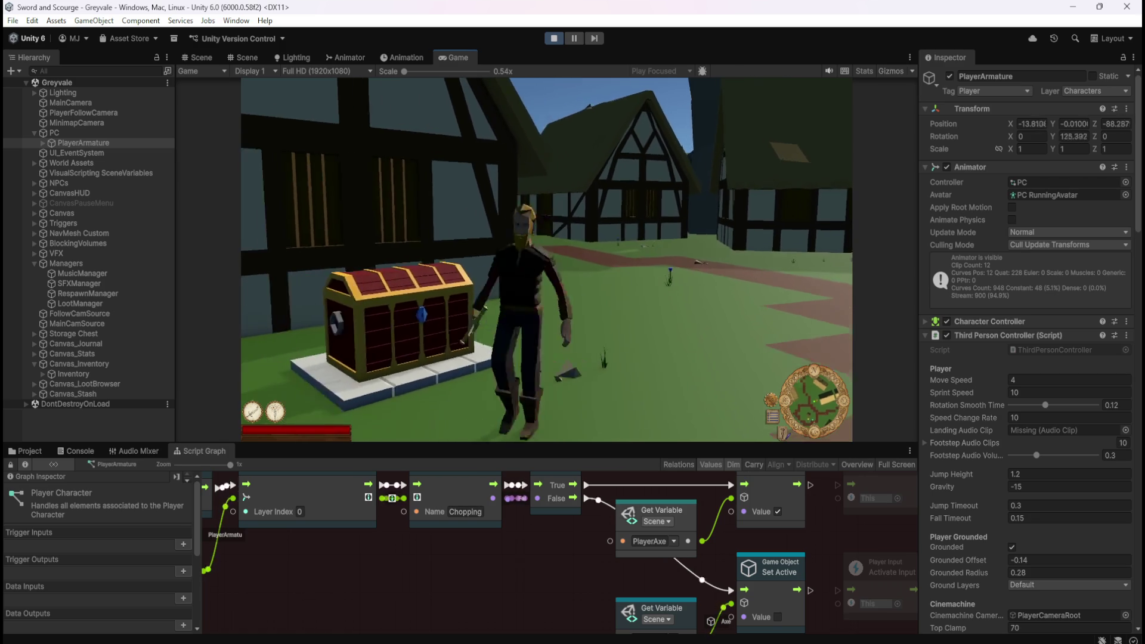
{"action": "key", "text": "w"}
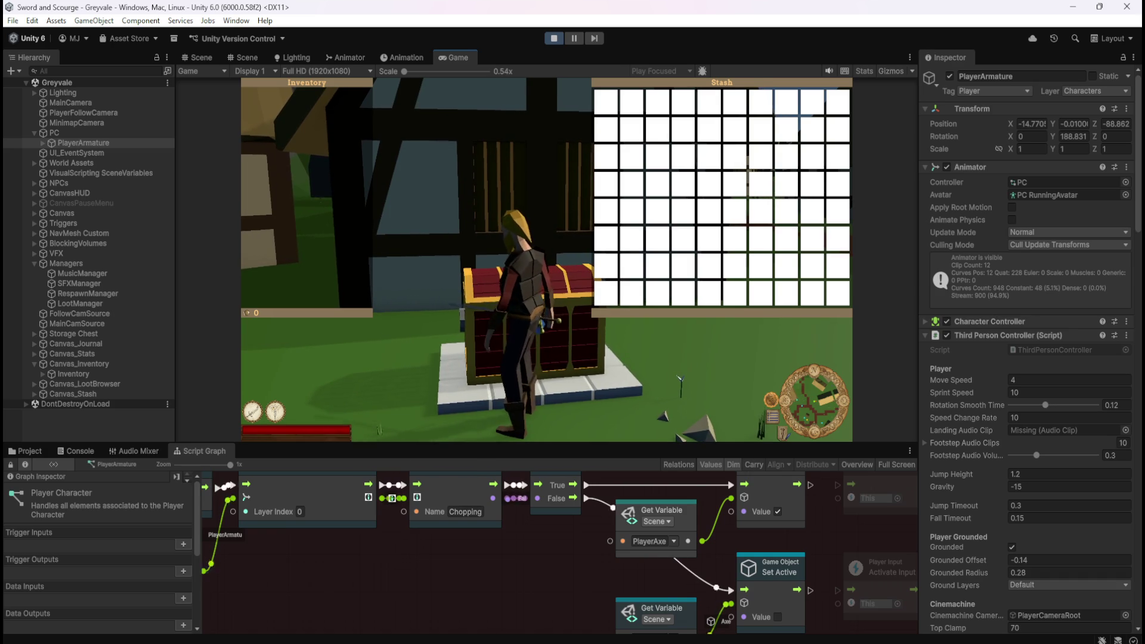
Step: Close the stash with Escape, walk away, bring up the pause menu, and stop Play mode
{"action": "key", "text": "Escape"}
{"action": "key", "text": "w"}
{"action": "key", "text": "Escape"}
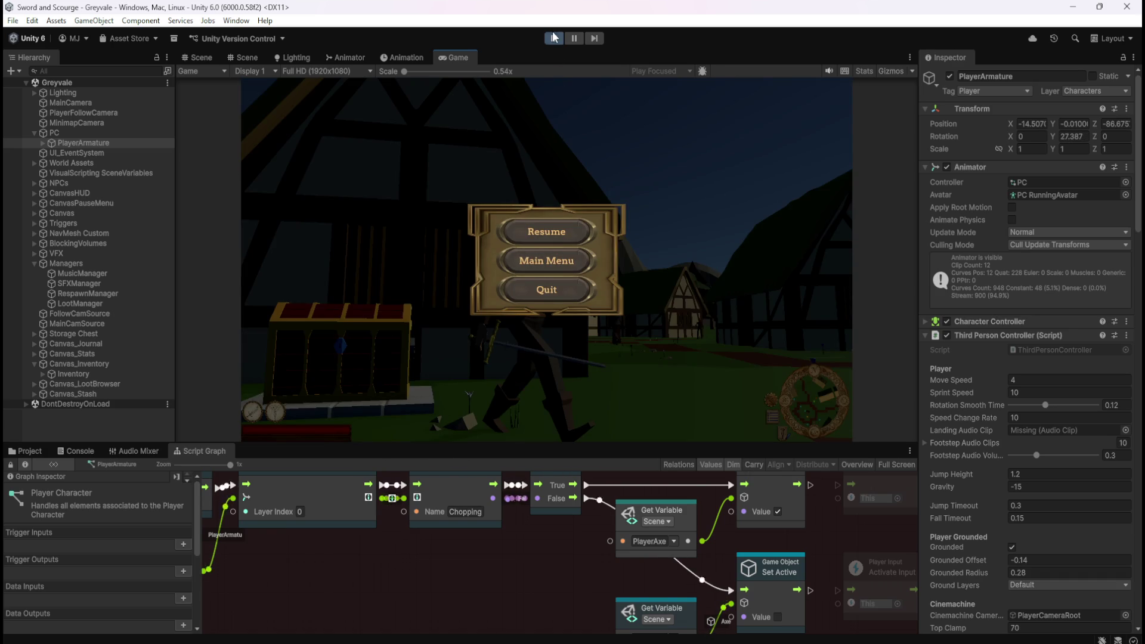
{"action": "left_click", "coordinate": [553, 39]}
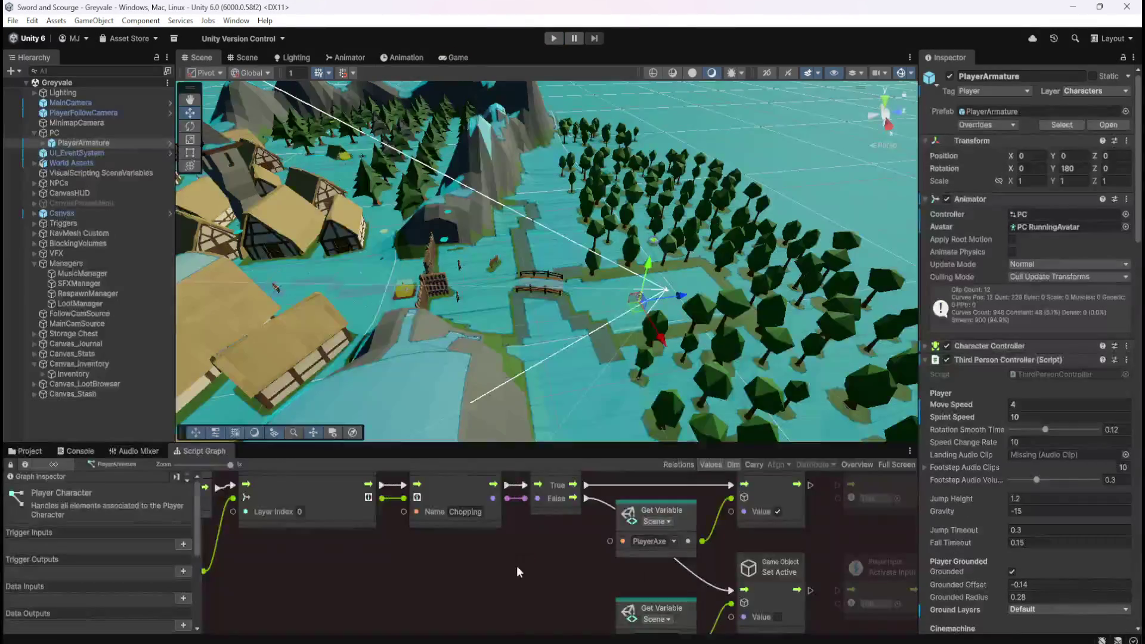
Step: Maximize the graph, zoom in on the OpenStash and CloseStash chains to inspect them, then start Play
{"action": "key", "text": "shift+space"}
{"action": "scroll", "coordinate": [782, 356], "scroll_direction": "down", "scroll_amount": 10}
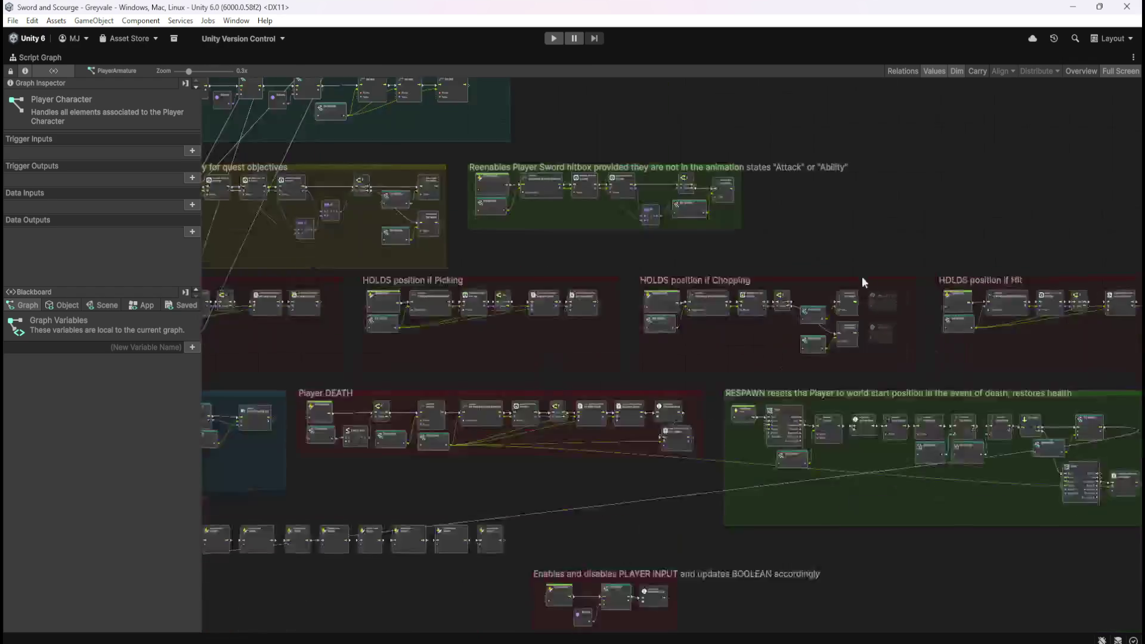
{"action": "scroll", "coordinate": [460, 271], "scroll_direction": "up", "scroll_amount": 8}
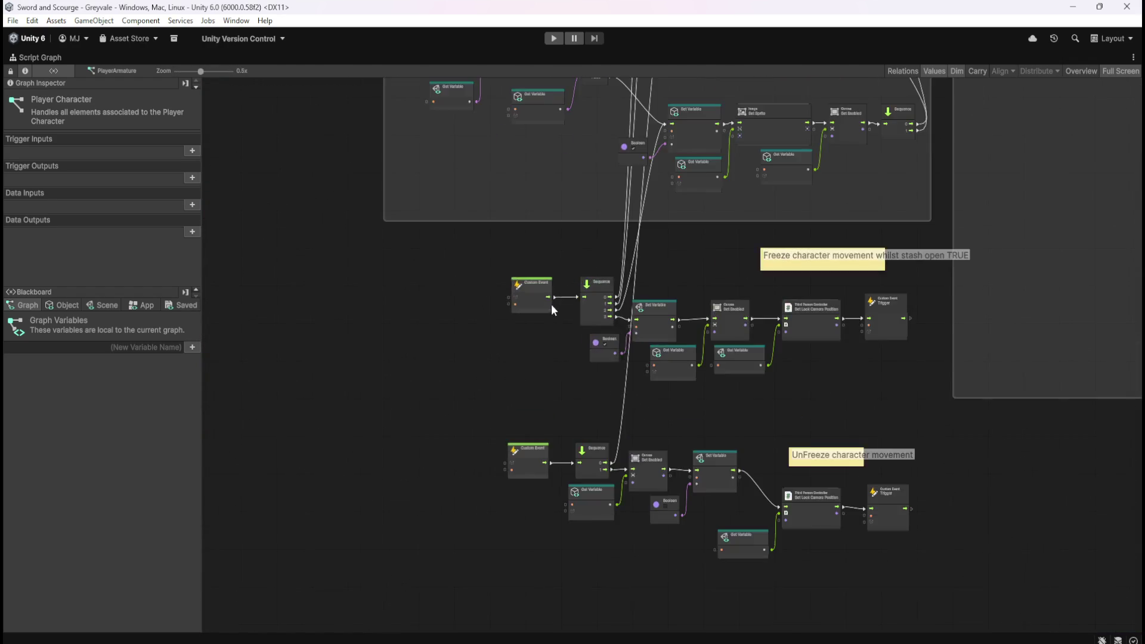
{"action": "scroll", "coordinate": [807, 417], "scroll_direction": "up", "scroll_amount": 1}
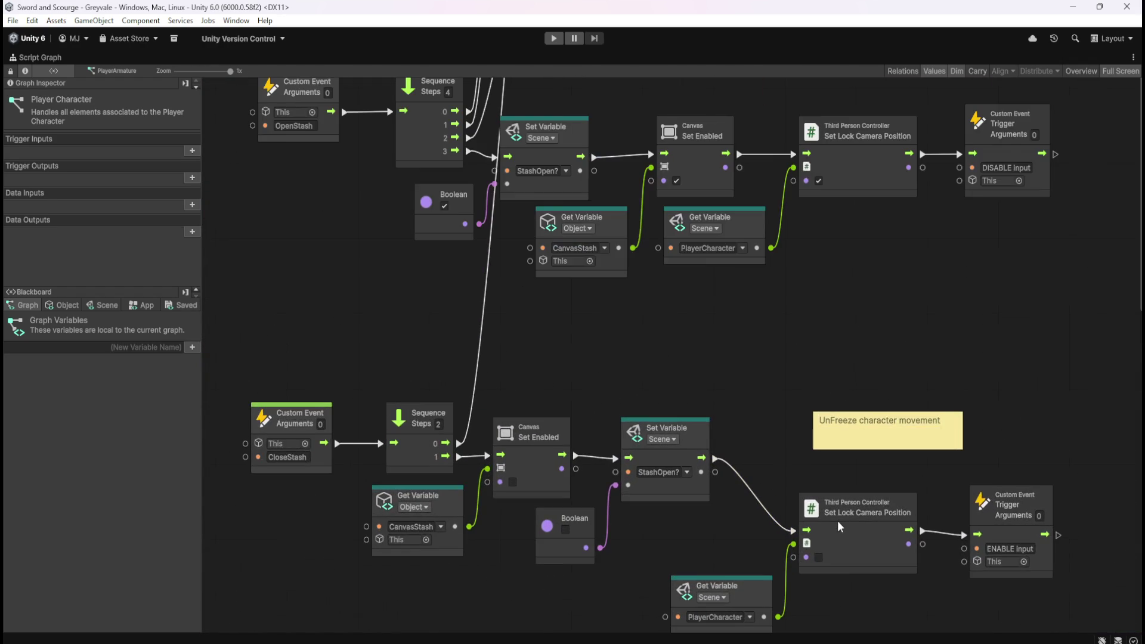
{"action": "scroll", "coordinate": [775, 417], "scroll_direction": "up", "scroll_amount": 1}
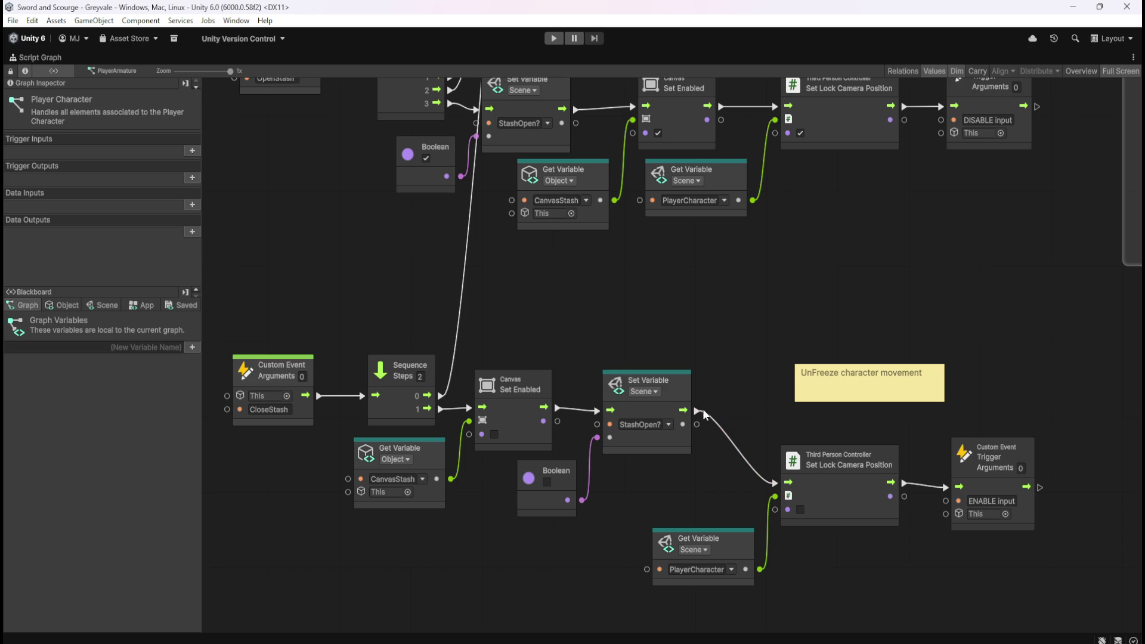
{"action": "mouse_move", "coordinate": [793, 288]}
{"action": "left_mouse_down"}
{"action": "mouse_move", "coordinate": [785, 350]}
{"action": "mouse_move", "coordinate": [799, 275]}
{"action": "left_mouse_up"}
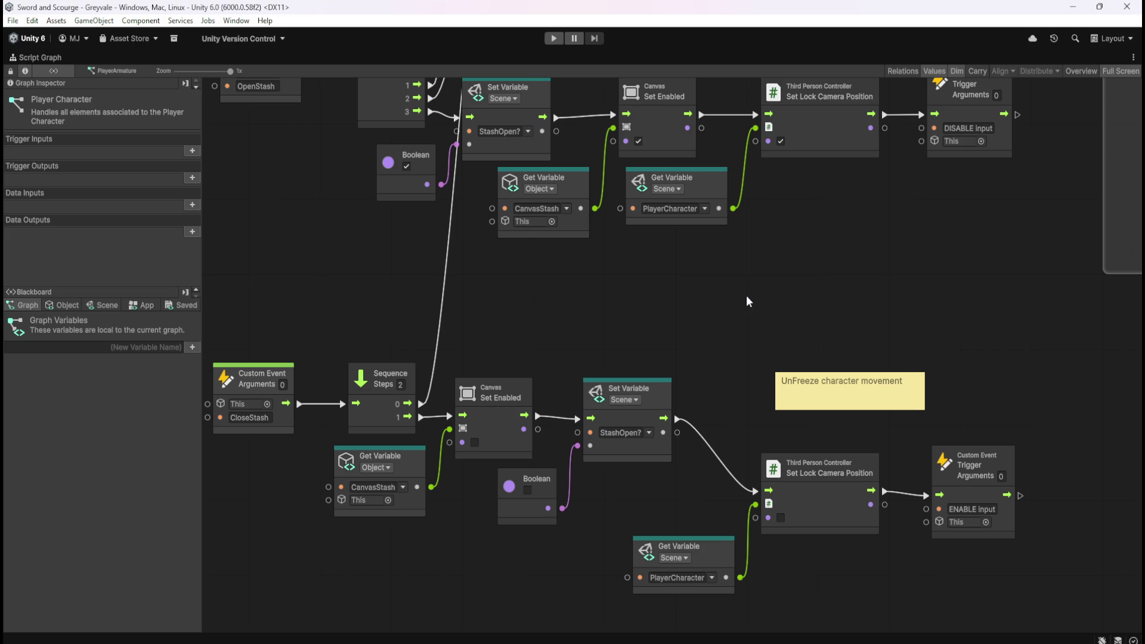
{"action": "left_click", "coordinate": [554, 38]}
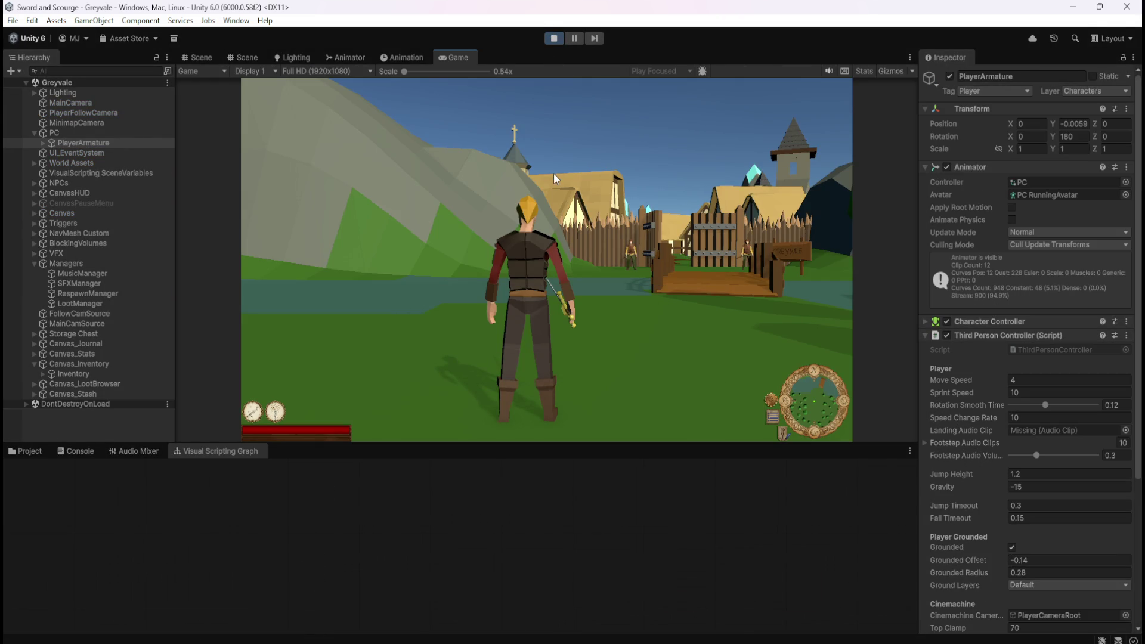
Step: Run to the chest, open and close the stash, stop with Ctrl+P, and maximize the Script Graph
{"action": "left_click", "coordinate": [554, 173]}
{"action": "key", "text": "w"}
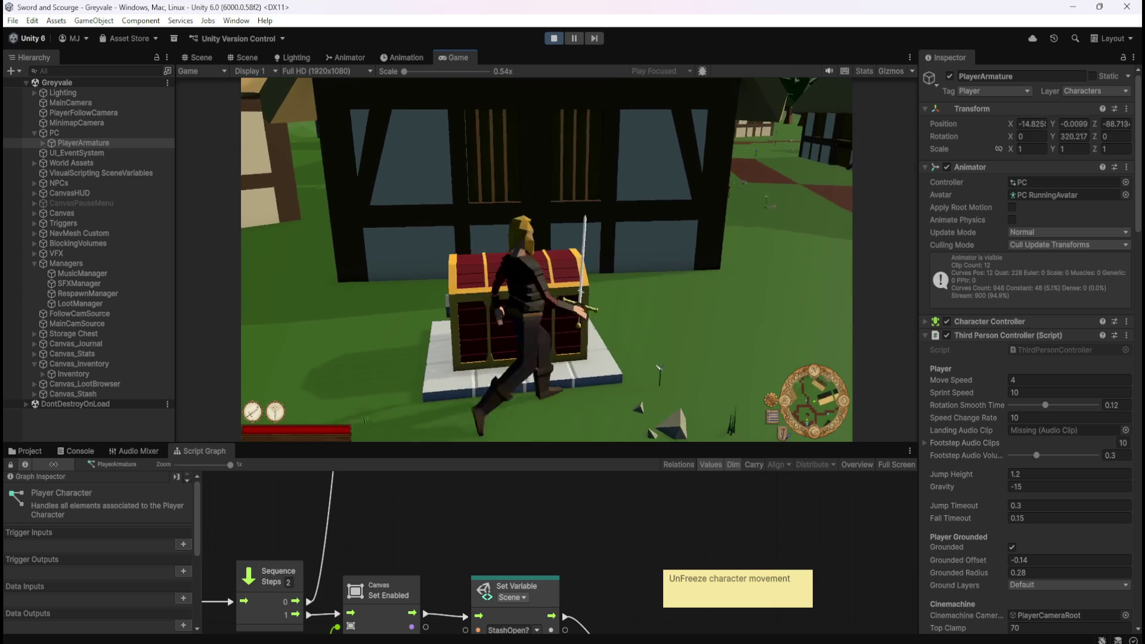
{"action": "key", "text": "e"}
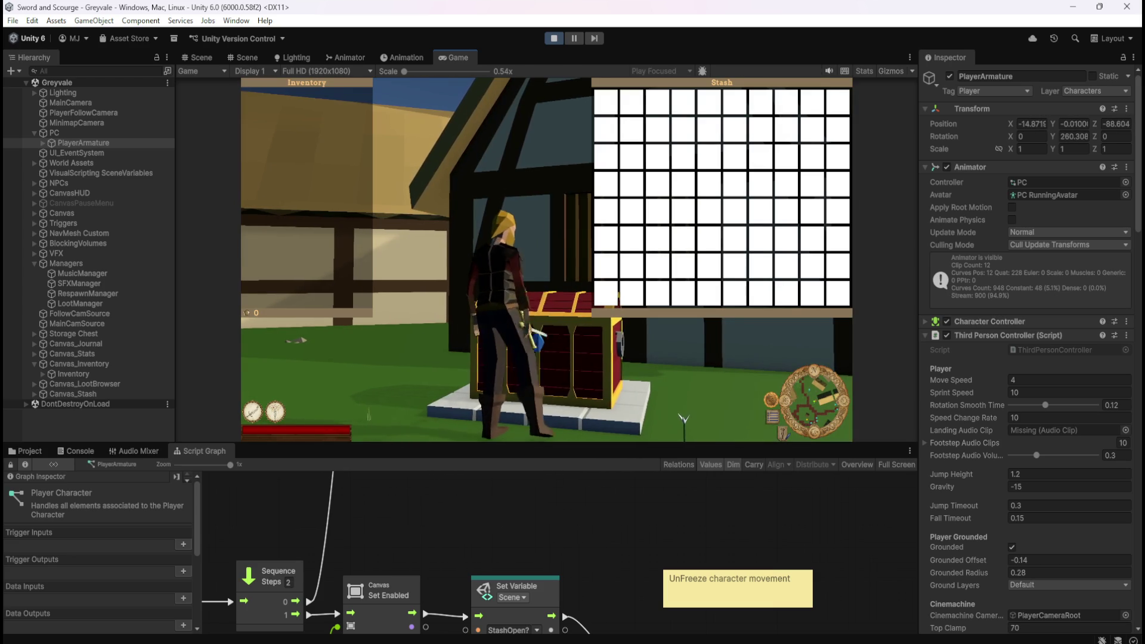
{"action": "key", "text": "e"}
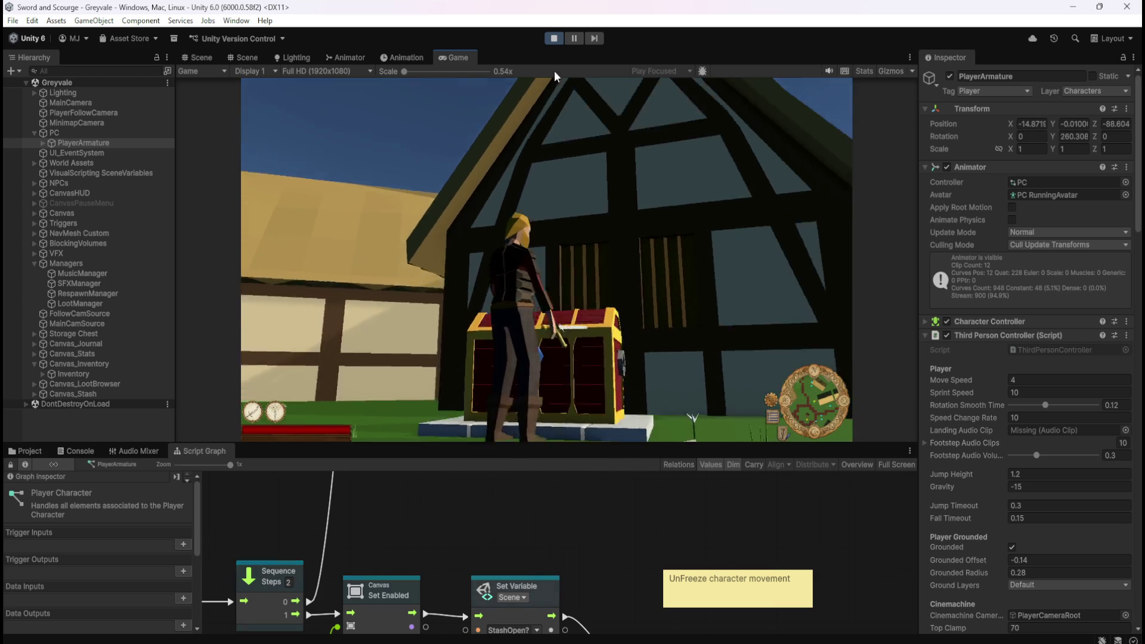
{"action": "key", "text": "ctrl+p"}
{"action": "key", "text": "shift+space"}
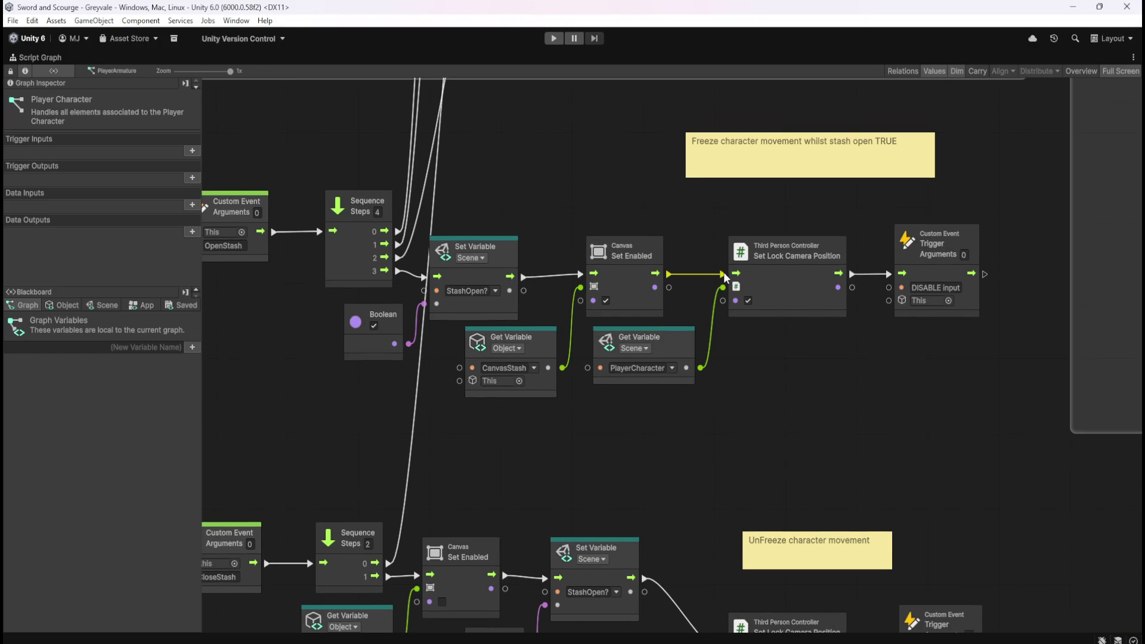
Step: Rewire Set Enabled straight to DISABLE Input and the close chain straight to ENABLE Input, bypassing camera-lock
{"action": "right_click", "coordinate": [723, 273]}
{"action": "mouse_move", "coordinate": [668, 273]}
{"action": "left_mouse_down"}
{"action": "mouse_move", "coordinate": [853, 263]}
{"action": "mouse_move", "coordinate": [889, 274]}
{"action": "left_mouse_up"}
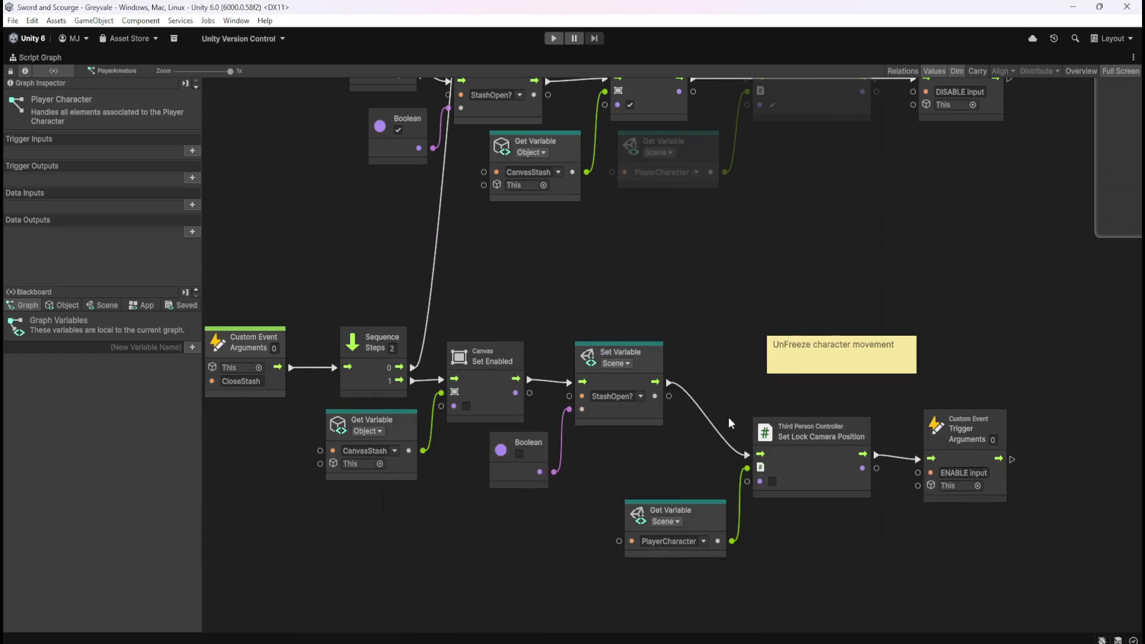
{"action": "right_click", "coordinate": [750, 459]}
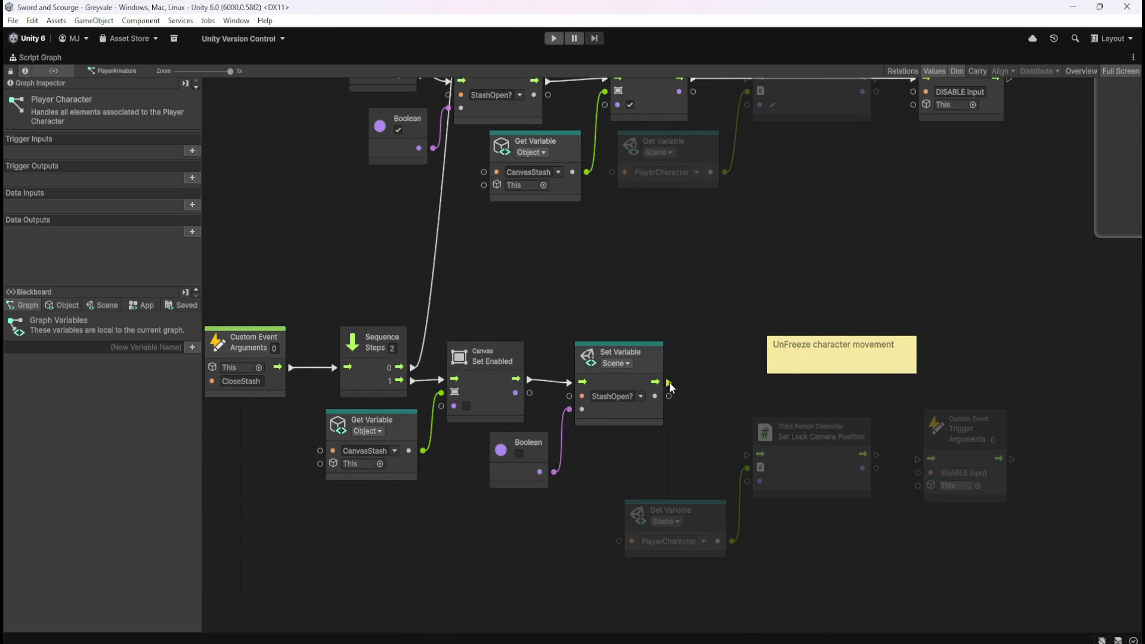
{"action": "left_click_drag", "start_coordinate": [668, 382], "coordinate": [867, 453]}
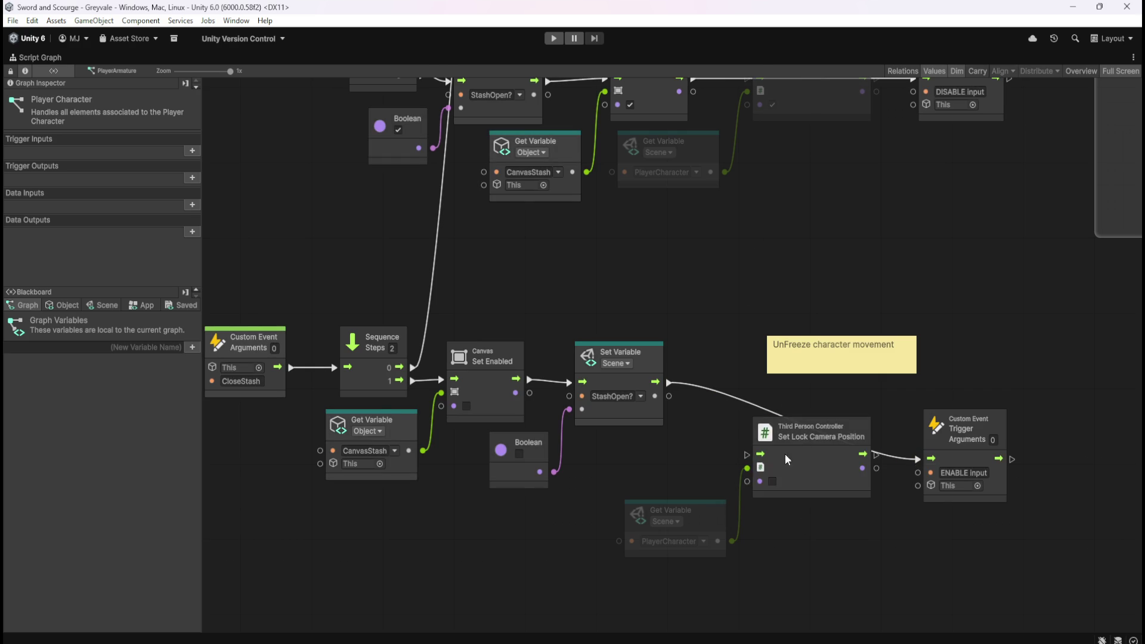
Step: Frame both stash chains in view and return the Script Graph to the docked layout
{"action": "left_click_drag", "start_coordinate": [745, 244], "coordinate": [777, 291]}
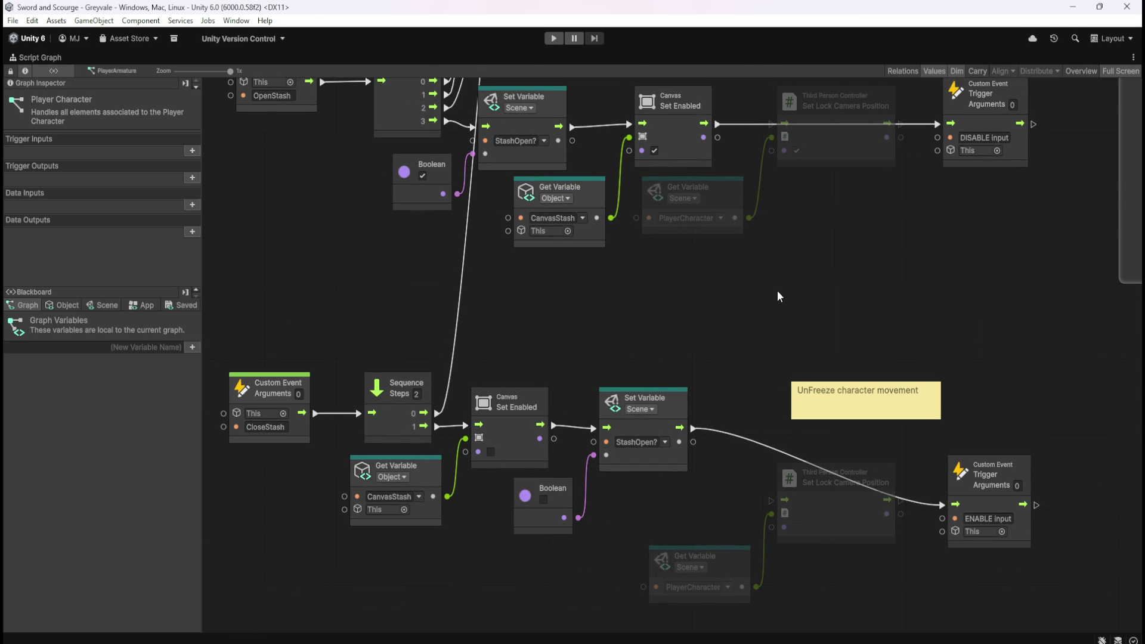
{"action": "mouse_move", "coordinate": [720, 321]}
{"action": "left_mouse_down"}
{"action": "mouse_move", "coordinate": [743, 316]}
{"action": "mouse_move", "coordinate": [742, 273]}
{"action": "left_mouse_up"}
{"action": "key", "text": "shift+space"}
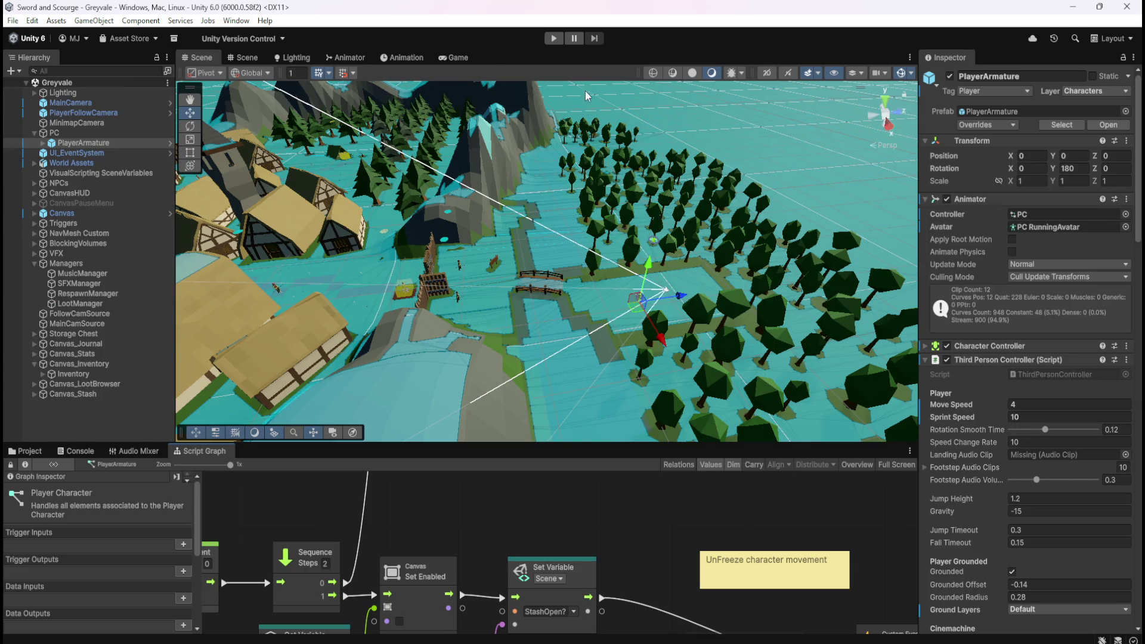
Step: Start Play mode and run the character through the village gate up to the chest
{"action": "left_click", "coordinate": [555, 37]}
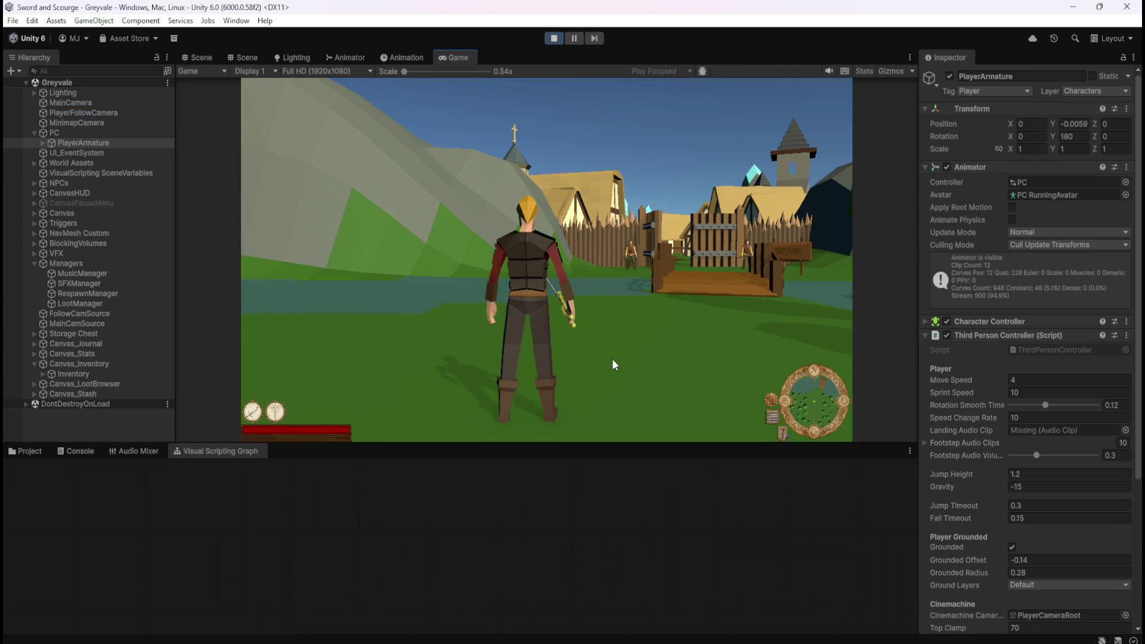
{"action": "key", "text": "w"}
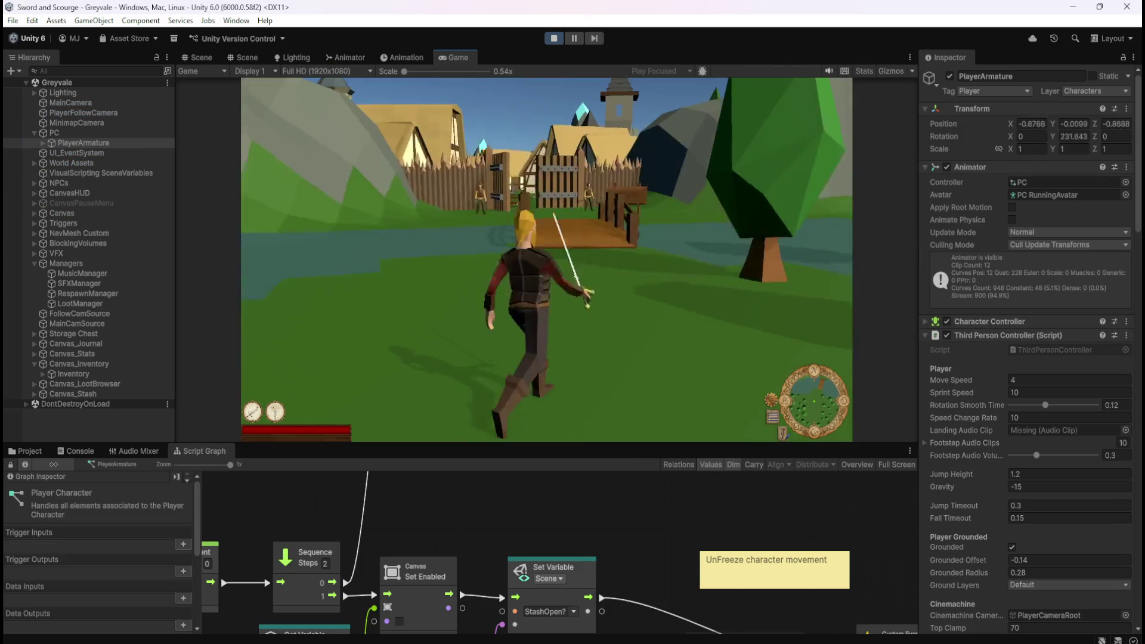
{"action": "key", "text": "w"}
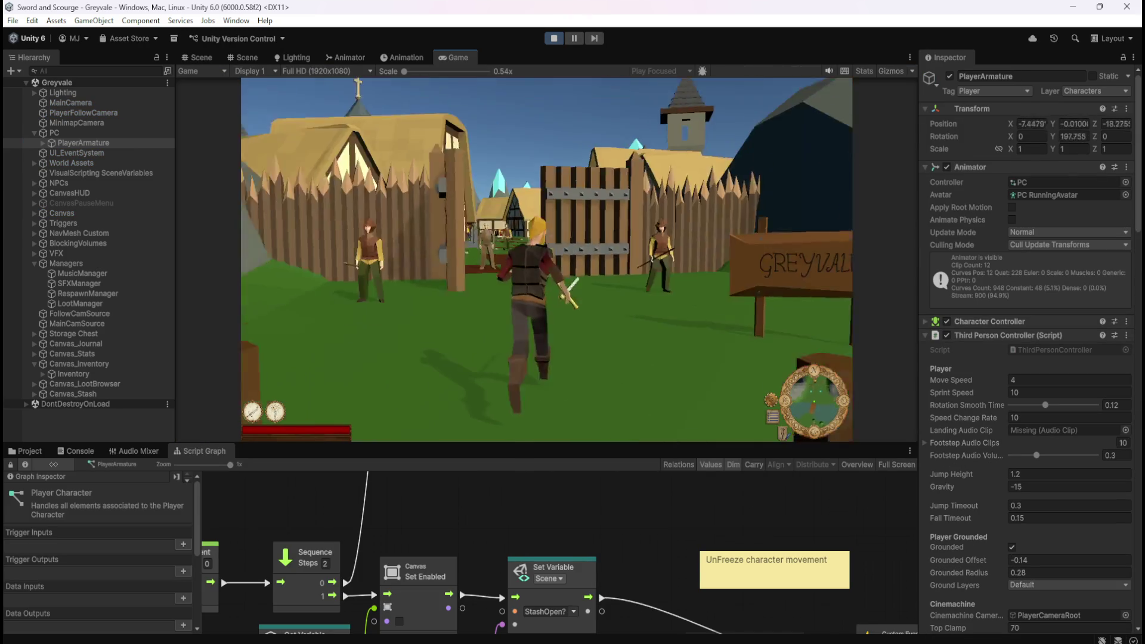
{"action": "key", "text": "w"}
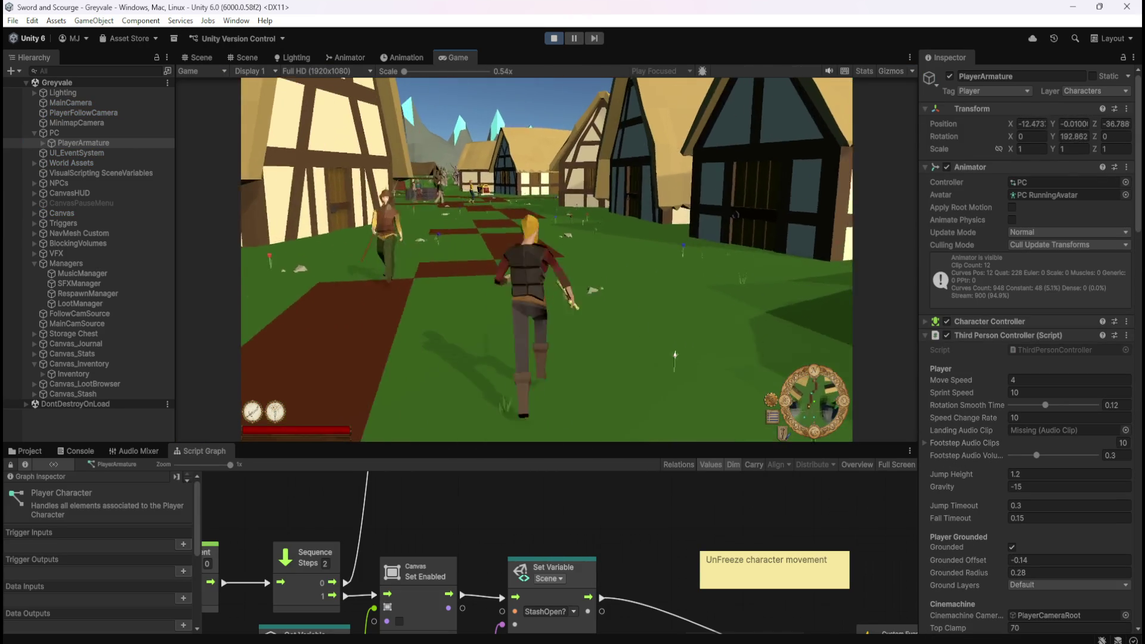
{"action": "key", "text": "w"}
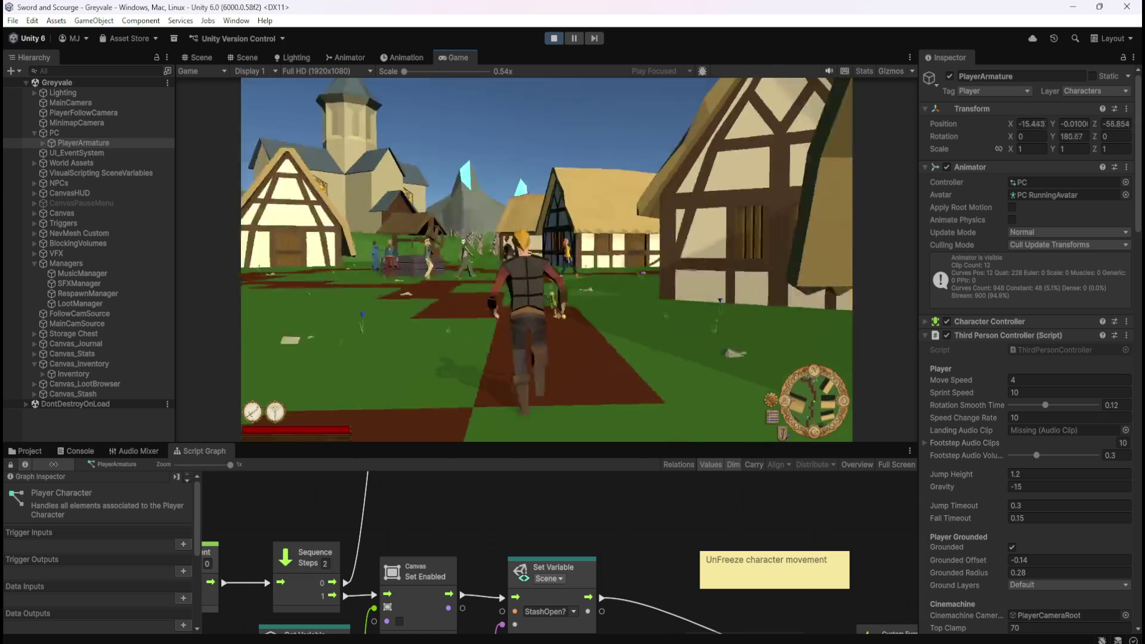
{"action": "key", "text": "w"}
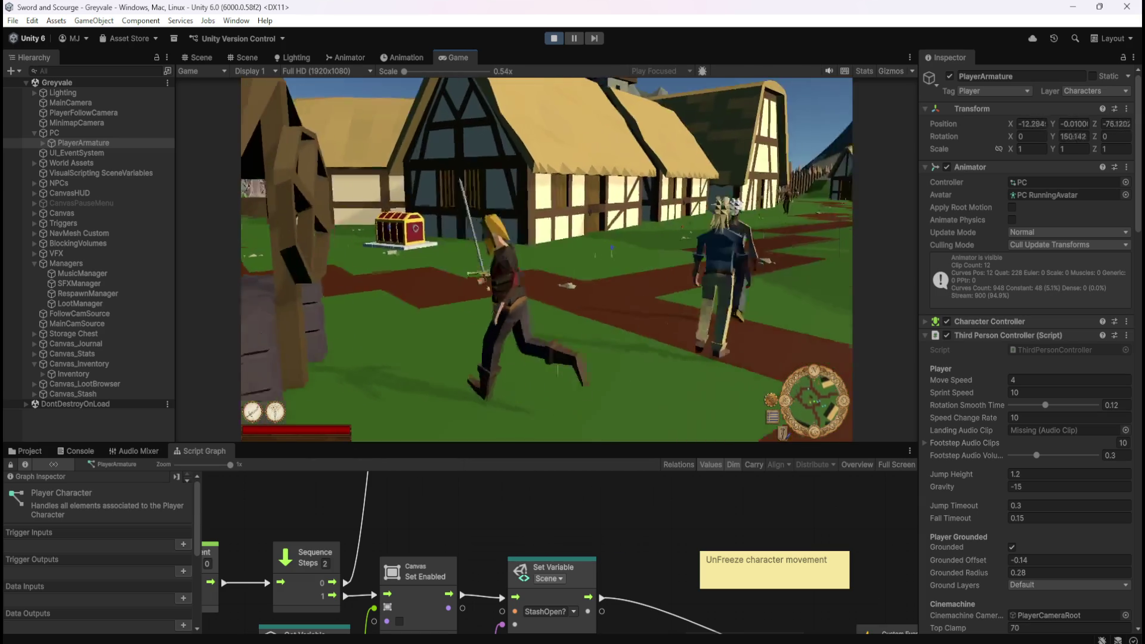
{"action": "key", "text": "w"}
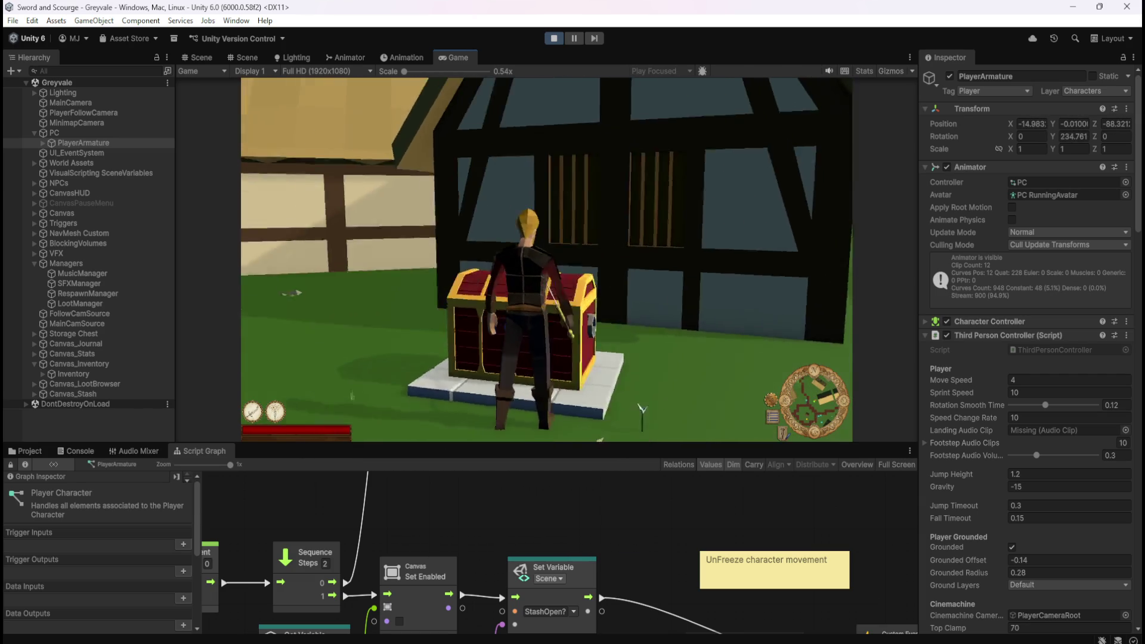
Step: Open the stash, close it with Escape, then toggle the Inventory and Stash panels repeatedly, ending open
{"action": "key", "text": "e"}
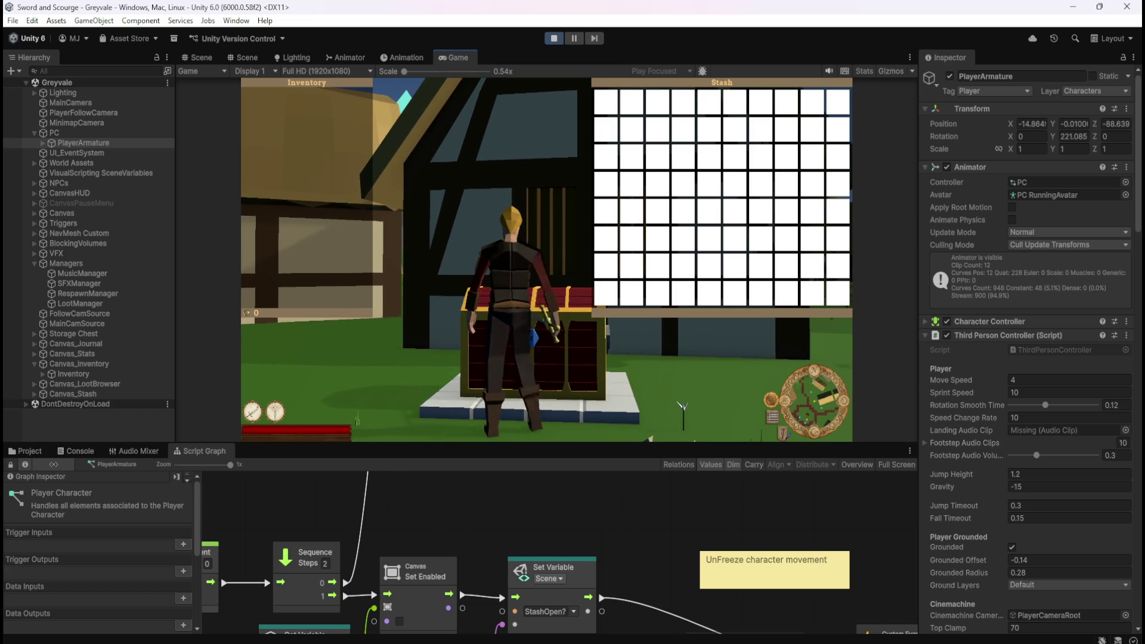
{"action": "key", "text": "Escape"}
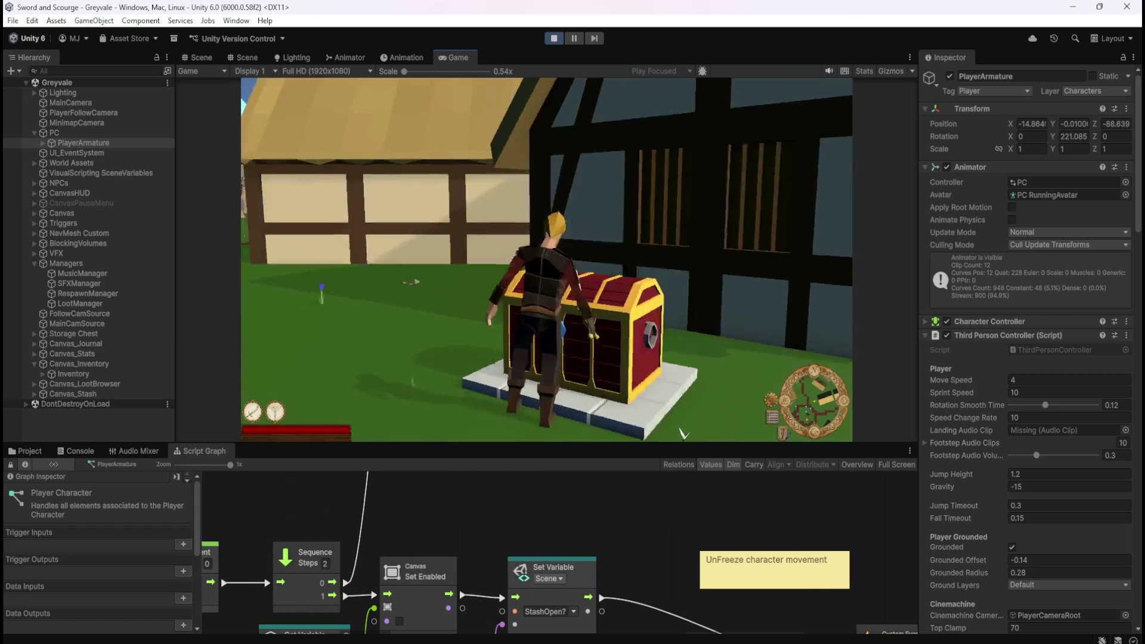
{"action": "key", "text": "e"}
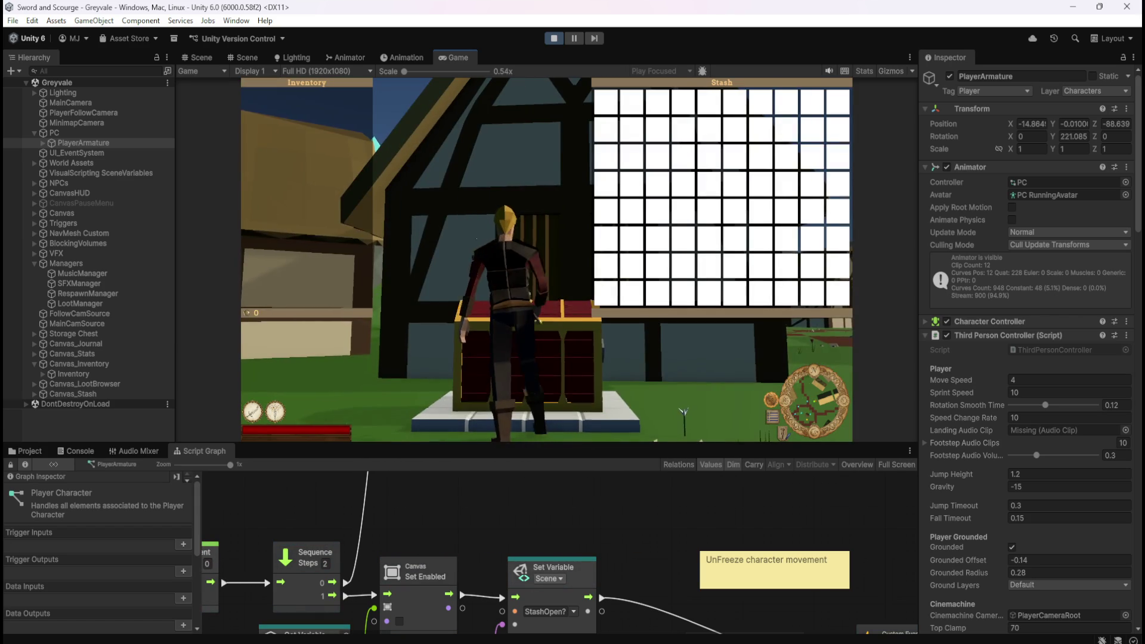
{"action": "key", "text": "e"}
{"action": "key", "text": "e"}
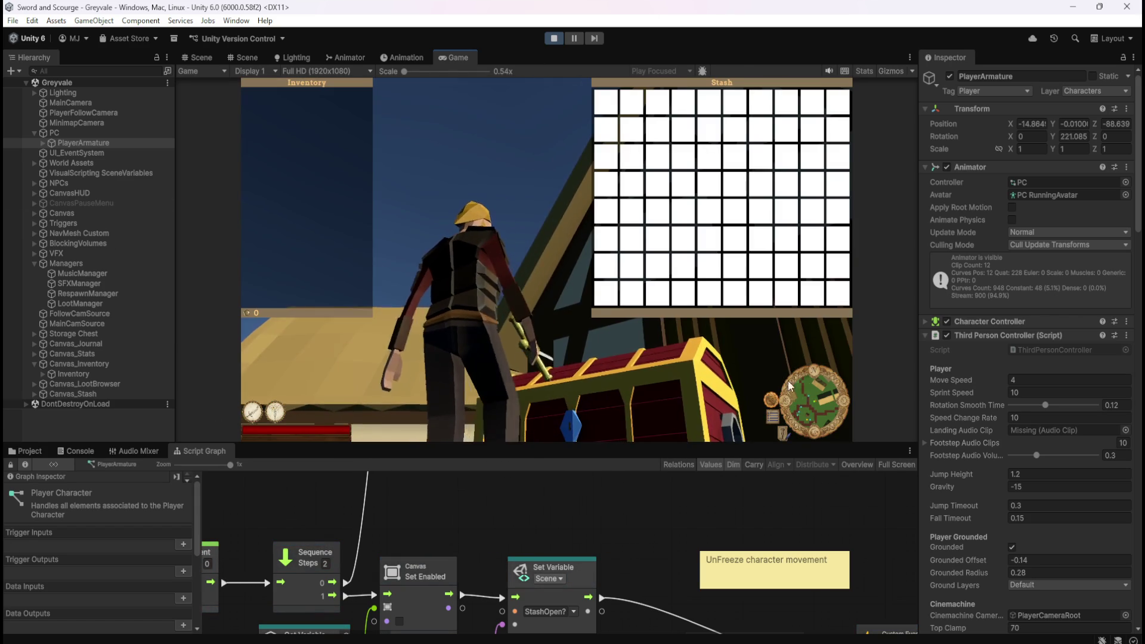
{"action": "key", "text": "e"}
{"action": "key", "text": "e"}
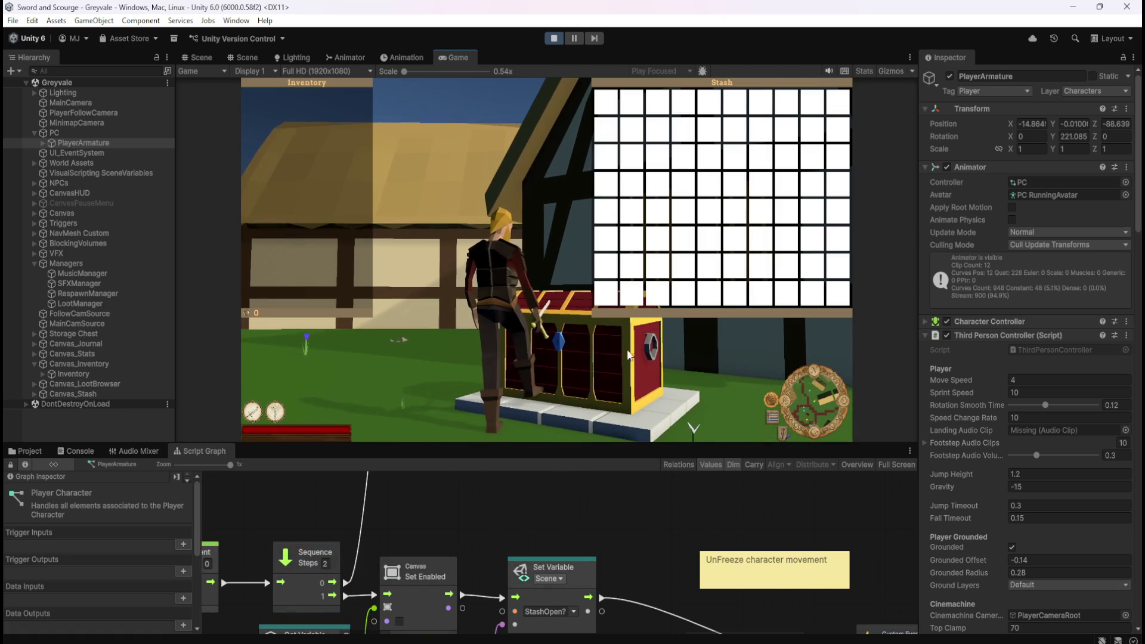
{"action": "key", "text": "e"}
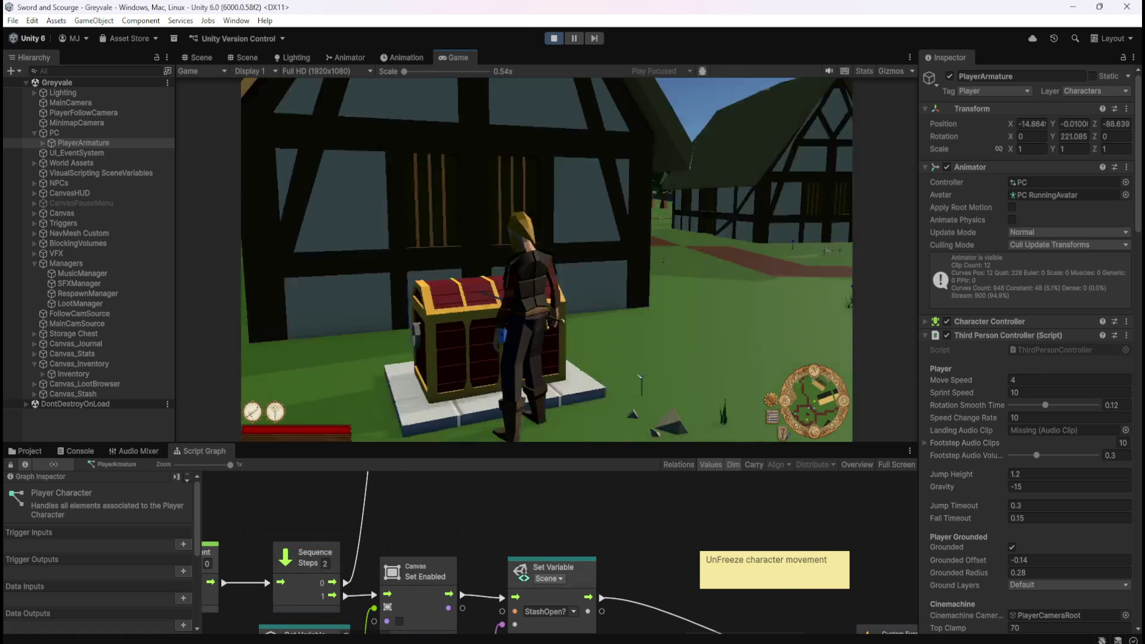
Step: Close and reopen the stash to confirm movement freezes, then stop the play-test
{"action": "key", "text": "e"}
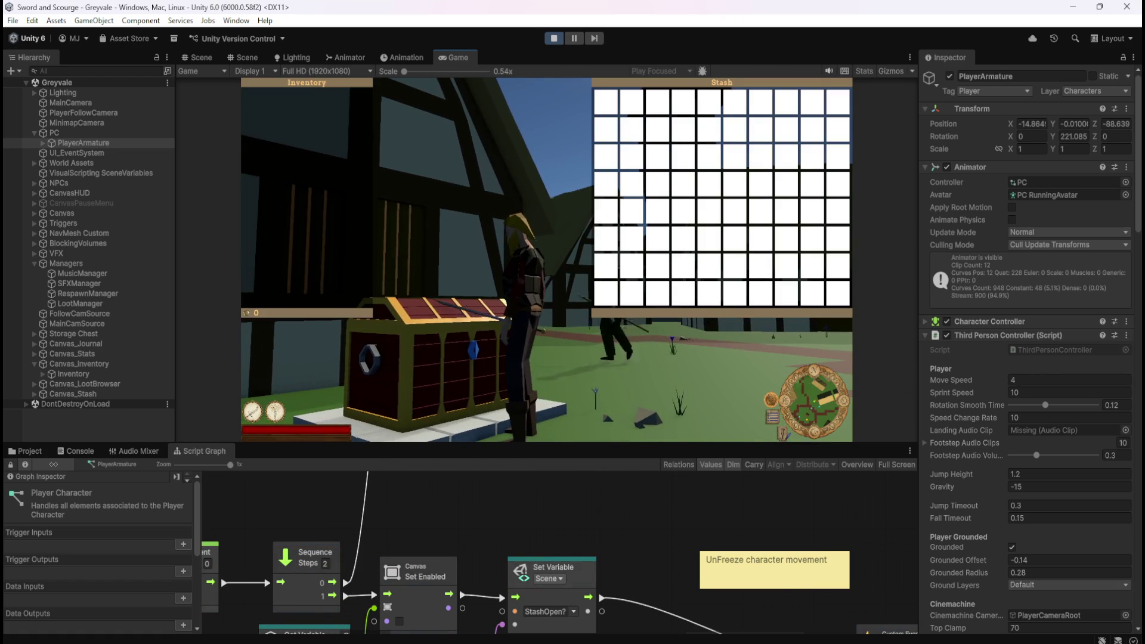
{"action": "key", "text": "e"}
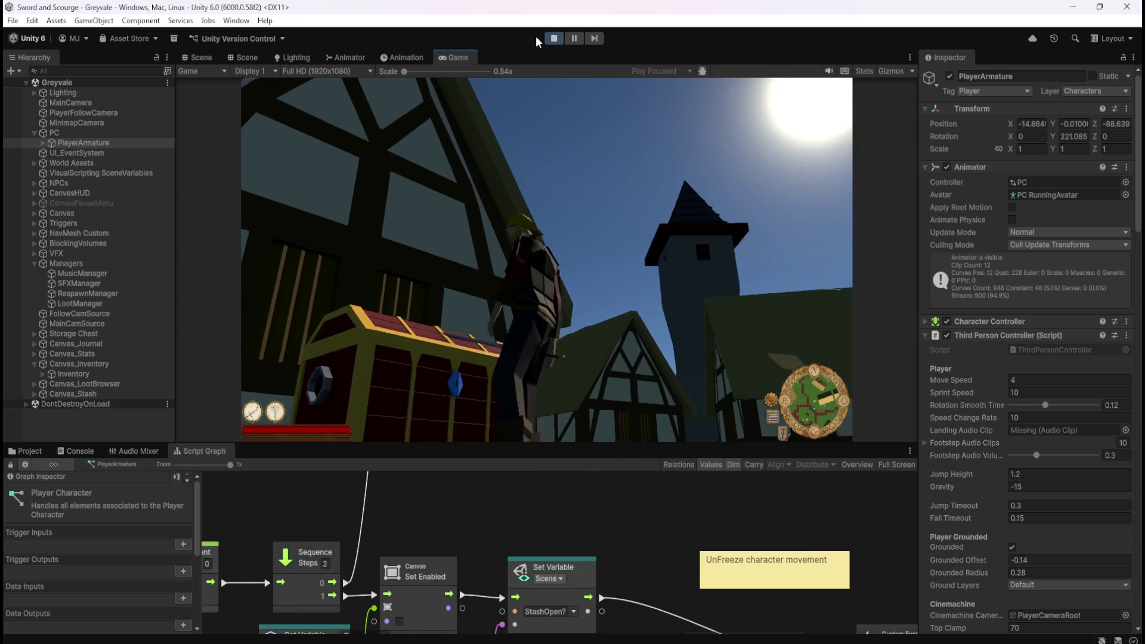
{"action": "left_click", "coordinate": [554, 38]}
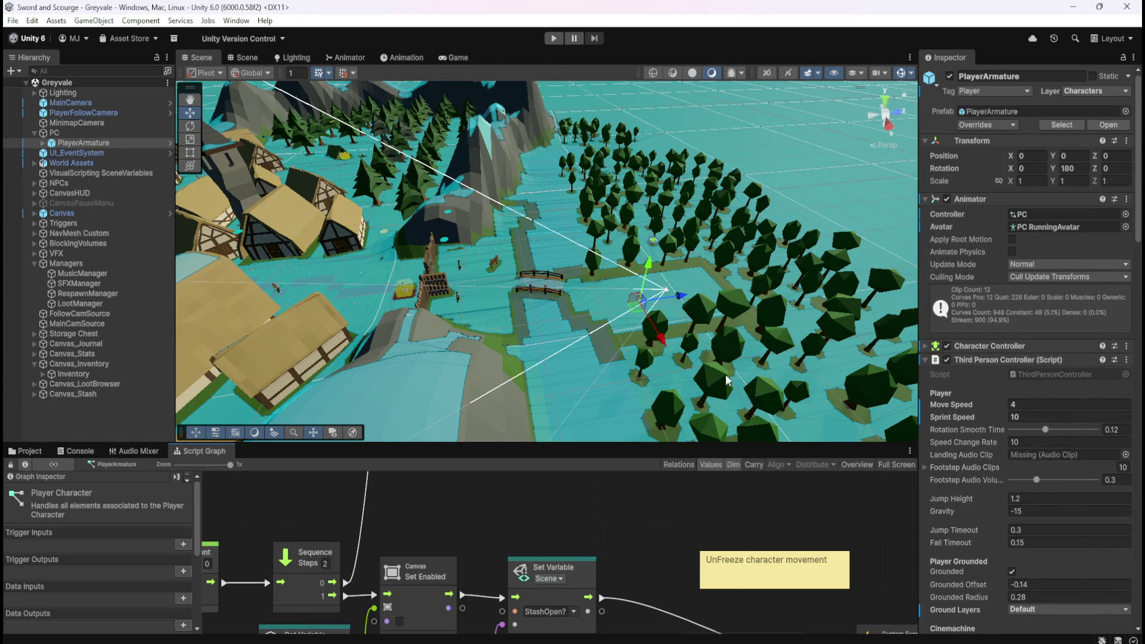
Step: Delete the unused camera-lock nodes from both the close and open stash chains
{"action": "key", "text": "shift+space"}
{"action": "left_click_drag", "start_coordinate": [725, 465], "coordinate": [819, 539]}
{"action": "left_click_drag", "start_coordinate": [745, 457], "coordinate": [832, 560]}
{"action": "key", "text": "Delete"}
{"action": "scroll", "coordinate": [851, 288], "scroll_direction": "up", "scroll_amount": 3}
{"action": "left_click_drag", "start_coordinate": [795, 338], "coordinate": [710, 220]}
{"action": "key", "text": "Delete"}
Step: Move the DISABLE Input trigger node next to the Set Enabled node
{"action": "left_click", "coordinate": [969, 217]}
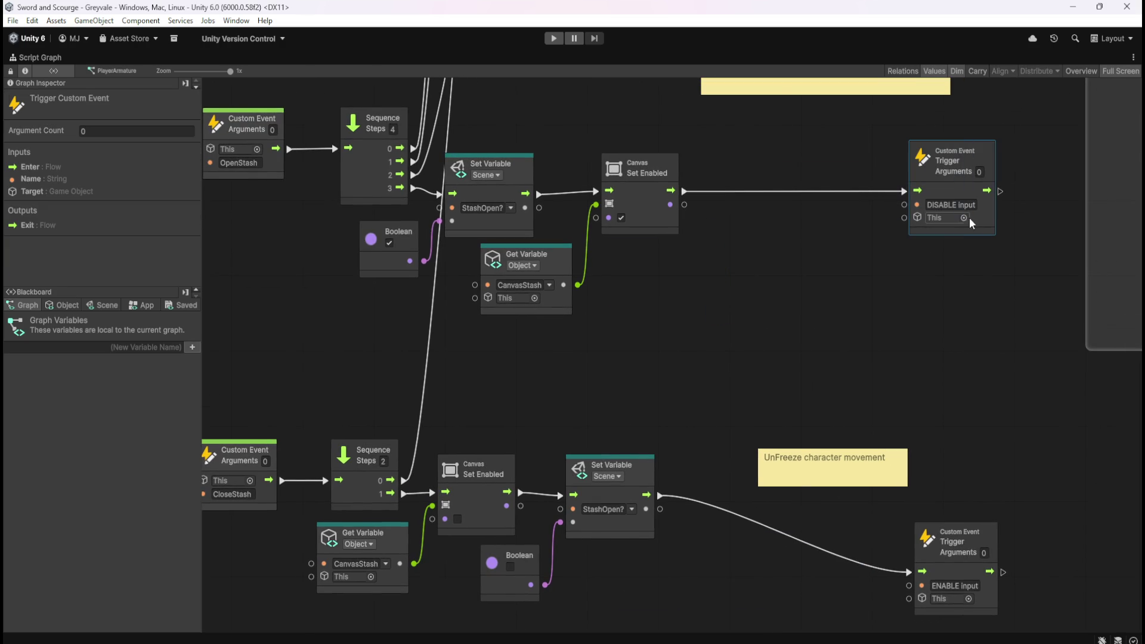
{"action": "left_click_drag", "start_coordinate": [953, 185], "coordinate": [767, 199]}
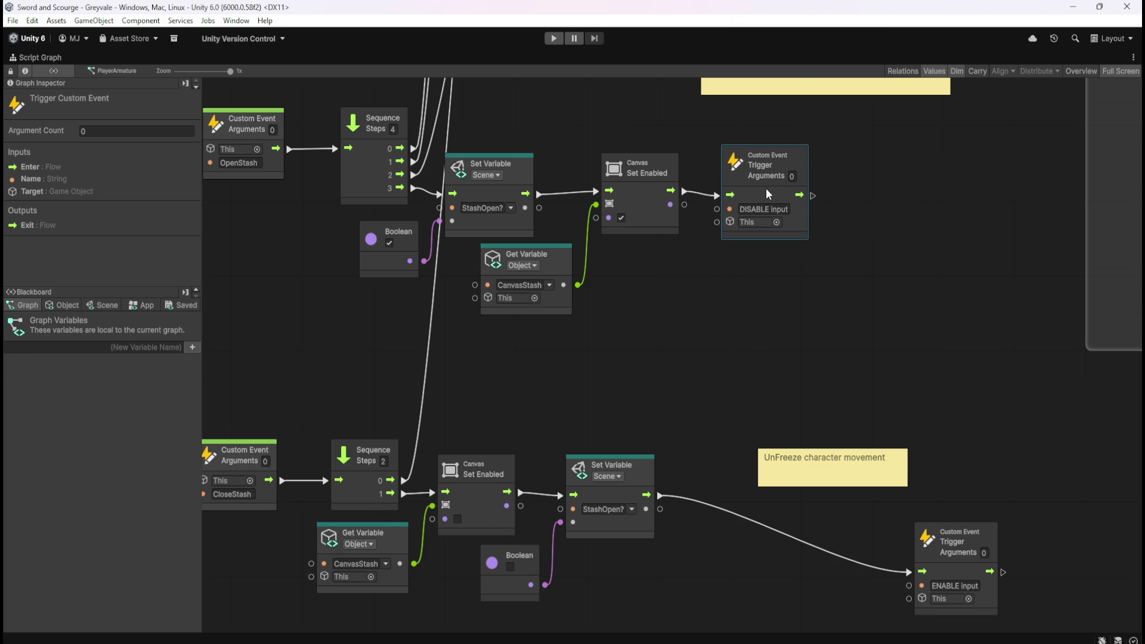
{"action": "left_click", "coordinate": [908, 439]}
Step: Delete the UnFreeze character movement note and the freeze-movement sticky note
{"action": "left_click", "coordinate": [846, 464]}
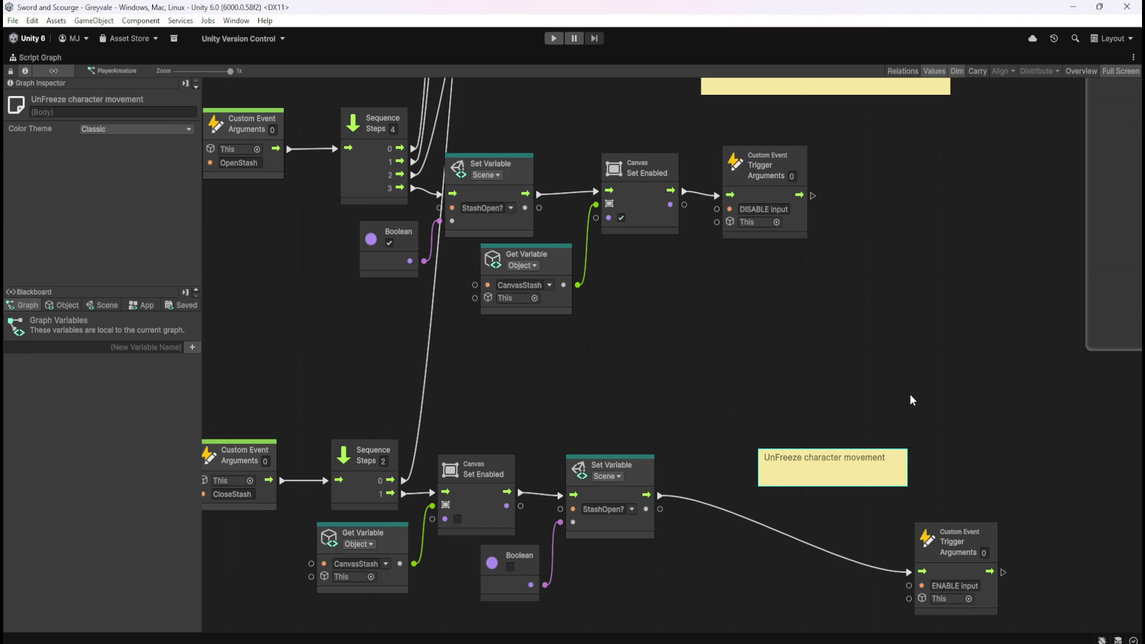
{"action": "key", "text": "Delete"}
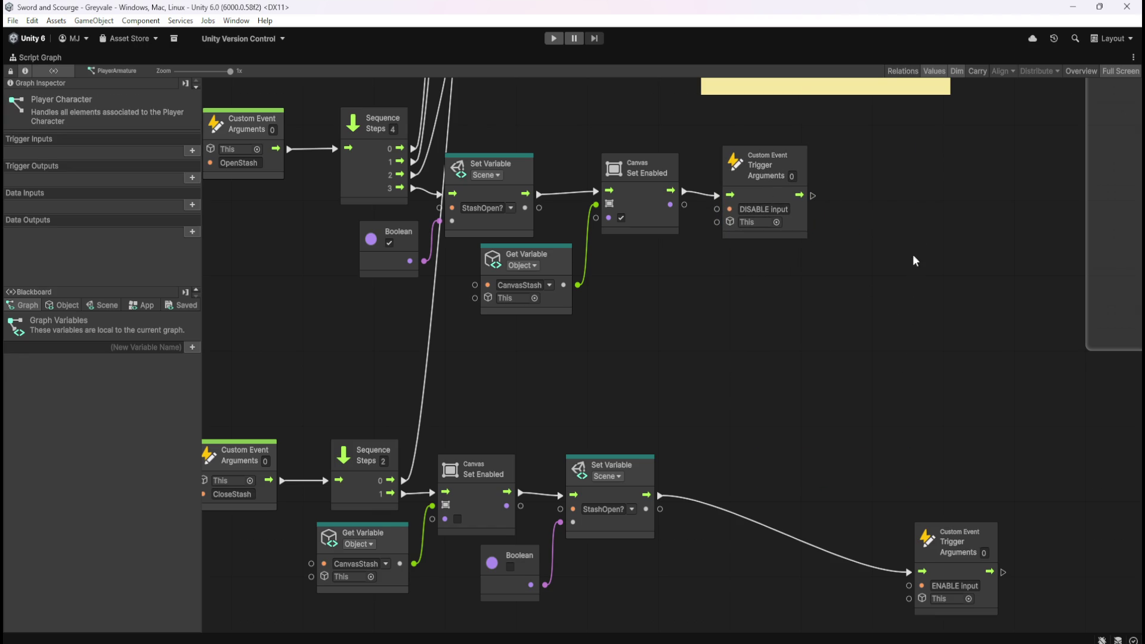
{"action": "scroll", "coordinate": [903, 358], "scroll_direction": "up", "scroll_amount": 3}
{"action": "left_click", "coordinate": [803, 234]}
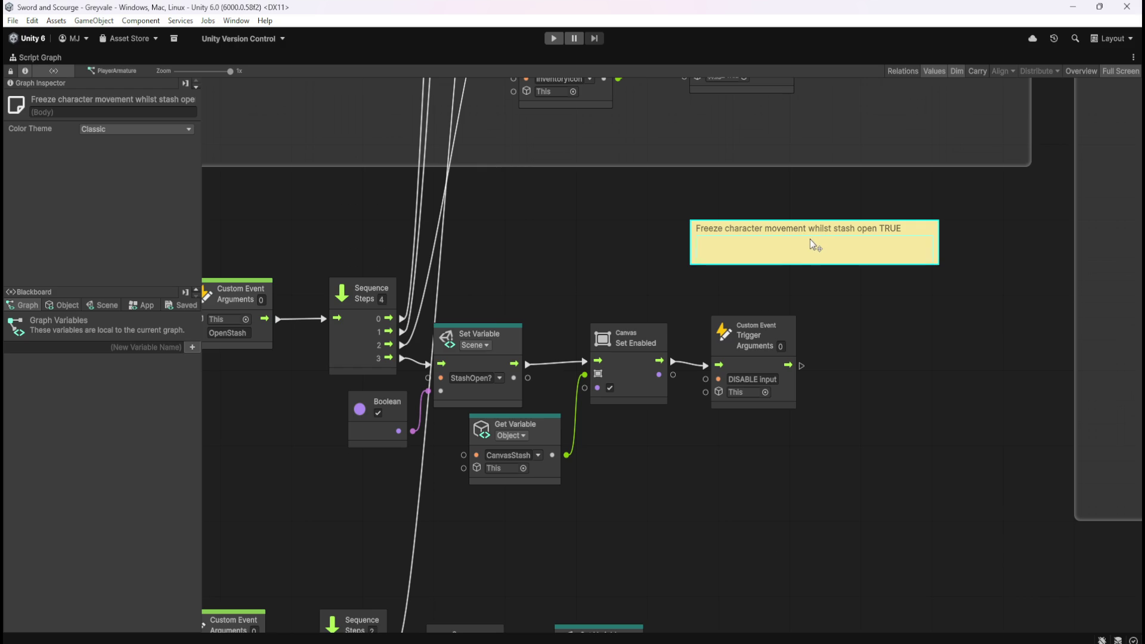
{"action": "key", "text": "Delete"}
{"action": "scroll", "coordinate": [883, 409], "scroll_direction": "down", "scroll_amount": 4}
Step: Place the ENABLE input trigger beside CloseStash's Set Variable node
{"action": "left_click", "coordinate": [964, 524]}
{"action": "mouse_move", "coordinate": [963, 524]}
{"action": "left_mouse_down"}
{"action": "mouse_move", "coordinate": [759, 441]}
{"action": "mouse_move", "coordinate": [743, 446]}
{"action": "left_mouse_up"}
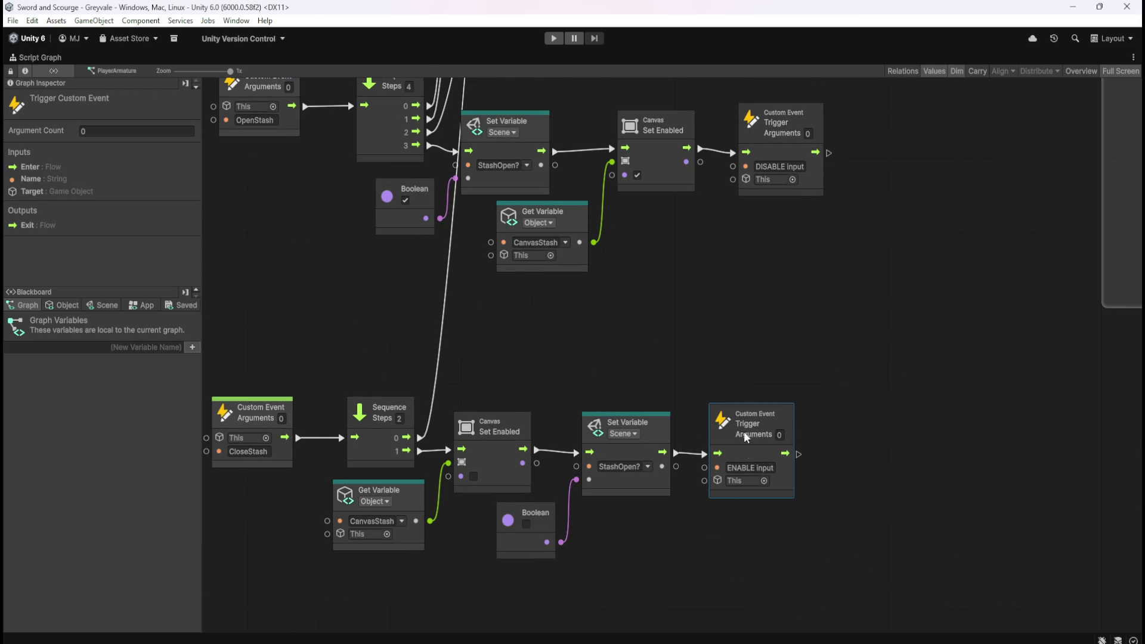
{"action": "left_click", "coordinate": [750, 300]}
{"action": "left_click_drag", "start_coordinate": [750, 299], "coordinate": [912, 417]}
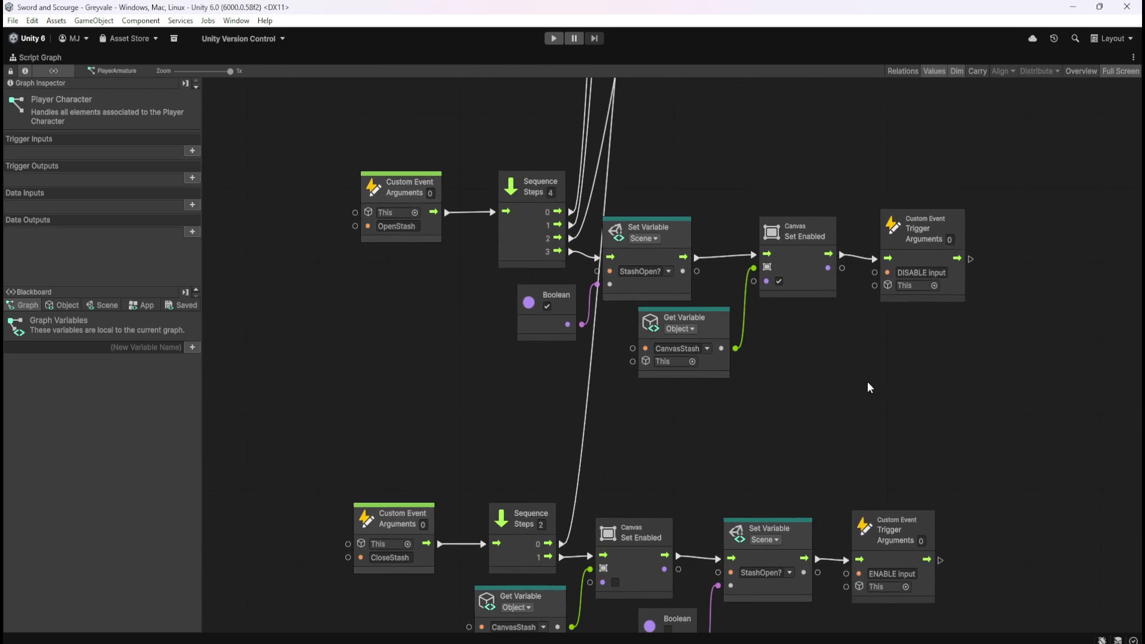
Step: Move the whole OpenStash node row lower down in the graph
{"action": "scroll", "coordinate": [867, 387], "scroll_direction": "down", "scroll_amount": 3}
{"action": "scroll", "coordinate": [854, 396], "scroll_direction": "up", "scroll_amount": 2}
{"action": "scroll", "coordinate": [821, 439], "scroll_direction": "down", "scroll_amount": 3}
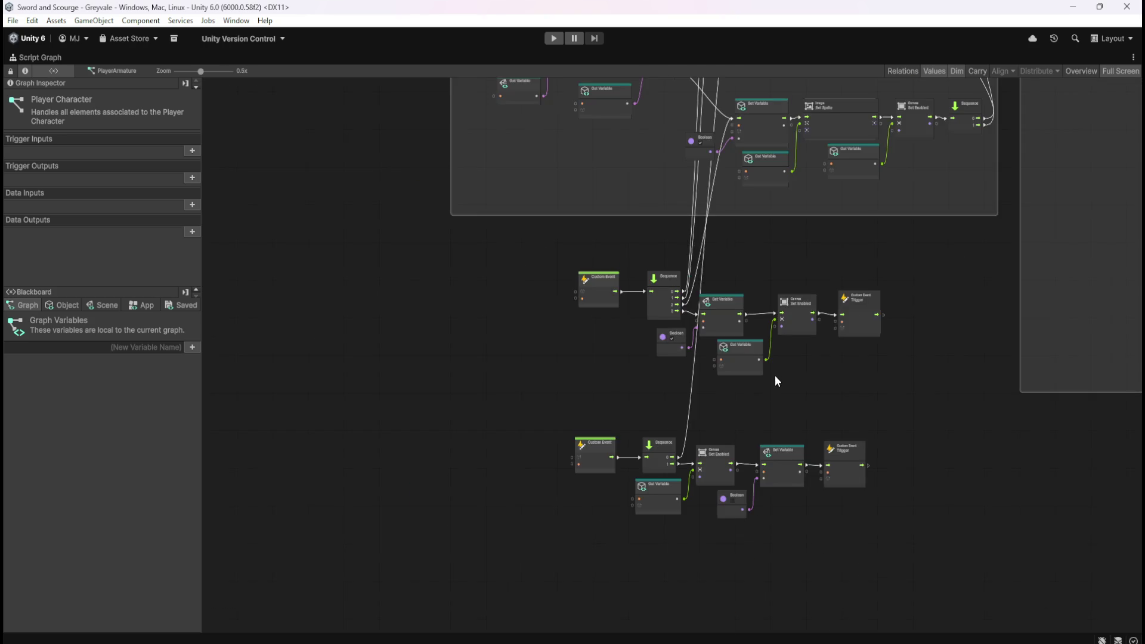
{"action": "scroll", "coordinate": [769, 381], "scroll_direction": "down", "scroll_amount": 1}
{"action": "scroll", "coordinate": [775, 384], "scroll_direction": "up", "scroll_amount": 4}
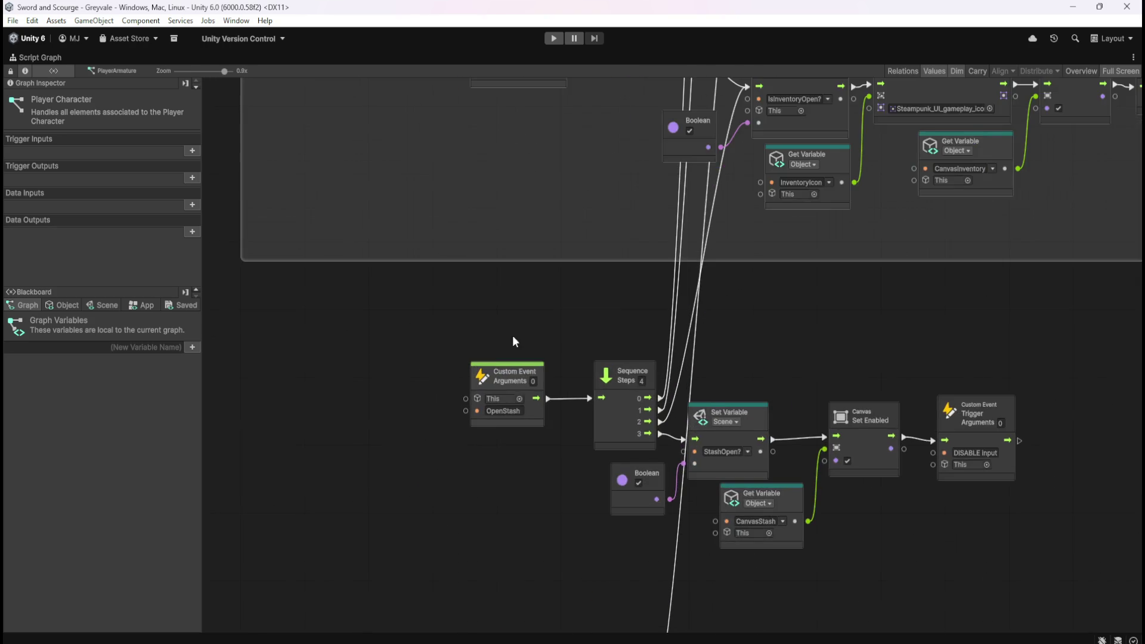
{"action": "scroll", "coordinate": [617, 528], "scroll_direction": "down", "scroll_amount": 4}
{"action": "scroll", "coordinate": [621, 586], "scroll_direction": "up", "scroll_amount": 4}
{"action": "scroll", "coordinate": [621, 586], "scroll_direction": "up", "scroll_amount": 1}
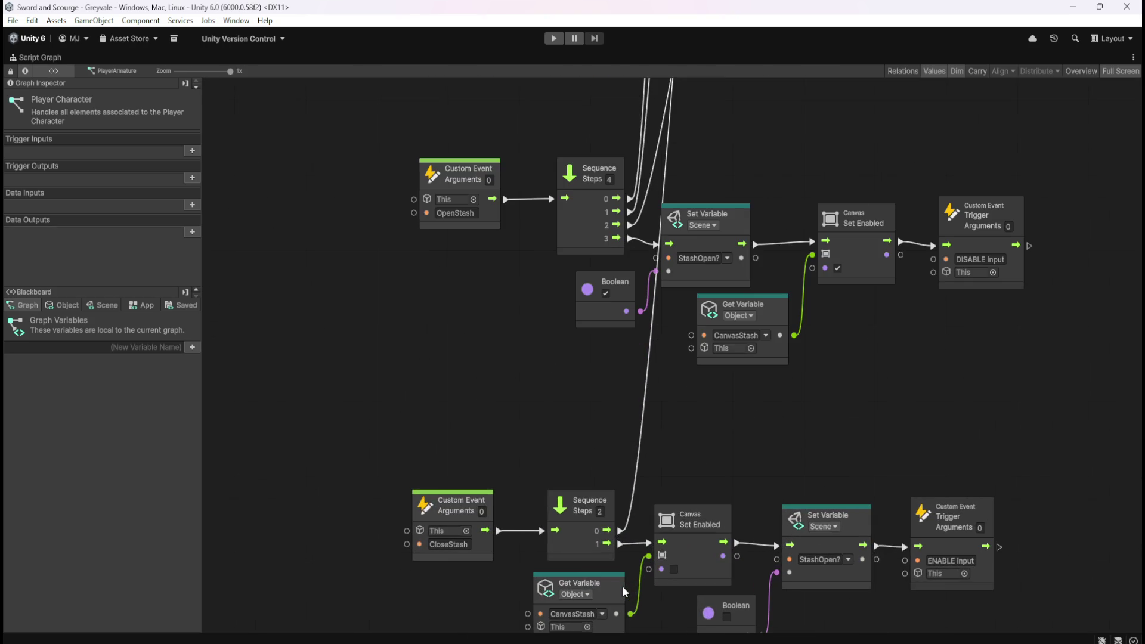
{"action": "scroll", "coordinate": [661, 581], "scroll_direction": "down", "scroll_amount": 4}
{"action": "scroll", "coordinate": [697, 439], "scroll_direction": "up", "scroll_amount": 4}
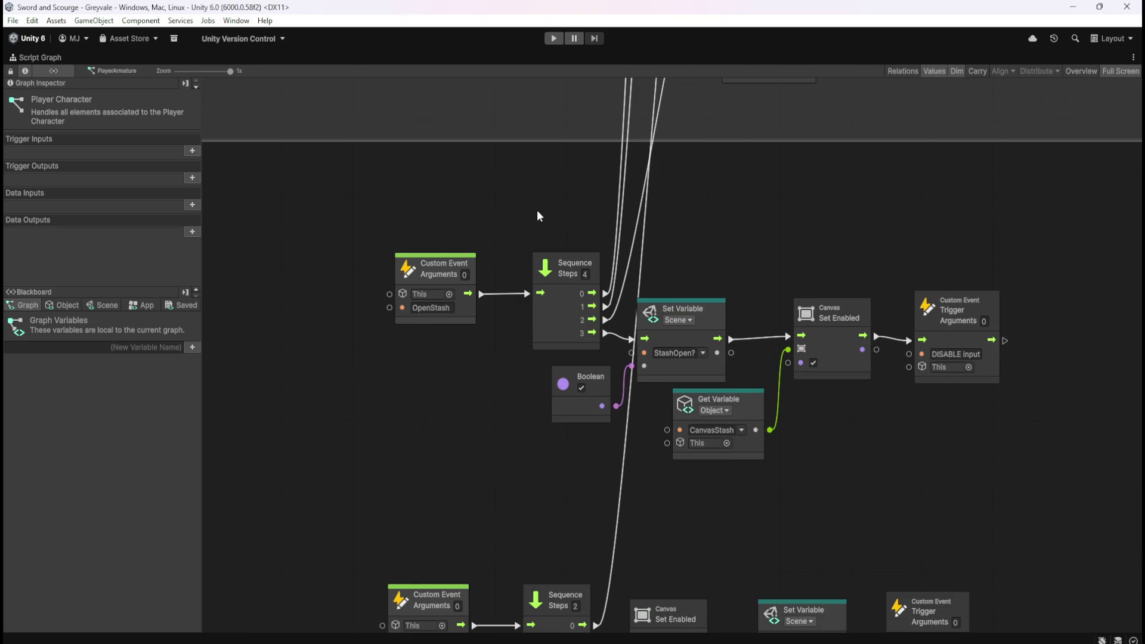
{"action": "mouse_move", "coordinate": [481, 427]}
{"action": "left_mouse_down"}
{"action": "mouse_move", "coordinate": [470, 285]}
{"action": "mouse_move", "coordinate": [498, 388]}
{"action": "mouse_move", "coordinate": [486, 426]}
{"action": "left_mouse_up"}
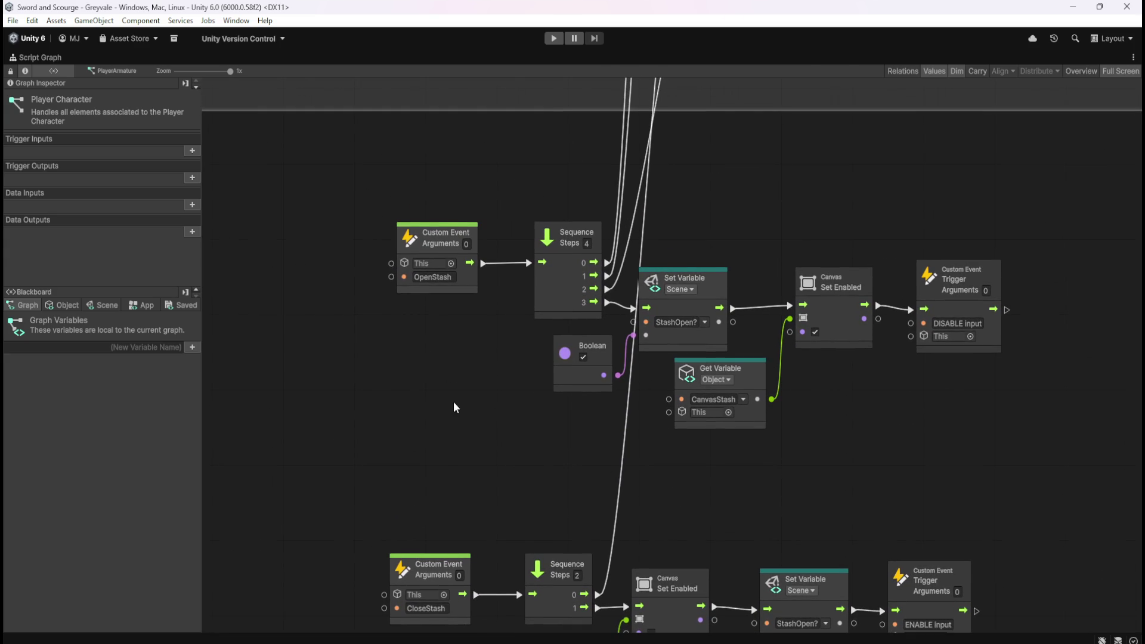
{"action": "mouse_move", "coordinate": [367, 184]}
{"action": "left_mouse_down"}
{"action": "mouse_move", "coordinate": [922, 384]}
{"action": "mouse_move", "coordinate": [1002, 460]}
{"action": "left_mouse_up"}
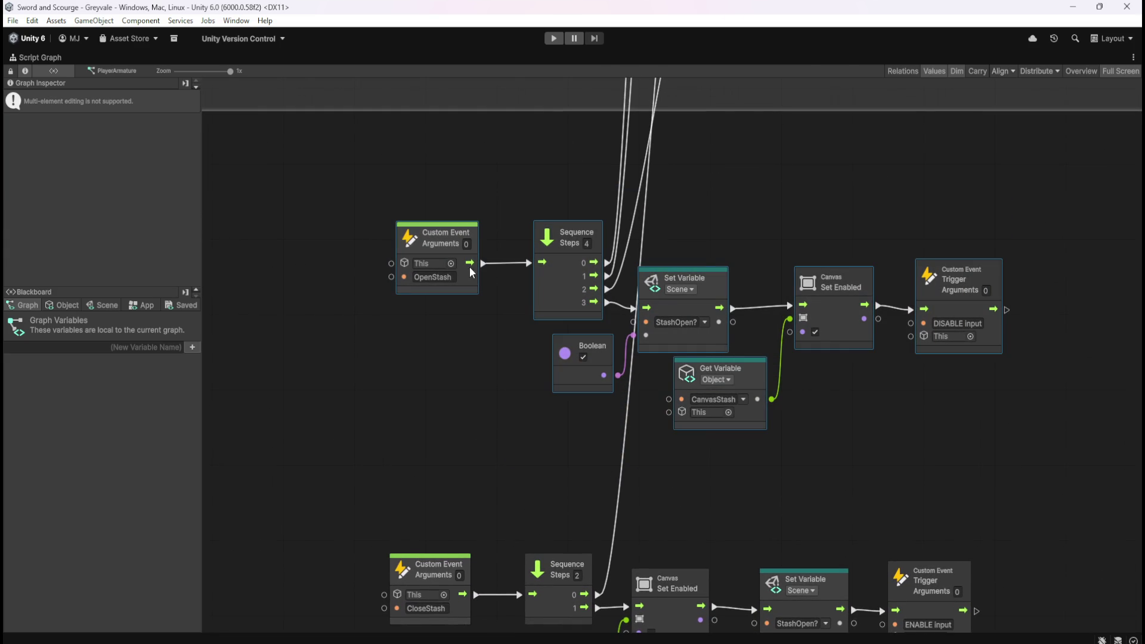
{"action": "mouse_move", "coordinate": [466, 274]}
{"action": "left_mouse_down"}
{"action": "mouse_move", "coordinate": [475, 355]}
{"action": "mouse_move", "coordinate": [426, 357]}
{"action": "mouse_move", "coordinate": [427, 370]}
{"action": "left_mouse_up"}
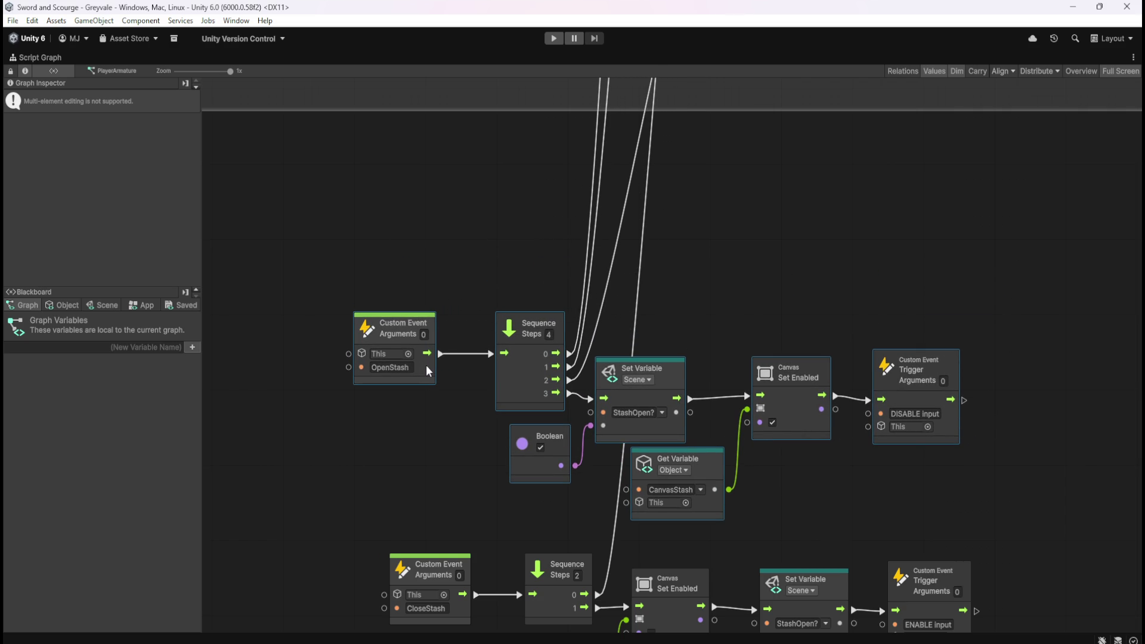
Step: Align the CloseStash node row directly under the OpenStash row
{"action": "scroll", "coordinate": [774, 410], "scroll_direction": "down", "scroll_amount": 5}
{"action": "left_click_drag", "start_coordinate": [368, 424], "coordinate": [939, 554]}
{"action": "scroll", "coordinate": [882, 575], "scroll_direction": "down", "scroll_amount": 1}
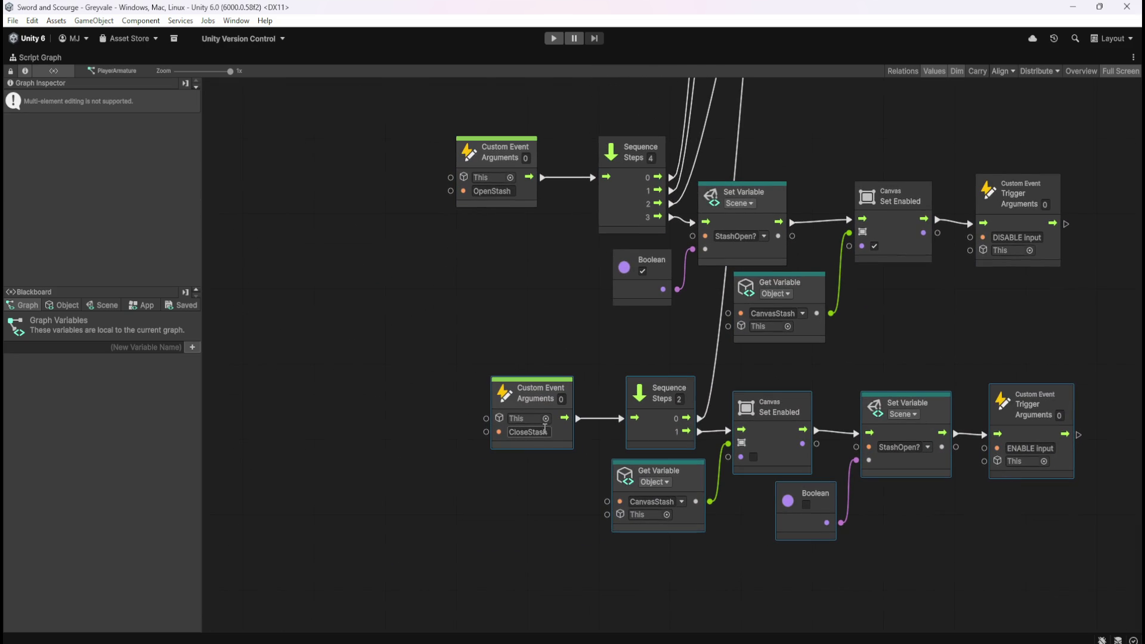
{"action": "mouse_move", "coordinate": [557, 430]}
{"action": "left_mouse_down"}
{"action": "mouse_move", "coordinate": [534, 451]}
{"action": "mouse_move", "coordinate": [520, 493]}
{"action": "left_mouse_up"}
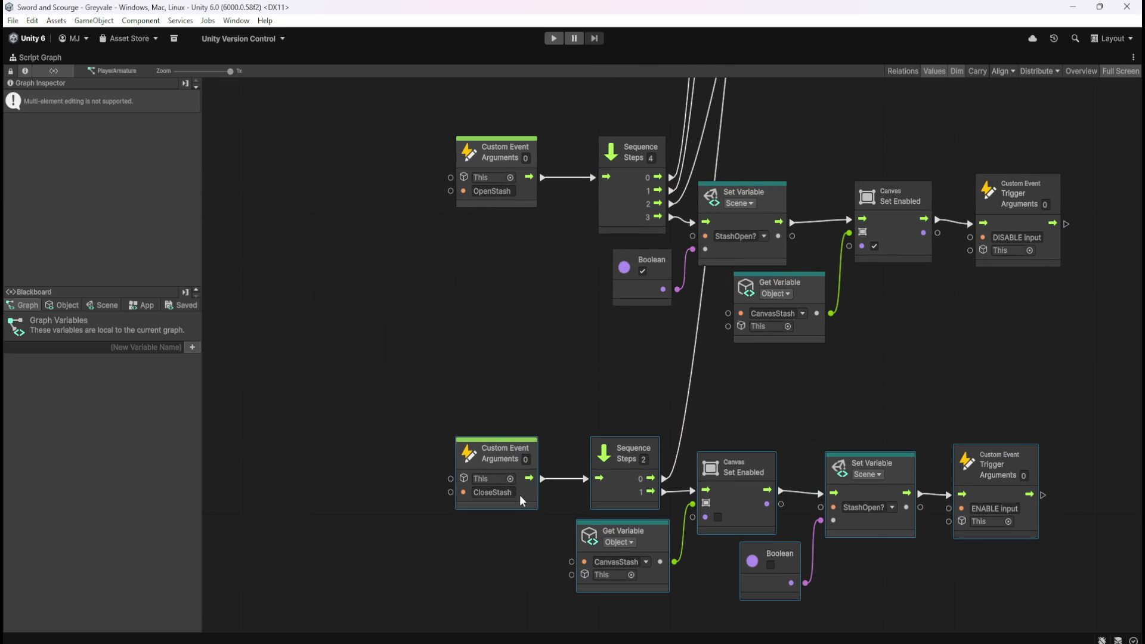
{"action": "left_click", "coordinate": [847, 392]}
Step: Select both stash chains together and wrap them in a new group
{"action": "scroll", "coordinate": [785, 346], "scroll_direction": "down", "scroll_amount": 5}
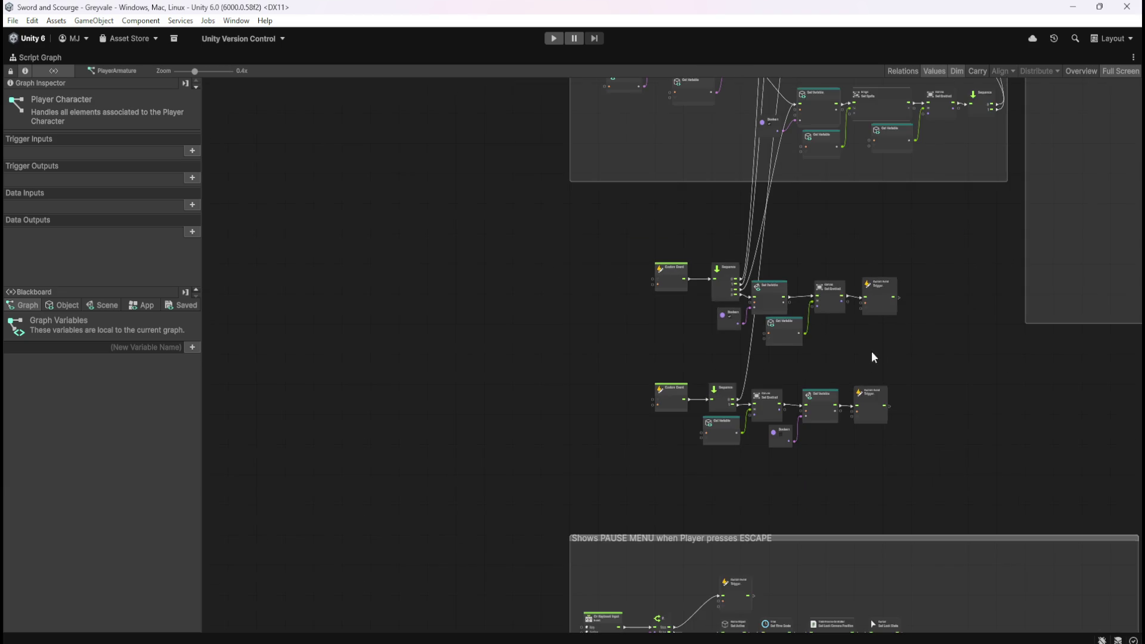
{"action": "scroll", "coordinate": [864, 298], "scroll_direction": "up", "scroll_amount": 1}
{"action": "left_click_drag", "start_coordinate": [921, 400], "coordinate": [807, 392]}
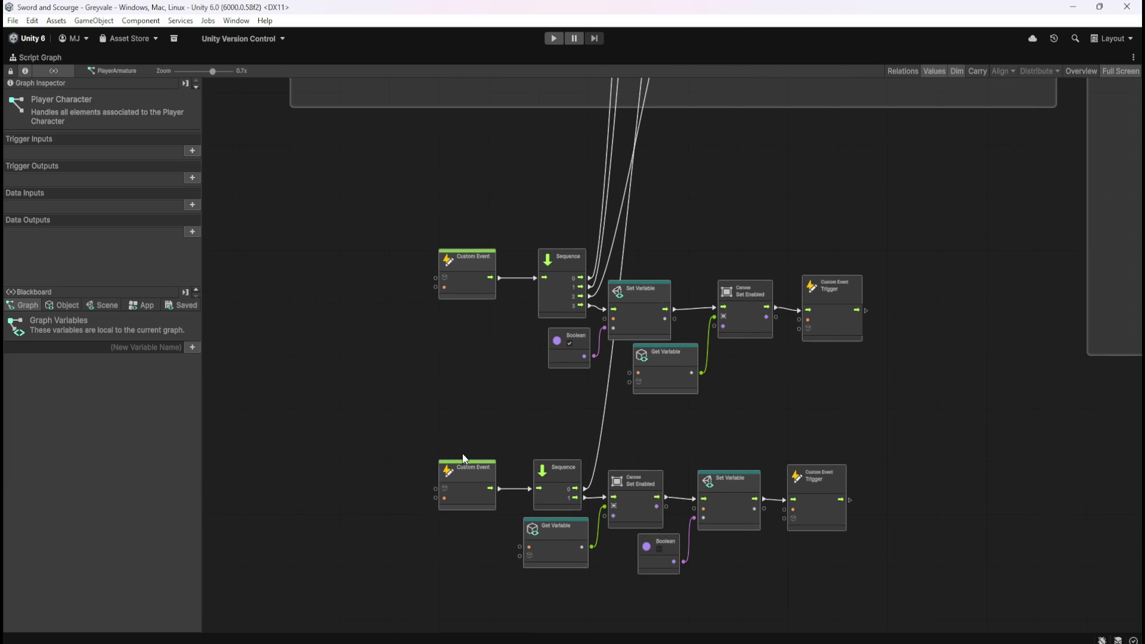
{"action": "mouse_move", "coordinate": [420, 238]}
{"action": "left_mouse_down"}
{"action": "mouse_move", "coordinate": [841, 585]}
{"action": "mouse_move", "coordinate": [1014, 588]}
{"action": "mouse_move", "coordinate": [927, 586]}
{"action": "left_mouse_up"}
{"action": "scroll", "coordinate": [558, 434], "scroll_direction": "up", "scroll_amount": 10}
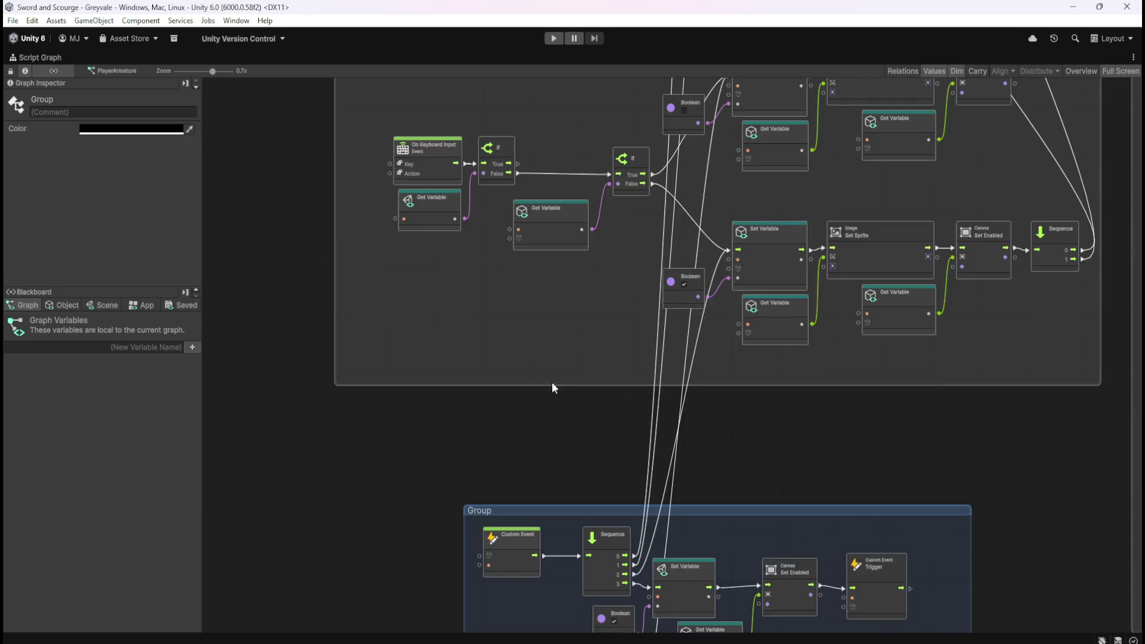
Step: Start editing the new group's title, trying drafts 'Opens and' and 'TOGGLES'
{"action": "double_click", "coordinate": [407, 237]}
{"action": "scroll", "coordinate": [528, 203], "scroll_direction": "down", "scroll_amount": 10}
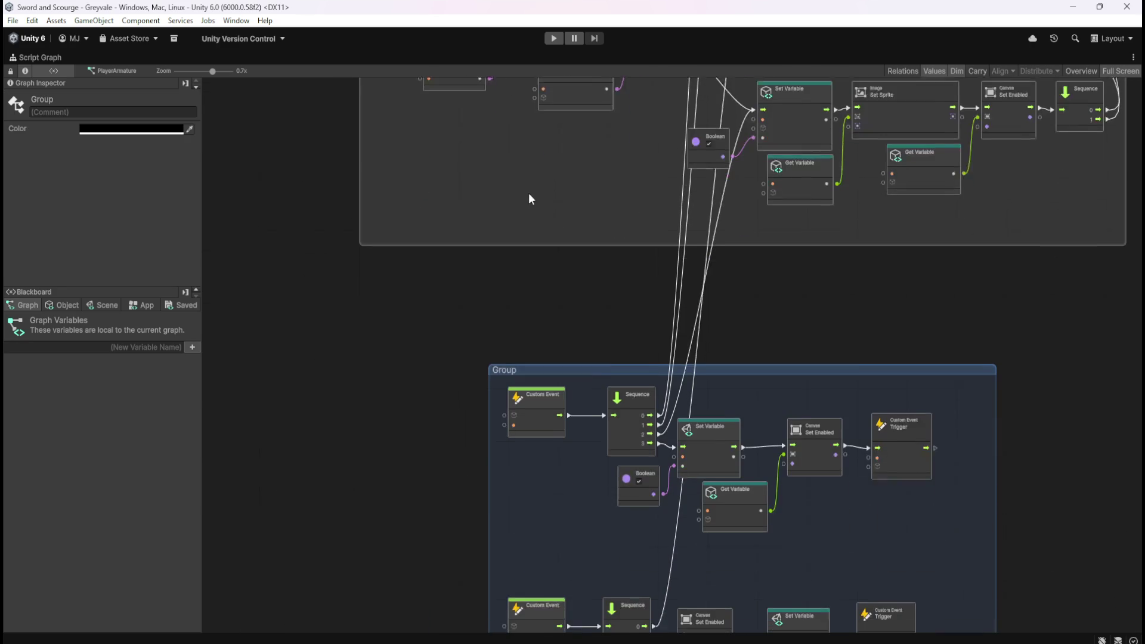
{"action": "double_click", "coordinate": [536, 356]}
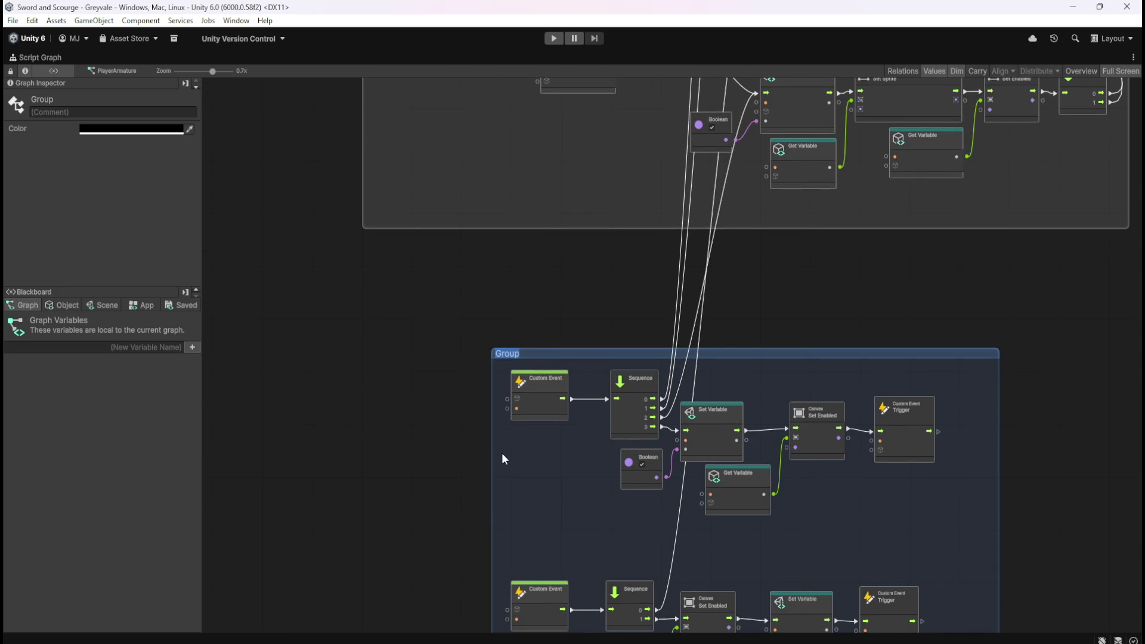
{"action": "left_click", "coordinate": [506, 456]}
{"action": "scroll", "coordinate": [531, 462], "scroll_direction": "up", "scroll_amount": 2}
{"action": "scroll", "coordinate": [548, 243], "scroll_direction": "down", "scroll_amount": 2}
{"action": "scroll", "coordinate": [535, 237], "scroll_direction": "down", "scroll_amount": 1}
{"action": "type", "text": "Opens and"}
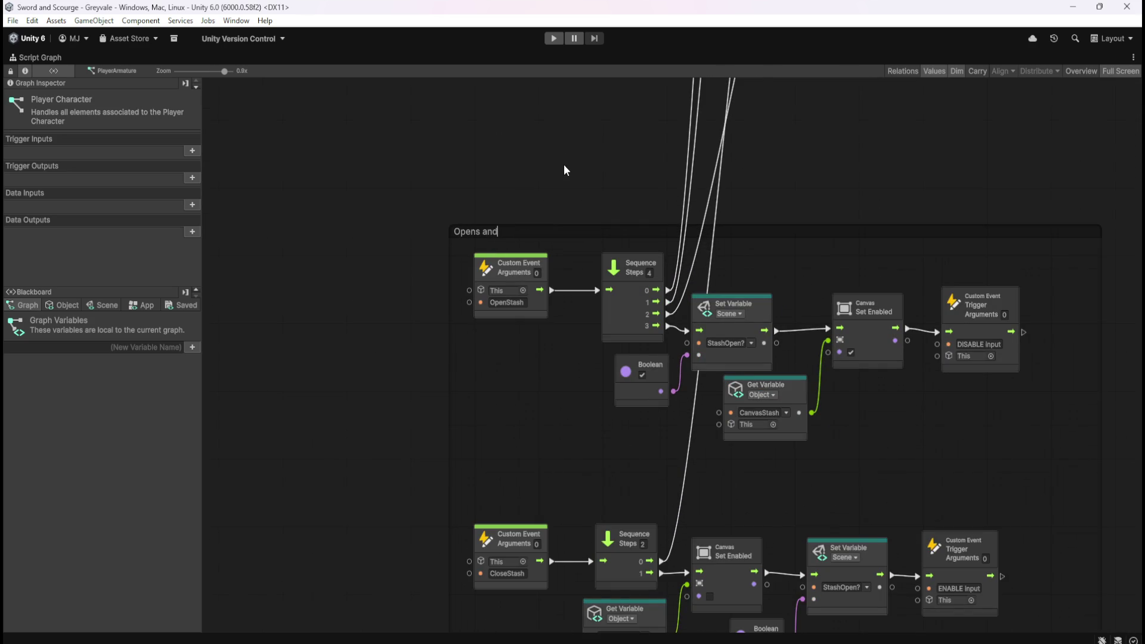
{"action": "key", "text": "BackSpace"}
{"action": "key", "text": "BackSpace"}
{"action": "key", "text": "BackSpace"}
{"action": "type", "text": "TO"}
{"action": "key", "text": "BackSpace"}
{"action": "key", "text": "BackSpace"}
{"action": "type", "text": "TOGGLES"}
Step: Replace the group title with 'Toggles Stash AND Inventory ON/OFF' and confirm it
{"action": "scroll", "coordinate": [573, 445], "scroll_direction": "down", "scroll_amount": 5}
{"action": "scroll", "coordinate": [538, 271], "scroll_direction": "up", "scroll_amount": 3}
{"action": "scroll", "coordinate": [538, 235], "scroll_direction": "down", "scroll_amount": 2}
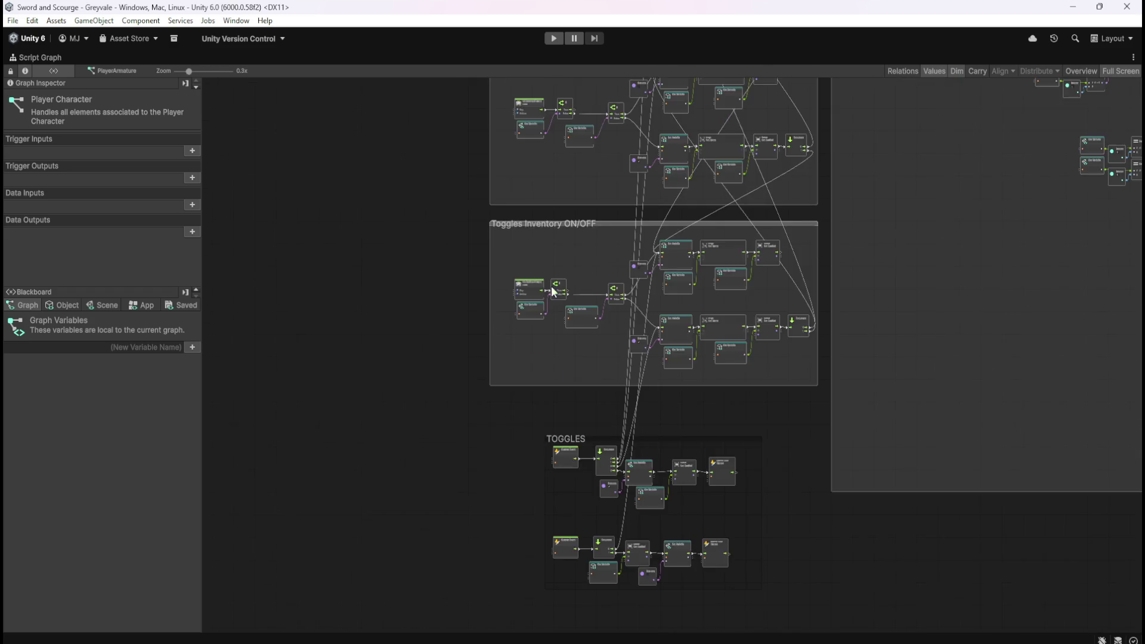
{"action": "scroll", "coordinate": [578, 498], "scroll_direction": "up", "scroll_amount": 3}
{"action": "double_click", "coordinate": [517, 317]}
{"action": "type", "text": "Toggles"}
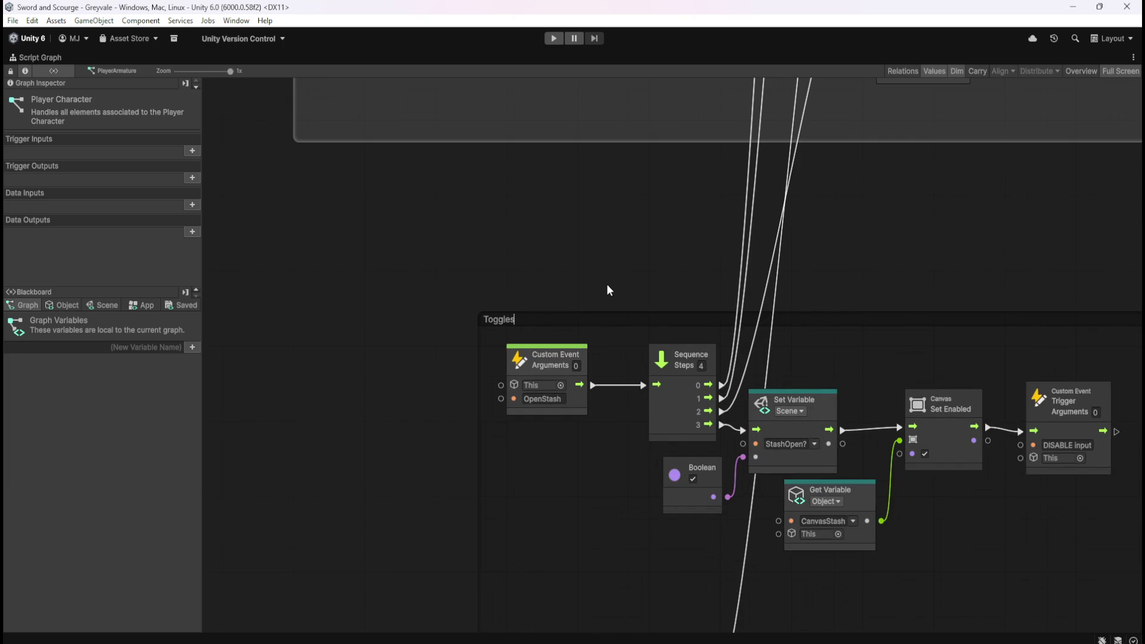
{"action": "type", "text": " Sta"}
{"action": "type", "text": "sh AND"}
{"action": "type", "text": " Inventory"}
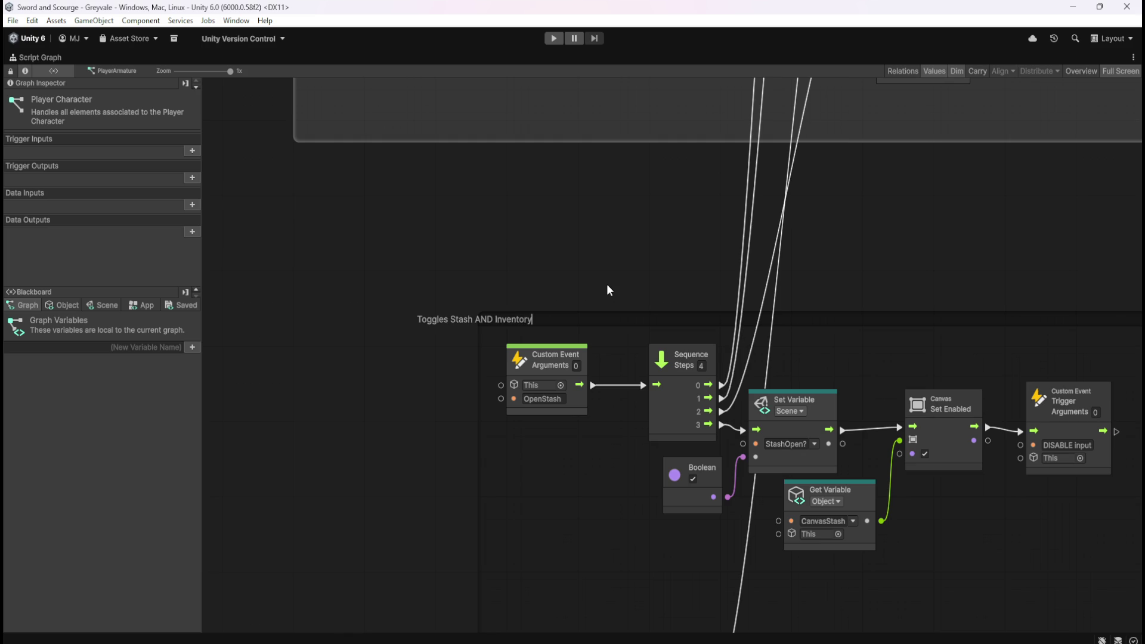
{"action": "type", "text": " ON/"}
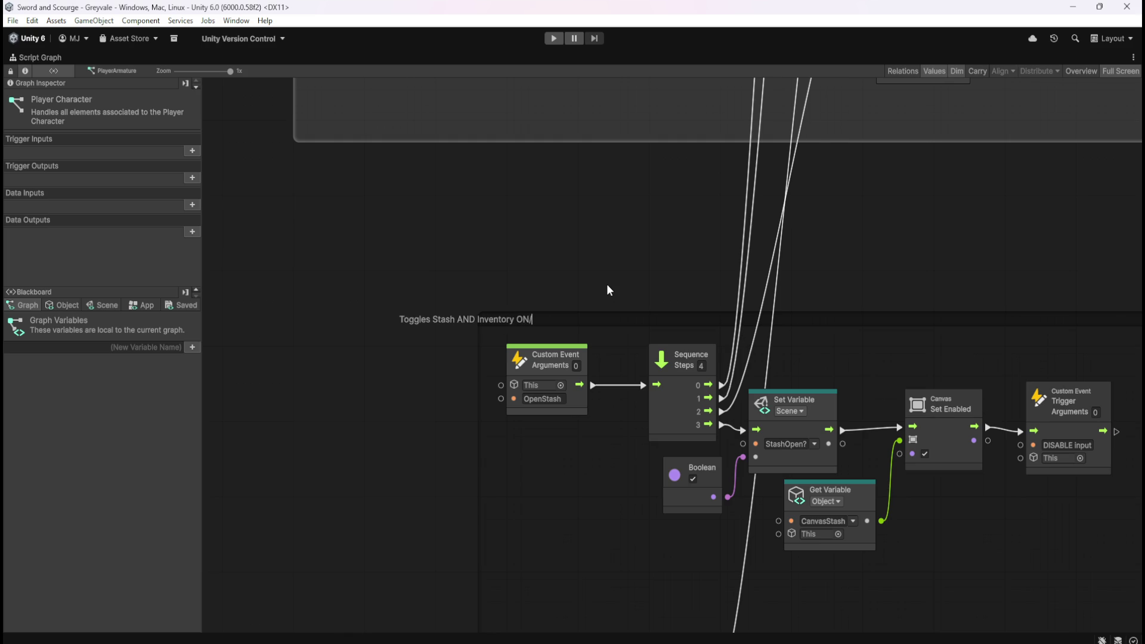
{"action": "type", "text": "OFF"}
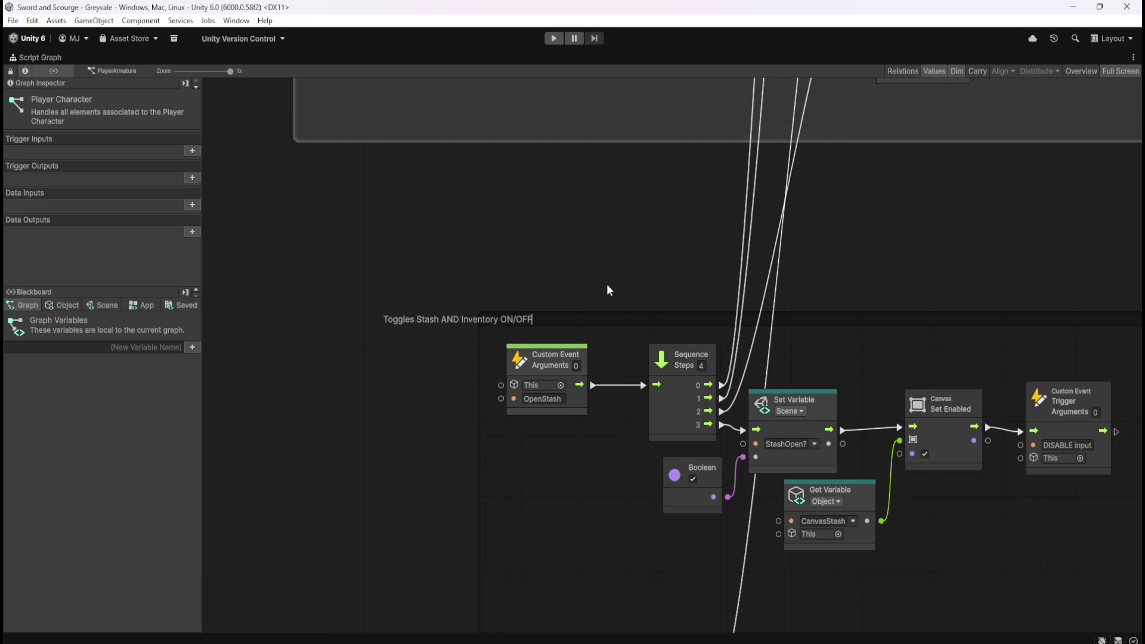
{"action": "key", "text": "Return"}
{"action": "scroll", "coordinate": [621, 244], "scroll_direction": "down", "scroll_amount": 3}
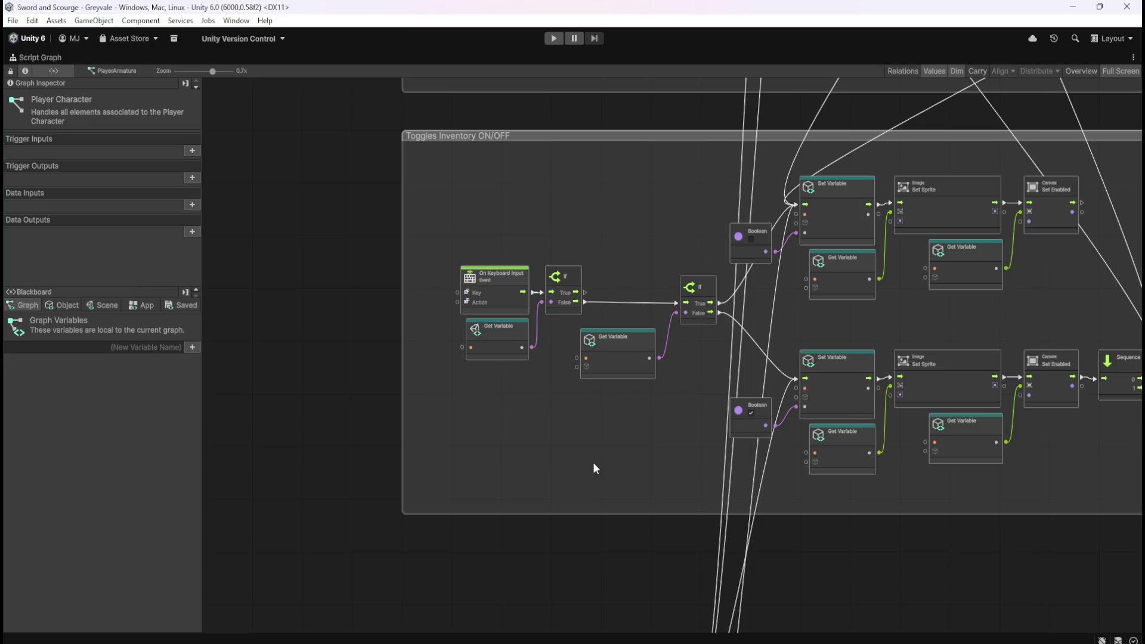
Step: Remove 'AND Inventory' from the group title so it reads 'Toggles Stash ON/OFF'
{"action": "scroll", "coordinate": [593, 468], "scroll_direction": "down", "scroll_amount": 3}
{"action": "scroll", "coordinate": [611, 585], "scroll_direction": "up", "scroll_amount": 2}
{"action": "scroll", "coordinate": [611, 585], "scroll_direction": "up", "scroll_amount": 2}
{"action": "scroll", "coordinate": [606, 399], "scroll_direction": "down", "scroll_amount": 2}
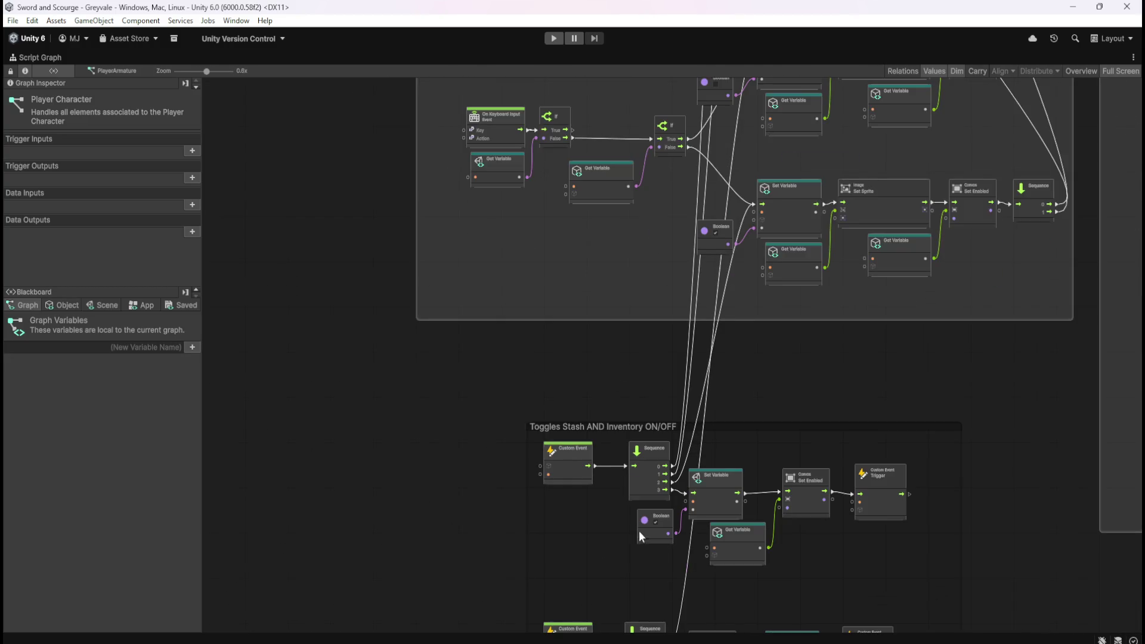
{"action": "scroll", "coordinate": [650, 556], "scroll_direction": "up", "scroll_amount": 4}
{"action": "double_click", "coordinate": [532, 363]}
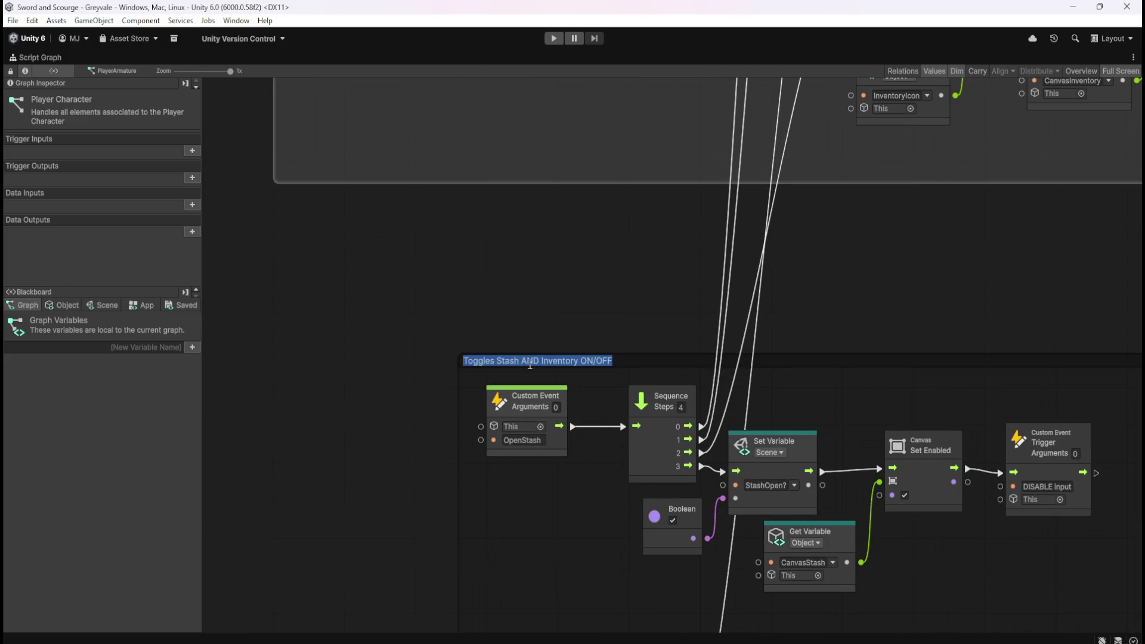
{"action": "left_click_drag", "start_coordinate": [521, 360], "coordinate": [582, 359]}
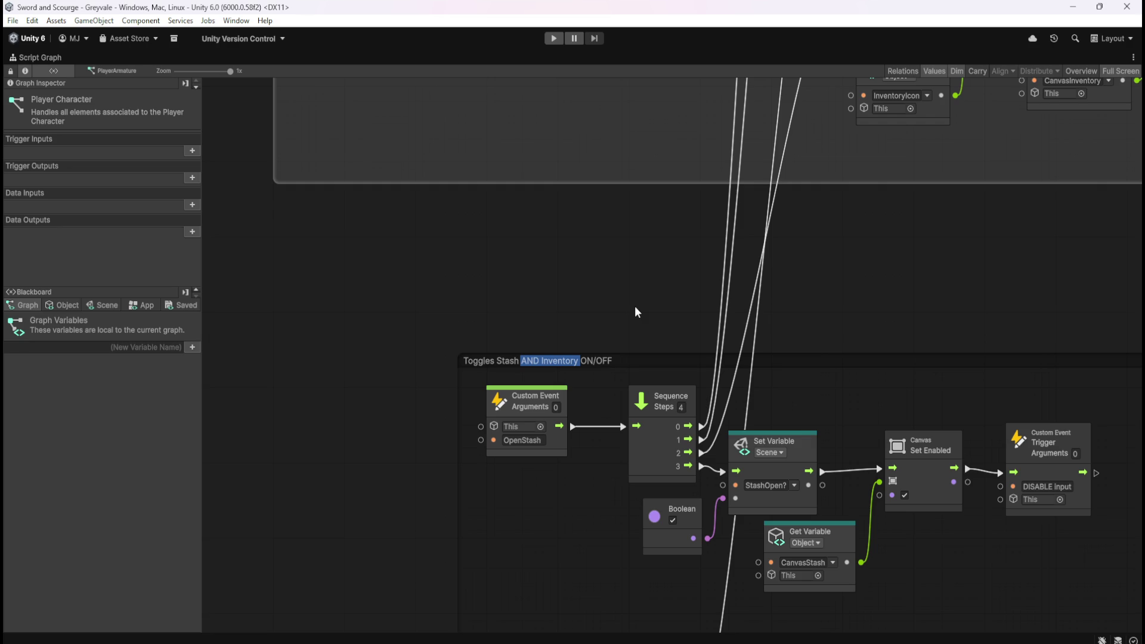
{"action": "key", "text": "BackSpace"}
{"action": "key", "text": "Right"}
{"action": "key", "text": "Right"}
{"action": "key", "text": "Right"}
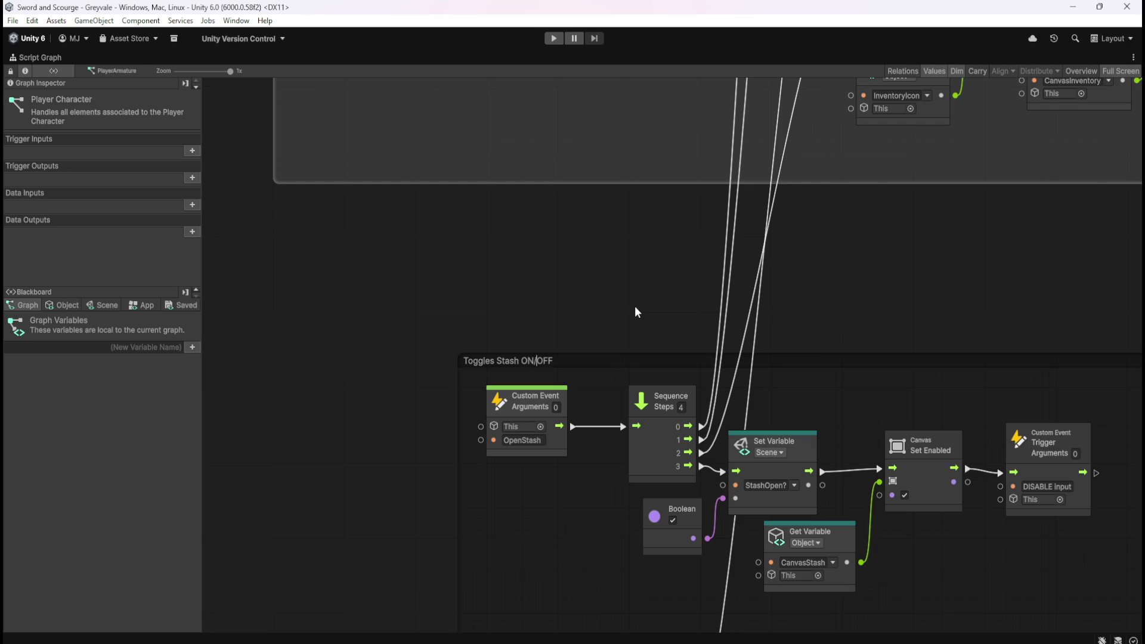
{"action": "type", "text": "and"}
{"action": "type", "text": "sh"}
{"action": "key", "text": "BackSpace"}
{"action": "key", "text": "BackSpace"}
{"action": "key", "text": "BackSpace"}
{"action": "key", "text": "BackSpace"}
{"action": "key", "text": "BackSpace"}
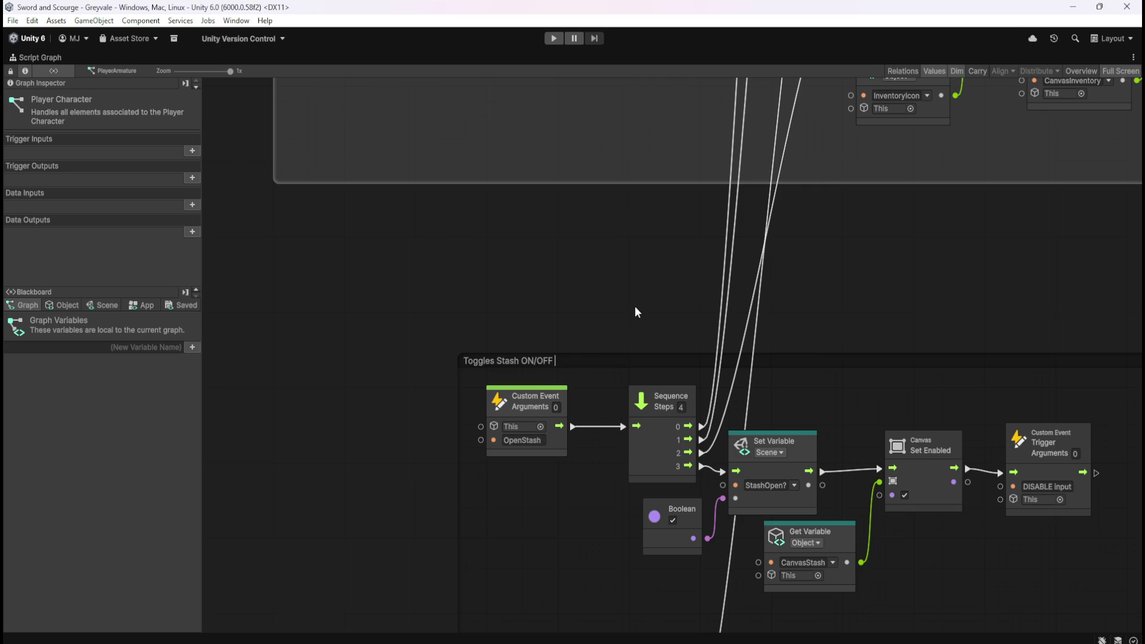
Step: Extend the 'Toggles Stash ON/OFF' group title with 'and SHOWS/HIDES Inventory whilst Stash is open'
{"action": "type", "text": "and"}
{"action": "type", "text": " SHOWS/"}
{"action": "type", "text": "HIDES "}
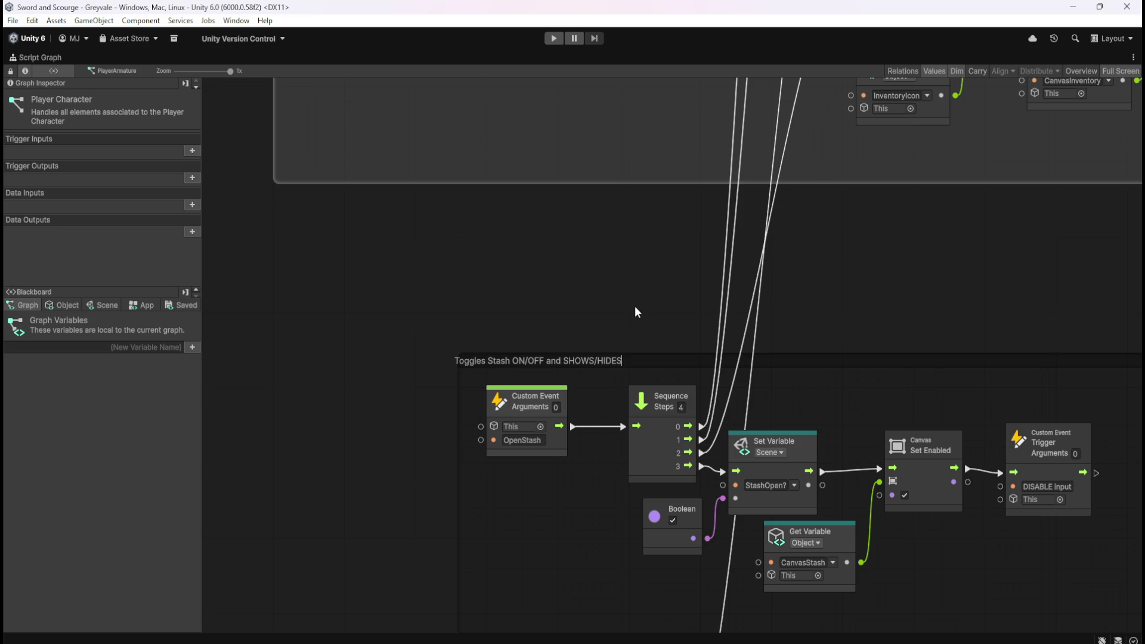
{"action": "type", "text": "Inventory"}
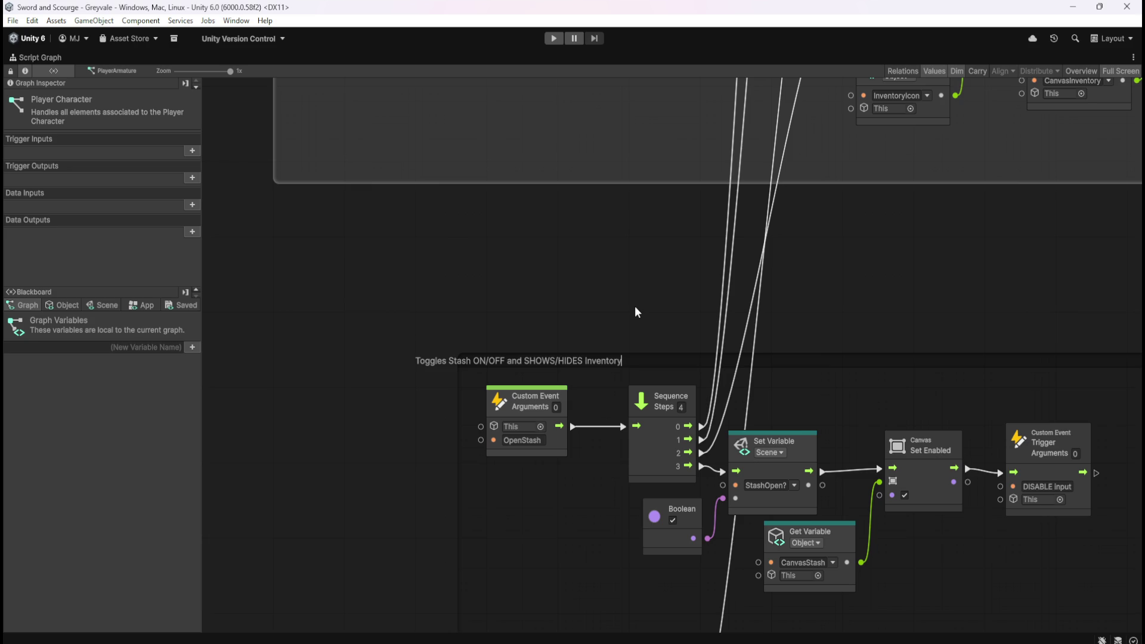
{"action": "key", "text": "BackSpace"}
{"action": "key", "text": "BackSpace"}
{"action": "key", "text": "BackSpace"}
{"action": "key", "text": "BackSpace"}
{"action": "key", "text": "BackSpace"}
{"action": "key", "text": "BackSpace"}
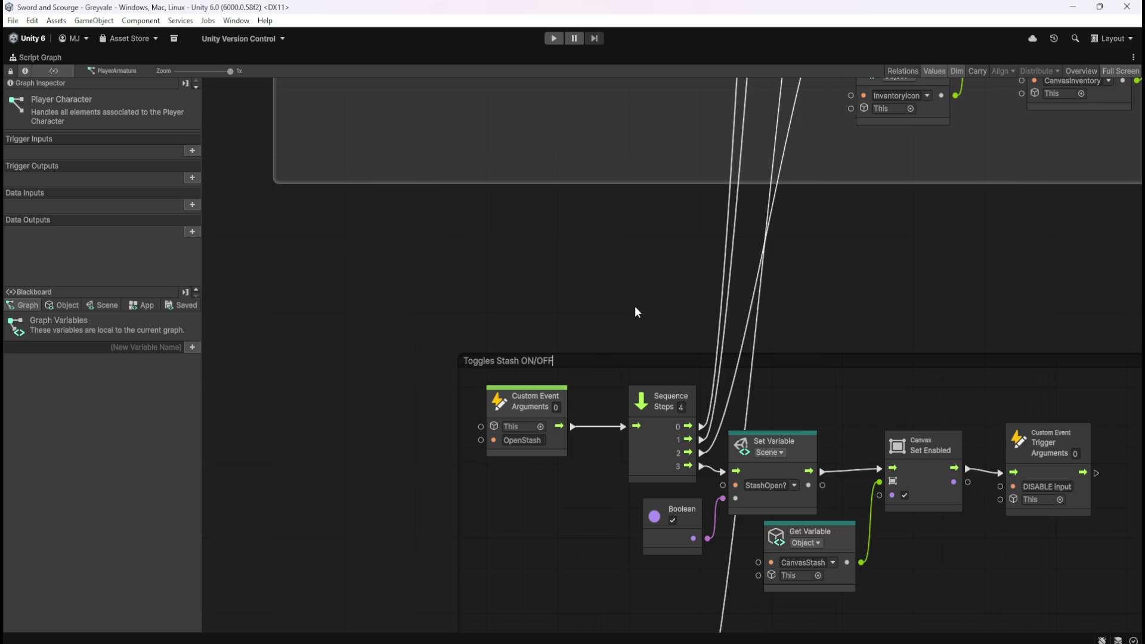
{"action": "key", "text": "Left"}
{"action": "key", "text": "Left"}
{"action": "key", "text": "Left"}
{"action": "key", "text": "End"}
{"action": "type", "text": "and shows"}
{"action": "type", "text": " Inventory"}
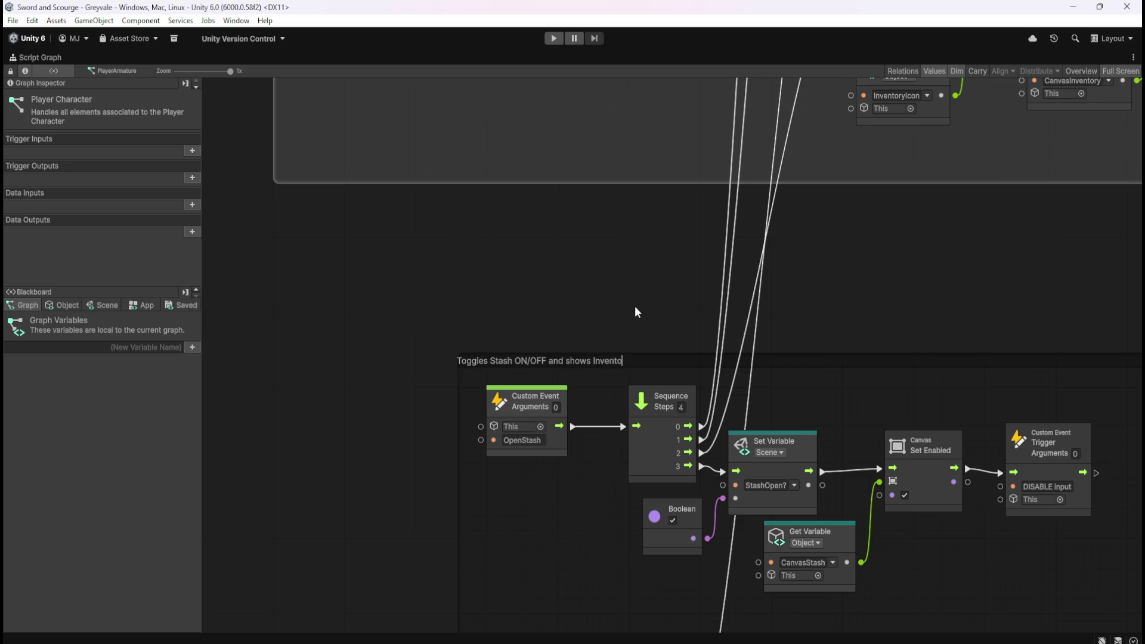
{"action": "key", "text": "BackSpace"}
{"action": "key", "text": "BackSpace"}
{"action": "key", "text": "BackSpace"}
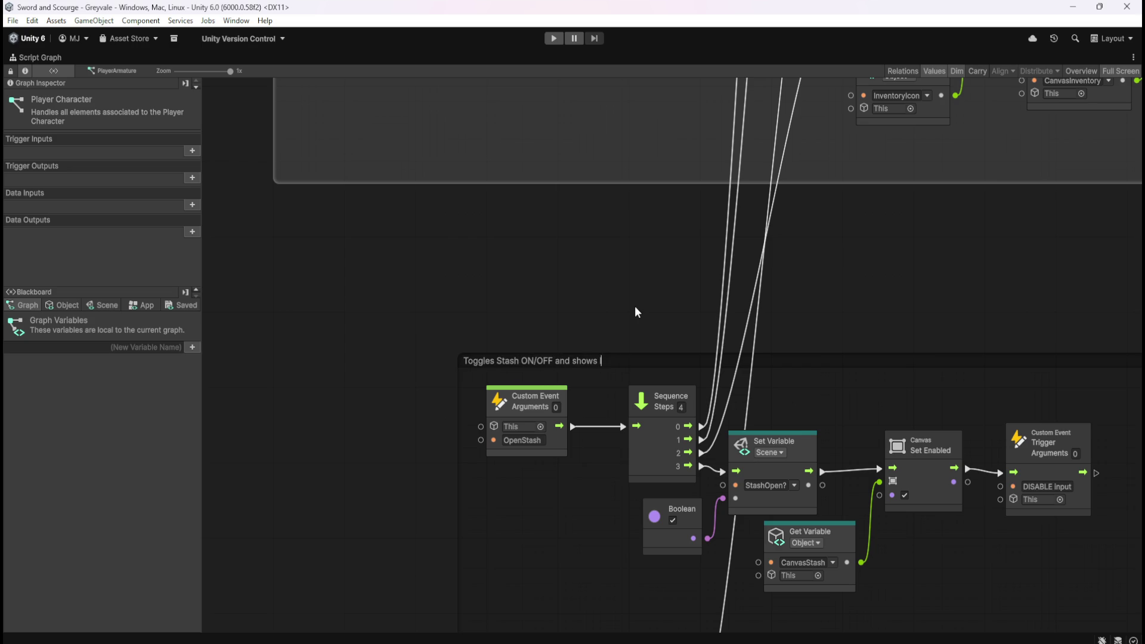
{"action": "key", "text": "BackSpace"}
{"action": "key", "text": "BackSpace"}
{"action": "key", "text": "BackSpace"}
{"action": "type", "text": "SHOWS"}
{"action": "type", "text": "/HIDES"}
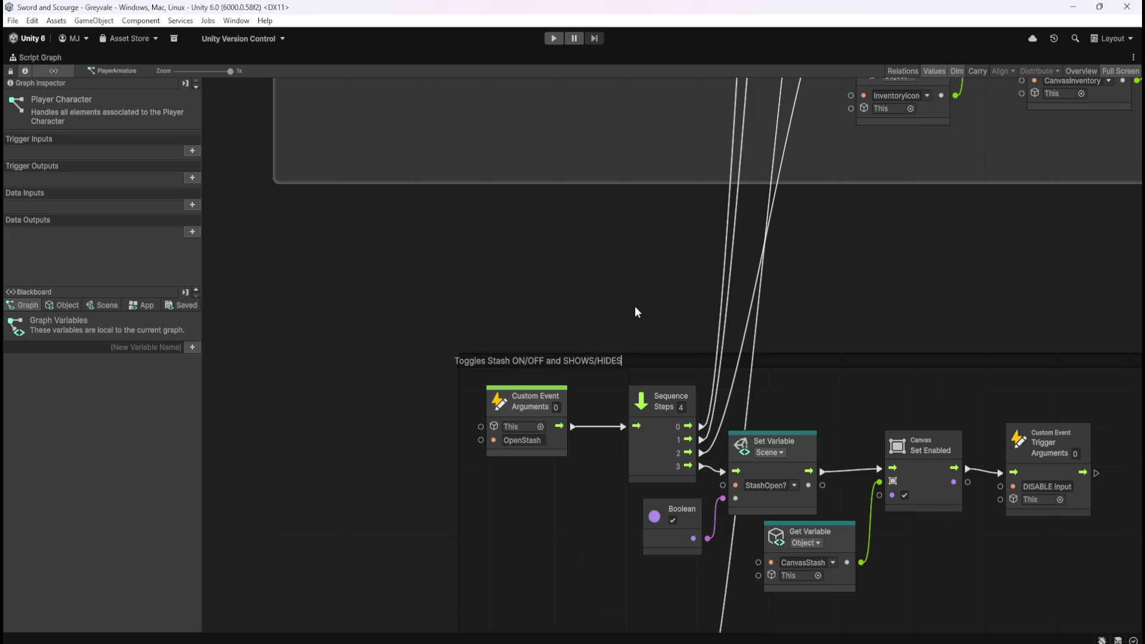
{"action": "type", "text": " Inventory"}
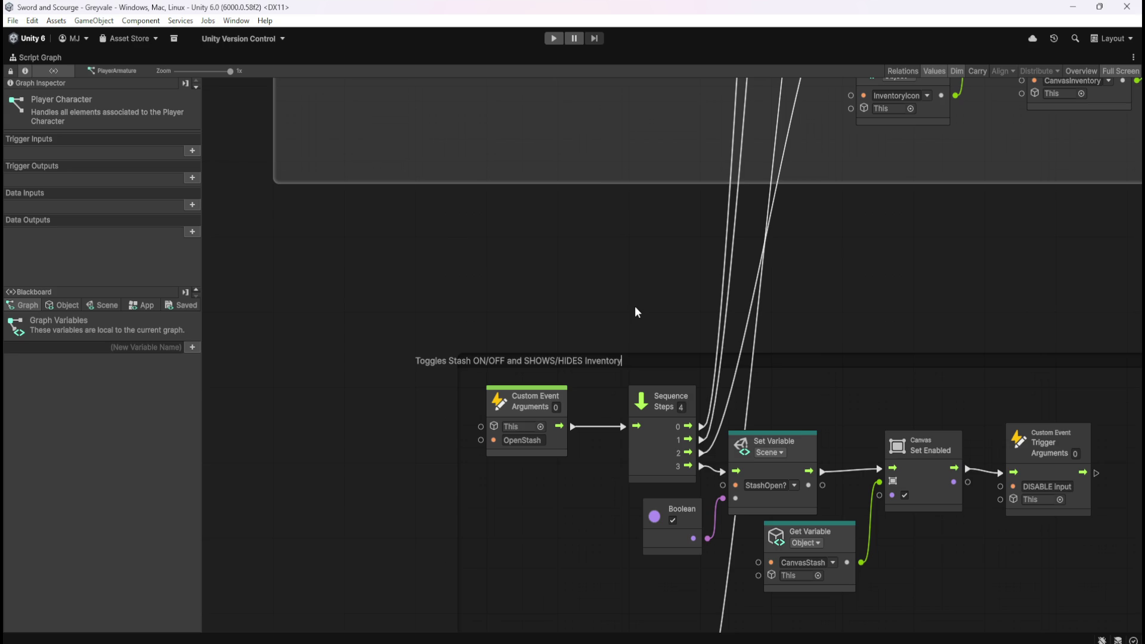
{"action": "type", "text": " whilst Stash is open"}
{"action": "key", "text": "Return"}
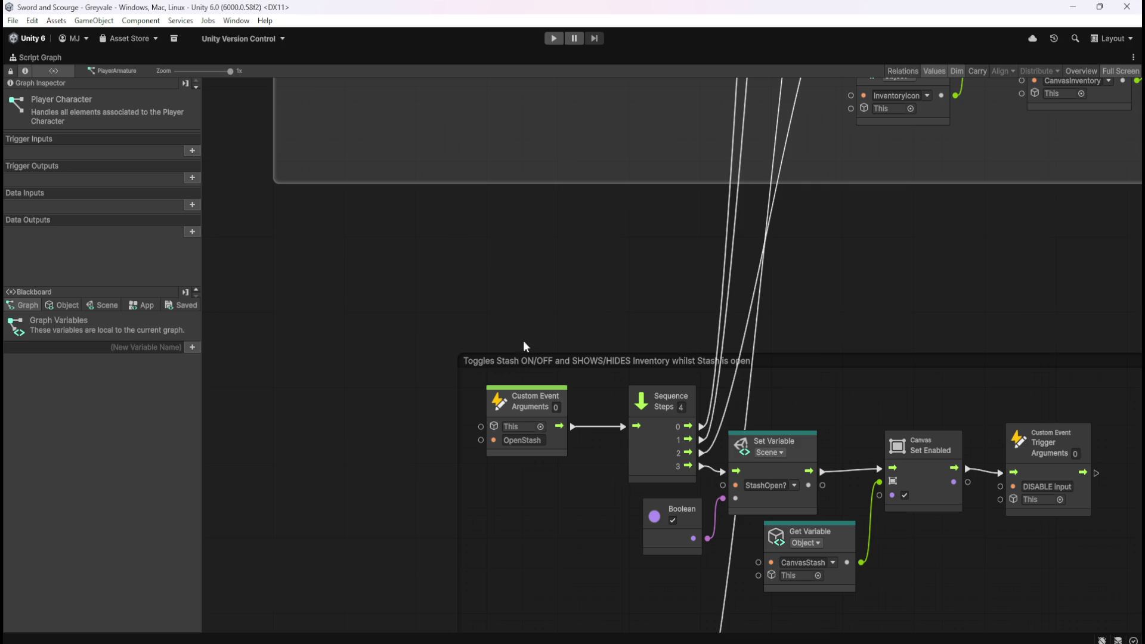
Step: Change the Stash group title's last word from 'open' to 'OPEN/CLOSED' in the Graph Inspector
{"action": "left_click", "coordinate": [695, 356]}
{"action": "double_click", "coordinate": [695, 356]}
{"action": "left_click", "coordinate": [650, 361]}
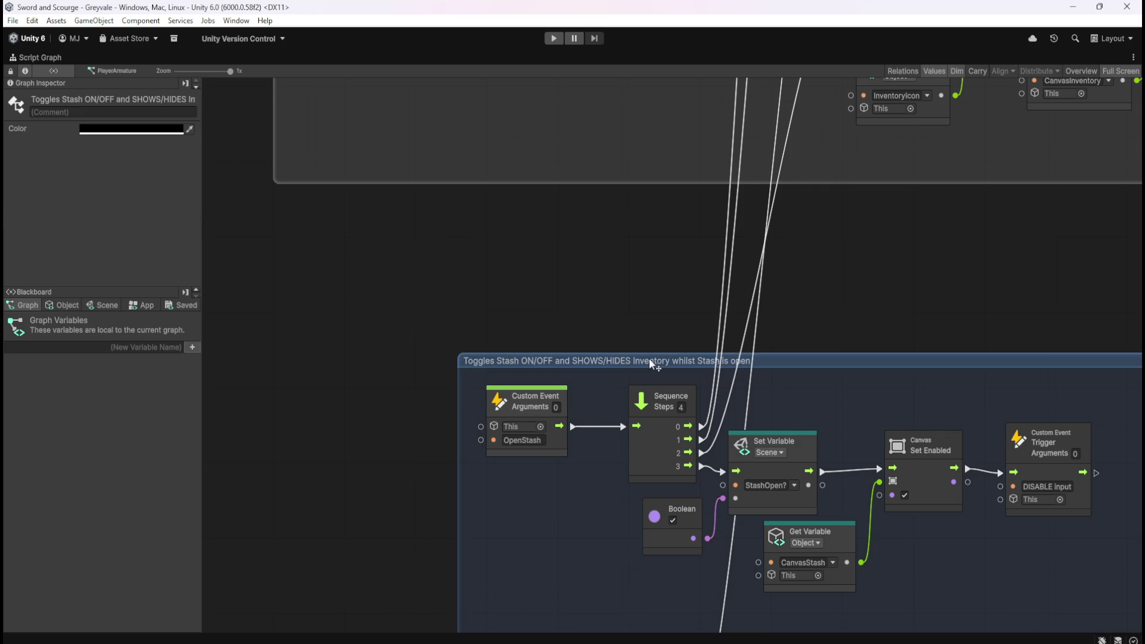
{"action": "left_click", "coordinate": [120, 99]}
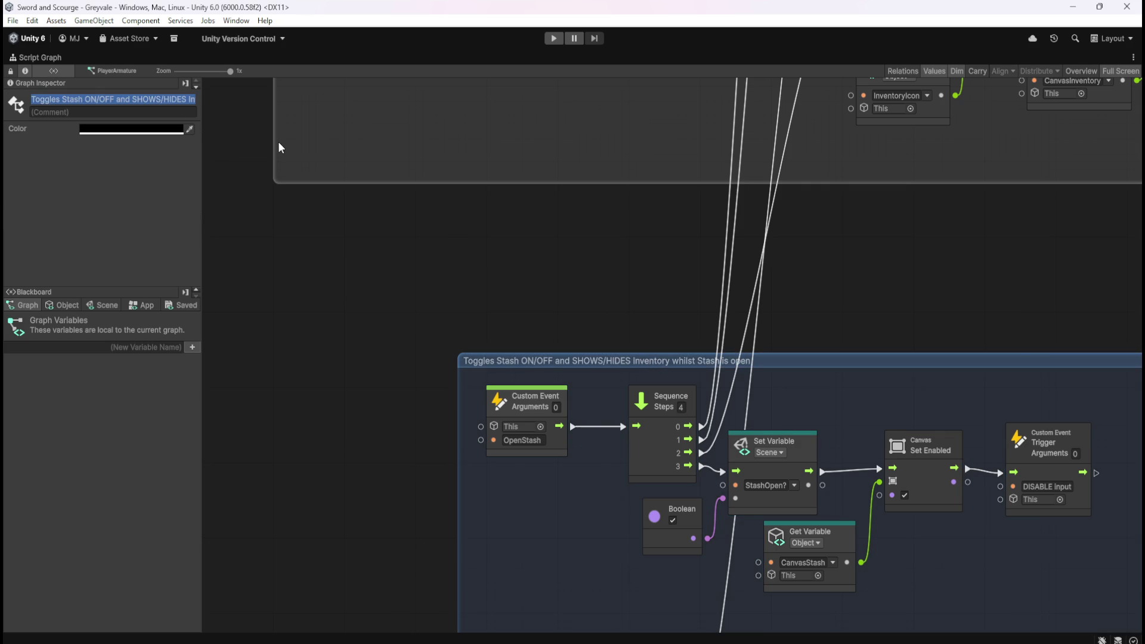
{"action": "key", "text": "BackSpace"}
{"action": "key", "text": "BackSpace"}
{"action": "key", "text": "BackSpace"}
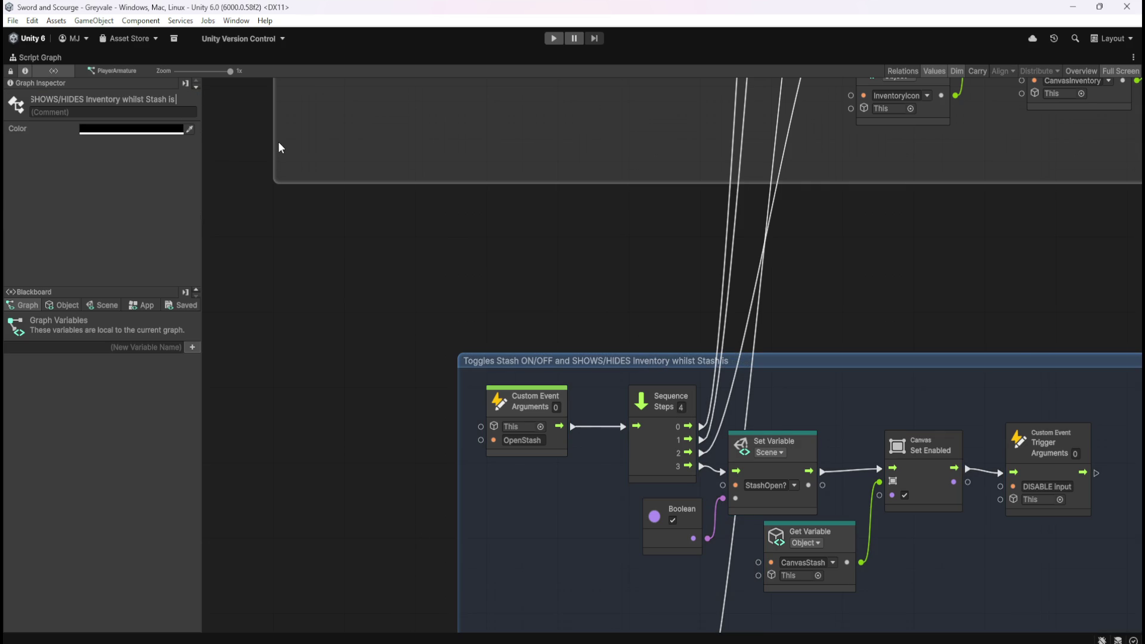
{"action": "type", "text": "OPEN/CL"}
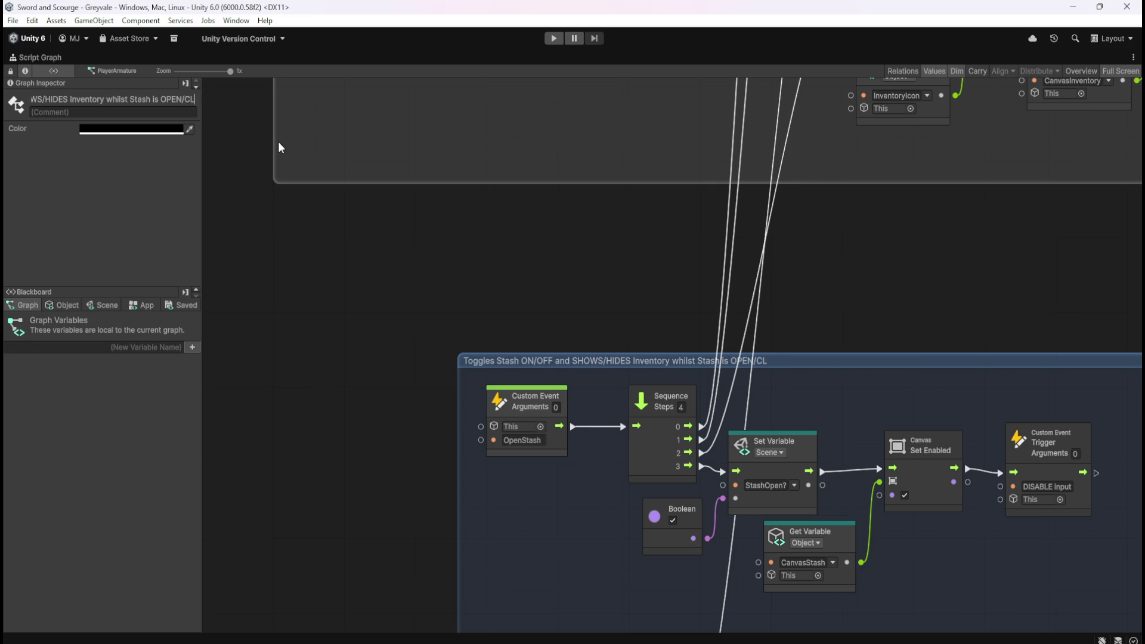
{"action": "type", "text": "OSED"}
{"action": "left_click", "coordinate": [566, 245]}
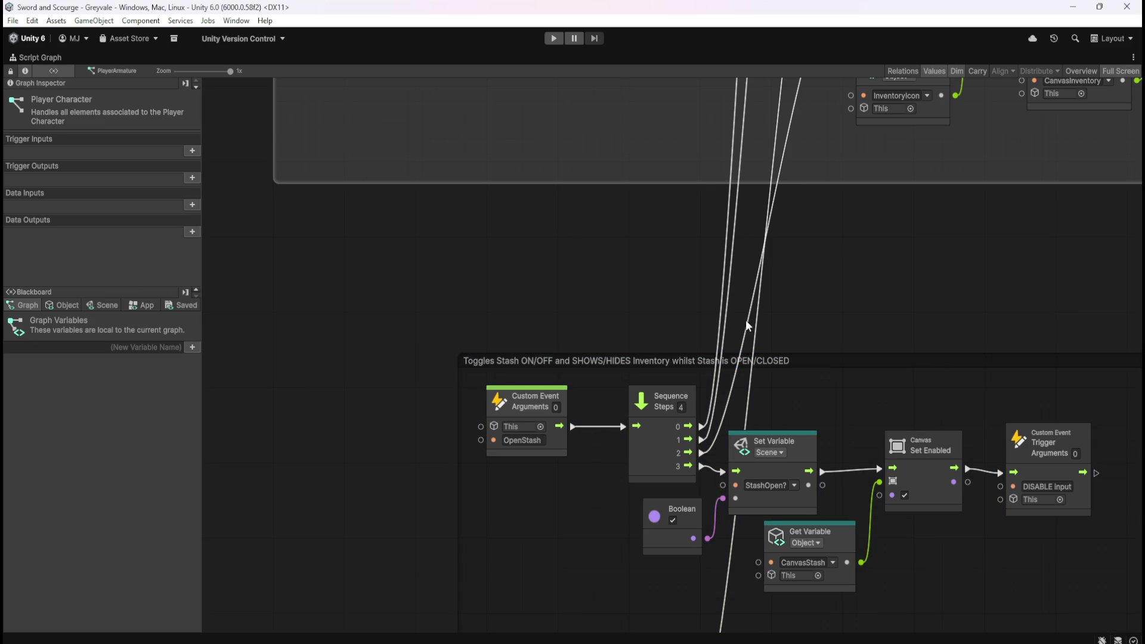
Step: Move the Stash group up and to the left on the canvas
{"action": "left_click", "coordinate": [836, 361]}
{"action": "left_click", "coordinate": [91, 129]}
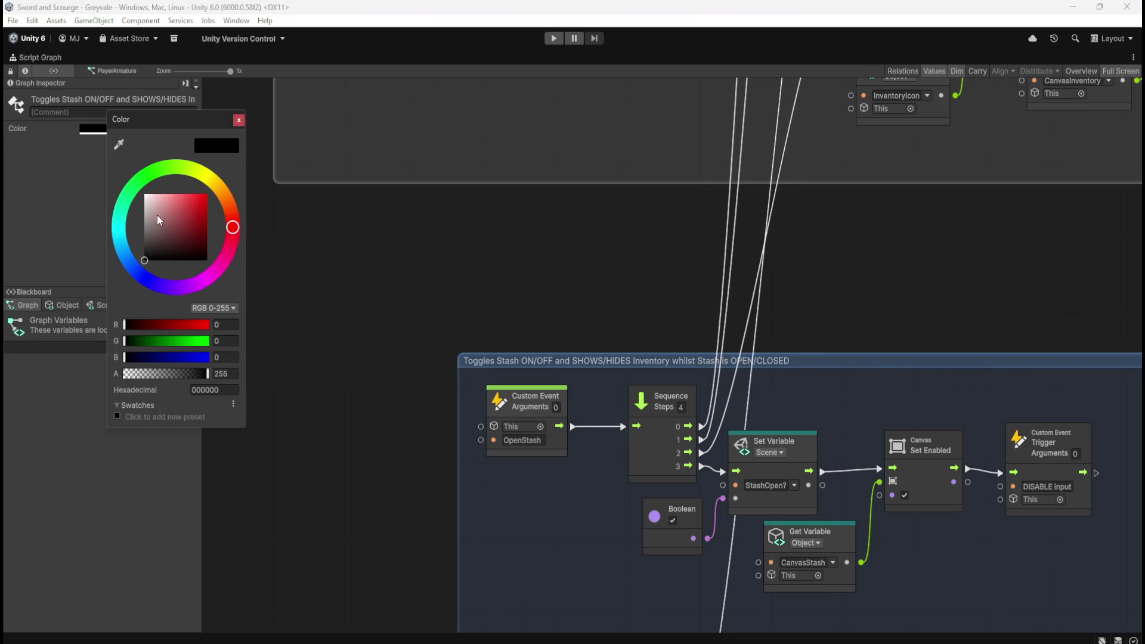
{"action": "left_click", "coordinate": [424, 258]}
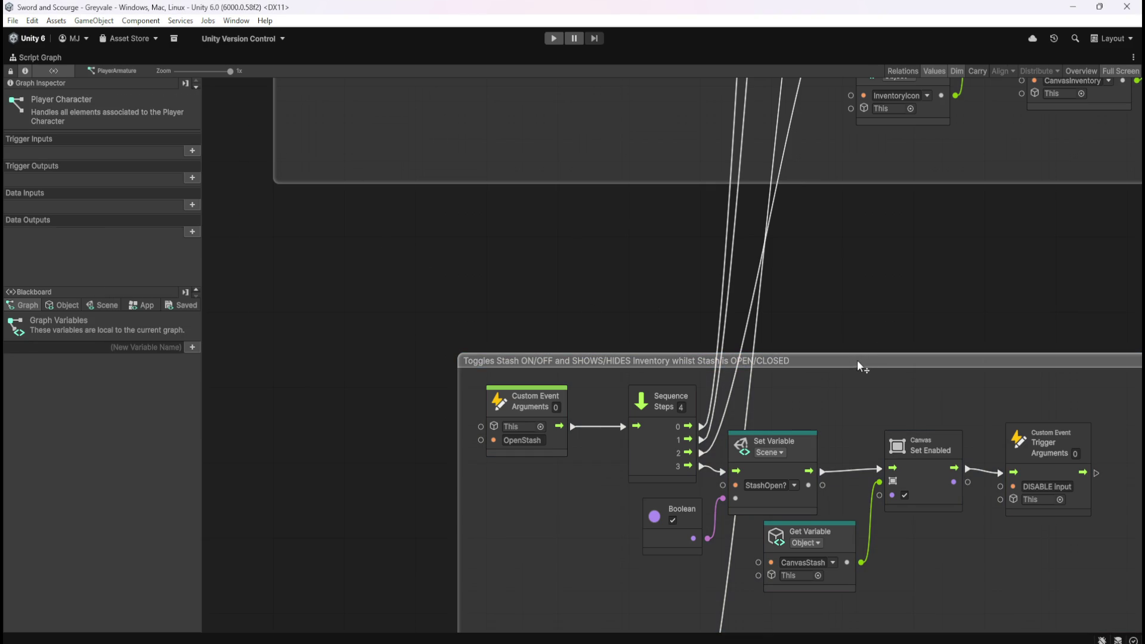
{"action": "scroll", "coordinate": [682, 244], "scroll_direction": "down", "scroll_amount": 5}
{"action": "scroll", "coordinate": [693, 252], "scroll_direction": "up", "scroll_amount": 4}
{"action": "left_click_drag", "start_coordinate": [994, 349], "coordinate": [825, 246]}
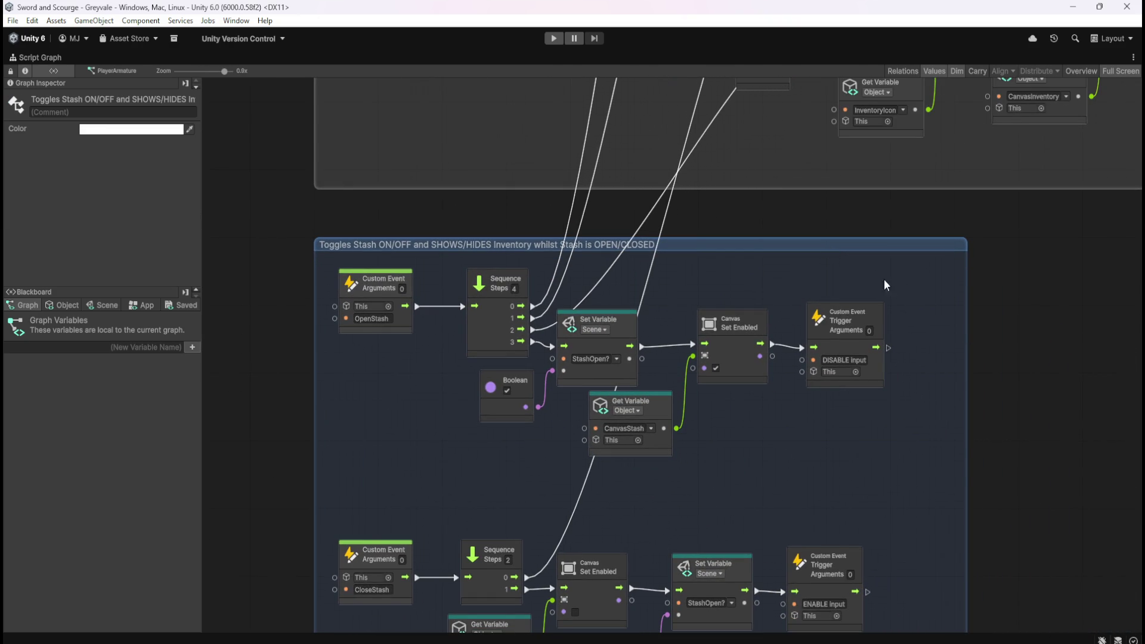
{"action": "scroll", "coordinate": [930, 322], "scroll_direction": "down", "scroll_amount": 4}
{"action": "scroll", "coordinate": [954, 319], "scroll_direction": "up", "scroll_amount": 5}
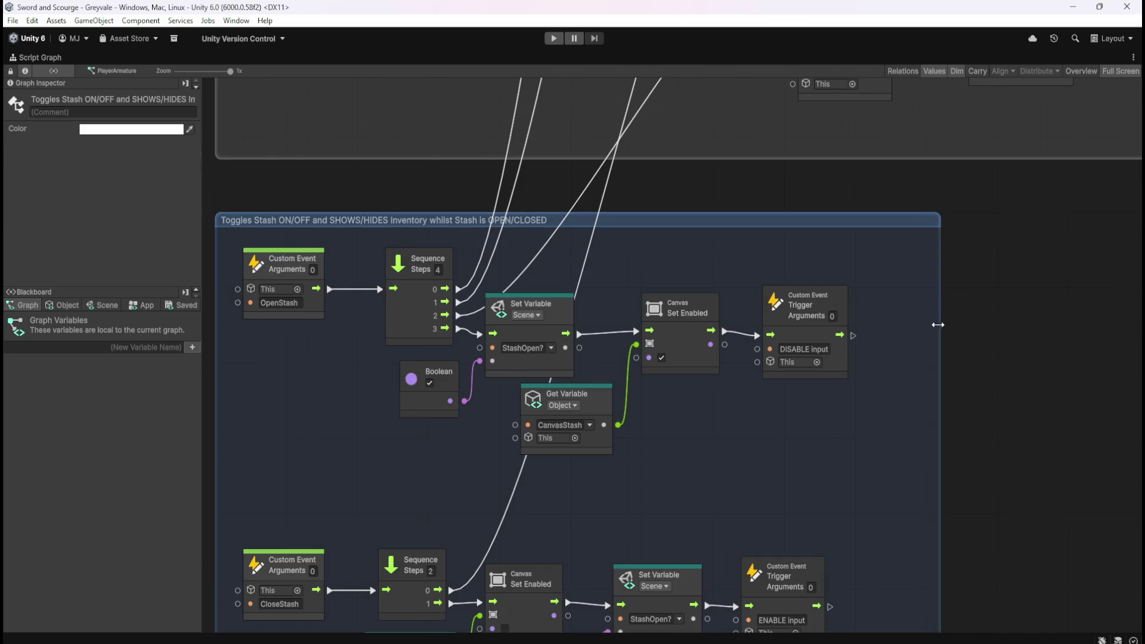
{"action": "left_click", "coordinate": [972, 340]}
{"action": "scroll", "coordinate": [783, 281], "scroll_direction": "down", "scroll_amount": 8}
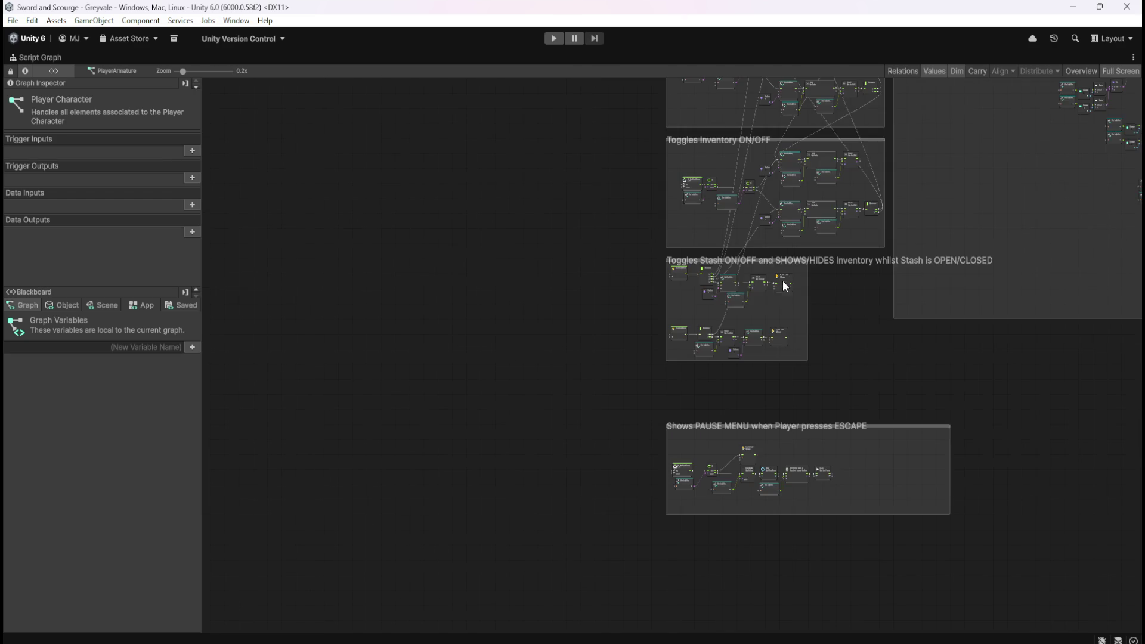
Step: Move the 'Shows PAUSE MENU when Player presses ESCAPE' group upward, then zoom to check its placement
{"action": "scroll", "coordinate": [882, 376], "scroll_direction": "up", "scroll_amount": 4}
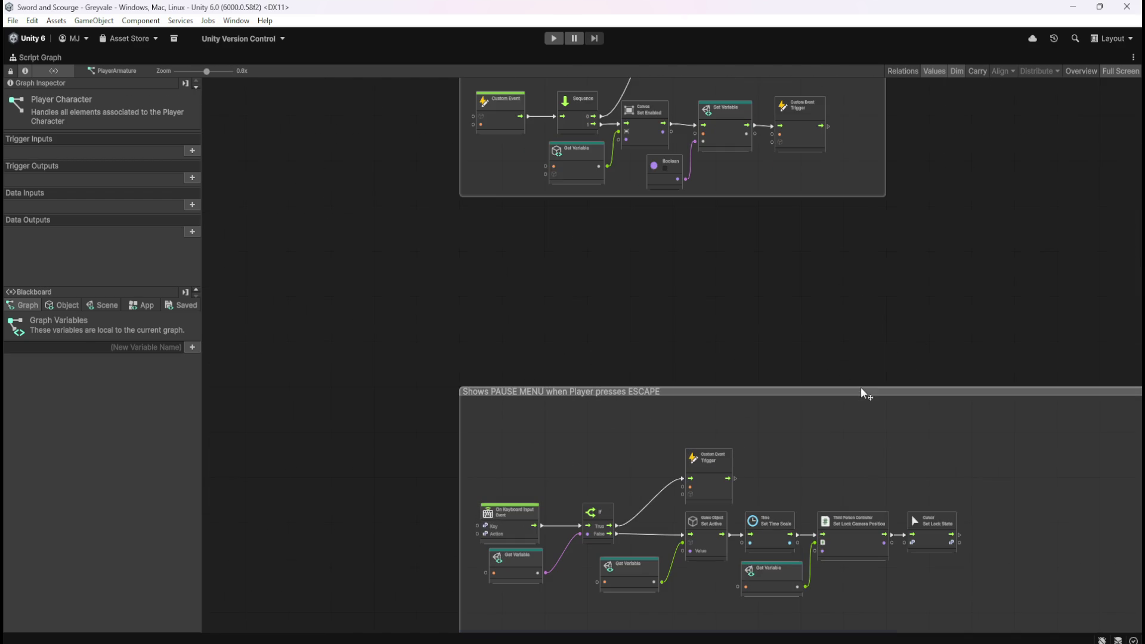
{"action": "left_click", "coordinate": [860, 391]}
{"action": "left_click_drag", "start_coordinate": [781, 389], "coordinate": [789, 251]}
{"action": "left_click", "coordinate": [821, 231]}
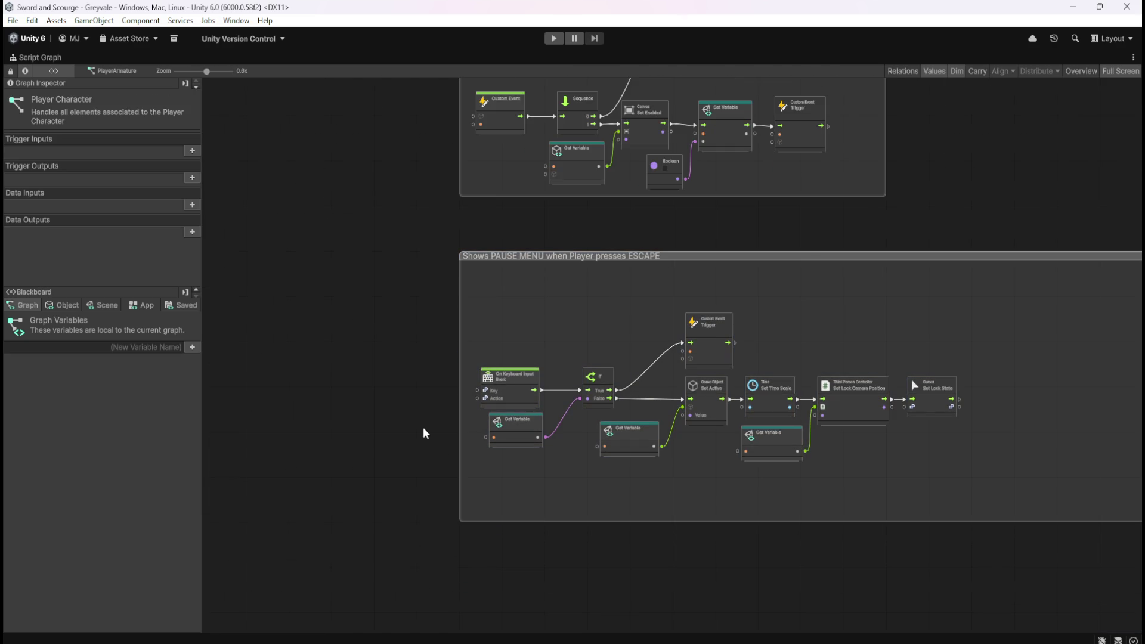
{"action": "scroll", "coordinate": [421, 432], "scroll_direction": "up", "scroll_amount": 4}
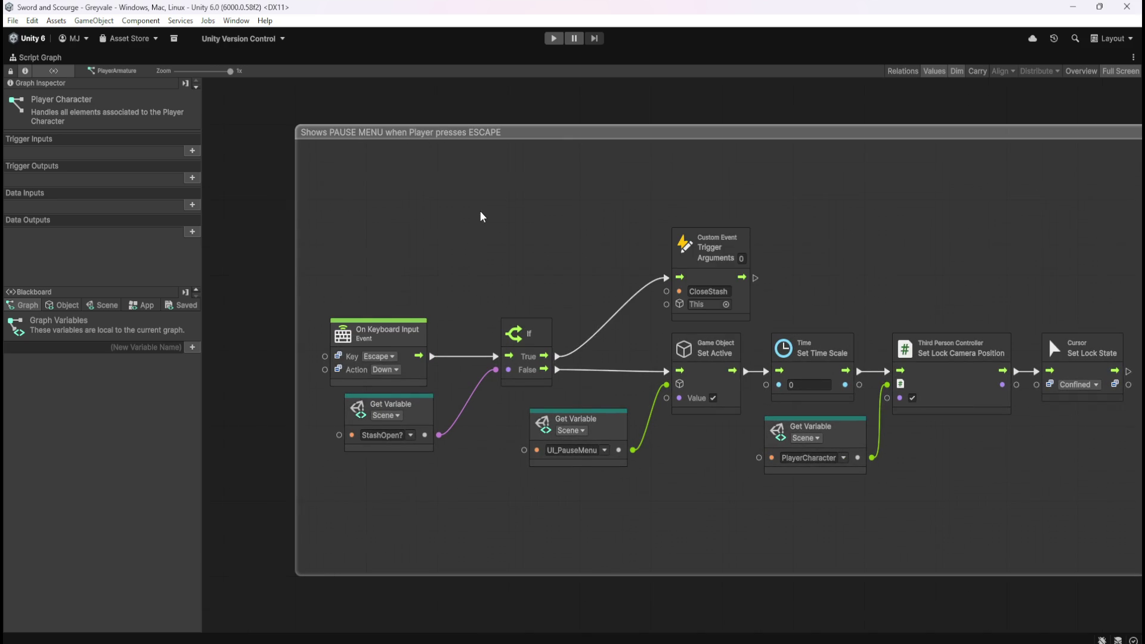
{"action": "scroll", "coordinate": [496, 229], "scroll_direction": "down", "scroll_amount": 4}
{"action": "scroll", "coordinate": [941, 257], "scroll_direction": "up", "scroll_amount": 2}
{"action": "scroll", "coordinate": [893, 266], "scroll_direction": "up", "scroll_amount": 2}
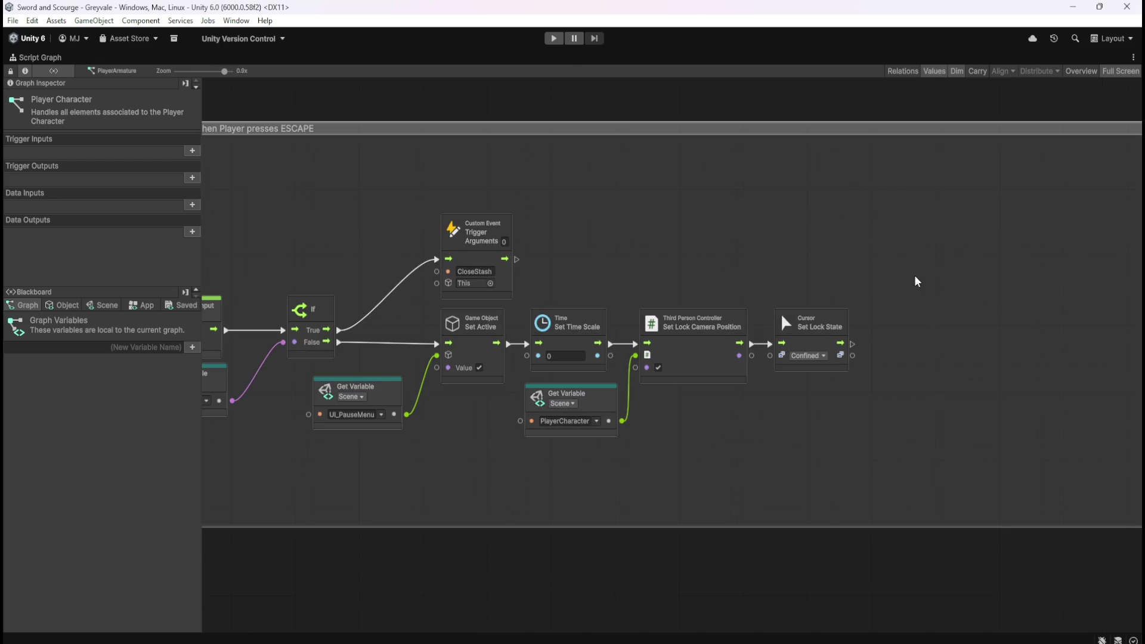
{"action": "scroll", "coordinate": [910, 276], "scroll_direction": "down", "scroll_amount": 4}
{"action": "scroll", "coordinate": [491, 231], "scroll_direction": "up", "scroll_amount": 1}
{"action": "scroll", "coordinate": [491, 230], "scroll_direction": "up", "scroll_amount": 2}
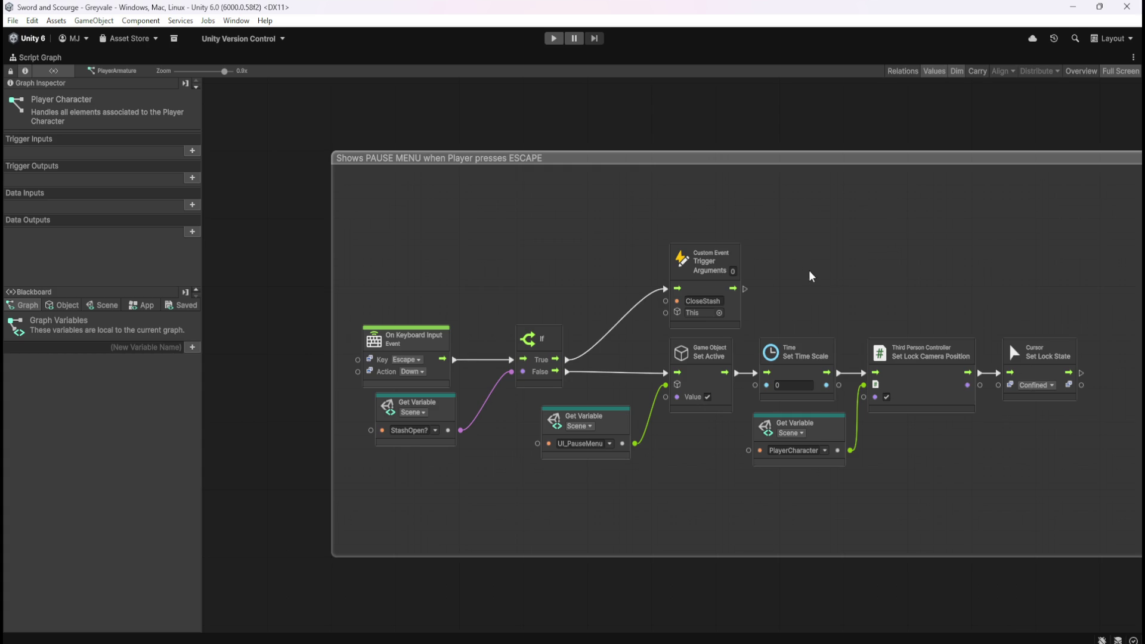
{"action": "scroll", "coordinate": [557, 277], "scroll_direction": "down", "scroll_amount": 5}
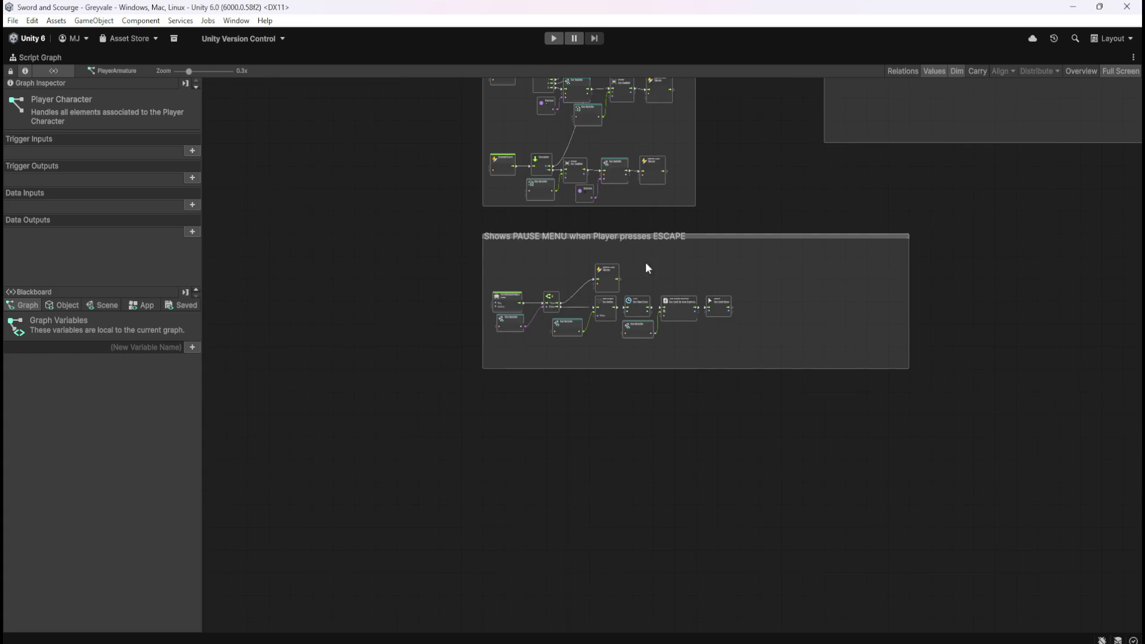
{"action": "scroll", "coordinate": [603, 258], "scroll_direction": "up", "scroll_amount": 3}
{"action": "scroll", "coordinate": [358, 240], "scroll_direction": "up", "scroll_amount": 3}
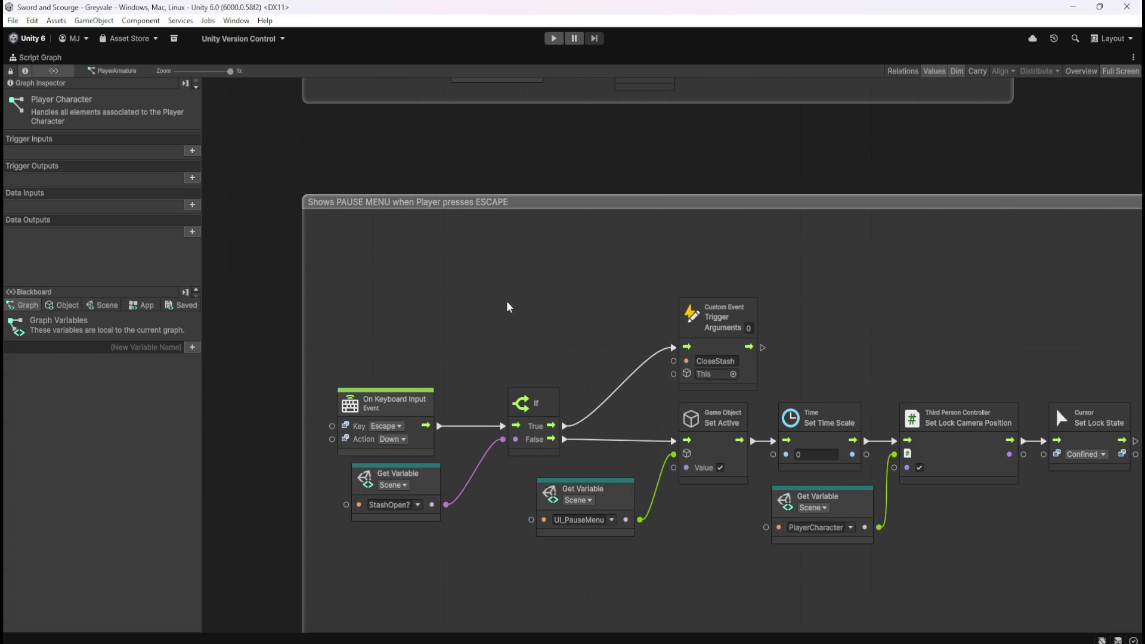
Step: Settle the PAUSE MENU group directly beneath the Stash group, undoing an accidental resize
{"action": "left_click_drag", "start_coordinate": [515, 237], "coordinate": [512, 199]}
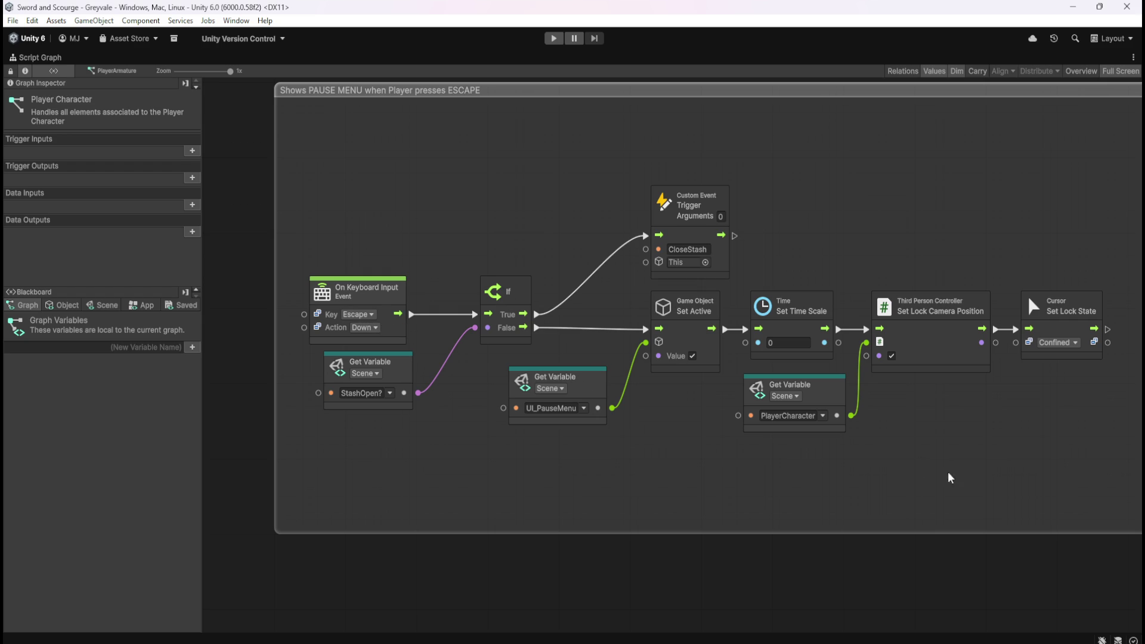
{"action": "scroll", "coordinate": [680, 435], "scroll_direction": "down", "scroll_amount": 5}
{"action": "scroll", "coordinate": [485, 298], "scroll_direction": "up", "scroll_amount": 4}
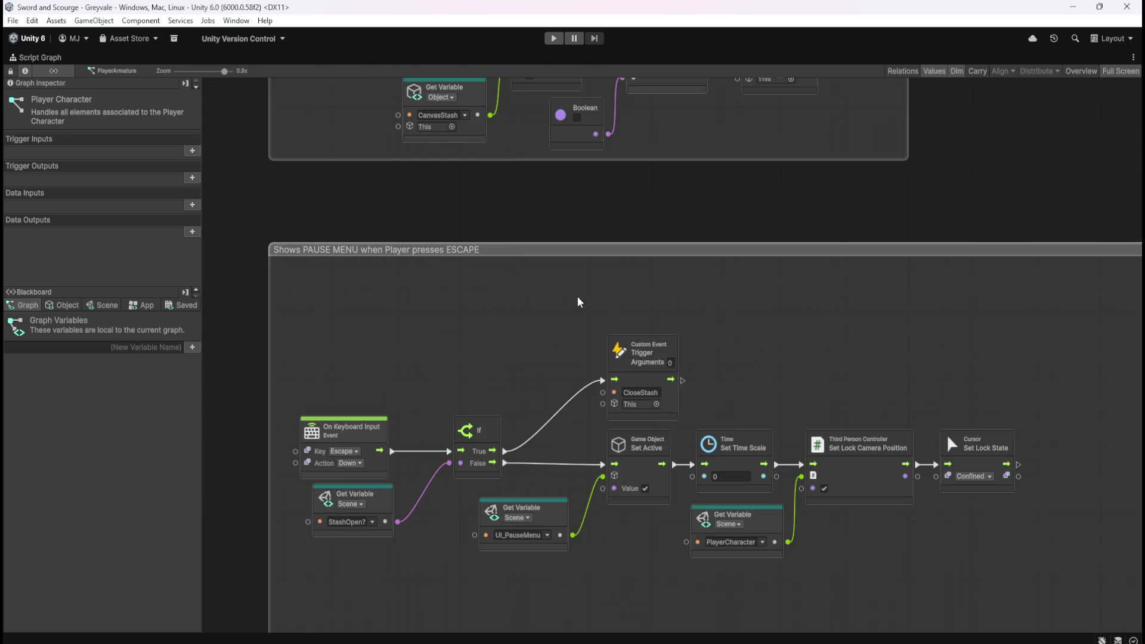
{"action": "left_click_drag", "start_coordinate": [672, 248], "coordinate": [679, 305]}
{"action": "left_click", "coordinate": [775, 352]}
{"action": "scroll", "coordinate": [836, 375], "scroll_direction": "right", "scroll_amount": 5}
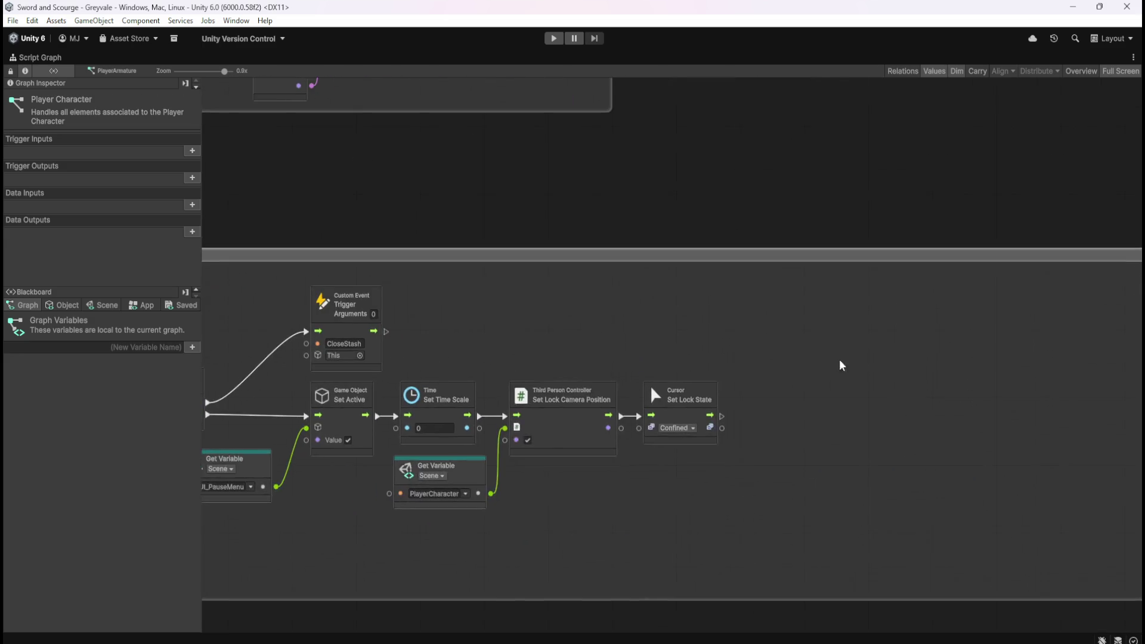
{"action": "scroll", "coordinate": [1022, 361], "scroll_direction": "right", "scroll_amount": 5}
{"action": "mouse_move", "coordinate": [1068, 355]}
{"action": "left_mouse_down"}
{"action": "mouse_move", "coordinate": [678, 413]}
{"action": "mouse_move", "coordinate": [618, 441]}
{"action": "left_mouse_up"}
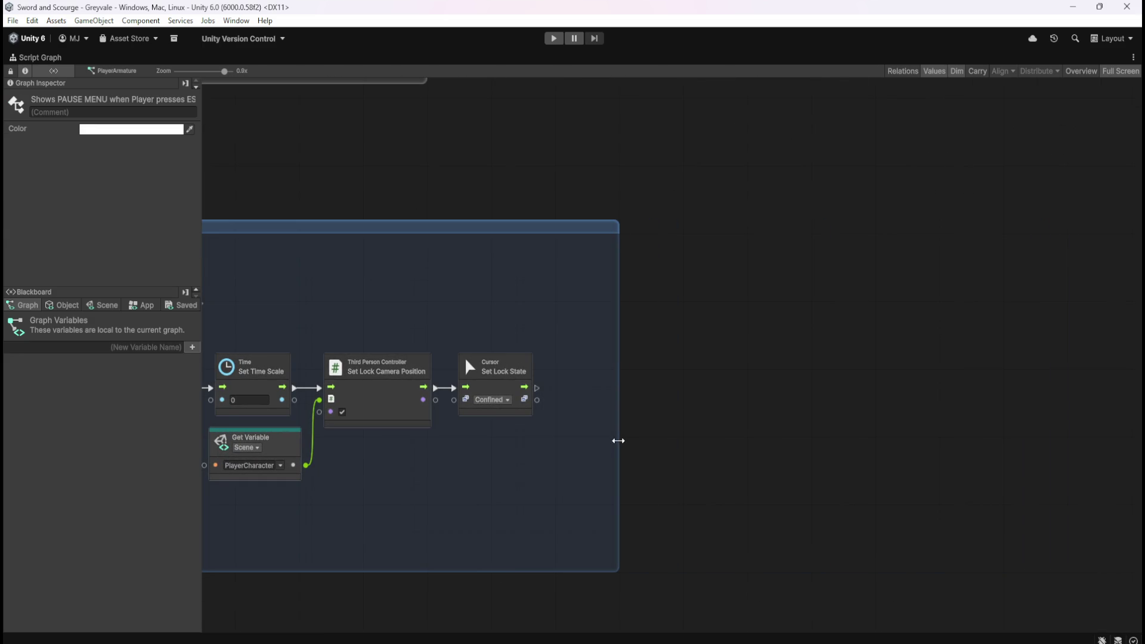
{"action": "key", "text": "ctrl+z"}
{"action": "key", "text": "ctrl+z"}
{"action": "key", "text": "ctrl+z"}
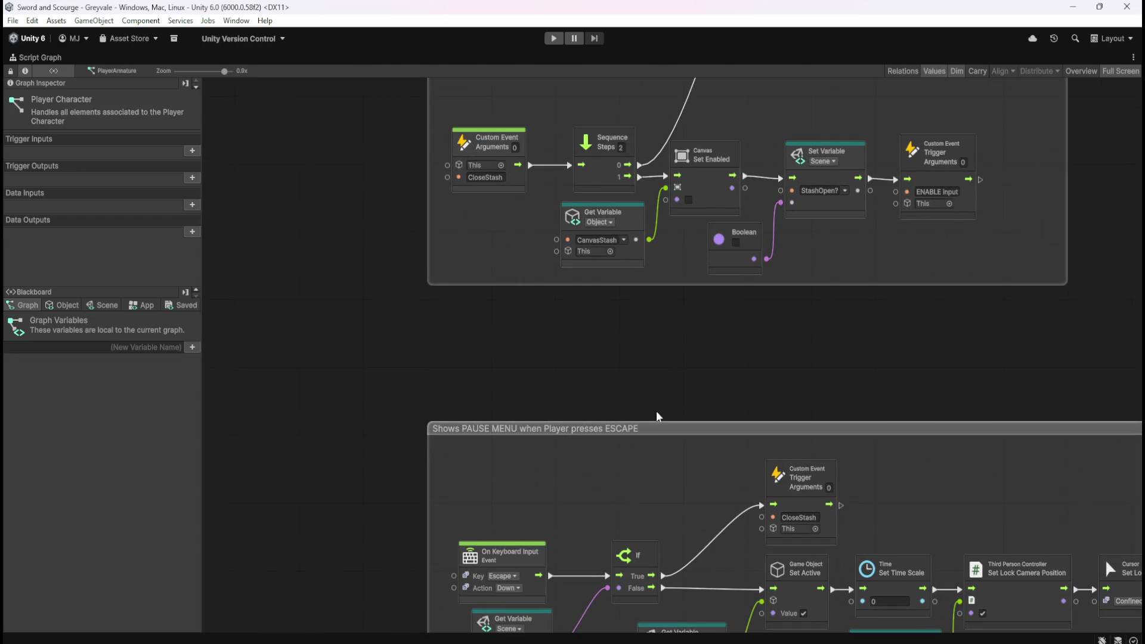
{"action": "left_click", "coordinate": [671, 428]}
{"action": "left_click_drag", "start_coordinate": [701, 430], "coordinate": [692, 377]}
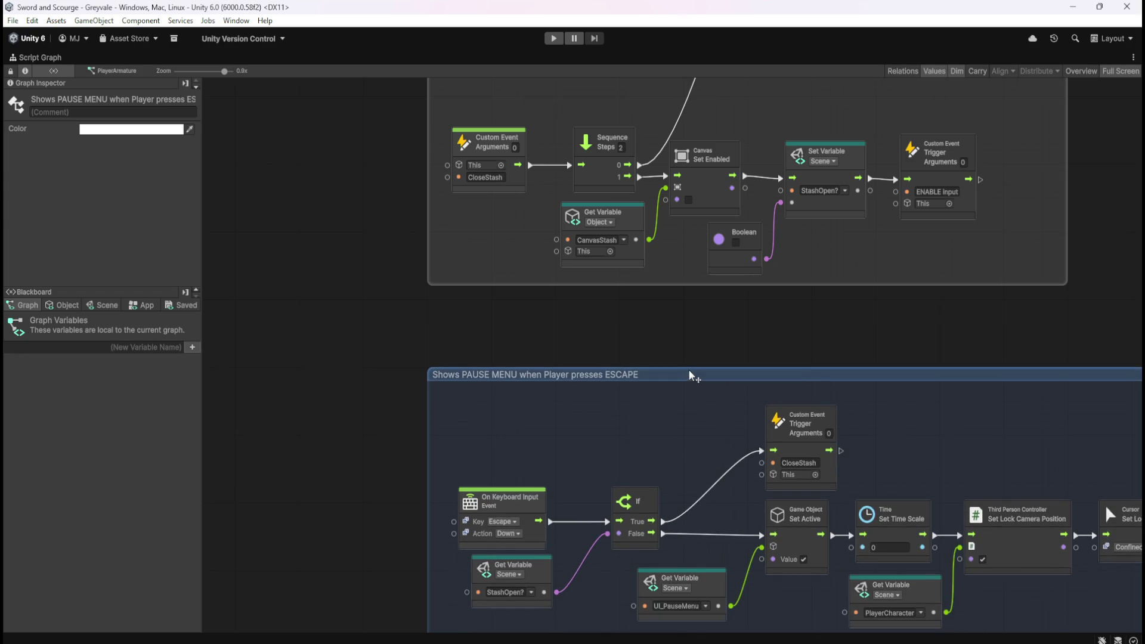
{"action": "left_click", "coordinate": [690, 326]}
{"action": "scroll", "coordinate": [393, 387], "scroll_direction": "down", "scroll_amount": 8}
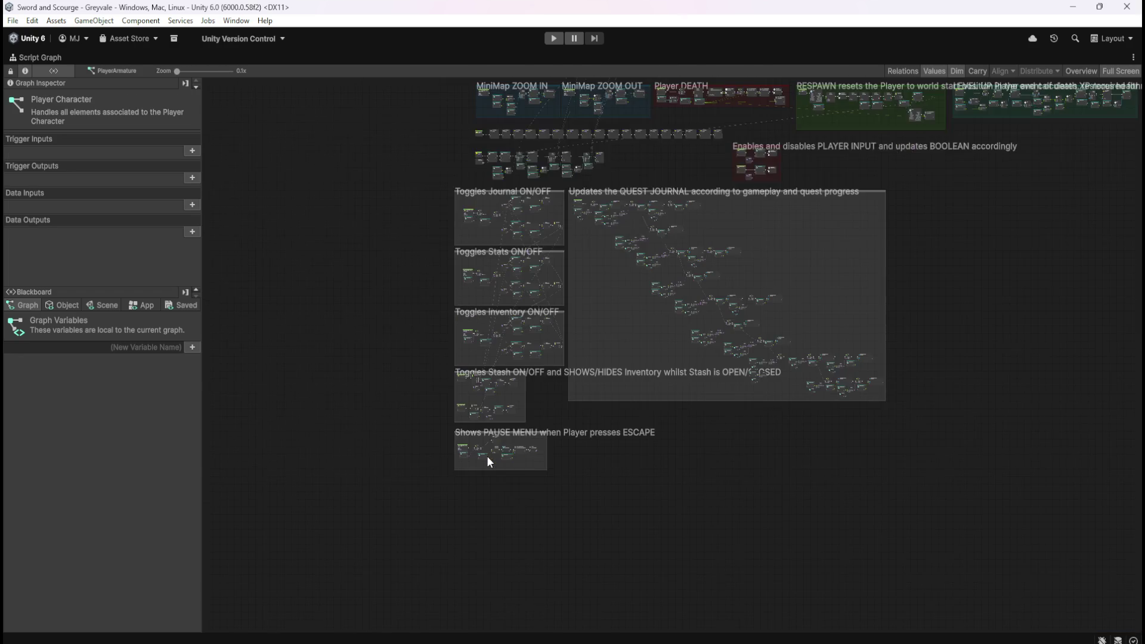
{"action": "scroll", "coordinate": [485, 393], "scroll_direction": "up", "scroll_amount": 3}
{"action": "scroll", "coordinate": [462, 465], "scroll_direction": "up", "scroll_amount": 4}
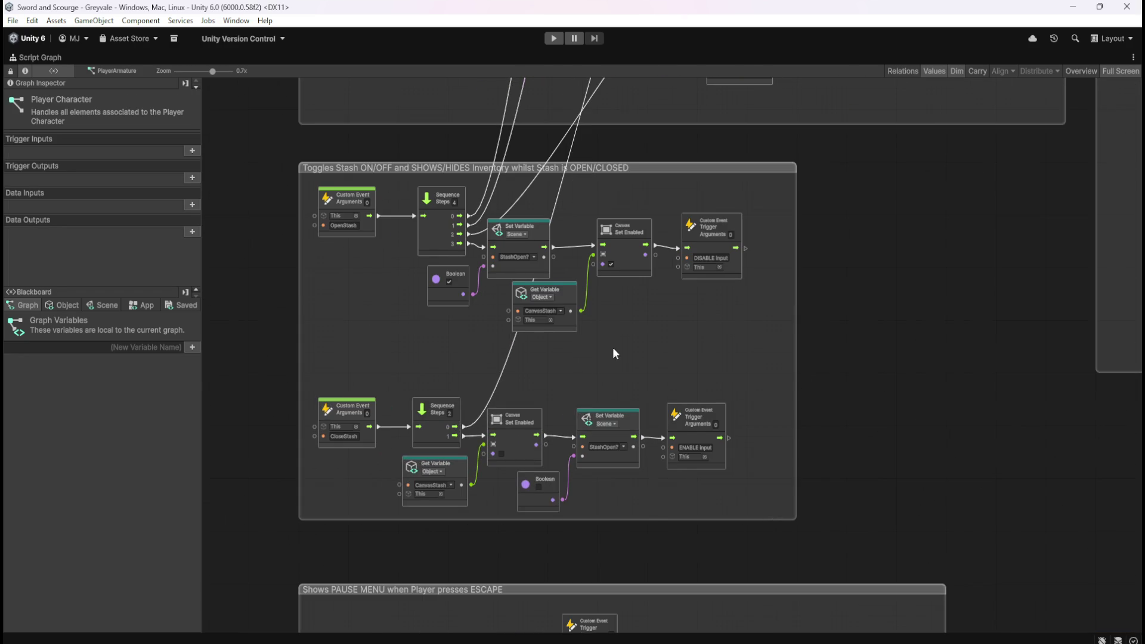
{"action": "scroll", "coordinate": [620, 335], "scroll_direction": "up", "scroll_amount": 1}
{"action": "left_click_drag", "start_coordinate": [620, 335], "coordinate": [789, 309]}
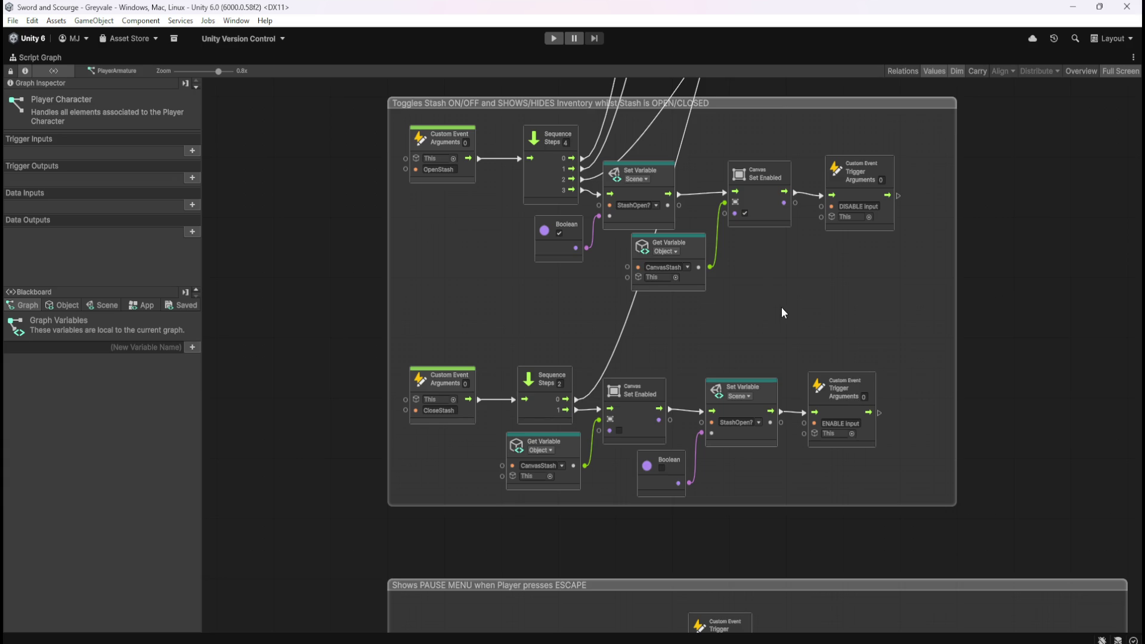
{"action": "scroll", "coordinate": [743, 313], "scroll_direction": "up", "scroll_amount": 2}
{"action": "scroll", "coordinate": [630, 355], "scroll_direction": "down", "scroll_amount": 6}
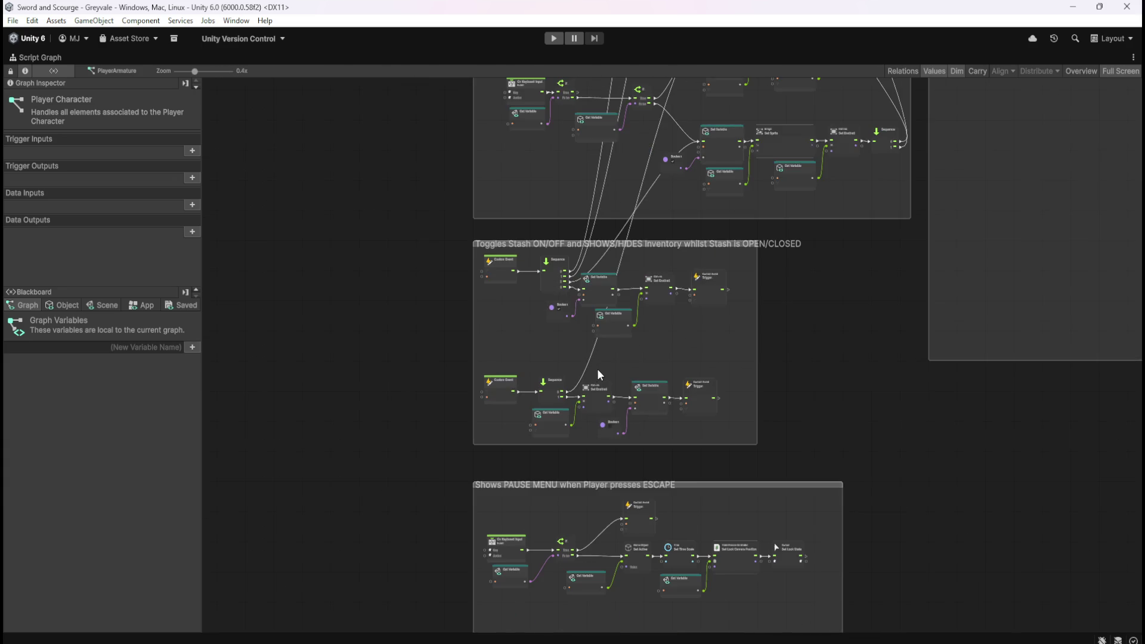
{"action": "scroll", "coordinate": [685, 417], "scroll_direction": "down", "scroll_amount": 1}
{"action": "scroll", "coordinate": [703, 527], "scroll_direction": "up", "scroll_amount": 1}
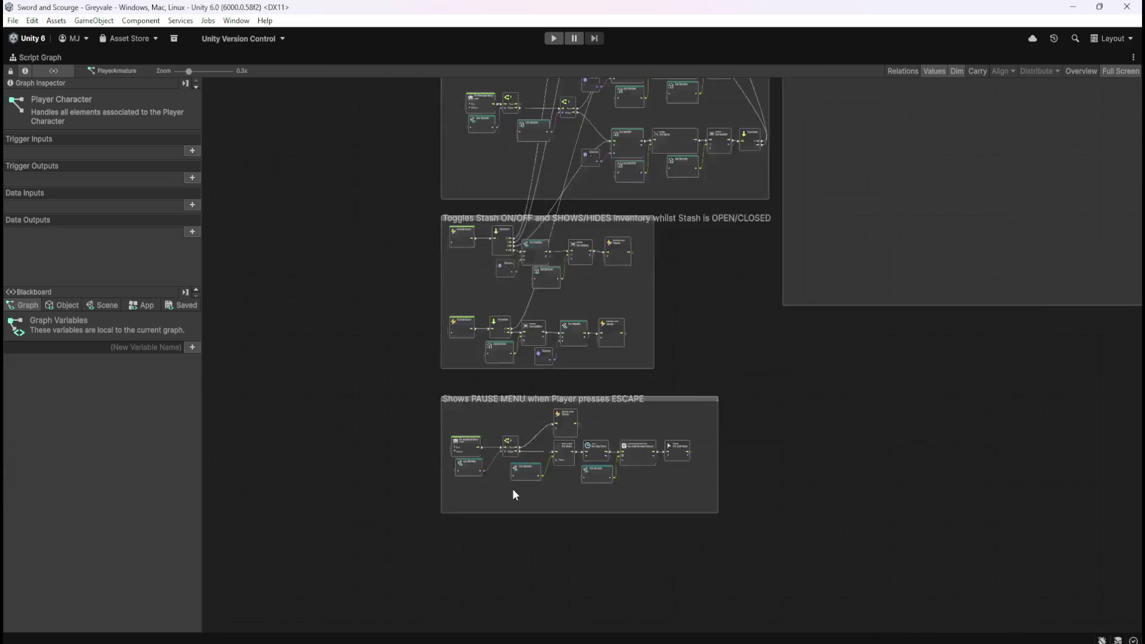
{"action": "scroll", "coordinate": [513, 488], "scroll_direction": "down", "scroll_amount": 4}
{"action": "scroll", "coordinate": [708, 324], "scroll_direction": "up", "scroll_amount": 5}
{"action": "scroll", "coordinate": [793, 472], "scroll_direction": "down", "scroll_amount": 5}
{"action": "scroll", "coordinate": [531, 248], "scroll_direction": "up", "scroll_amount": 7}
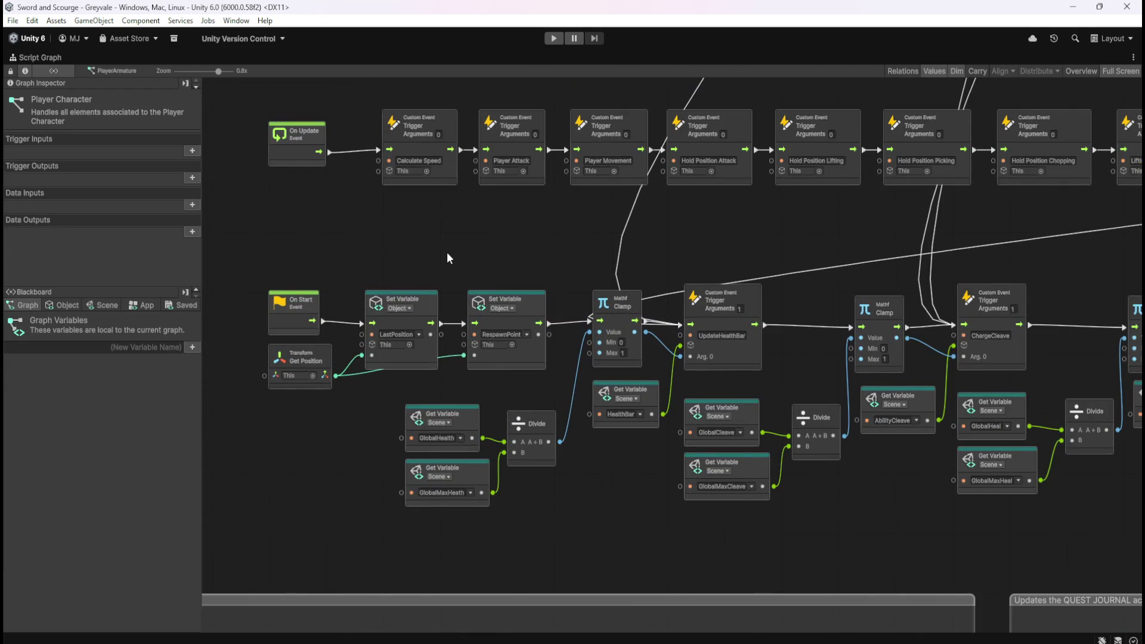
{"action": "scroll", "coordinate": [447, 258], "scroll_direction": "down", "scroll_amount": 6}
{"action": "scroll", "coordinate": [482, 310], "scroll_direction": "up", "scroll_amount": 1}
{"action": "scroll", "coordinate": [601, 305], "scroll_direction": "up", "scroll_amount": 6}
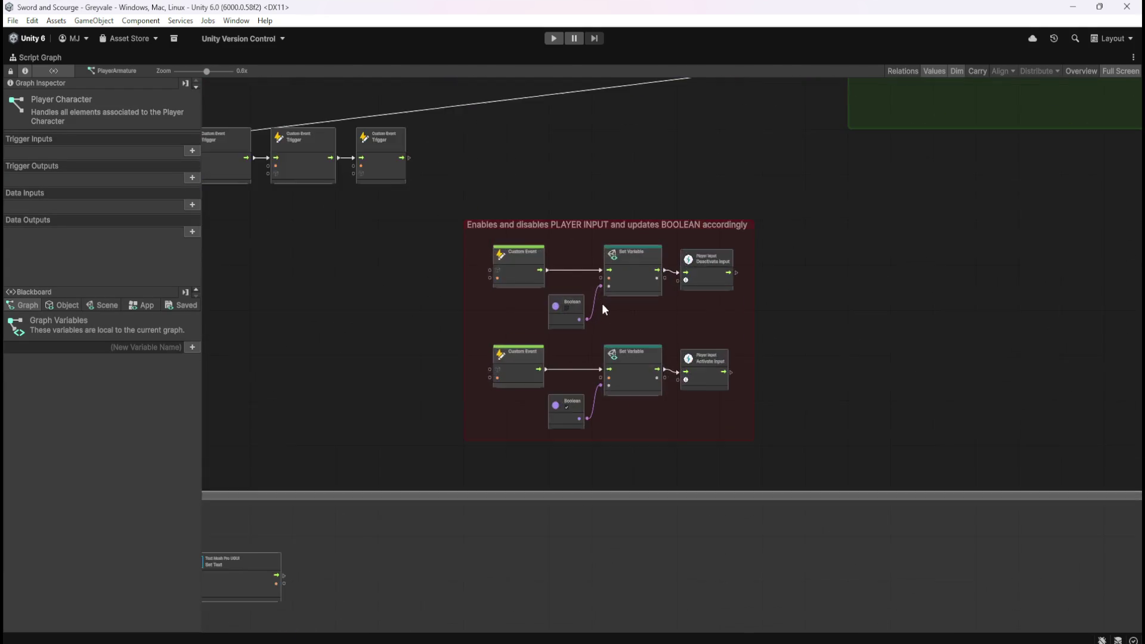
{"action": "scroll", "coordinate": [603, 305], "scroll_direction": "down", "scroll_amount": 7}
{"action": "scroll", "coordinate": [629, 352], "scroll_direction": "up", "scroll_amount": 5}
{"action": "scroll", "coordinate": [642, 405], "scroll_direction": "up", "scroll_amount": 4}
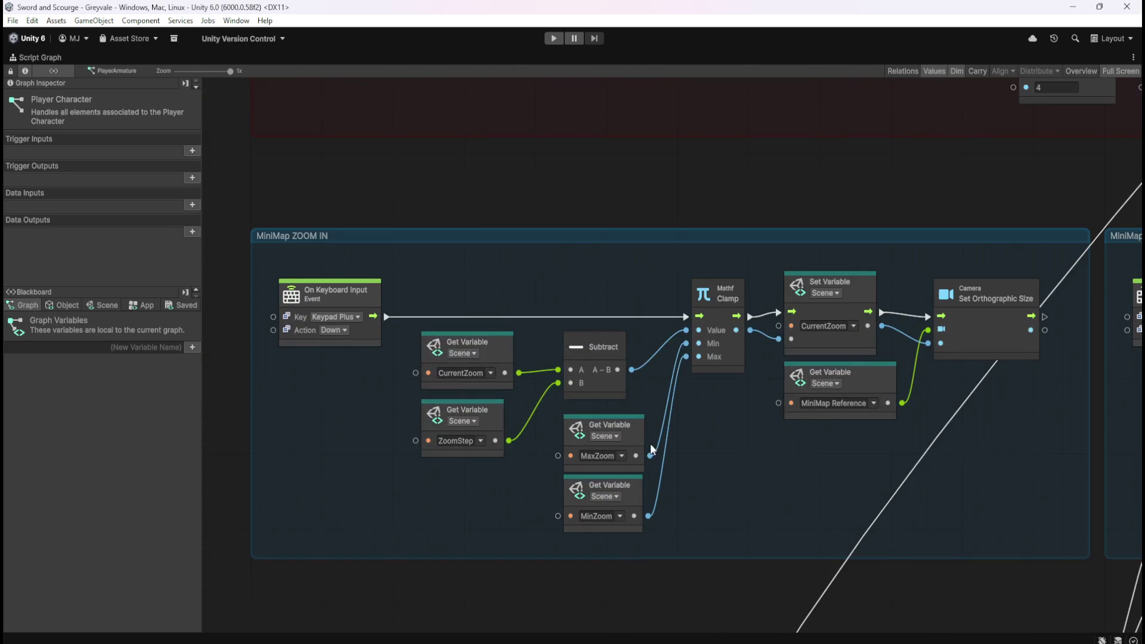
{"action": "scroll", "coordinate": [359, 352], "scroll_direction": "down", "scroll_amount": 6}
{"action": "scroll", "coordinate": [359, 351], "scroll_direction": "up", "scroll_amount": 6}
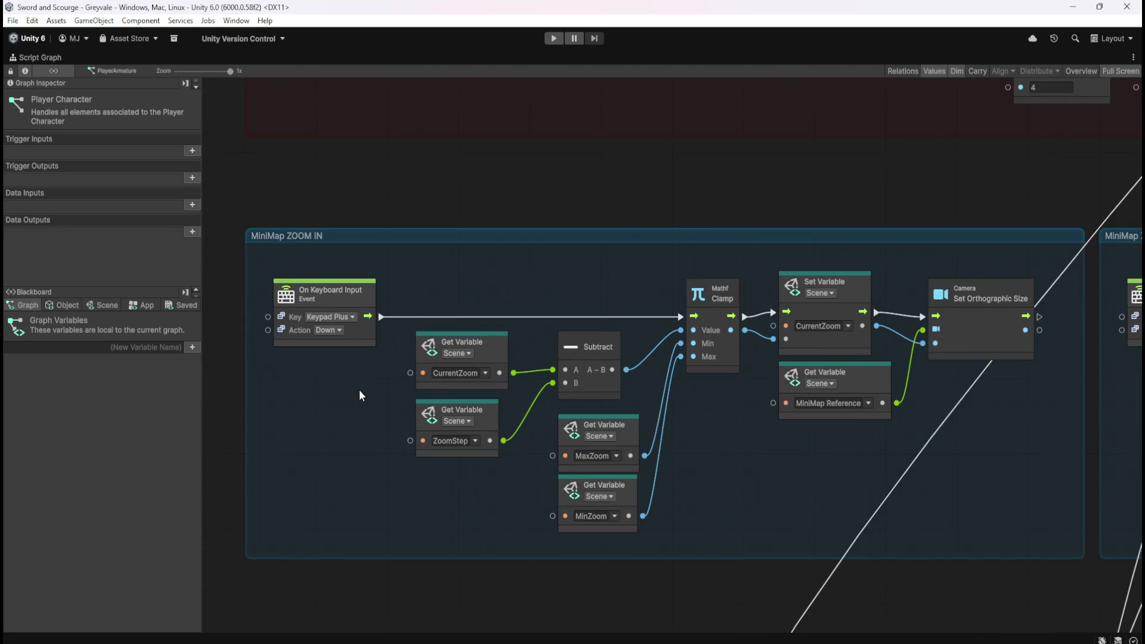
{"action": "scroll", "coordinate": [359, 389], "scroll_direction": "down", "scroll_amount": 6}
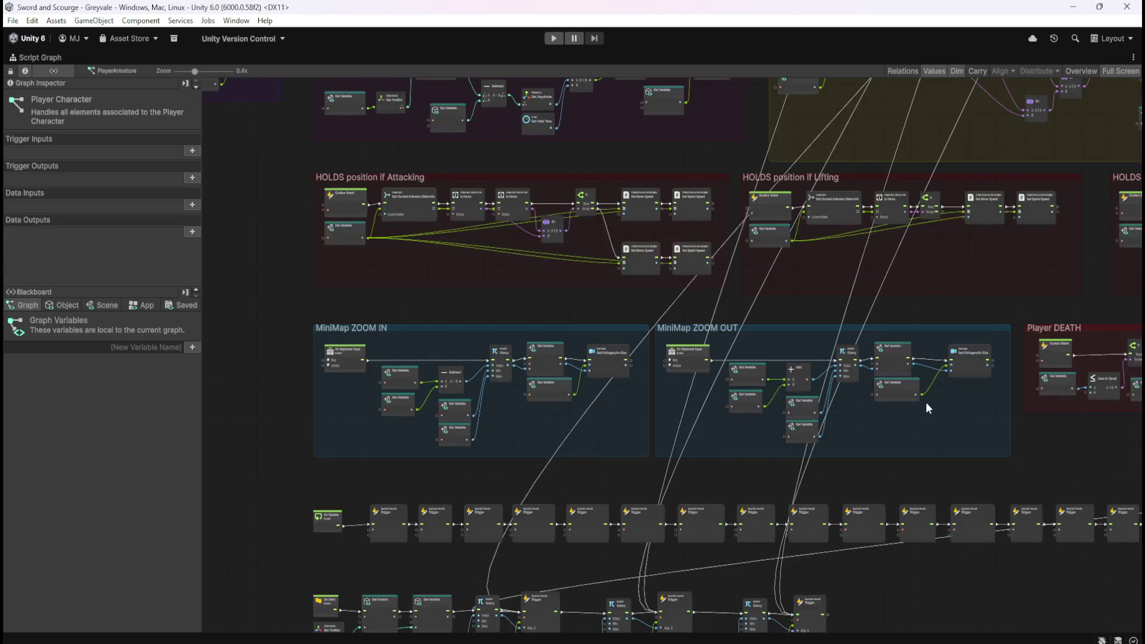
{"action": "scroll", "coordinate": [926, 401], "scroll_direction": "up", "scroll_amount": 5}
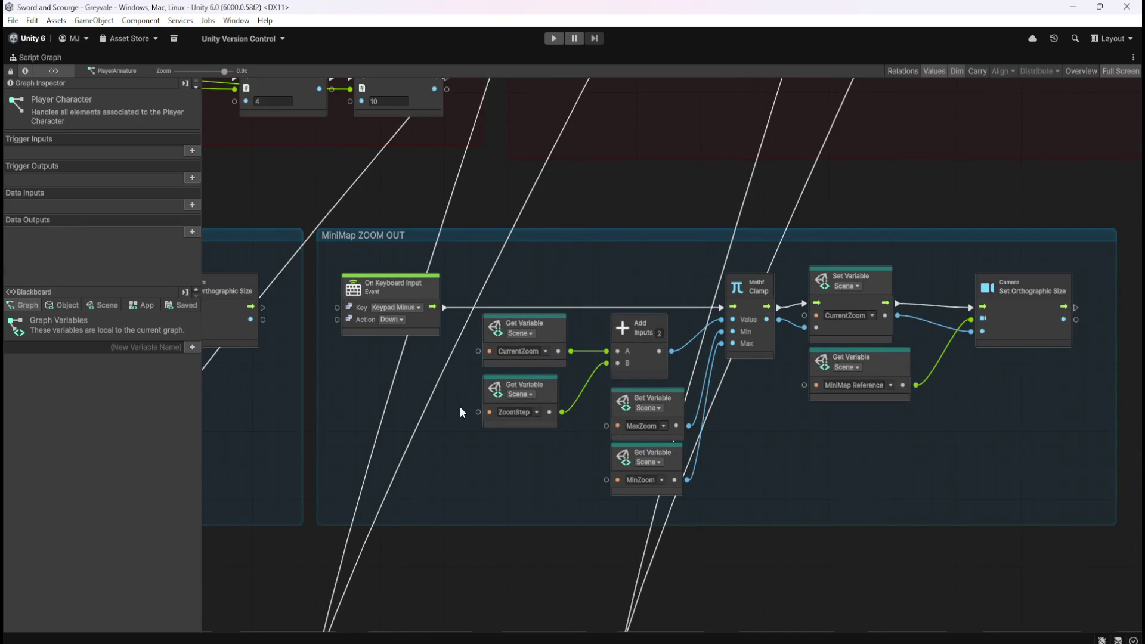
{"action": "scroll", "coordinate": [468, 456], "scroll_direction": "down", "scroll_amount": 3}
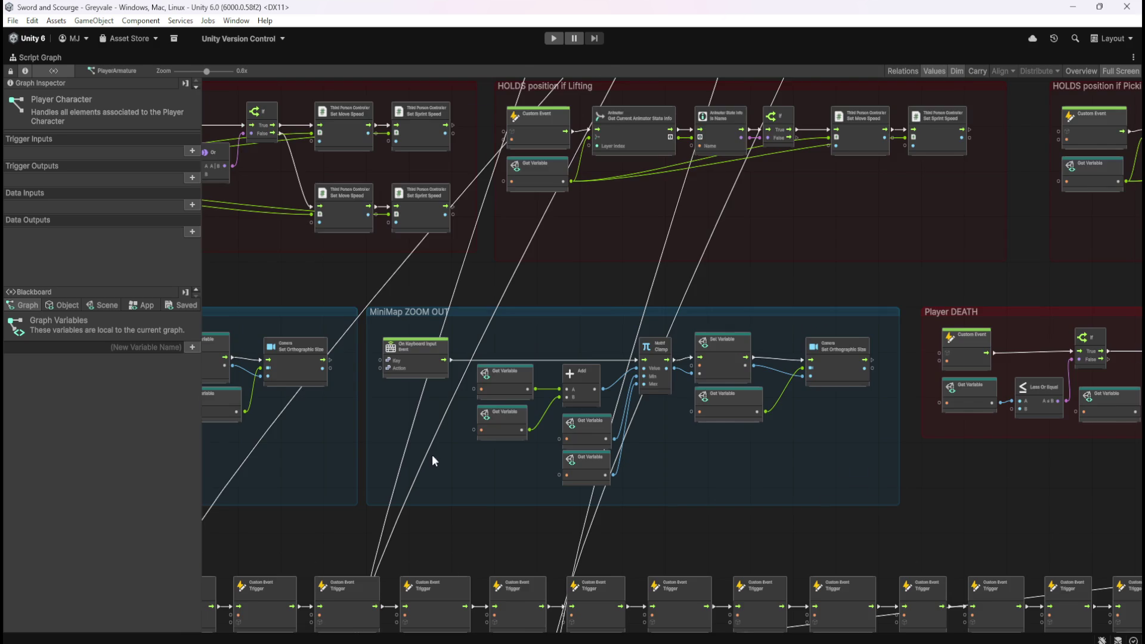
{"action": "scroll", "coordinate": [575, 467], "scroll_direction": "up", "scroll_amount": 1}
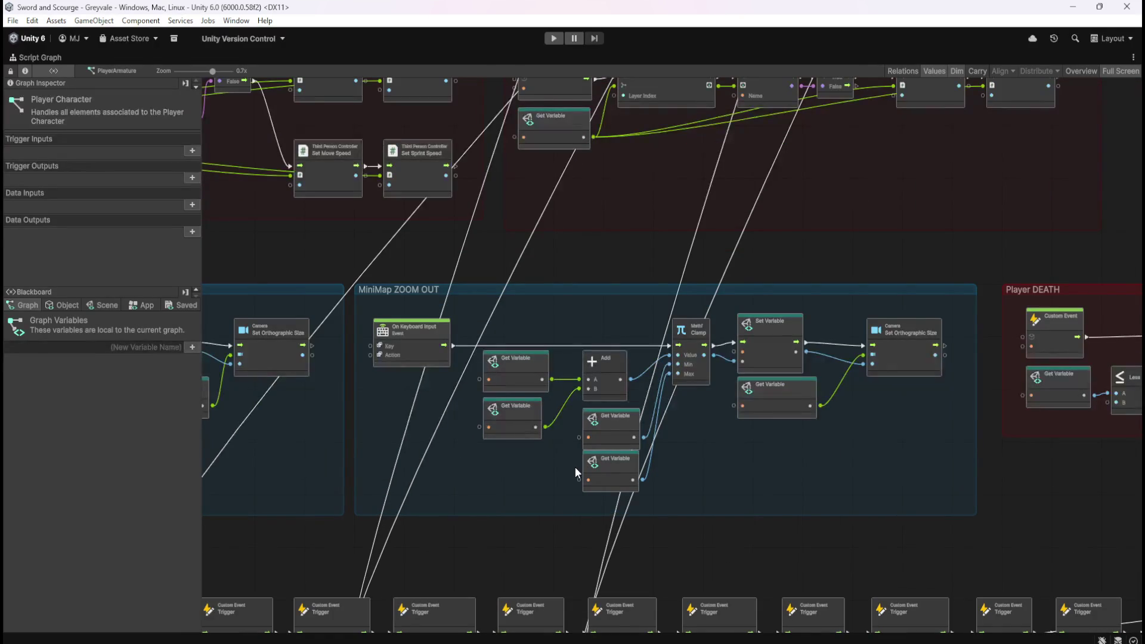
{"action": "scroll", "coordinate": [644, 444], "scroll_direction": "up", "scroll_amount": 2}
{"action": "scroll", "coordinate": [310, 399], "scroll_direction": "down", "scroll_amount": 4}
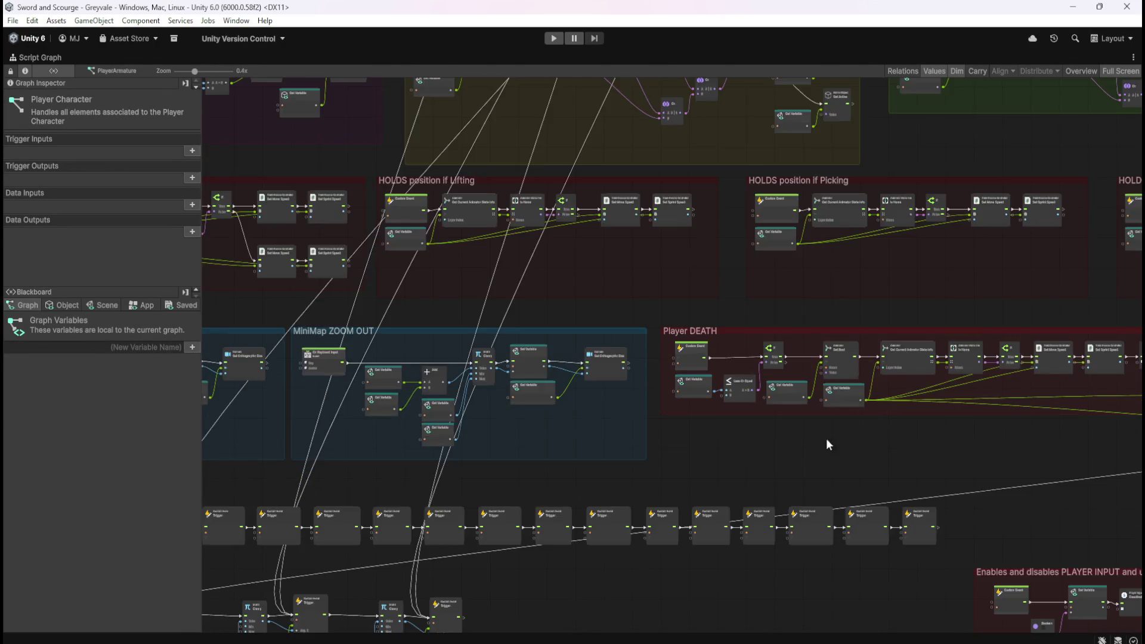
{"action": "scroll", "coordinate": [902, 392], "scroll_direction": "up", "scroll_amount": 3}
{"action": "scroll", "coordinate": [901, 391], "scroll_direction": "down", "scroll_amount": 2}
{"action": "scroll", "coordinate": [902, 391], "scroll_direction": "up", "scroll_amount": 2}
{"action": "scroll", "coordinate": [617, 378], "scroll_direction": "down", "scroll_amount": 1}
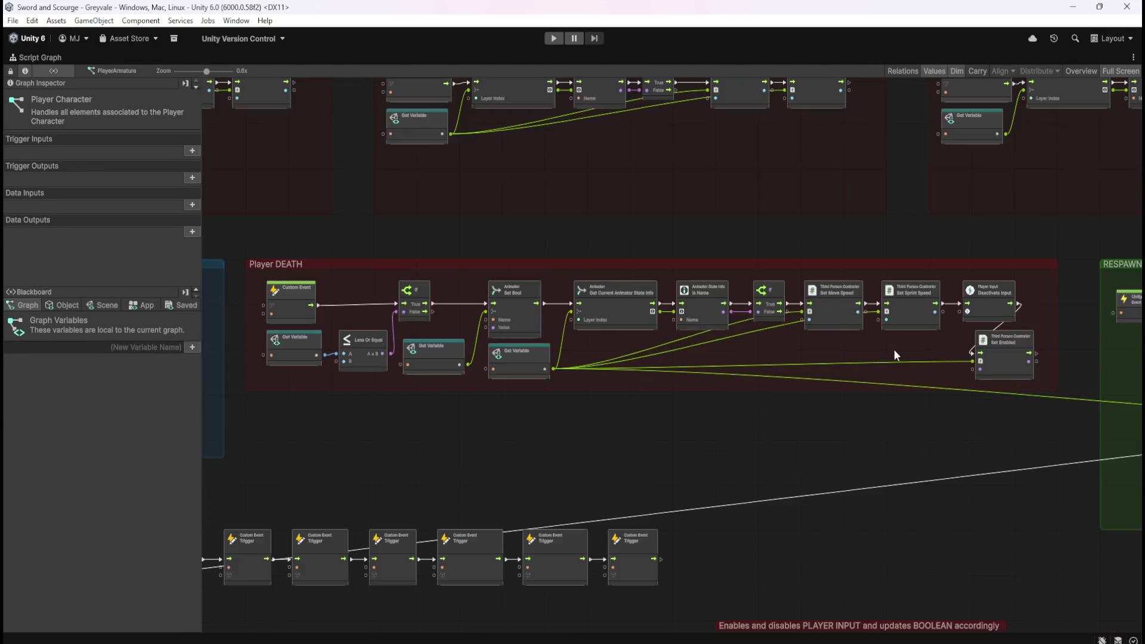
{"action": "scroll", "coordinate": [893, 360], "scroll_direction": "up", "scroll_amount": 2}
{"action": "scroll", "coordinate": [837, 413], "scroll_direction": "down", "scroll_amount": 1}
{"action": "scroll", "coordinate": [379, 366], "scroll_direction": "up", "scroll_amount": 2}
{"action": "scroll", "coordinate": [778, 418], "scroll_direction": "down", "scroll_amount": 1}
{"action": "scroll", "coordinate": [925, 390], "scroll_direction": "down", "scroll_amount": 3}
{"action": "scroll", "coordinate": [543, 358], "scroll_direction": "up", "scroll_amount": 3}
{"action": "scroll", "coordinate": [816, 362], "scroll_direction": "up", "scroll_amount": 1}
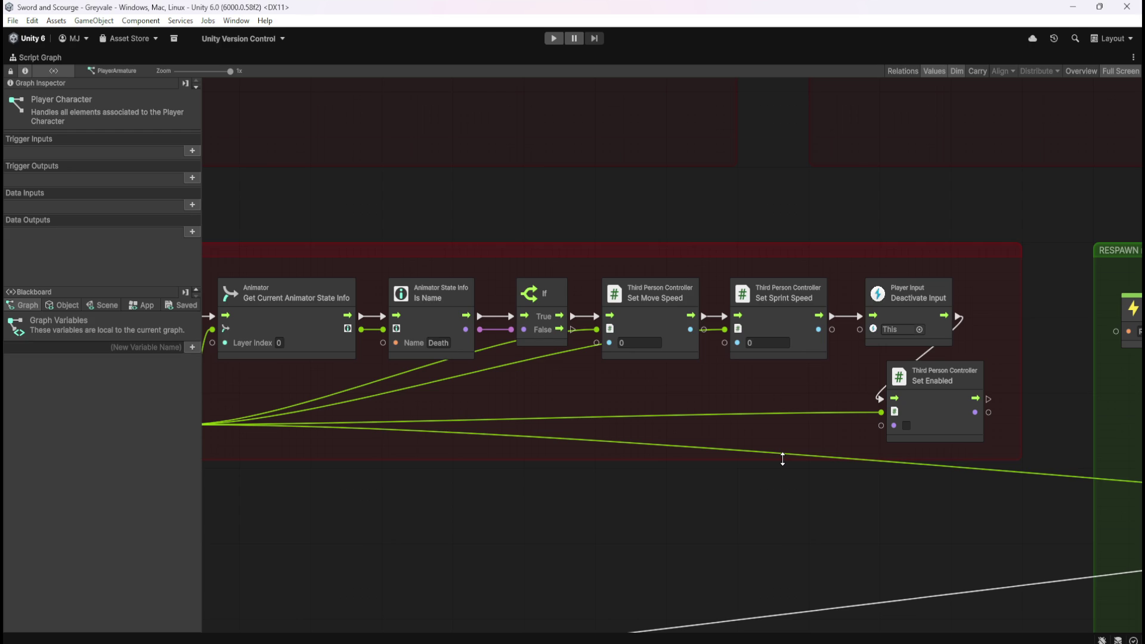
{"action": "mouse_move", "coordinate": [560, 502]}
{"action": "left_mouse_down"}
{"action": "mouse_move", "coordinate": [713, 486]}
{"action": "mouse_move", "coordinate": [449, 471]}
{"action": "mouse_move", "coordinate": [810, 427]}
{"action": "mouse_move", "coordinate": [940, 435]}
{"action": "mouse_move", "coordinate": [448, 448]}
{"action": "left_mouse_up"}
{"action": "left_click_drag", "start_coordinate": [775, 453], "coordinate": [463, 441]}
{"action": "mouse_move", "coordinate": [784, 462]}
{"action": "left_mouse_down"}
{"action": "mouse_move", "coordinate": [509, 459]}
{"action": "mouse_move", "coordinate": [341, 423]}
{"action": "left_mouse_up"}
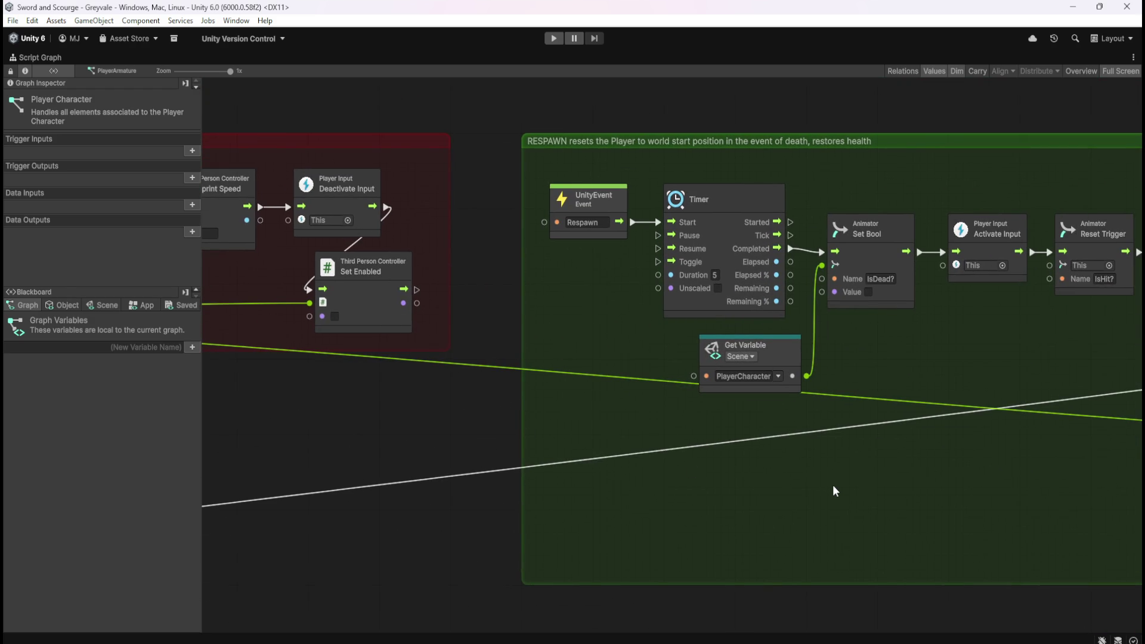
{"action": "left_click_drag", "start_coordinate": [996, 475], "coordinate": [553, 463]}
{"action": "left_click_drag", "start_coordinate": [749, 463], "coordinate": [702, 462]}
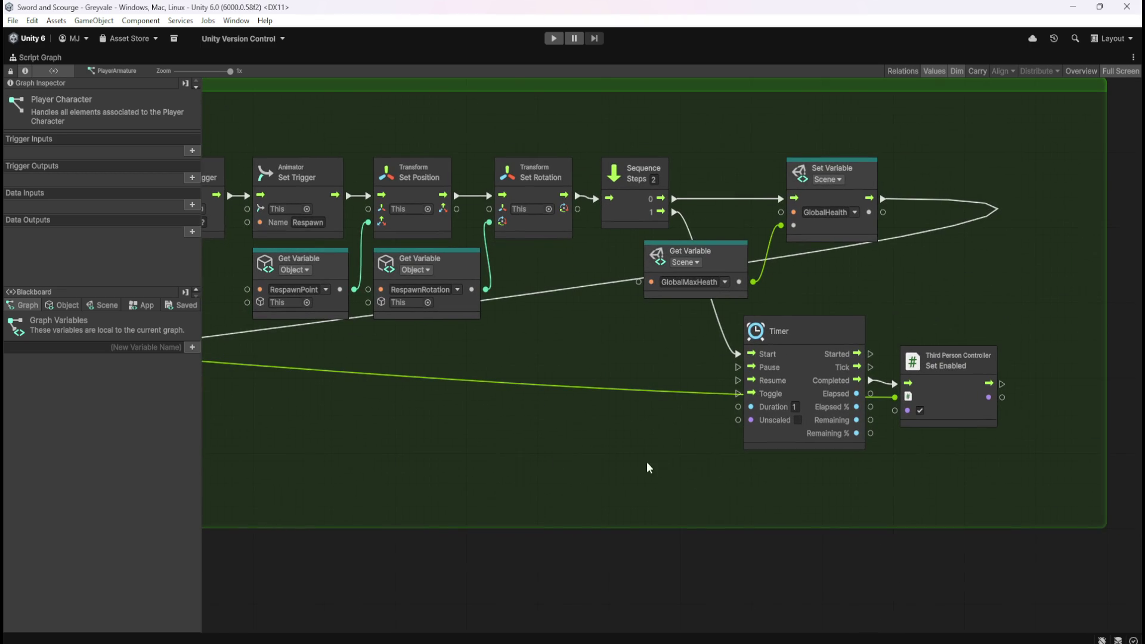
{"action": "left_click_drag", "start_coordinate": [532, 459], "coordinate": [754, 468]}
{"action": "left_click_drag", "start_coordinate": [390, 469], "coordinate": [936, 476]}
{"action": "mouse_move", "coordinate": [299, 420]}
{"action": "left_mouse_down"}
{"action": "mouse_move", "coordinate": [907, 447]}
{"action": "mouse_move", "coordinate": [442, 436]}
{"action": "left_mouse_up"}
{"action": "left_click_drag", "start_coordinate": [864, 468], "coordinate": [486, 463]}
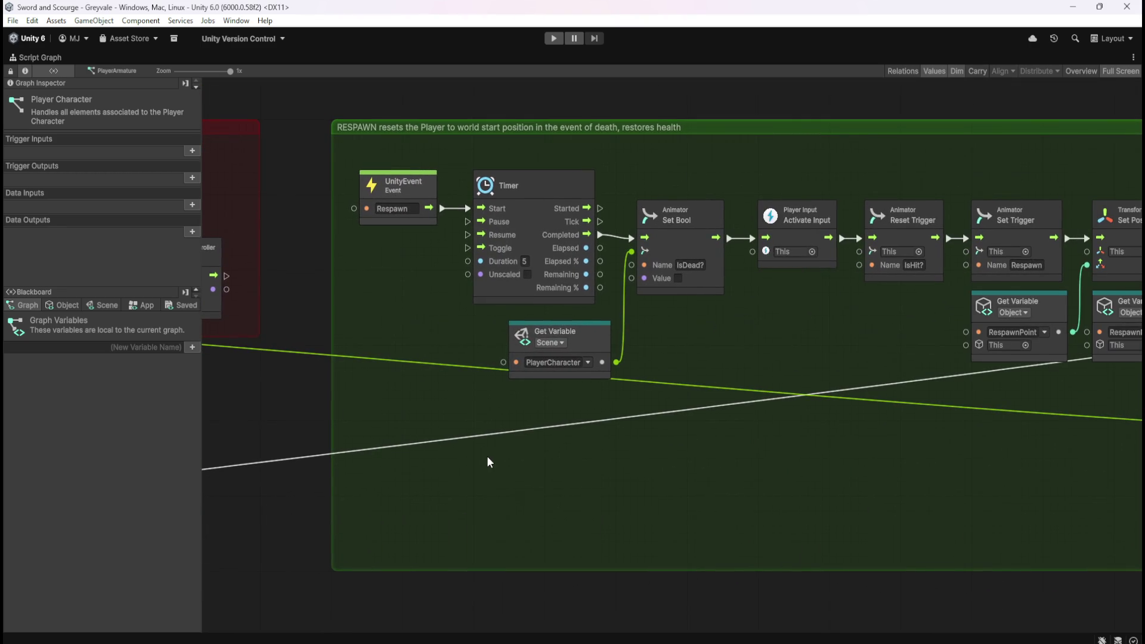
{"action": "left_click_drag", "start_coordinate": [844, 484], "coordinate": [557, 467]}
{"action": "left_click_drag", "start_coordinate": [766, 471], "coordinate": [442, 472]}
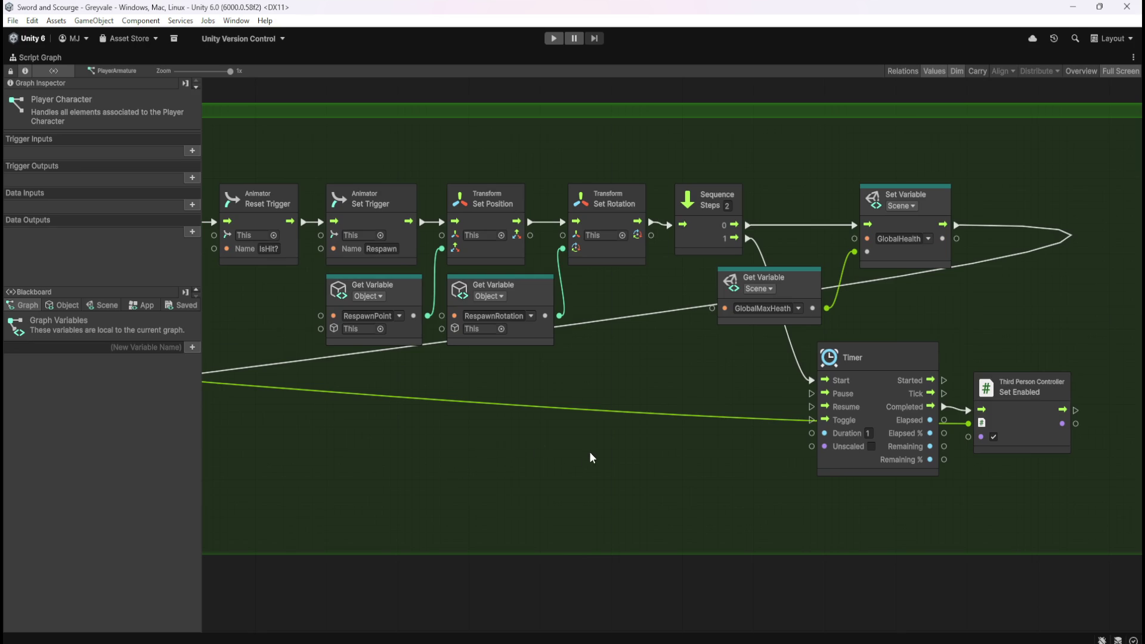
{"action": "scroll", "coordinate": [733, 440], "scroll_direction": "down", "scroll_amount": 10}
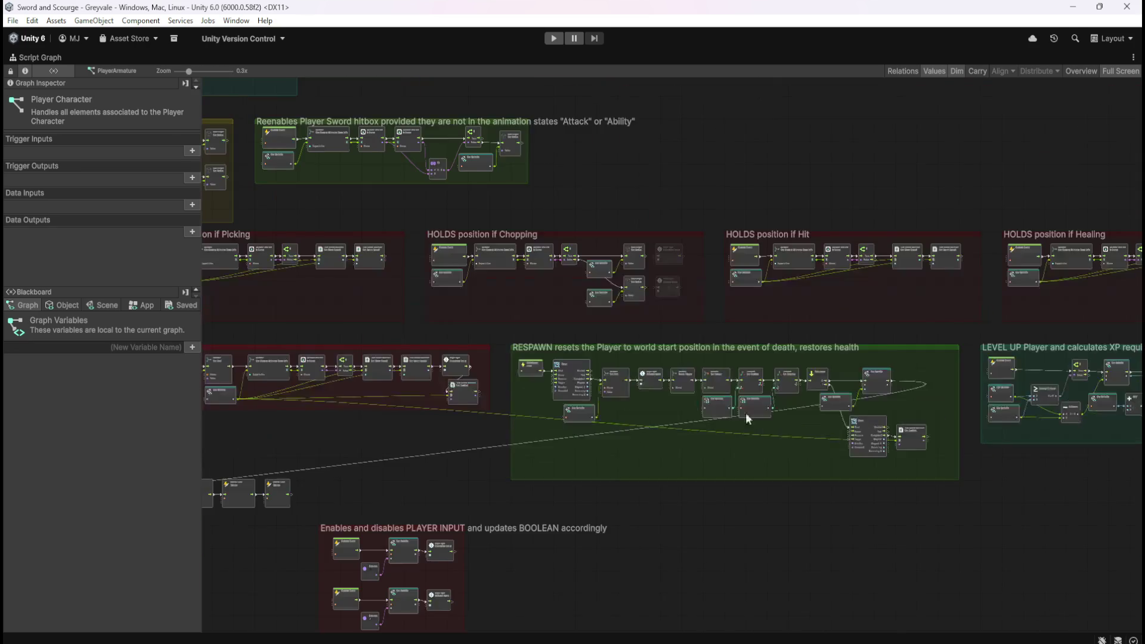
Step: Pan along the HOLDS position if Attacking chain of nodes
{"action": "scroll", "coordinate": [789, 450], "scroll_direction": "up", "scroll_amount": 6}
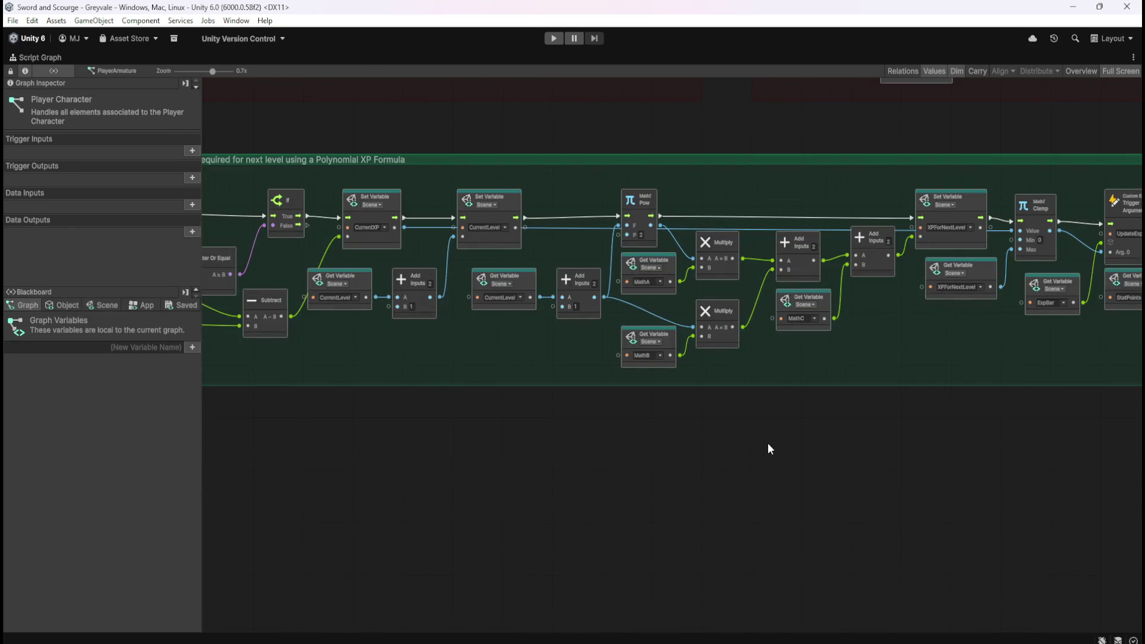
{"action": "scroll", "coordinate": [768, 444], "scroll_direction": "down", "scroll_amount": 6}
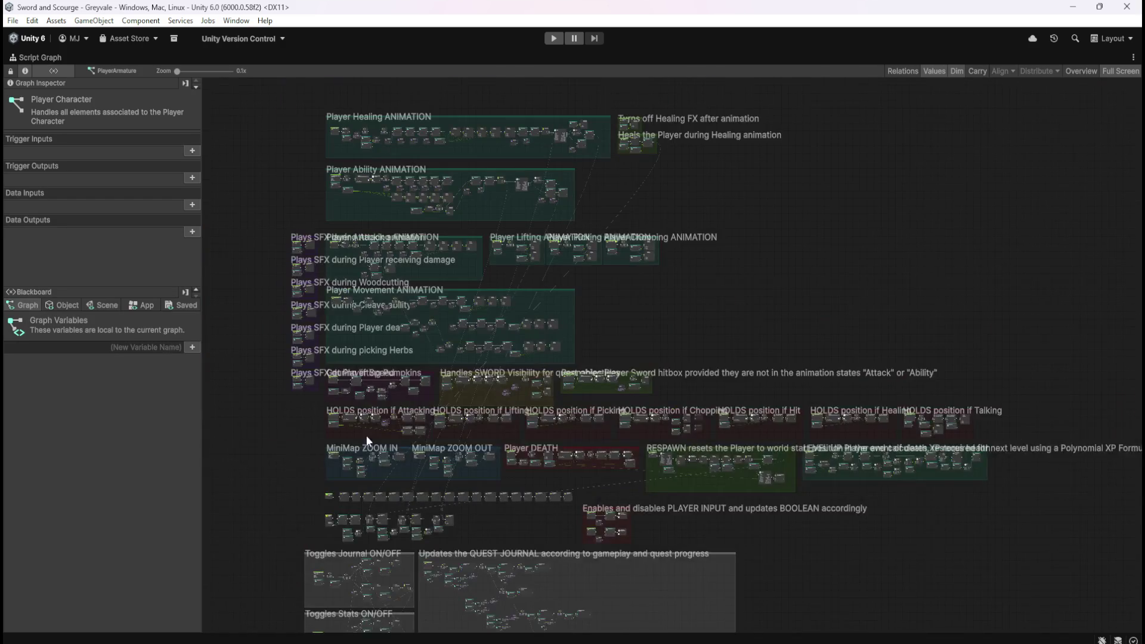
{"action": "scroll", "coordinate": [427, 446], "scroll_direction": "up", "scroll_amount": 10}
{"action": "left_click_drag", "start_coordinate": [459, 472], "coordinate": [803, 481]}
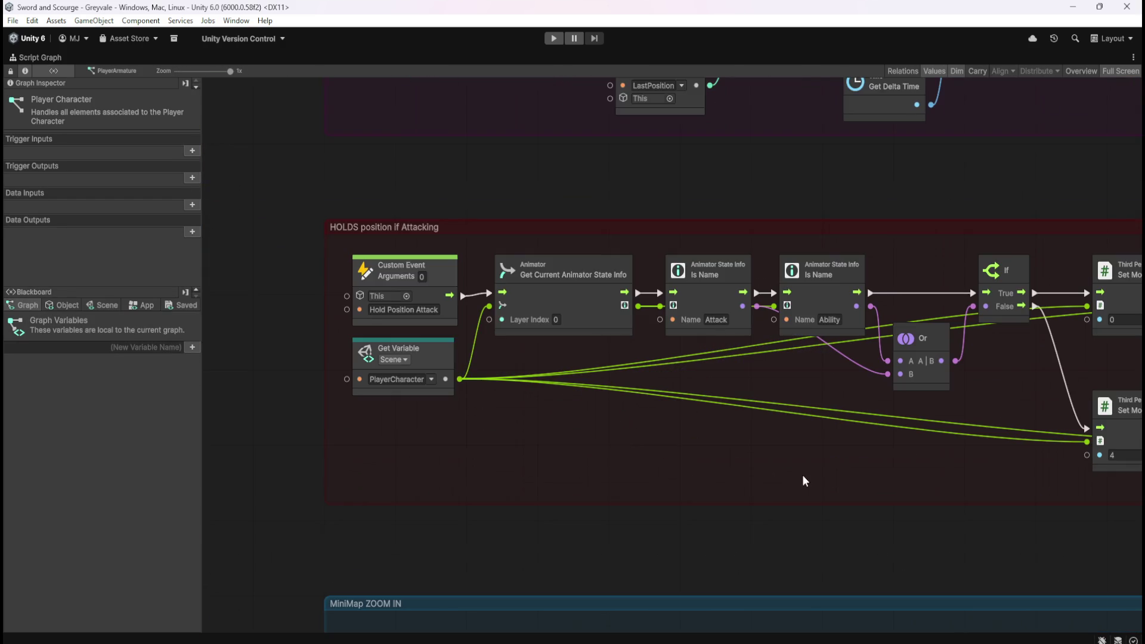
{"action": "scroll", "coordinate": [803, 481], "scroll_direction": "right", "scroll_amount": 15}
{"action": "scroll", "coordinate": [699, 492], "scroll_direction": "right", "scroll_amount": 15}
{"action": "scroll", "coordinate": [463, 450], "scroll_direction": "right", "scroll_amount": 15}
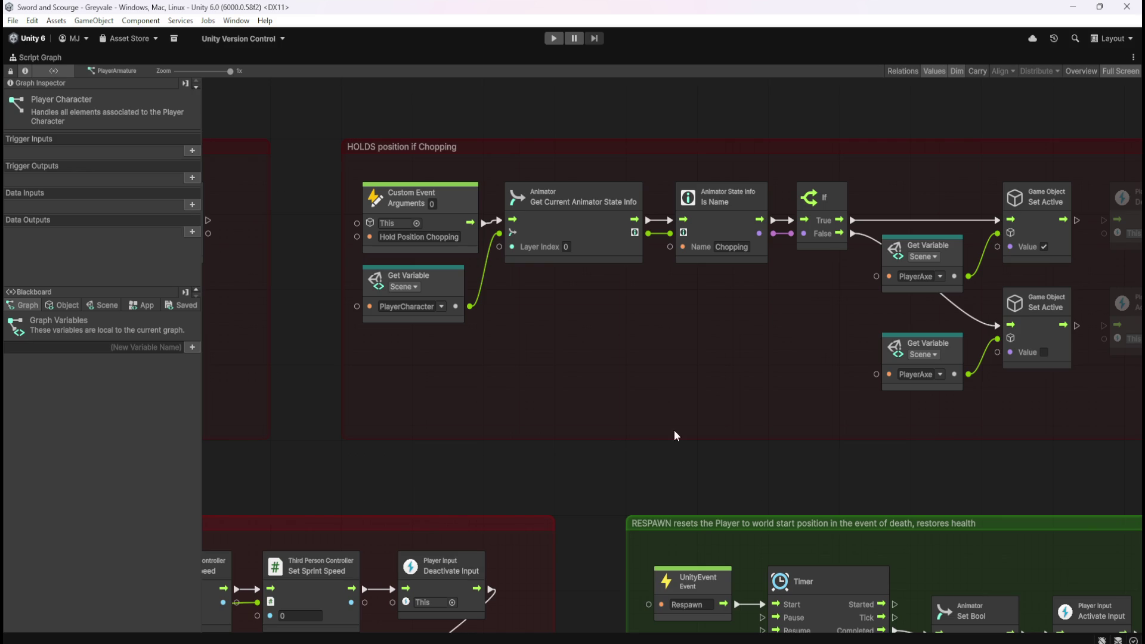
{"action": "scroll", "coordinate": [527, 409], "scroll_direction": "left", "scroll_amount": 15}
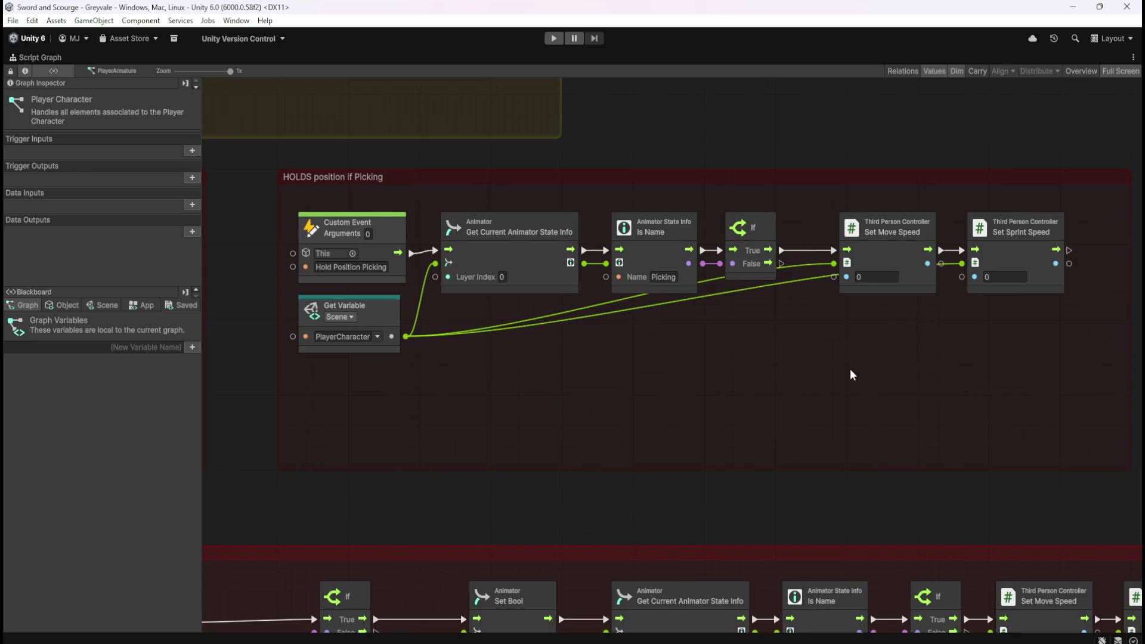
{"action": "scroll", "coordinate": [954, 445], "scroll_direction": "right", "scroll_amount": 15}
{"action": "scroll", "coordinate": [656, 417], "scroll_direction": "down", "scroll_amount": 2}
{"action": "scroll", "coordinate": [426, 356], "scroll_direction": "right", "scroll_amount": 15}
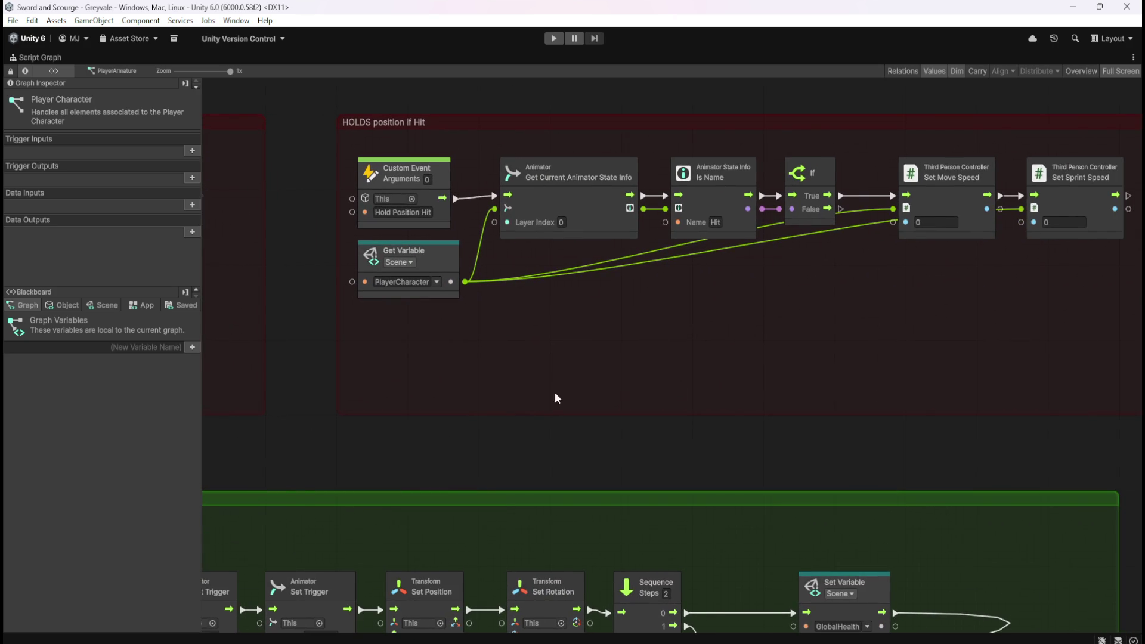
{"action": "scroll", "coordinate": [592, 396], "scroll_direction": "left", "scroll_amount": 15}
{"action": "scroll", "coordinate": [511, 397], "scroll_direction": "up", "scroll_amount": 2}
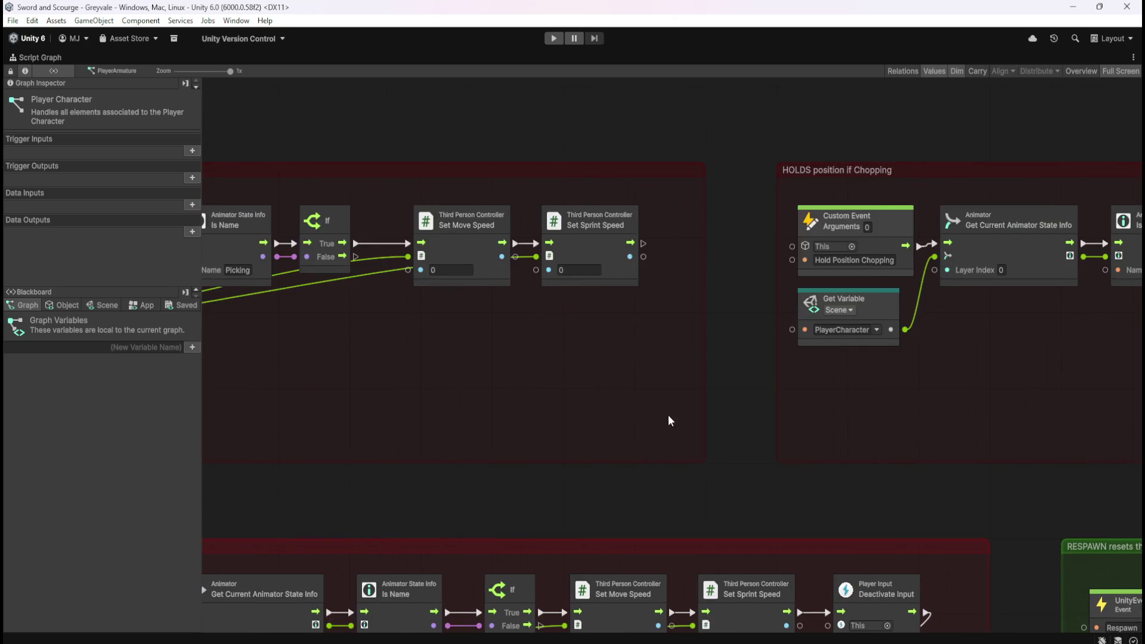
{"action": "scroll", "coordinate": [827, 415], "scroll_direction": "right", "scroll_amount": 15}
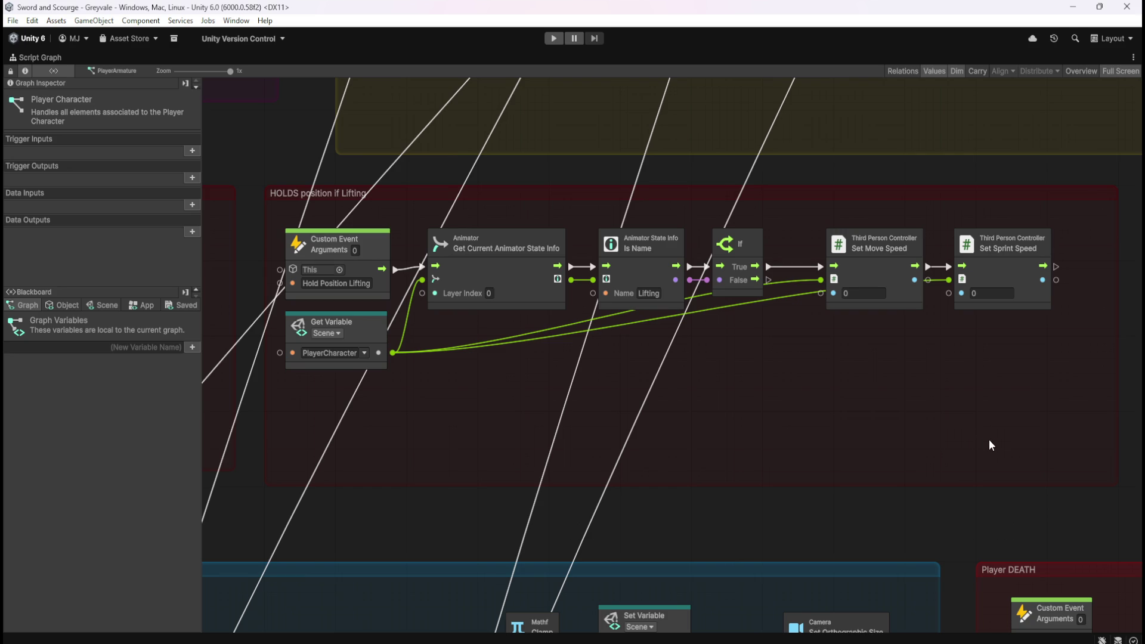
{"action": "scroll", "coordinate": [990, 441], "scroll_direction": "right", "scroll_amount": 10}
{"action": "scroll", "coordinate": [710, 425], "scroll_direction": "right", "scroll_amount": 5}
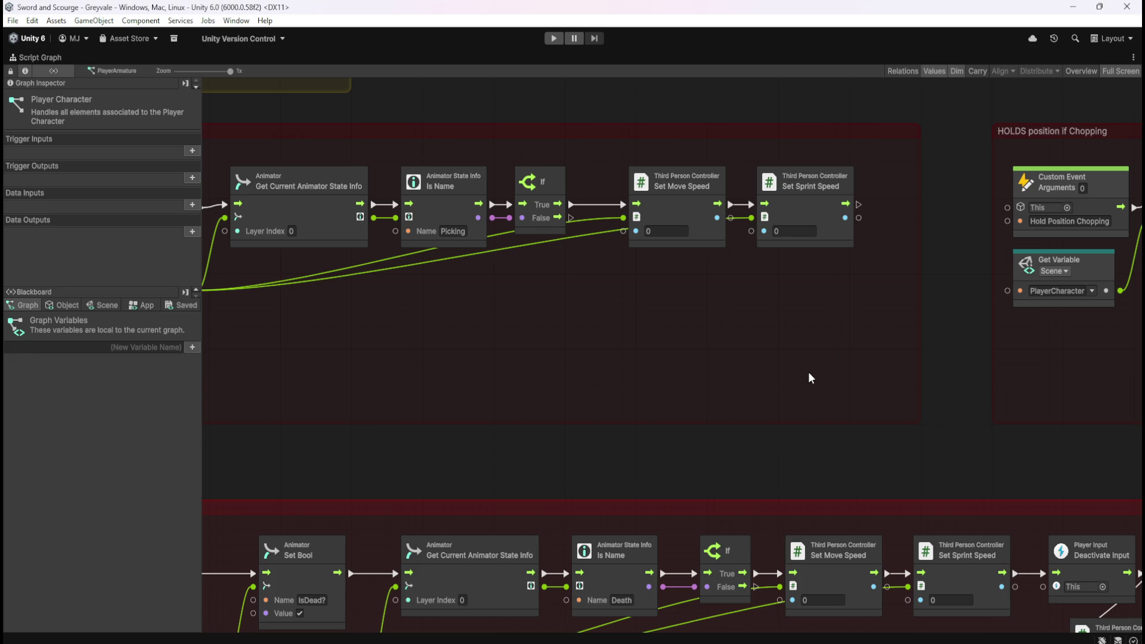
Step: Pan past the Chopping and Hit groups to the HOLDS position if Talking group
{"action": "left_click_drag", "start_coordinate": [1025, 362], "coordinate": [523, 365]}
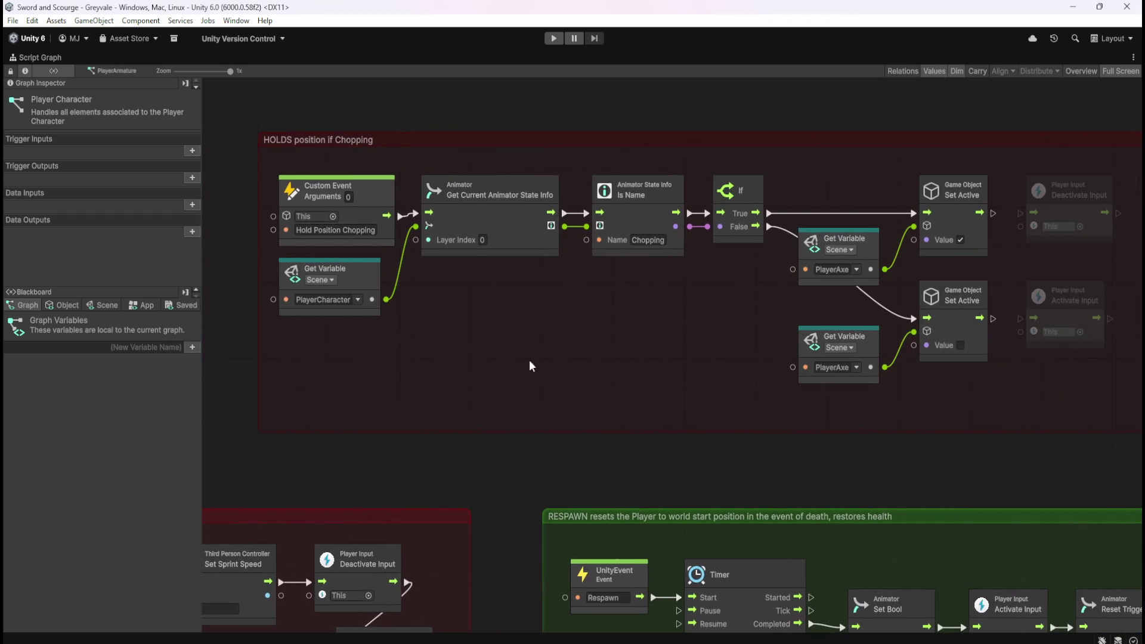
{"action": "mouse_move", "coordinate": [675, 390]}
{"action": "left_mouse_down"}
{"action": "mouse_move", "coordinate": [585, 405]}
{"action": "mouse_move", "coordinate": [675, 435]}
{"action": "mouse_move", "coordinate": [305, 425]}
{"action": "left_mouse_up"}
{"action": "scroll", "coordinate": [305, 429], "scroll_direction": "right", "scroll_amount": 20}
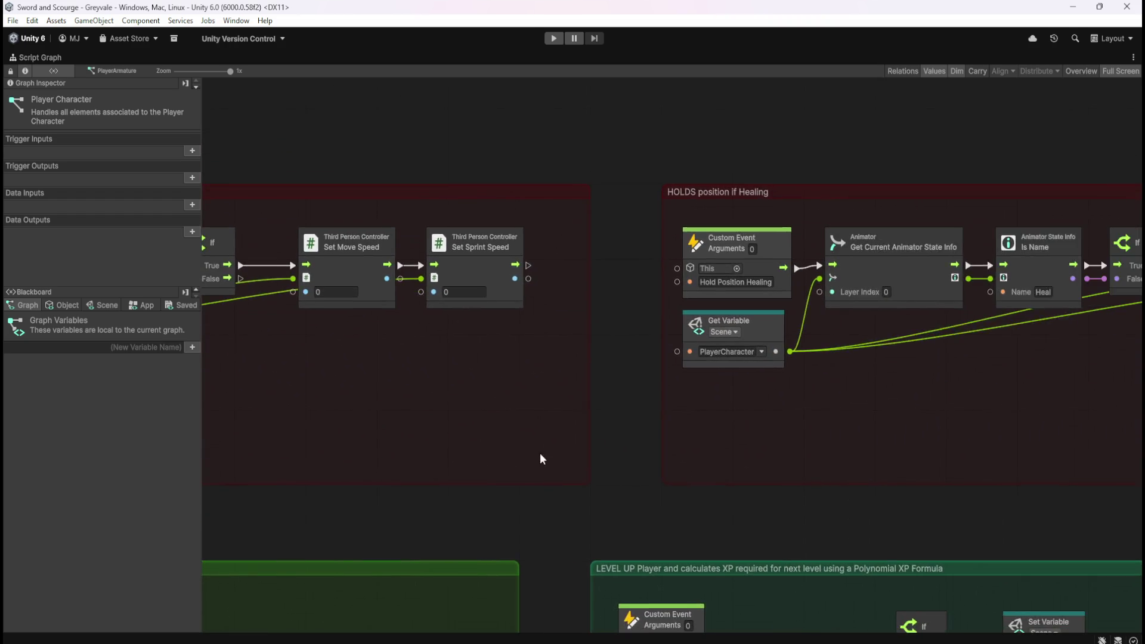
{"action": "left_click_drag", "start_coordinate": [911, 432], "coordinate": [446, 398]}
Step: Fit the whole HOLDS position if Talking group in view, then zoom out
{"action": "left_click_drag", "start_coordinate": [759, 423], "coordinate": [357, 401]}
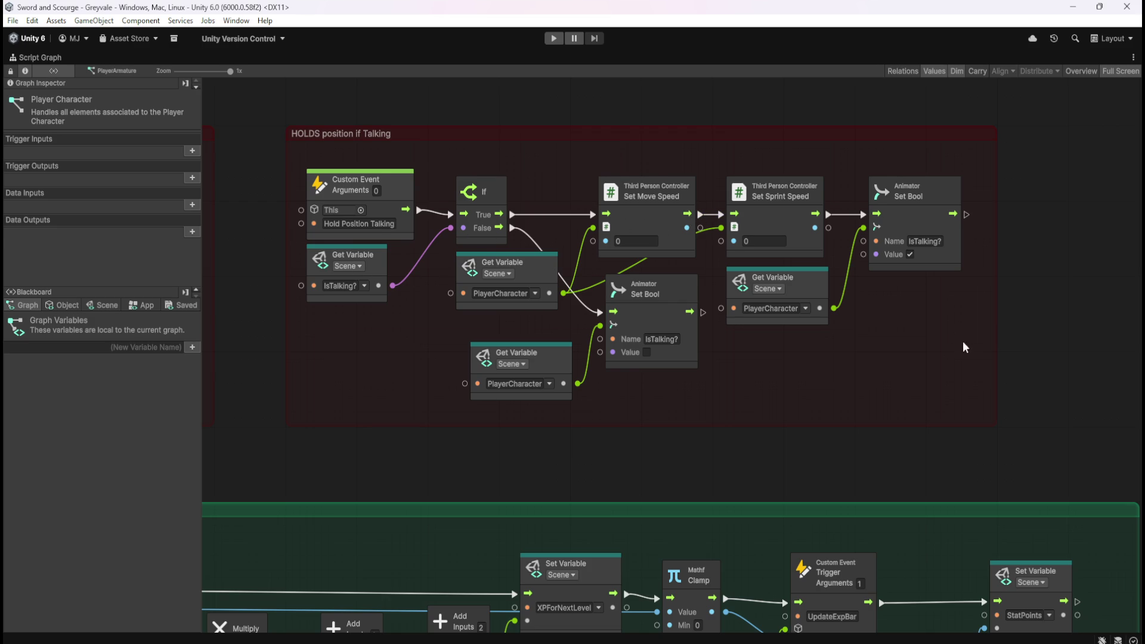
{"action": "left_click_drag", "start_coordinate": [967, 339], "coordinate": [829, 368]}
{"action": "left_click_drag", "start_coordinate": [591, 434], "coordinate": [777, 438]}
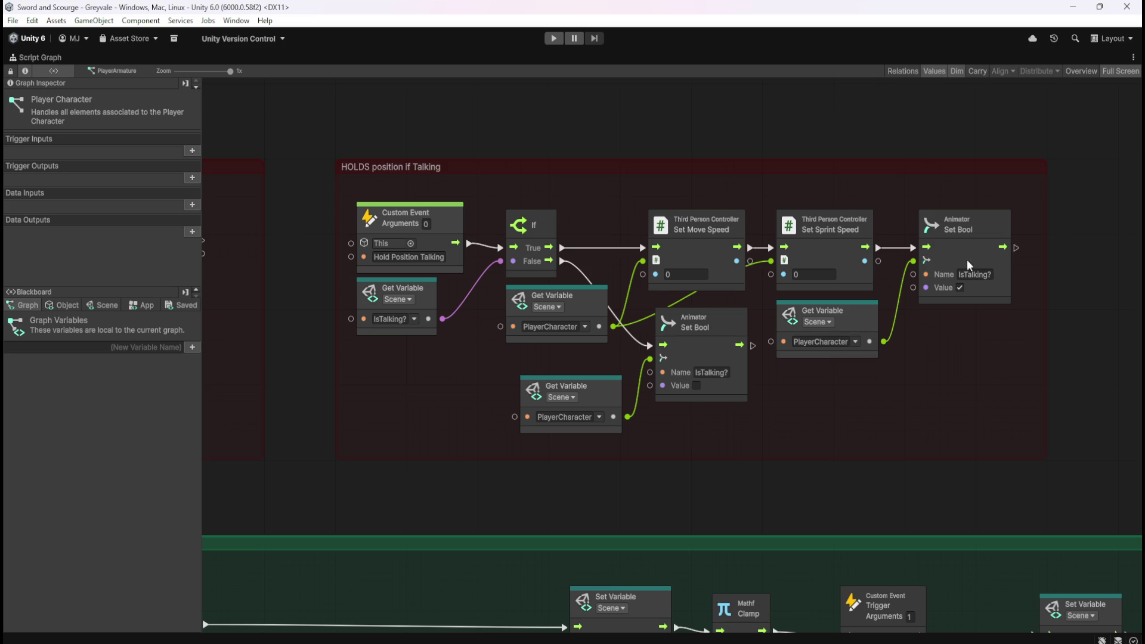
{"action": "scroll", "coordinate": [1036, 299], "scroll_direction": "down", "scroll_amount": 6}
{"action": "scroll", "coordinate": [403, 307], "scroll_direction": "up", "scroll_amount": 2}
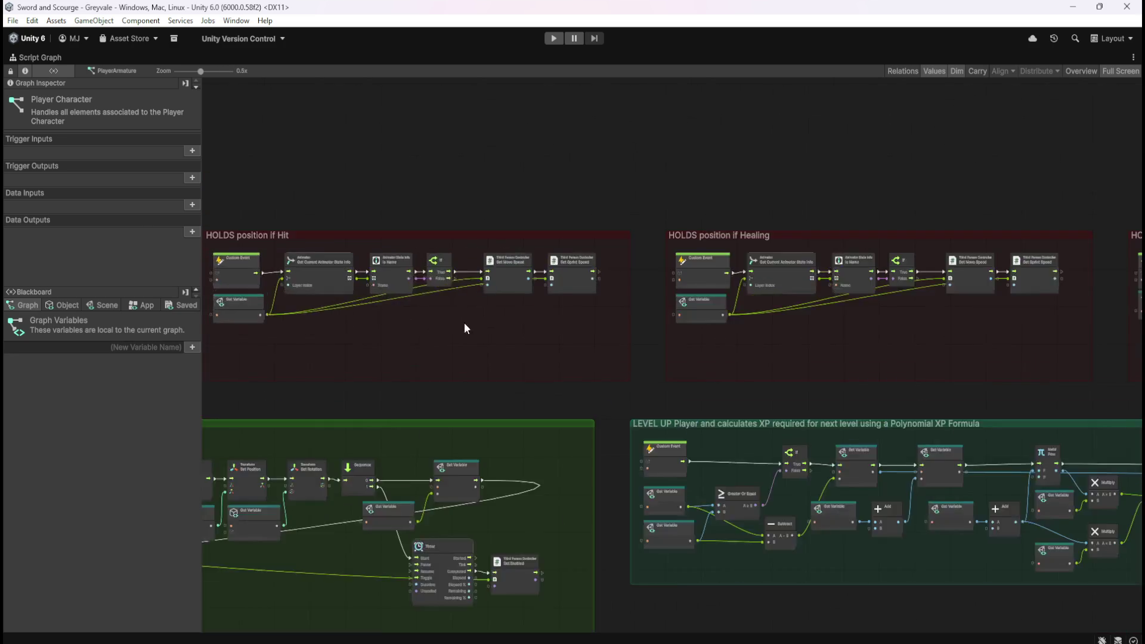
Step: Zoom and pan to the yellow sword hitbox and Handles SWORD Visibility groups
{"action": "scroll", "coordinate": [404, 306], "scroll_direction": "down", "scroll_amount": 3}
{"action": "scroll", "coordinate": [405, 307], "scroll_direction": "up", "scroll_amount": 5}
{"action": "scroll", "coordinate": [918, 403], "scroll_direction": "down", "scroll_amount": 3}
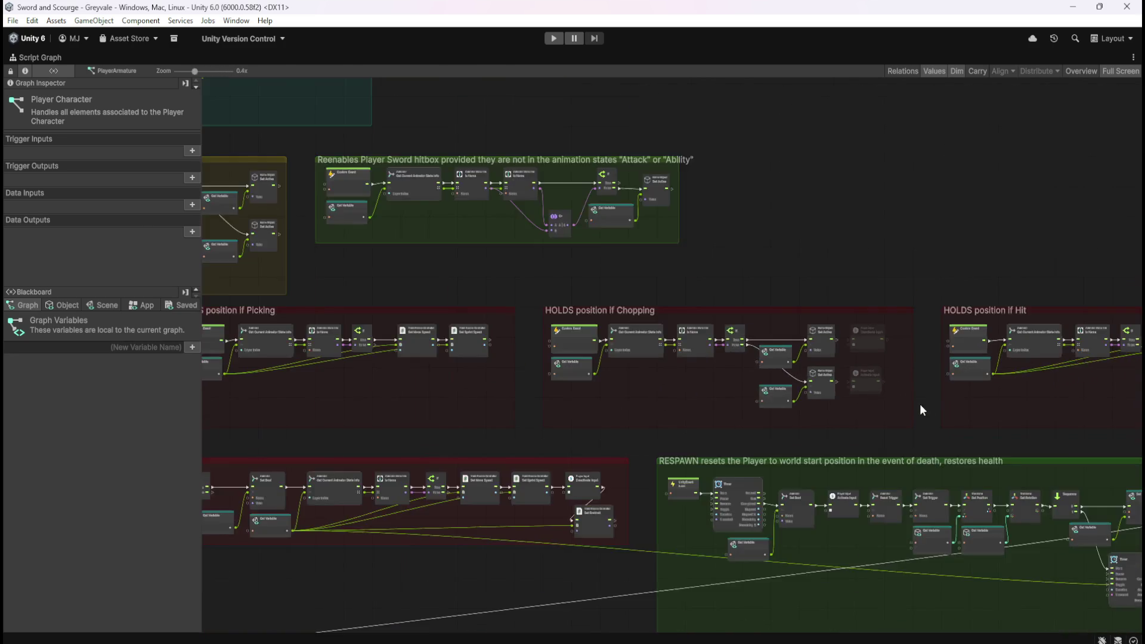
{"action": "scroll", "coordinate": [900, 388], "scroll_direction": "down", "scroll_amount": 2}
{"action": "scroll", "coordinate": [757, 307], "scroll_direction": "up", "scroll_amount": 5}
{"action": "scroll", "coordinate": [474, 378], "scroll_direction": "up", "scroll_amount": 2}
{"action": "scroll", "coordinate": [616, 382], "scroll_direction": "down", "scroll_amount": 1}
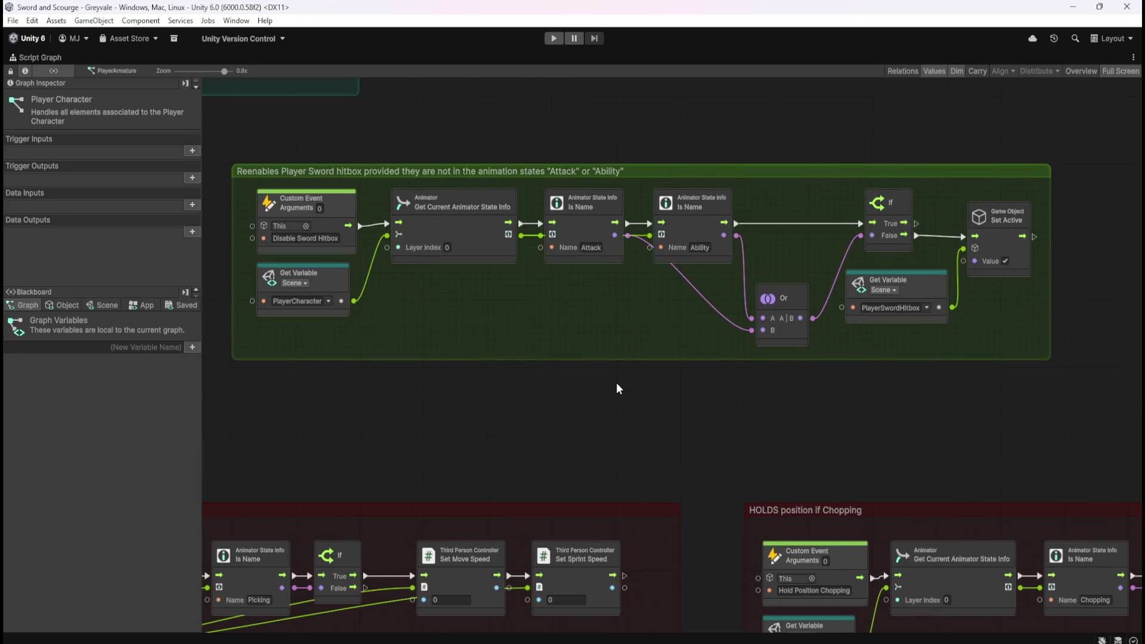
{"action": "left_click_drag", "start_coordinate": [431, 409], "coordinate": [590, 416]}
{"action": "left_click_drag", "start_coordinate": [376, 414], "coordinate": [753, 406]}
{"action": "mouse_move", "coordinate": [560, 430]}
{"action": "left_mouse_down"}
{"action": "mouse_move", "coordinate": [738, 435]}
{"action": "mouse_move", "coordinate": [774, 448]}
{"action": "left_mouse_up"}
{"action": "left_click_drag", "start_coordinate": [595, 424], "coordinate": [773, 444]}
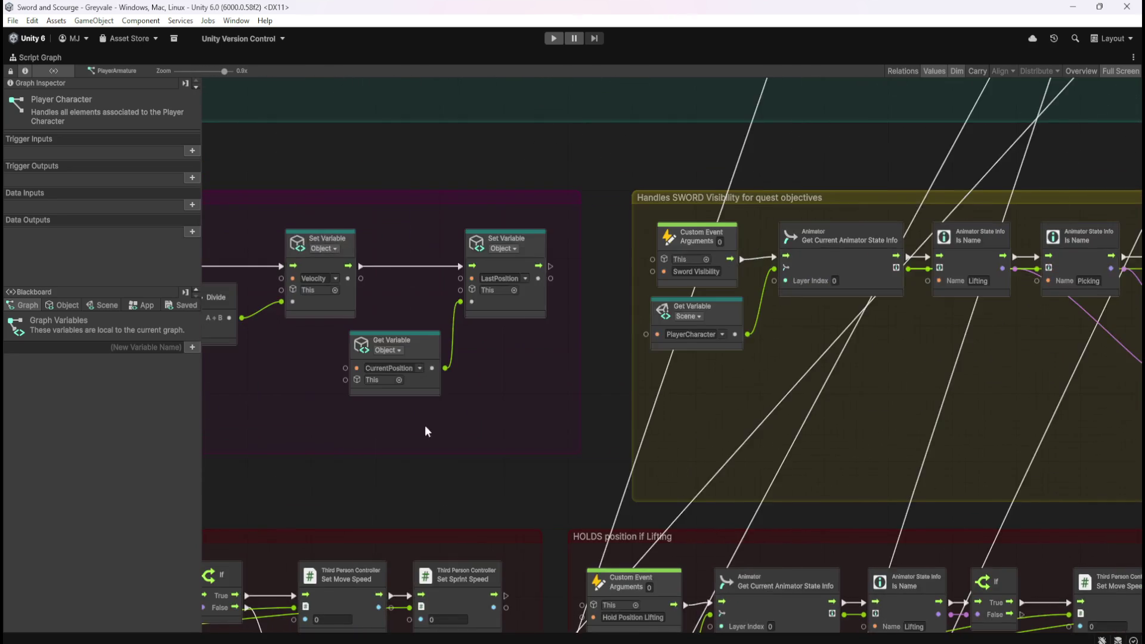
Step: Pan through Get Player Speed and Player Movement ANIMATION to the Set Bool nodes and Player Lifting group
{"action": "left_click_drag", "start_coordinate": [273, 431], "coordinate": [764, 456]}
{"action": "left_click_drag", "start_coordinate": [397, 472], "coordinate": [815, 472]}
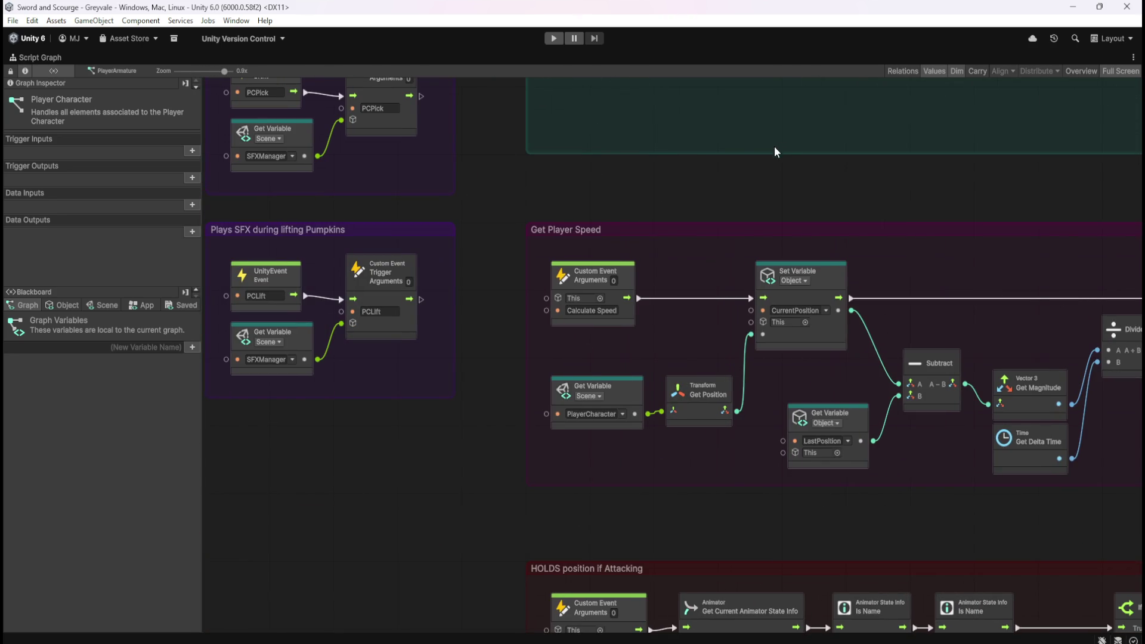
{"action": "left_click_drag", "start_coordinate": [749, 181], "coordinate": [654, 489]}
{"action": "mouse_move", "coordinate": [839, 334]}
{"action": "left_mouse_down"}
{"action": "mouse_move", "coordinate": [707, 493]}
{"action": "mouse_move", "coordinate": [623, 408]}
{"action": "mouse_move", "coordinate": [849, 353]}
{"action": "mouse_move", "coordinate": [496, 155]}
{"action": "mouse_move", "coordinate": [931, 207]}
{"action": "mouse_move", "coordinate": [426, 201]}
{"action": "left_mouse_up"}
{"action": "mouse_move", "coordinate": [639, 161]}
{"action": "left_mouse_down"}
{"action": "mouse_move", "coordinate": [780, 179]}
{"action": "mouse_move", "coordinate": [499, 255]}
{"action": "mouse_move", "coordinate": [445, 460]}
{"action": "mouse_move", "coordinate": [571, 467]}
{"action": "mouse_move", "coordinate": [1027, 447]}
{"action": "mouse_move", "coordinate": [945, 403]}
{"action": "mouse_move", "coordinate": [574, 371]}
{"action": "mouse_move", "coordinate": [890, 405]}
{"action": "mouse_move", "coordinate": [521, 417]}
{"action": "mouse_move", "coordinate": [1014, 430]}
{"action": "mouse_move", "coordinate": [808, 449]}
{"action": "mouse_move", "coordinate": [388, 434]}
{"action": "left_mouse_up"}
{"action": "scroll", "coordinate": [667, 444], "scroll_direction": "up", "scroll_amount": 10}
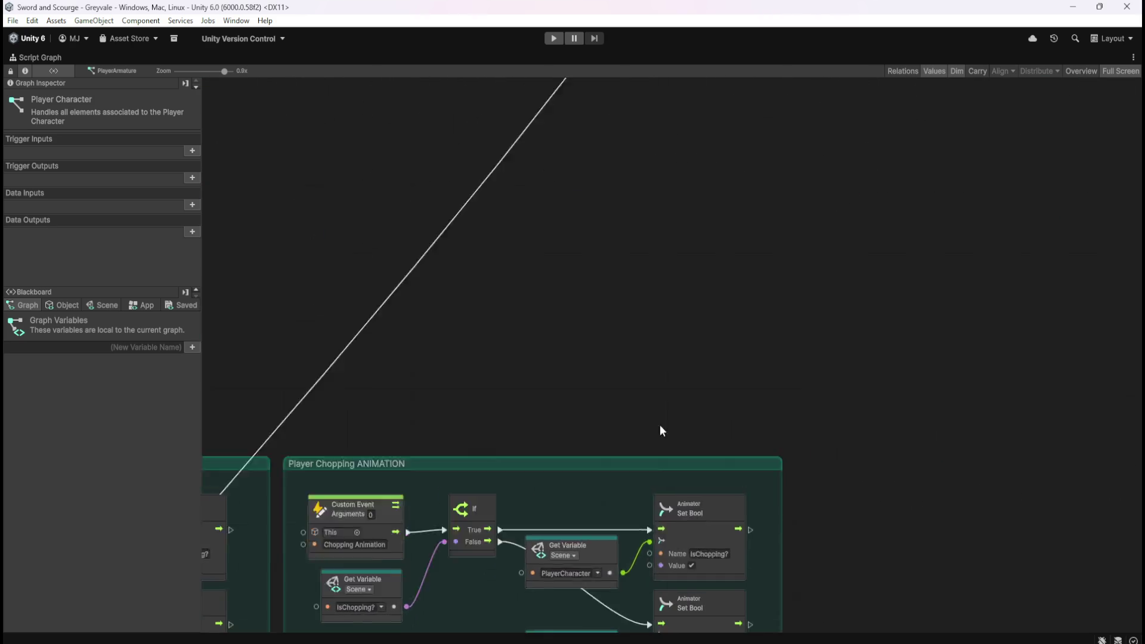
Step: Inspect the Timer and Divide nodes at the end of the Player Healing ANIMATION group
{"action": "scroll", "coordinate": [840, 356], "scroll_direction": "down", "scroll_amount": 10}
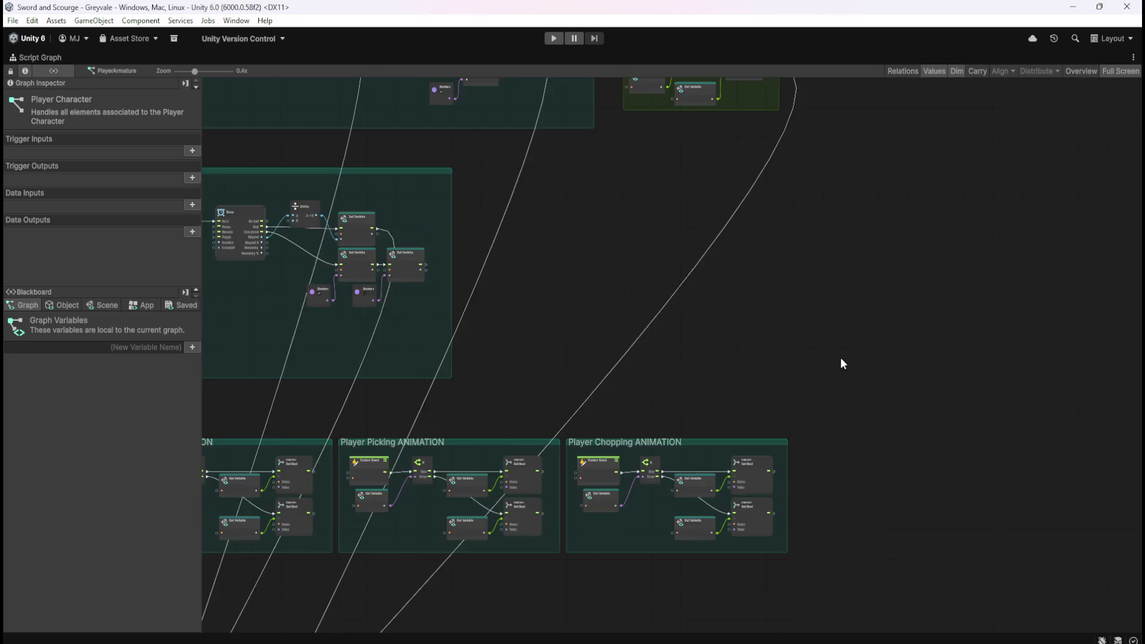
{"action": "scroll", "coordinate": [358, 356], "scroll_direction": "up", "scroll_amount": 5}
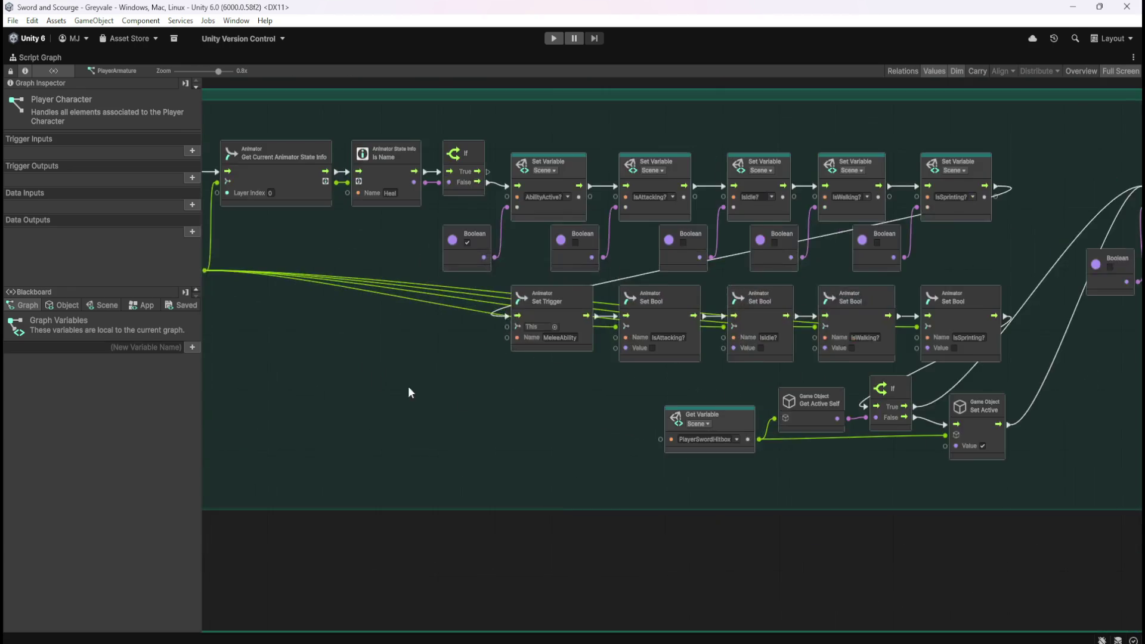
{"action": "mouse_move", "coordinate": [1038, 415]}
{"action": "left_mouse_down"}
{"action": "mouse_move", "coordinate": [494, 432]}
{"action": "mouse_move", "coordinate": [734, 481]}
{"action": "left_mouse_up"}
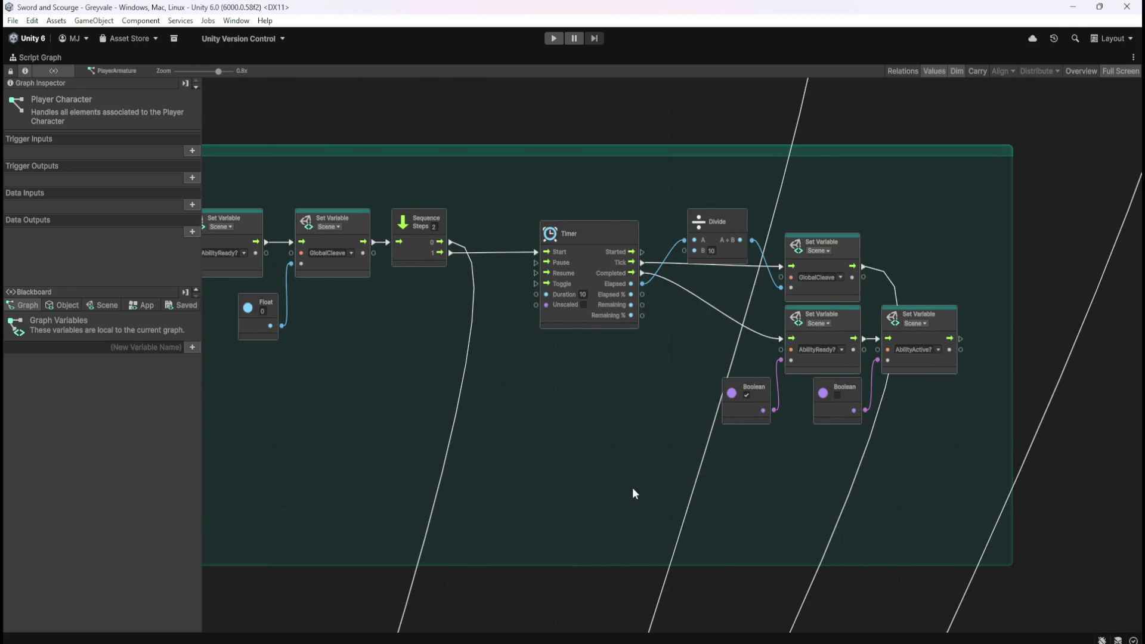
Step: Zoom out to an overview of the whole Player Character graph
{"action": "scroll", "coordinate": [645, 484], "scroll_direction": "down", "scroll_amount": 5}
{"action": "scroll", "coordinate": [964, 305], "scroll_direction": "up", "scroll_amount": 6}
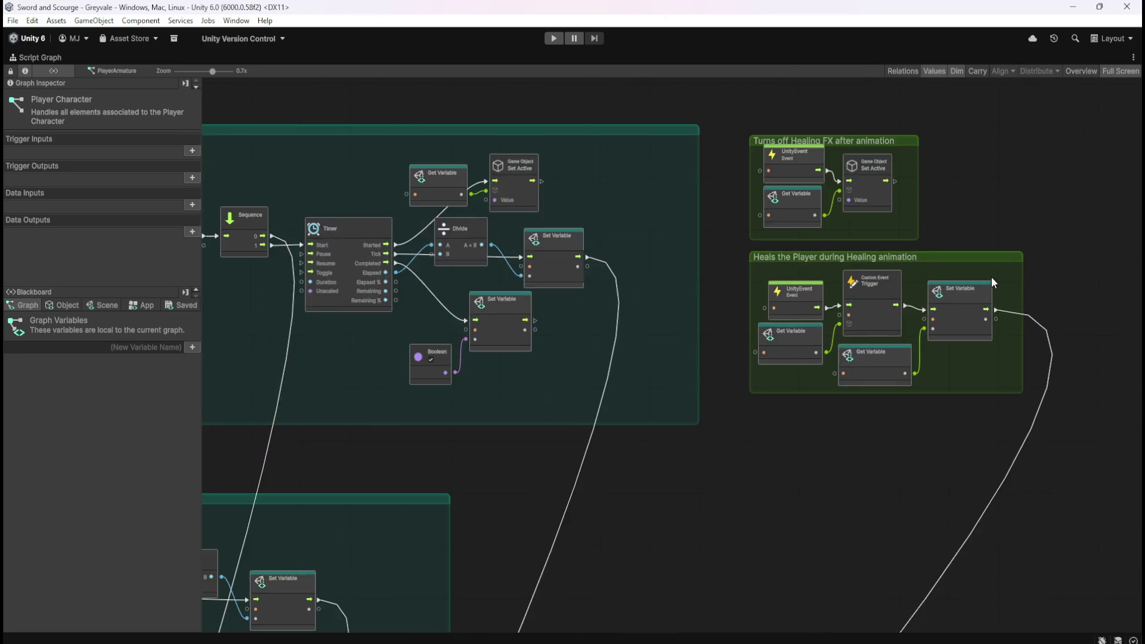
{"action": "scroll", "coordinate": [1076, 291], "scroll_direction": "down", "scroll_amount": 6}
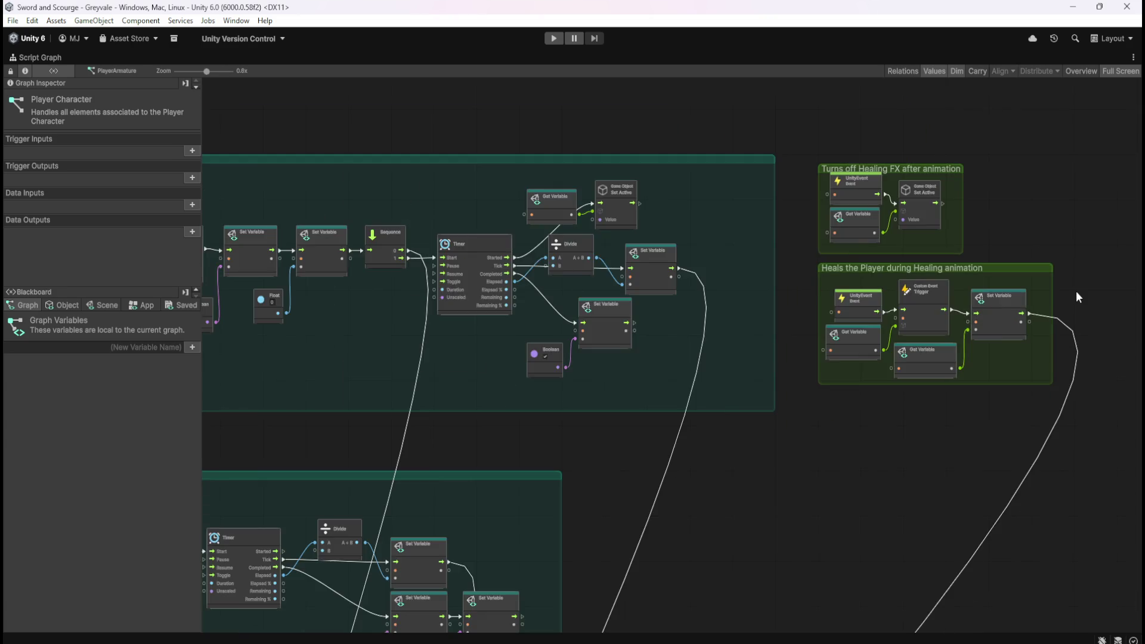
{"action": "scroll", "coordinate": [1016, 286], "scroll_direction": "up", "scroll_amount": 6}
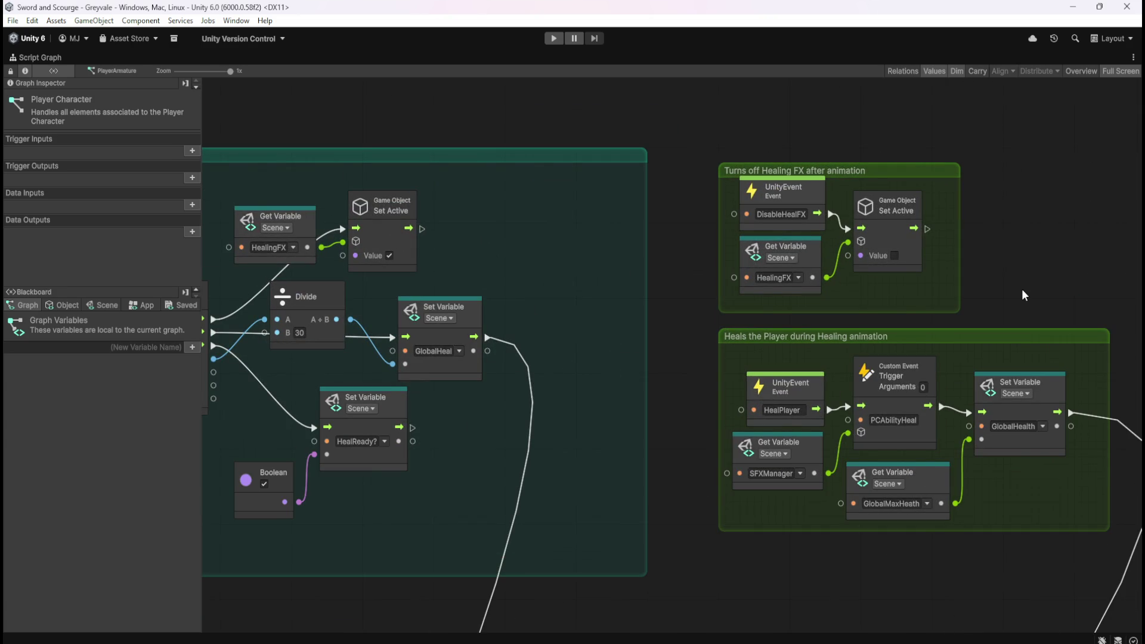
{"action": "scroll", "coordinate": [1023, 294], "scroll_direction": "down", "scroll_amount": 6}
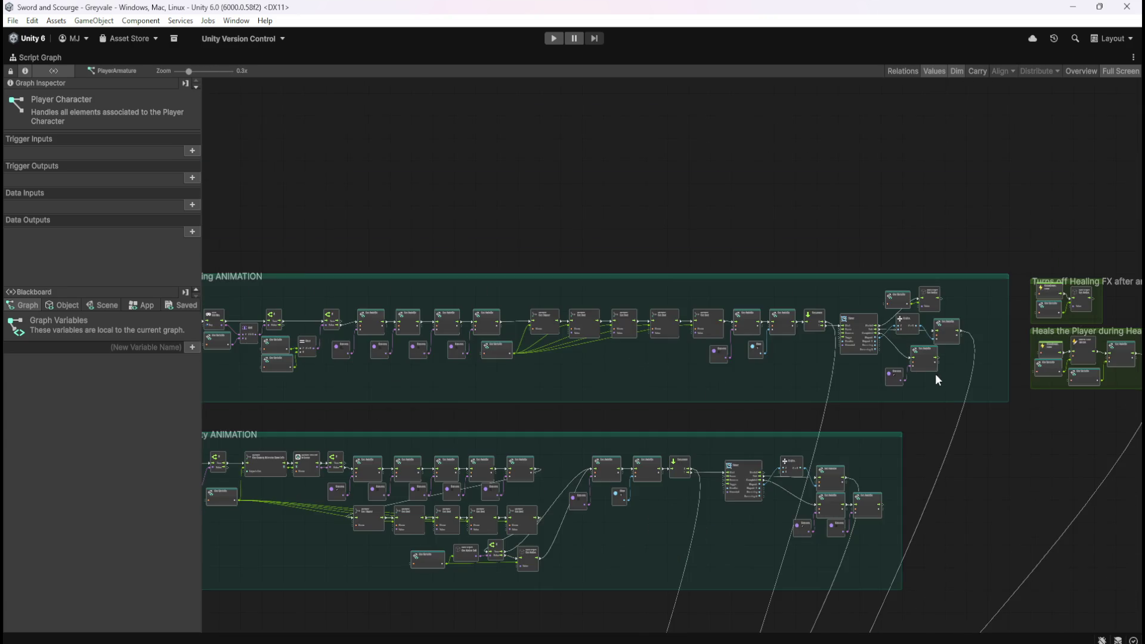
{"action": "scroll", "coordinate": [944, 380], "scroll_direction": "up", "scroll_amount": 2}
{"action": "scroll", "coordinate": [698, 367], "scroll_direction": "down", "scroll_amount": 2}
{"action": "scroll", "coordinate": [692, 370], "scroll_direction": "up", "scroll_amount": 6}
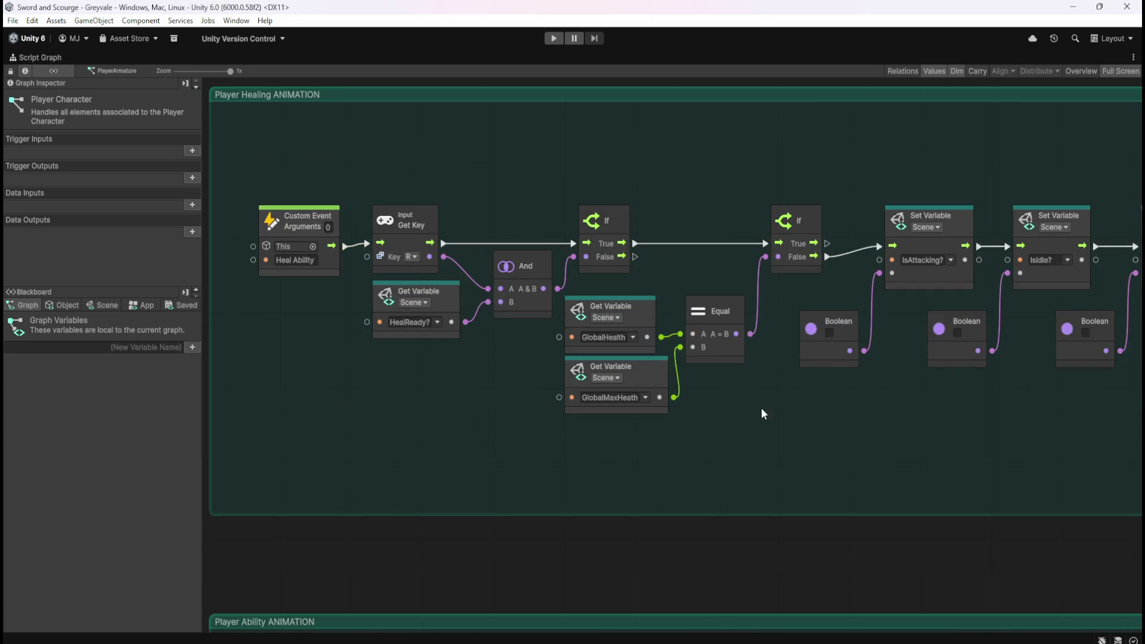
{"action": "scroll", "coordinate": [681, 379], "scroll_direction": "right", "scroll_amount": 20}
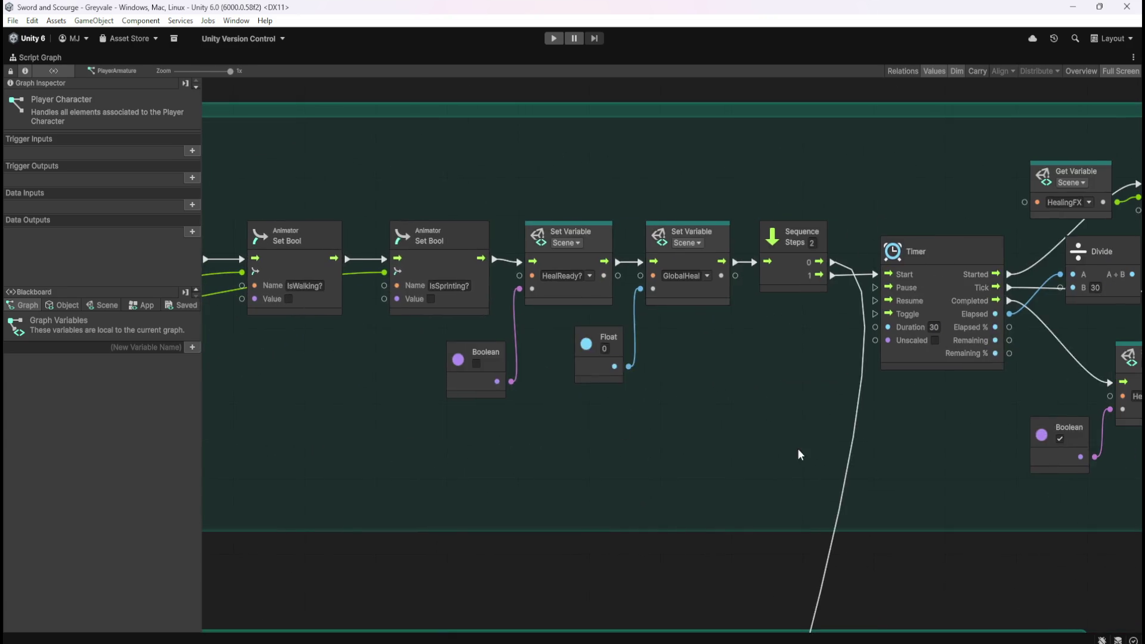
{"action": "scroll", "coordinate": [800, 455], "scroll_direction": "right", "scroll_amount": 10}
{"action": "scroll", "coordinate": [683, 244], "scroll_direction": "down", "scroll_amount": 5}
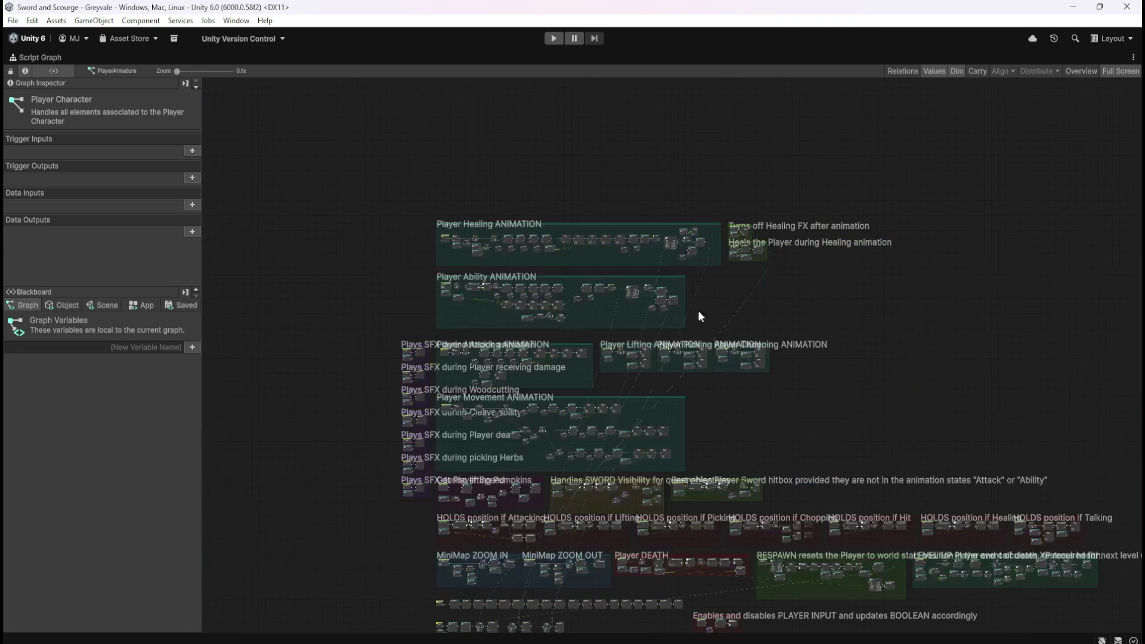
Step: Zoom to about 0.9x on the HOLDS position if Chopping group and its Custom Event node
{"action": "scroll", "coordinate": [898, 600], "scroll_direction": "up", "scroll_amount": 4}
{"action": "left_click_drag", "start_coordinate": [380, 322], "coordinate": [840, 314]}
{"action": "scroll", "coordinate": [780, 261], "scroll_direction": "up", "scroll_amount": 3}
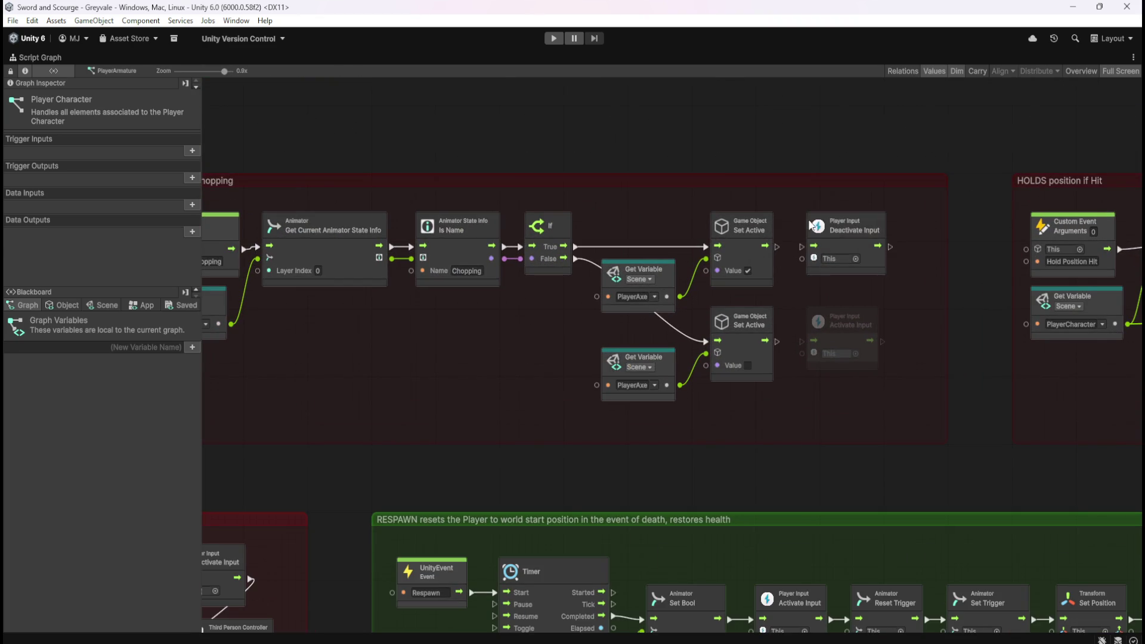
{"action": "mouse_move", "coordinate": [513, 341]}
{"action": "left_mouse_down"}
{"action": "mouse_move", "coordinate": [697, 380]}
{"action": "mouse_move", "coordinate": [645, 365]}
{"action": "left_mouse_up"}
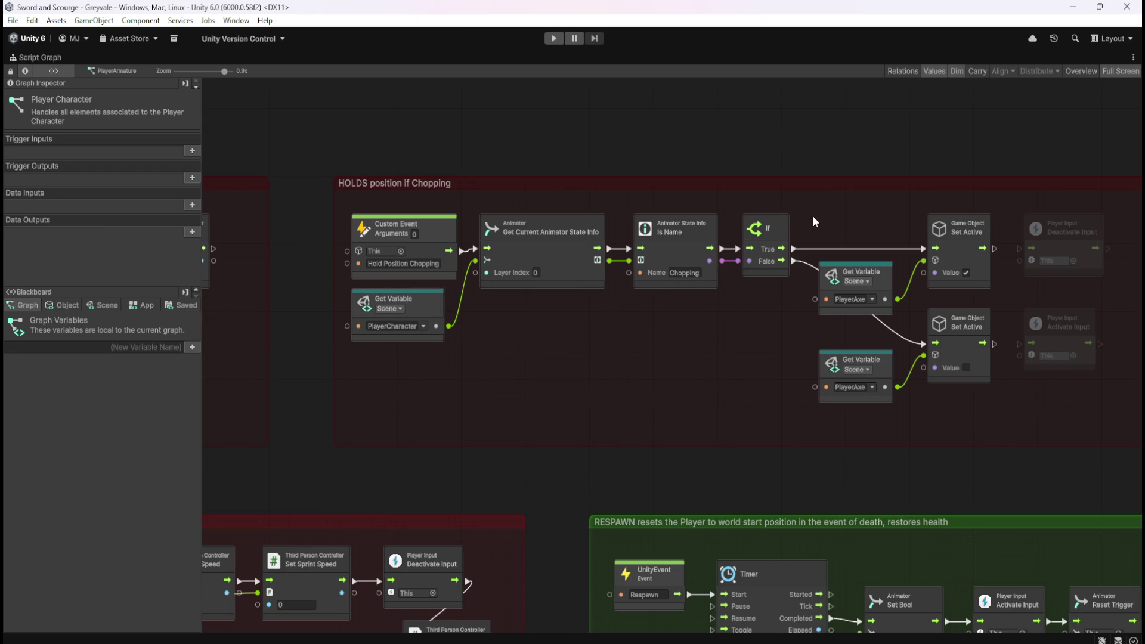
{"action": "scroll", "coordinate": [814, 215], "scroll_direction": "down", "scroll_amount": 4}
{"action": "scroll", "coordinate": [813, 214], "scroll_direction": "up", "scroll_amount": 4}
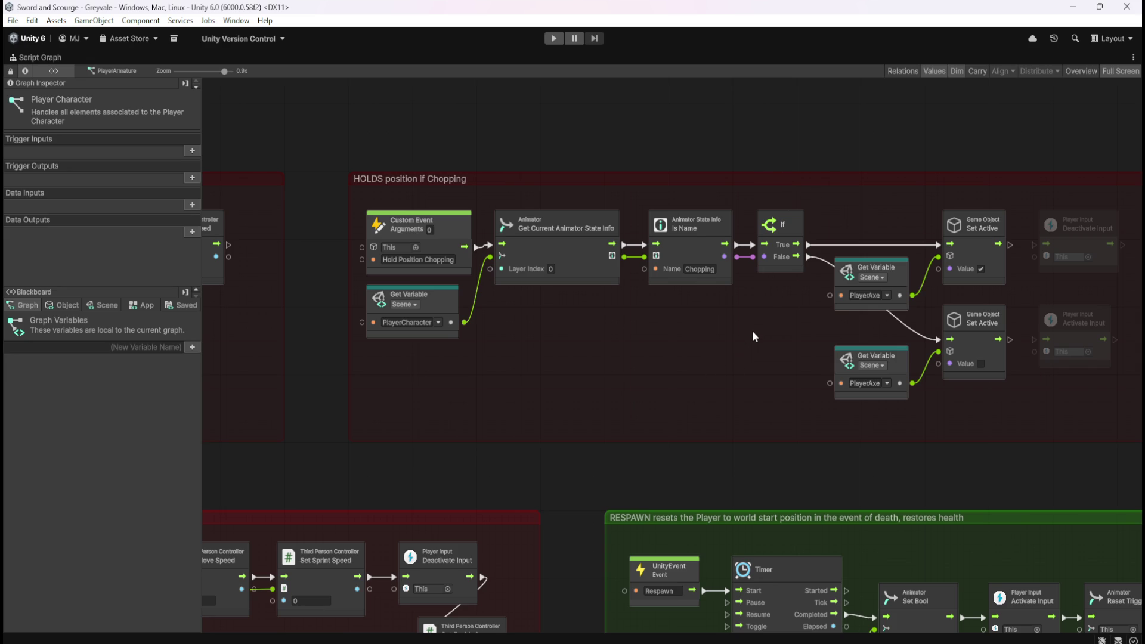
{"action": "left_click", "coordinate": [70, 348]}
{"action": "type", "text": "list"}
{"action": "key", "text": "BackSpace"}
{"action": "key", "text": "BackSpace"}
{"action": "key", "text": "BackSpace"}
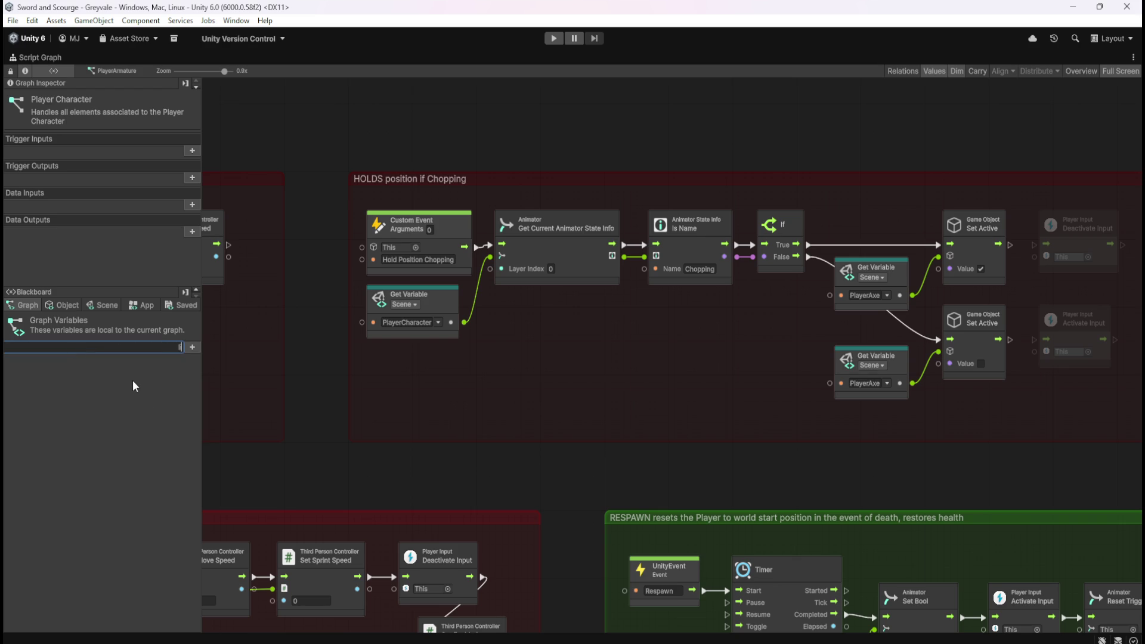
{"action": "type", "text": "lanim"}
{"action": "key", "text": "Return"}
{"action": "left_click", "coordinate": [147, 363]}
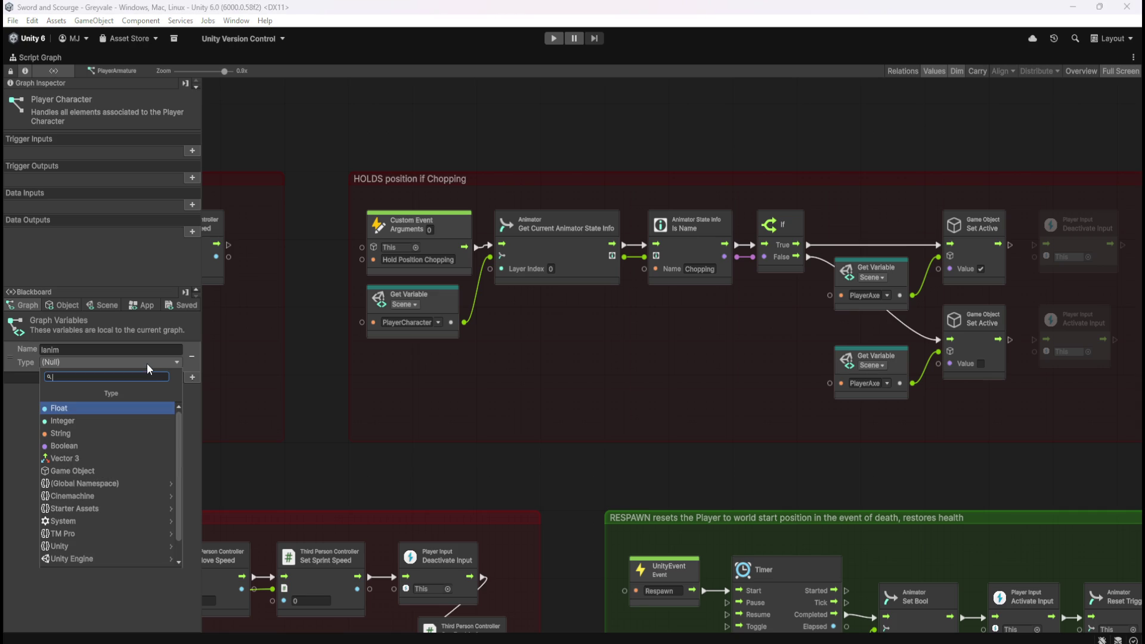
{"action": "type", "text": "list anim"}
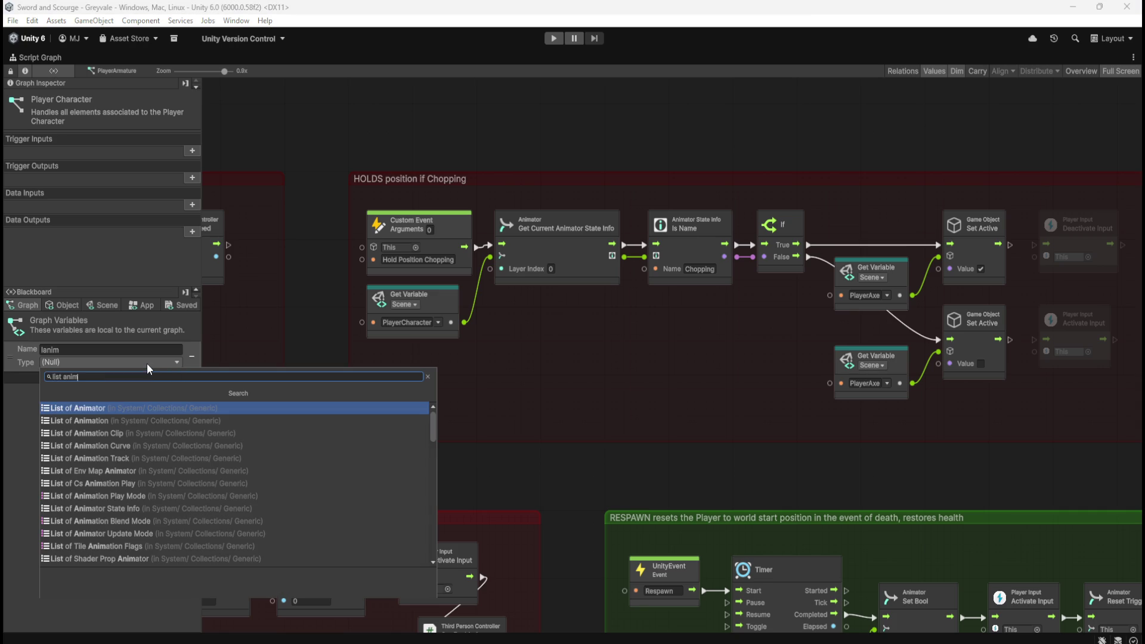
{"action": "type", "text": "ator st"}
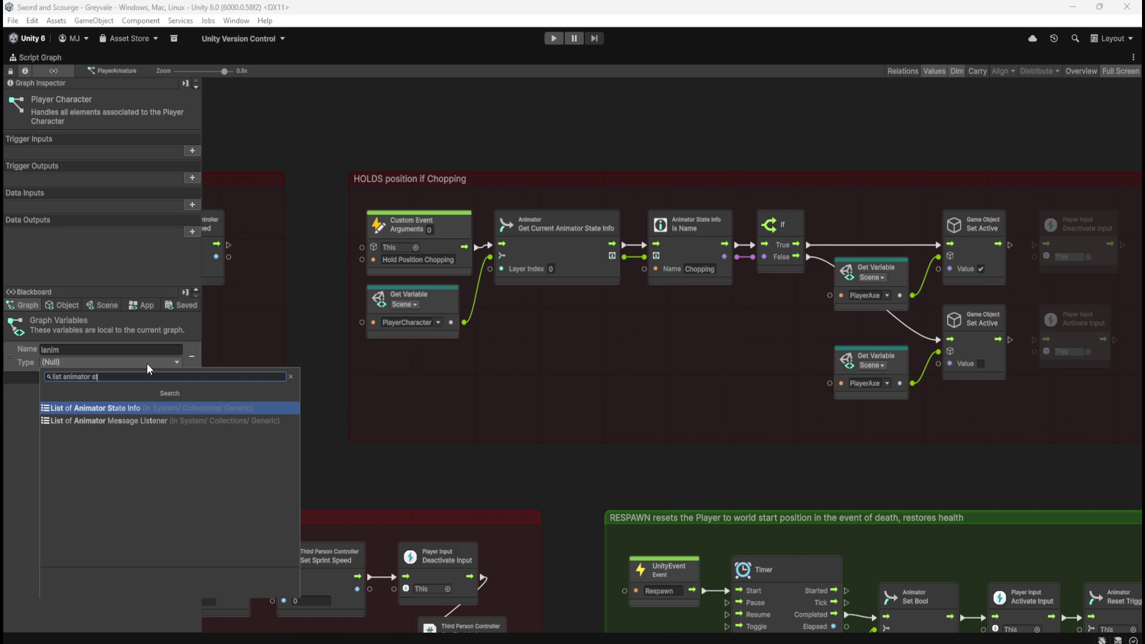
{"action": "key", "text": "Escape"}
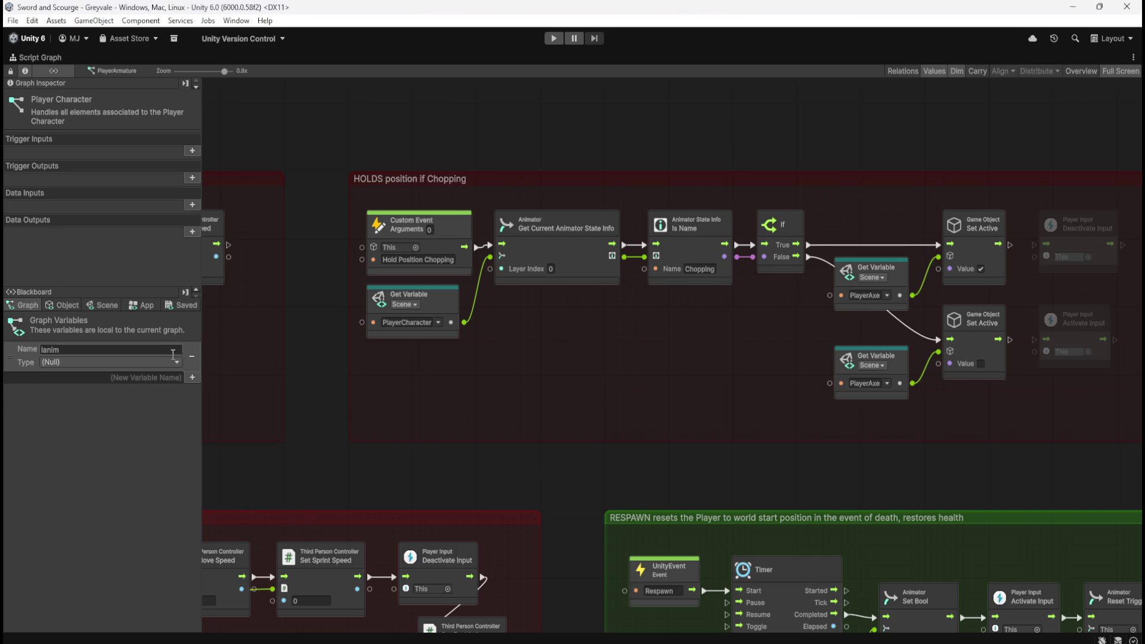
{"action": "left_click", "coordinate": [192, 356]}
{"action": "scroll", "coordinate": [636, 396], "scroll_direction": "down", "scroll_amount": 5}
{"action": "scroll", "coordinate": [794, 404], "scroll_direction": "down", "scroll_amount": 2}
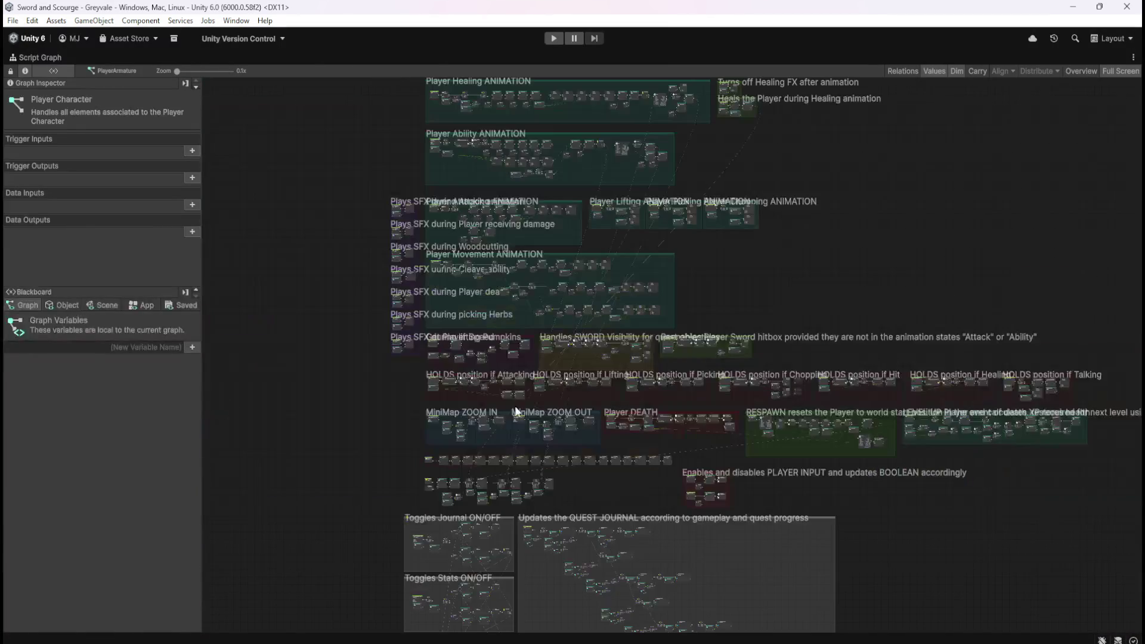
{"action": "scroll", "coordinate": [378, 382], "scroll_direction": "up", "scroll_amount": 3}
{"action": "scroll", "coordinate": [346, 388], "scroll_direction": "down", "scroll_amount": 3}
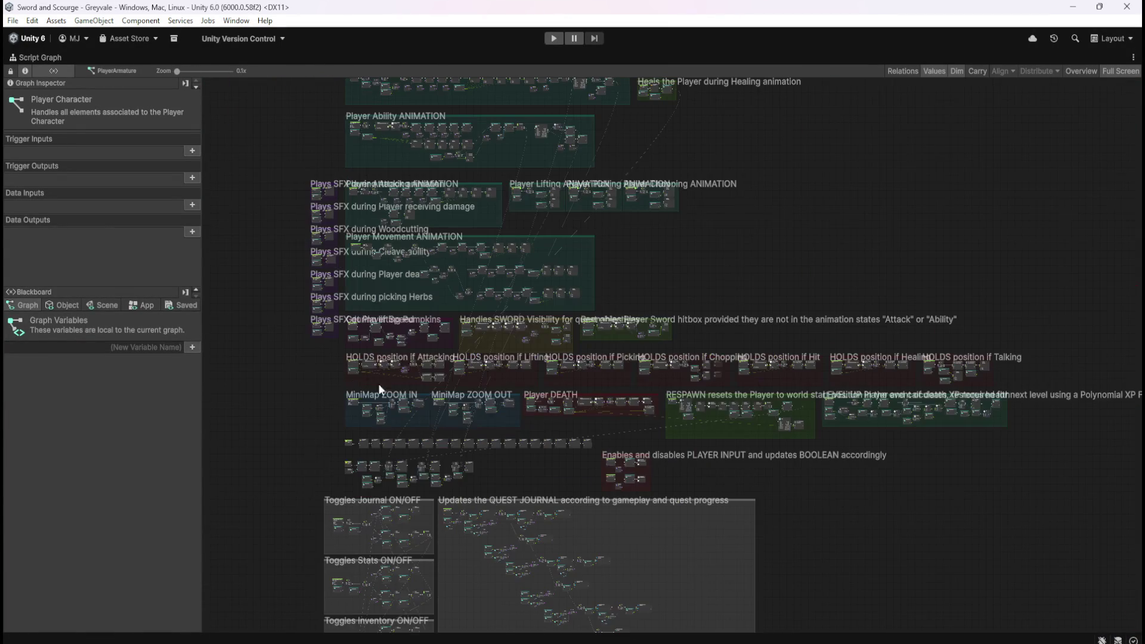
{"action": "scroll", "coordinate": [903, 441], "scroll_direction": "up", "scroll_amount": 6}
{"action": "scroll", "coordinate": [940, 421], "scroll_direction": "down", "scroll_amount": 4}
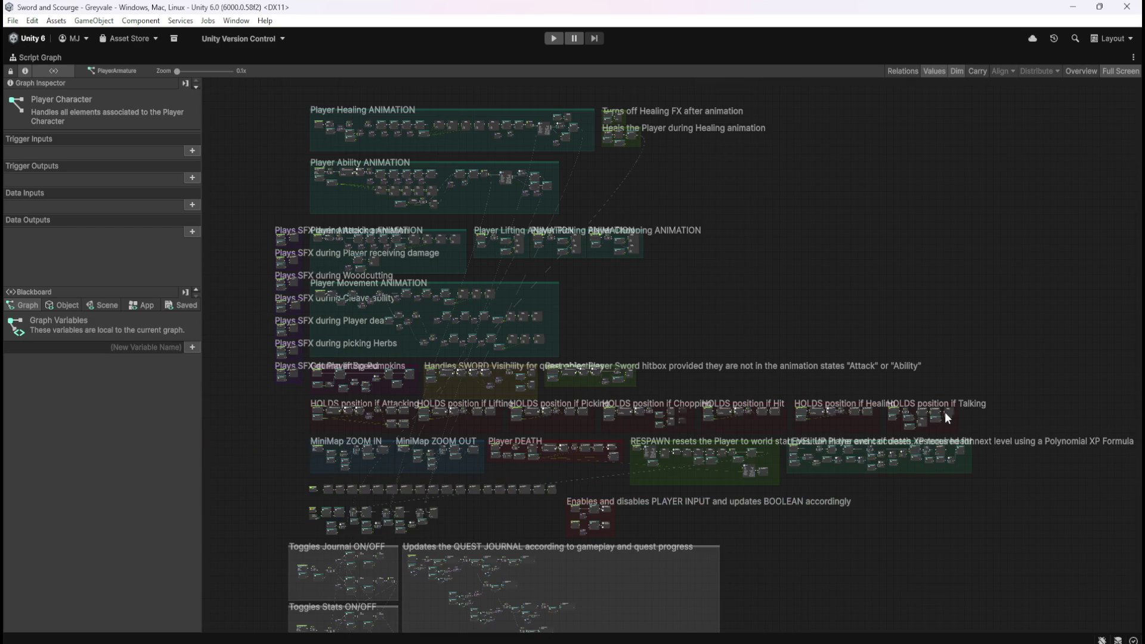
{"action": "scroll", "coordinate": [437, 444], "scroll_direction": "up", "scroll_amount": 4}
{"action": "left_click_drag", "start_coordinate": [639, 407], "coordinate": [454, 416]}
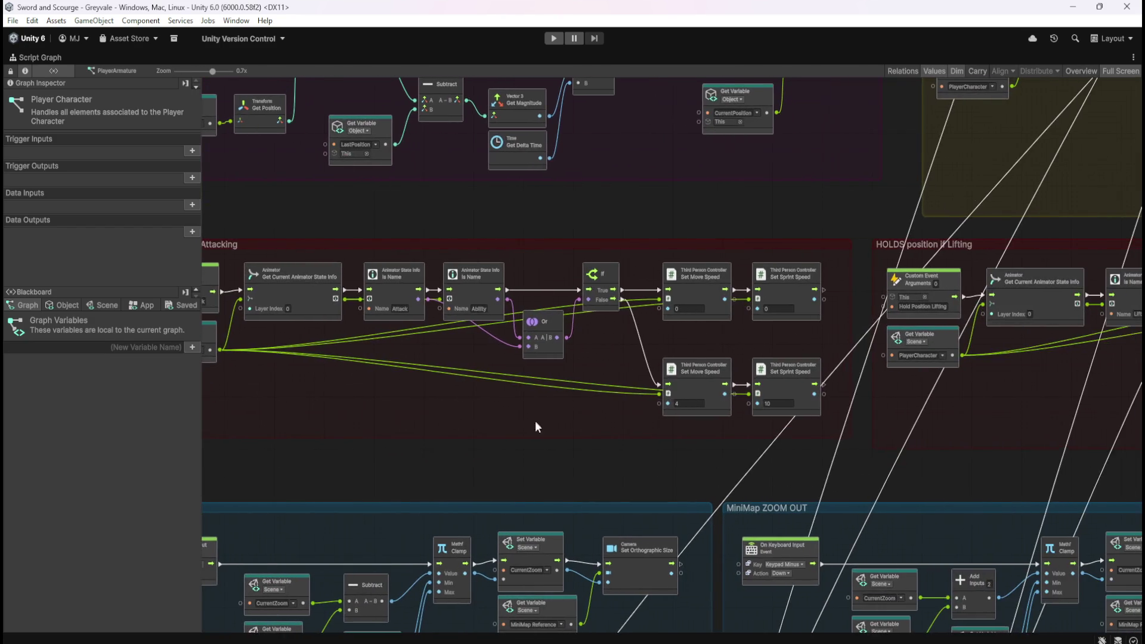
{"action": "left_click_drag", "start_coordinate": [895, 418], "coordinate": [656, 423]}
{"action": "left_click_drag", "start_coordinate": [1103, 436], "coordinate": [560, 436]}
{"action": "left_click_drag", "start_coordinate": [705, 444], "coordinate": [467, 447]}
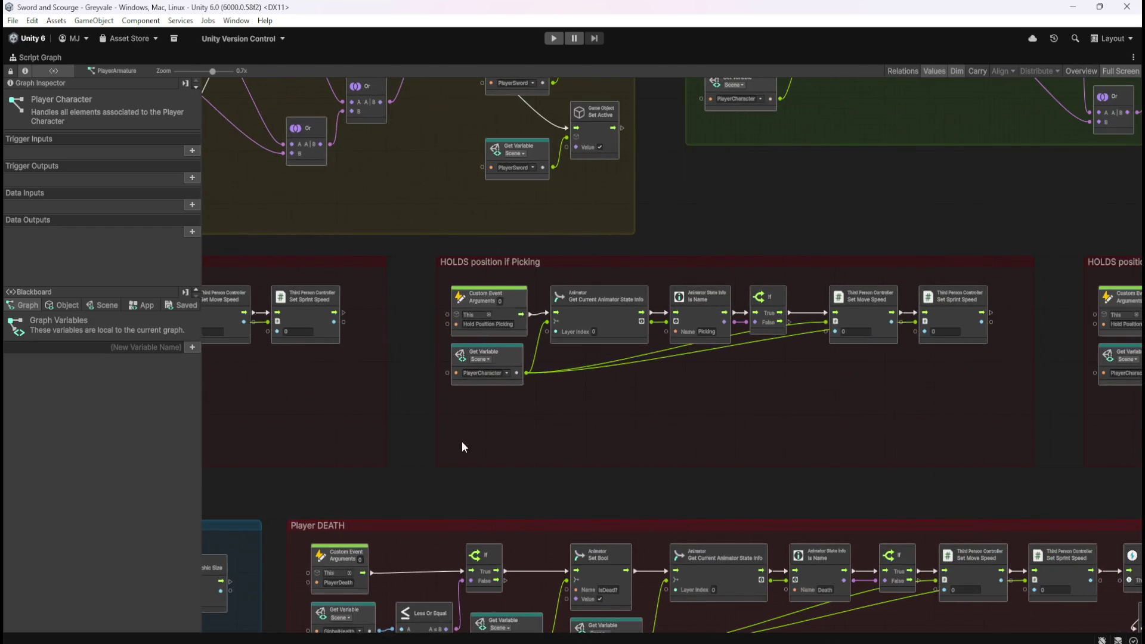
{"action": "left_click_drag", "start_coordinate": [678, 402], "coordinate": [409, 424]}
{"action": "left_click_drag", "start_coordinate": [821, 463], "coordinate": [442, 417]}
{"action": "left_click_drag", "start_coordinate": [697, 432], "coordinate": [220, 426]}
{"action": "left_click_drag", "start_coordinate": [775, 424], "coordinate": [401, 417]}
{"action": "left_click_drag", "start_coordinate": [829, 424], "coordinate": [478, 424]}
{"action": "mouse_move", "coordinate": [739, 389]}
{"action": "left_mouse_down"}
{"action": "mouse_move", "coordinate": [410, 383]}
{"action": "mouse_move", "coordinate": [657, 384]}
{"action": "mouse_move", "coordinate": [453, 388]}
{"action": "mouse_move", "coordinate": [550, 387]}
{"action": "left_mouse_up"}
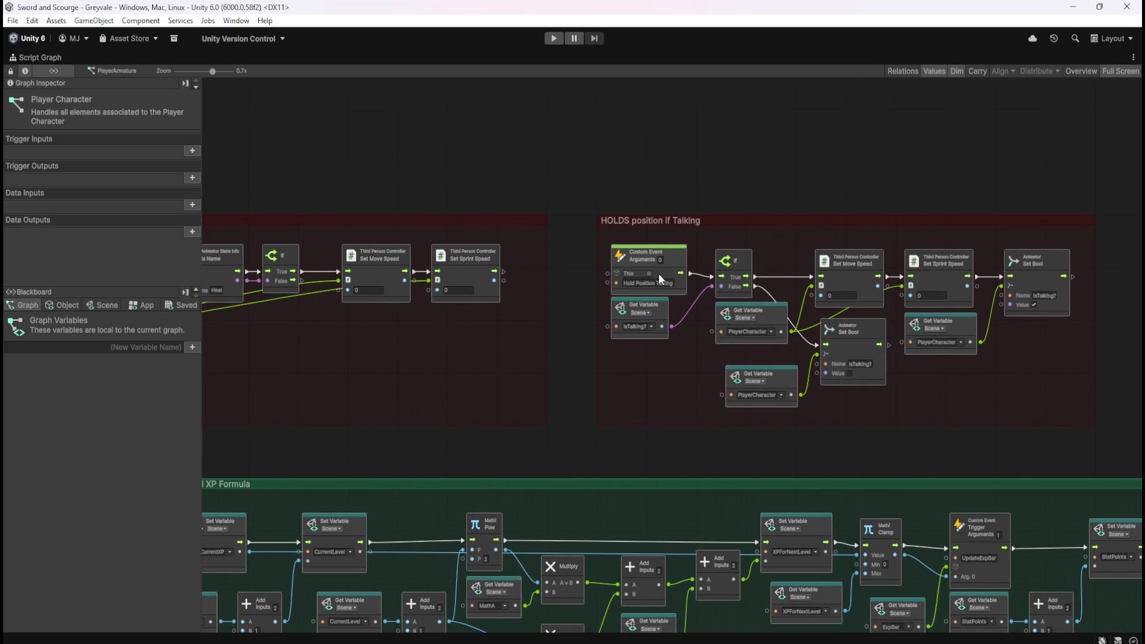
{"action": "scroll", "coordinate": [994, 311], "scroll_direction": "up", "scroll_amount": 3}
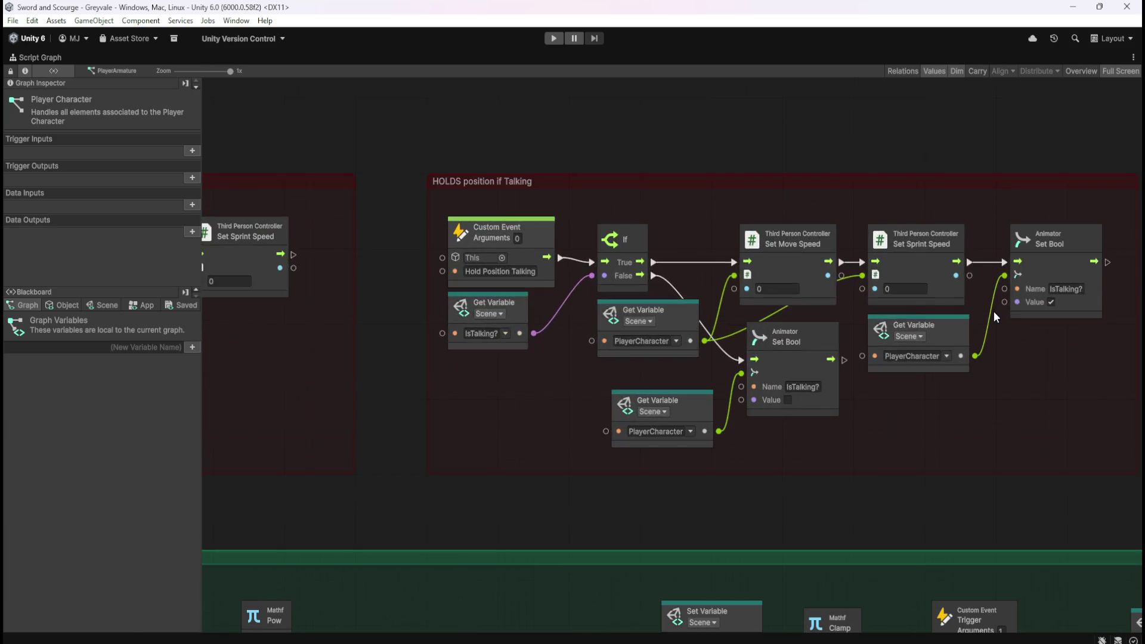
{"action": "scroll", "coordinate": [1030, 398], "scroll_direction": "down", "scroll_amount": 6}
{"action": "scroll", "coordinate": [502, 370], "scroll_direction": "up", "scroll_amount": 5}
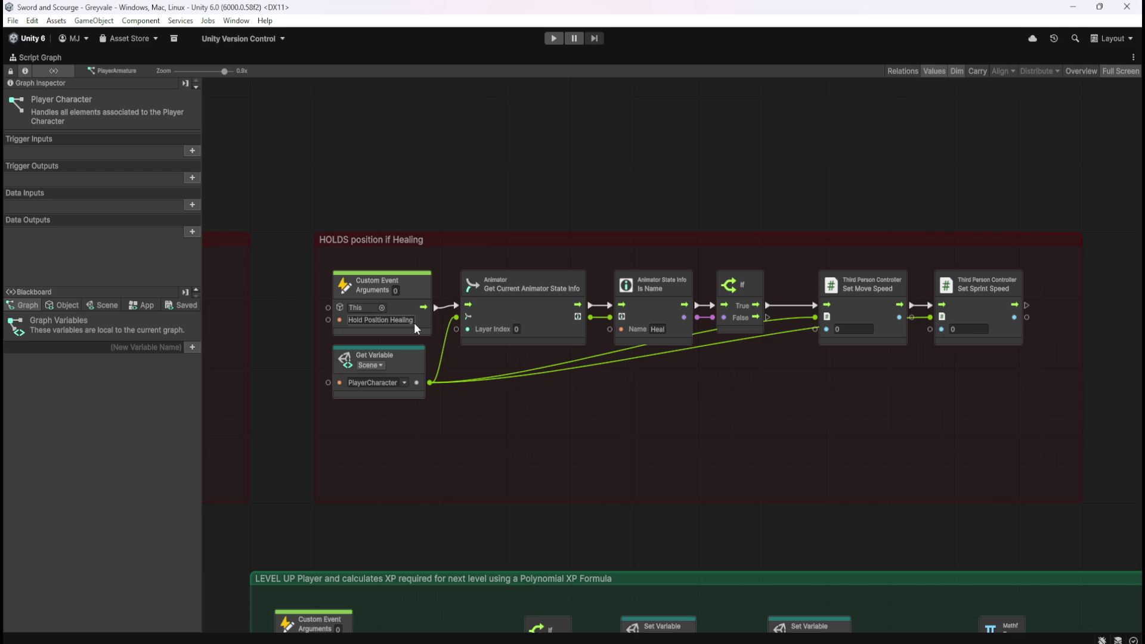
{"action": "scroll", "coordinate": [1010, 333], "scroll_direction": "down", "scroll_amount": 6}
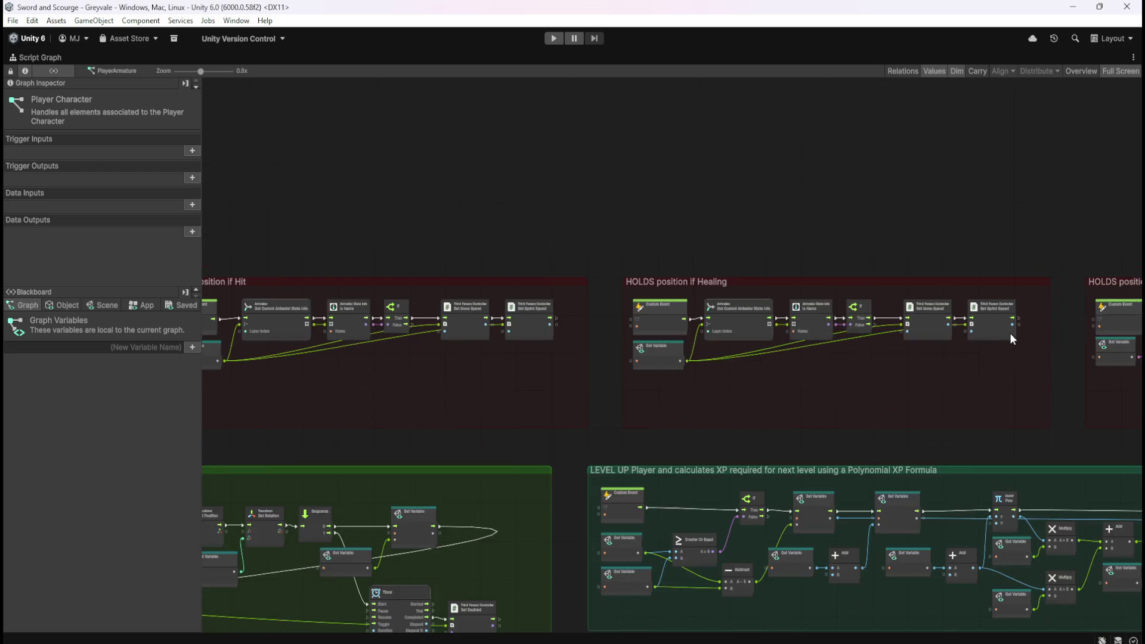
{"action": "scroll", "coordinate": [916, 370], "scroll_direction": "down", "scroll_amount": 3}
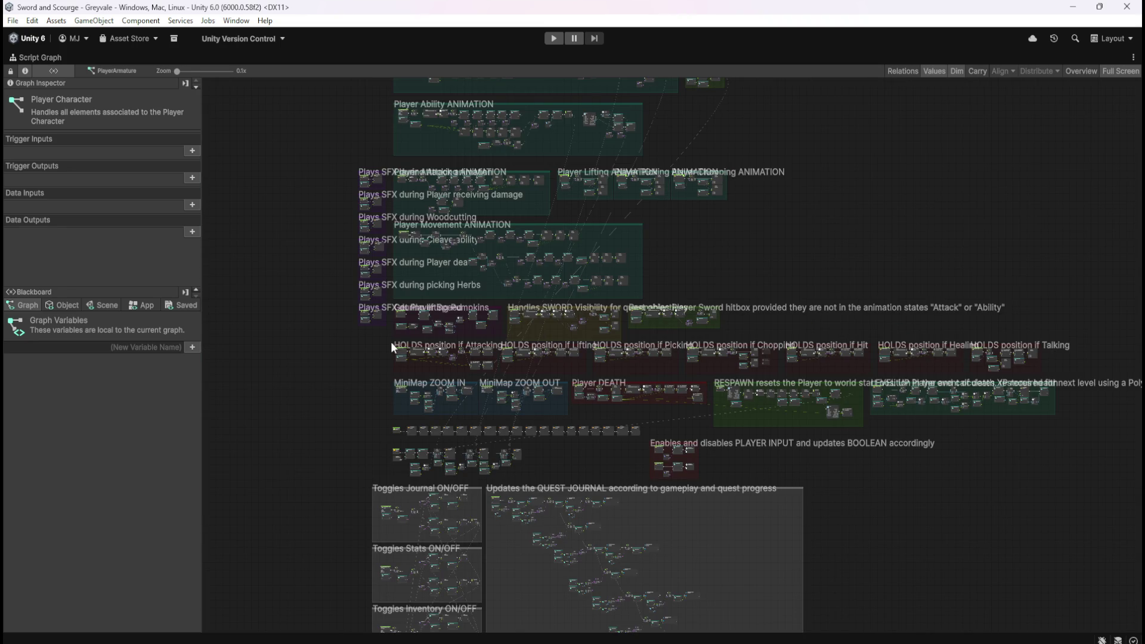
{"action": "scroll", "coordinate": [400, 355], "scroll_direction": "up", "scroll_amount": 5}
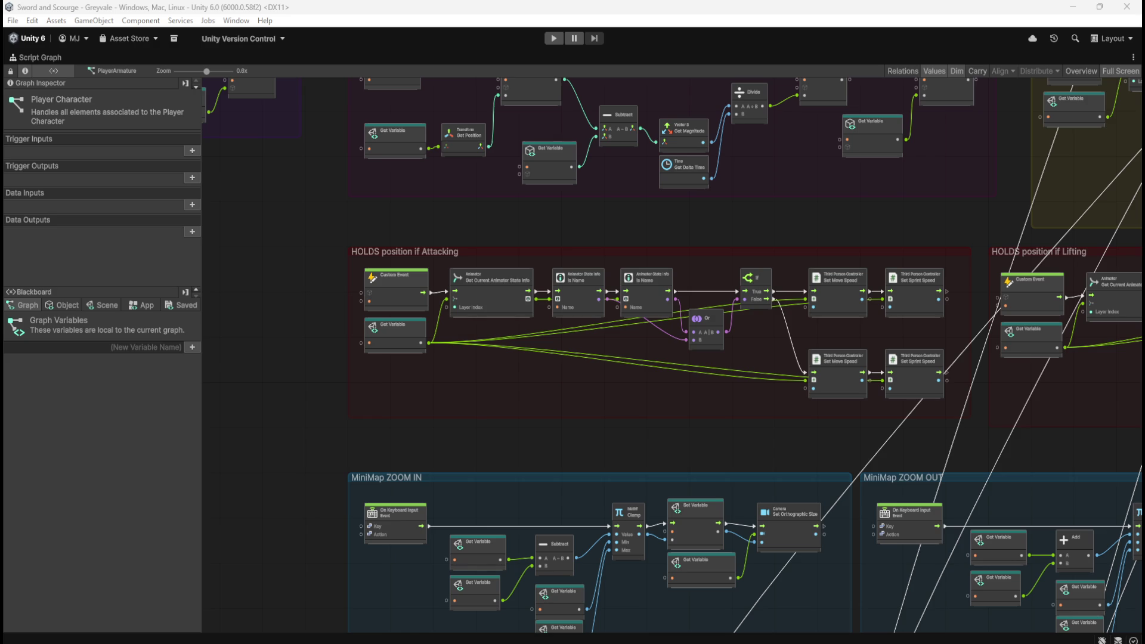
{"action": "scroll", "coordinate": [599, 330], "scroll_direction": "up", "scroll_amount": 2}
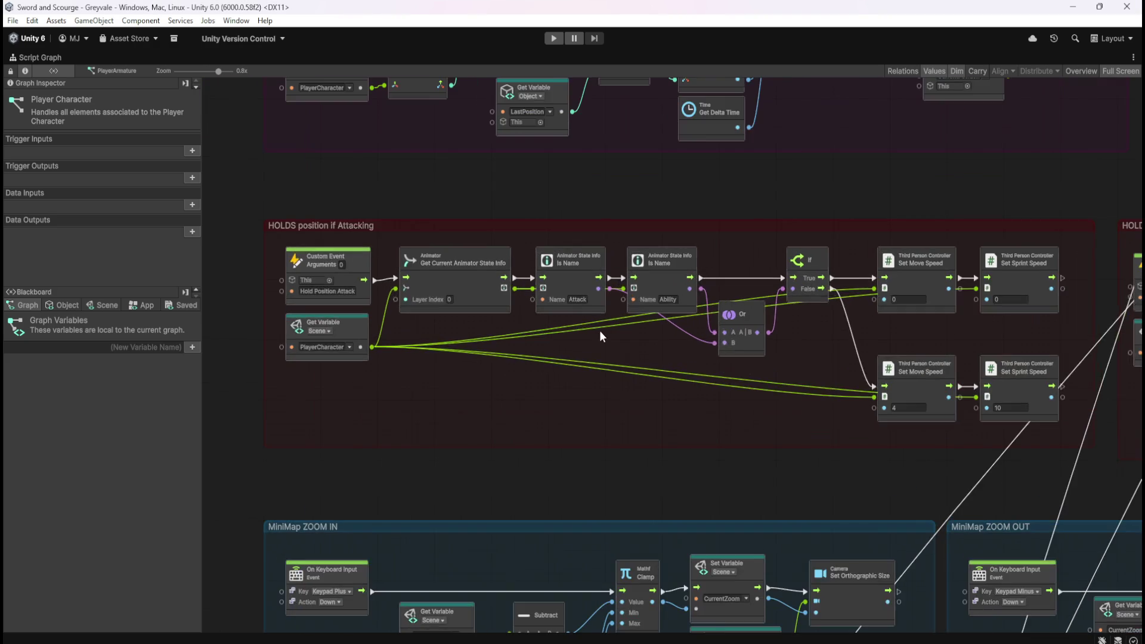
{"action": "scroll", "coordinate": [332, 338], "scroll_direction": "down", "scroll_amount": 3}
{"action": "scroll", "coordinate": [387, 310], "scroll_direction": "down", "scroll_amount": 3}
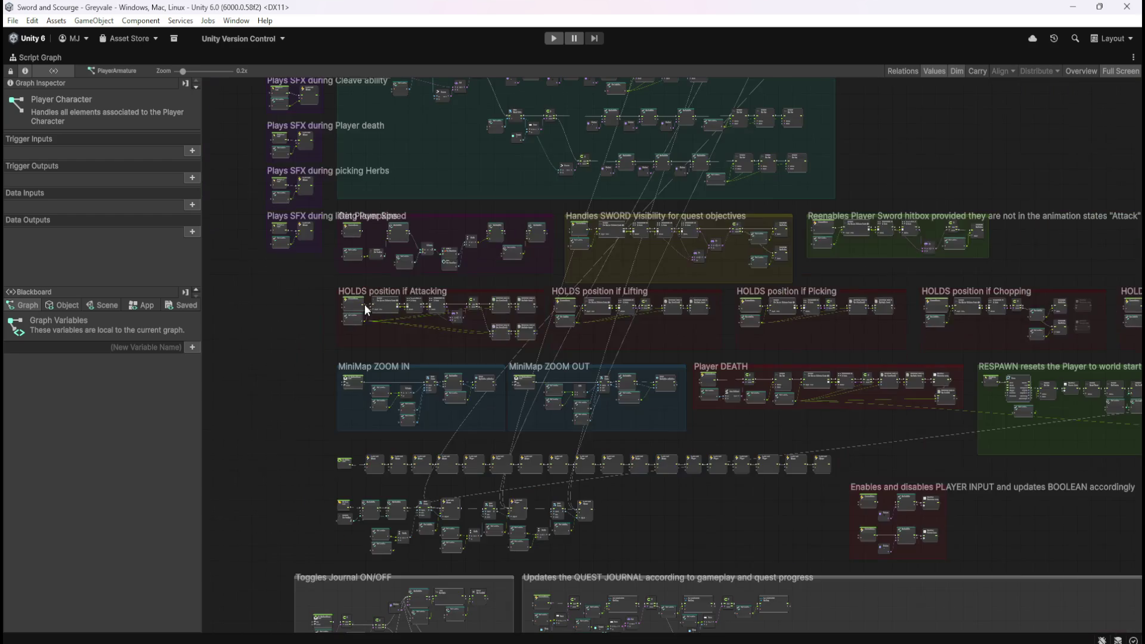
{"action": "scroll", "coordinate": [896, 323], "scroll_direction": "up", "scroll_amount": 3}
{"action": "scroll", "coordinate": [606, 331], "scroll_direction": "down", "scroll_amount": 3}
{"action": "scroll", "coordinate": [975, 337], "scroll_direction": "up", "scroll_amount": 3}
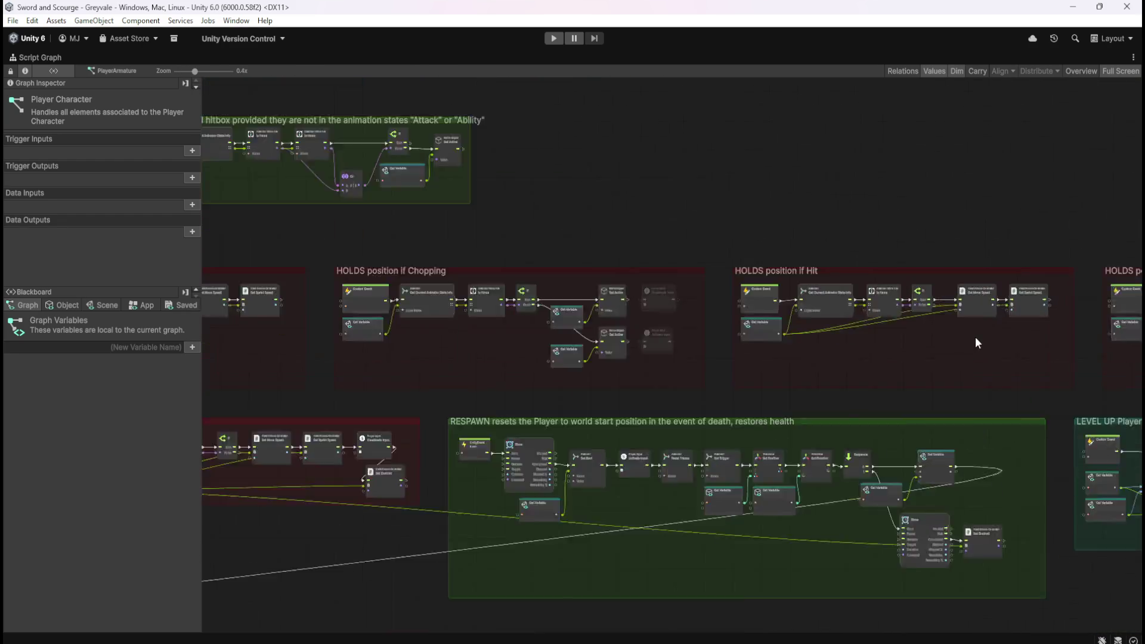
{"action": "scroll", "coordinate": [524, 314], "scroll_direction": "down", "scroll_amount": 2}
{"action": "scroll", "coordinate": [505, 337], "scroll_direction": "up", "scroll_amount": 6}
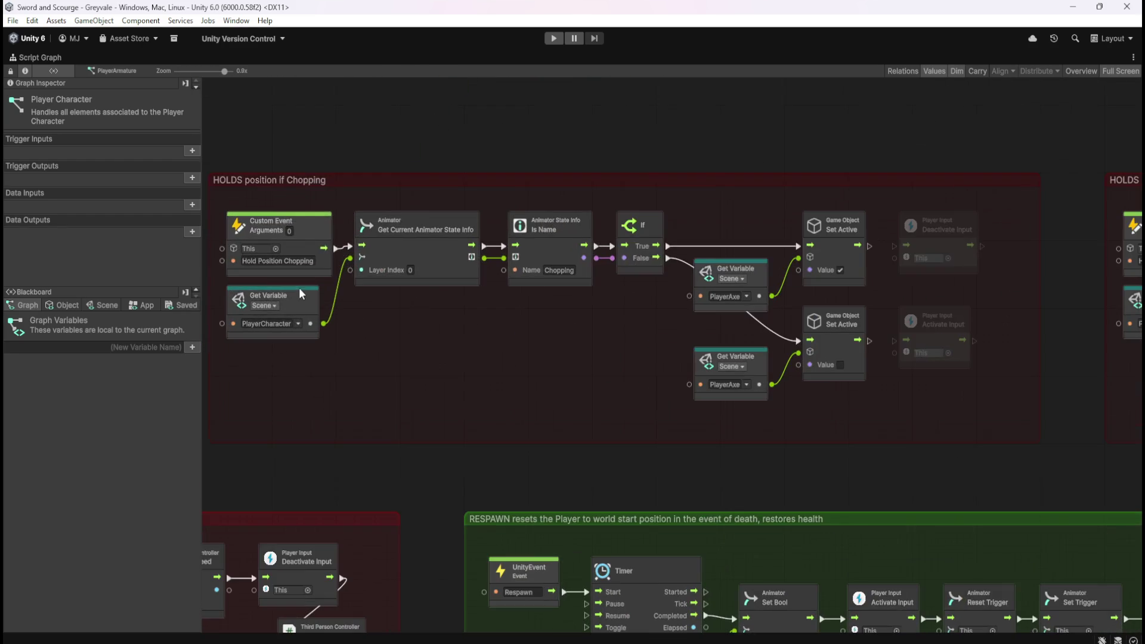
{"action": "left_click_drag", "start_coordinate": [504, 342], "coordinate": [585, 372]}
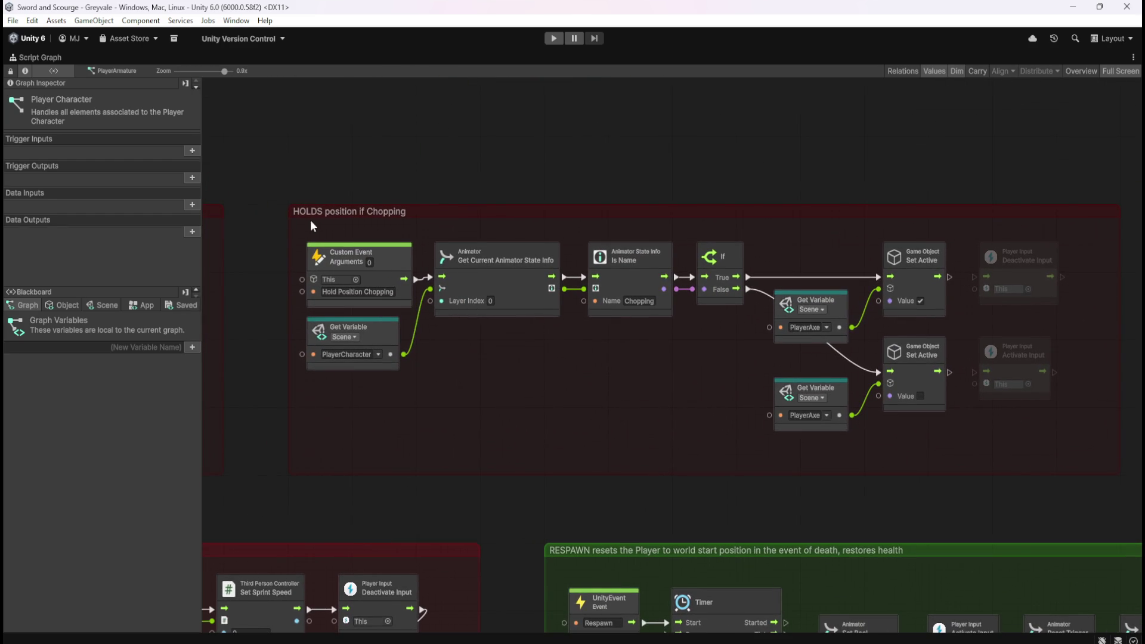
{"action": "scroll", "coordinate": [793, 172], "scroll_direction": "down", "scroll_amount": 5}
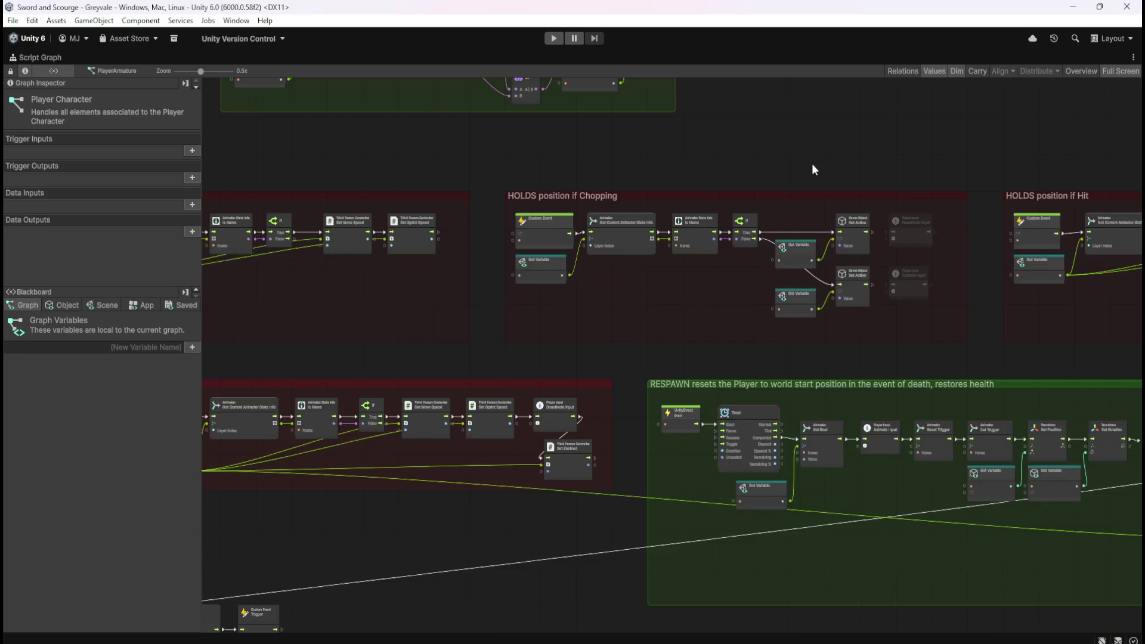
{"action": "scroll", "coordinate": [836, 238], "scroll_direction": "down", "scroll_amount": 4}
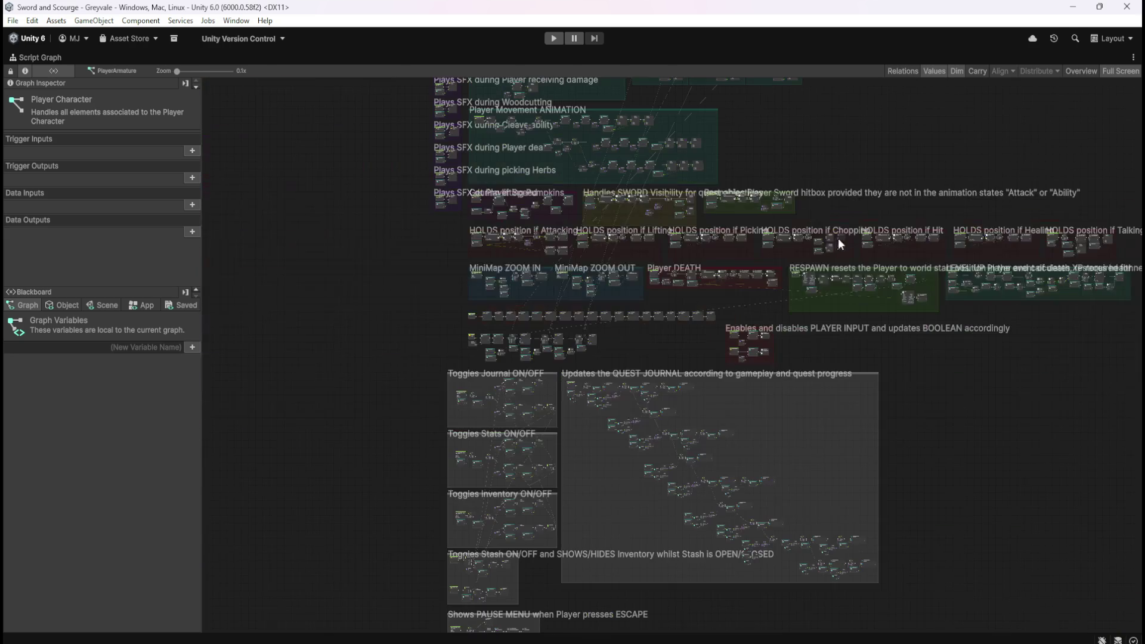
{"action": "scroll", "coordinate": [579, 501], "scroll_direction": "down", "scroll_amount": 2}
{"action": "scroll", "coordinate": [628, 360], "scroll_direction": "up", "scroll_amount": 5}
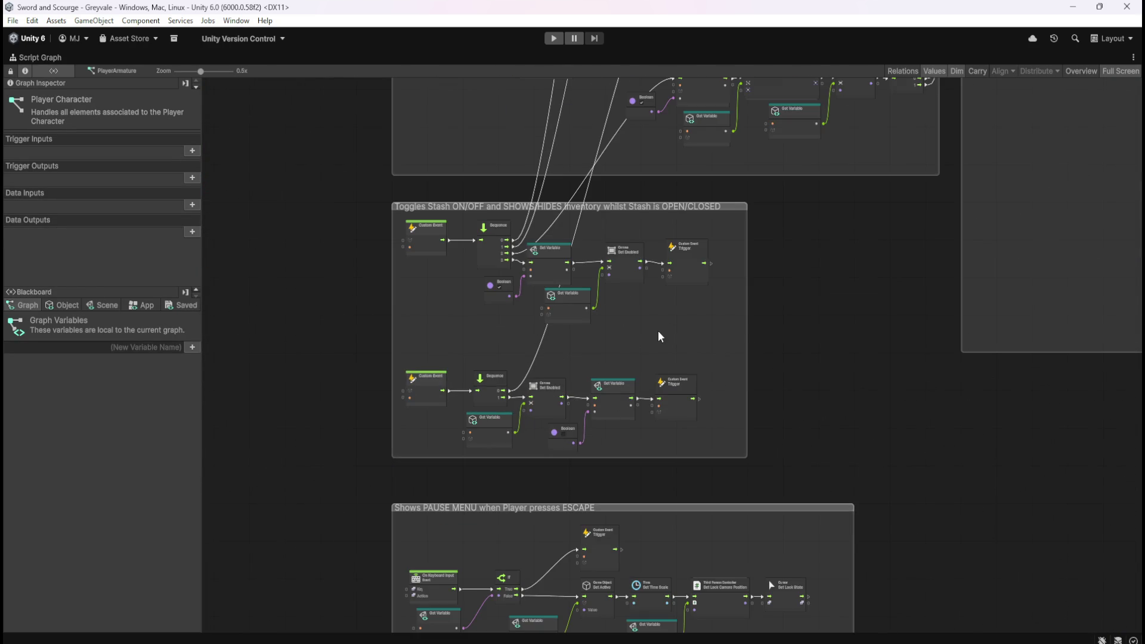
{"action": "scroll", "coordinate": [656, 338], "scroll_direction": "up", "scroll_amount": 3}
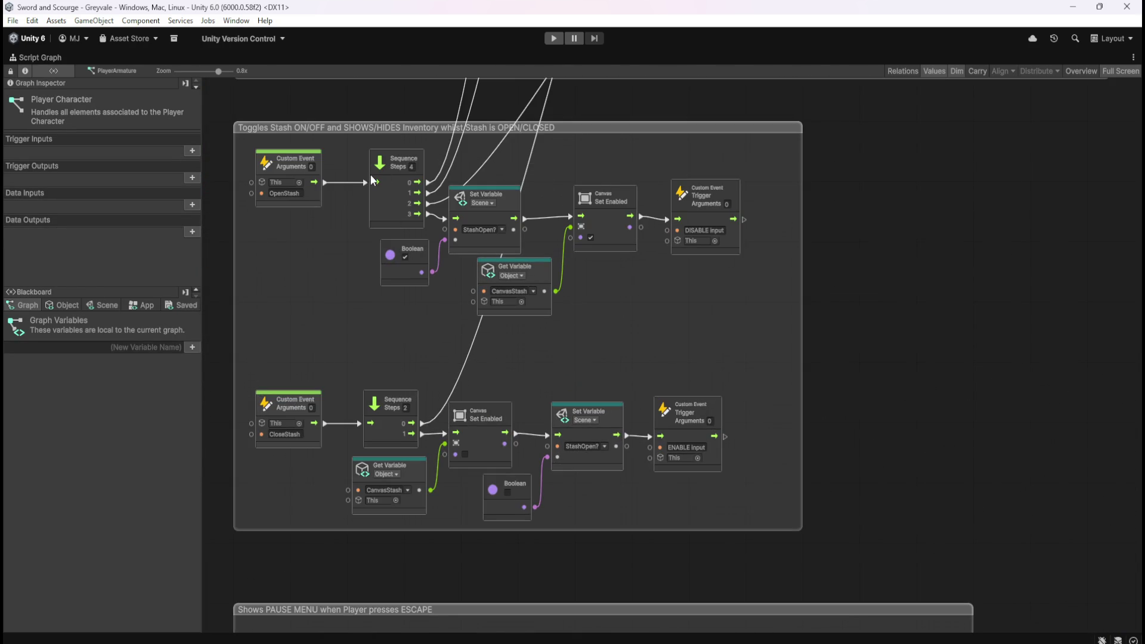
Step: Copy the DISABLE Input and ENABLE Input trigger nodes and place them above the Chopping group
{"action": "left_click_drag", "start_coordinate": [753, 193], "coordinate": [651, 478]}
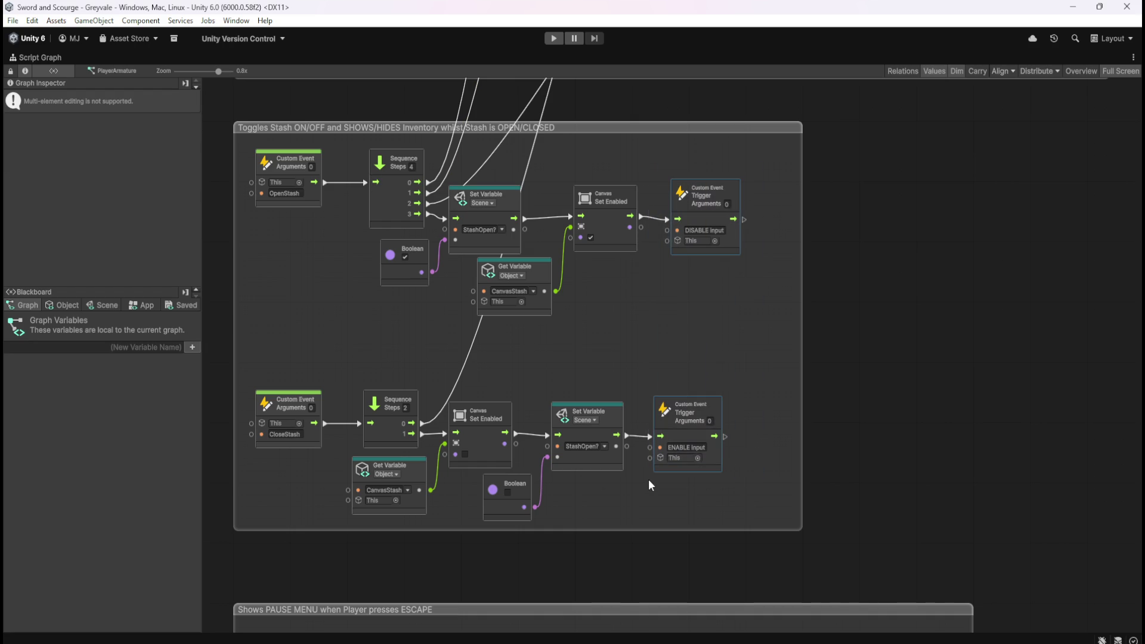
{"action": "scroll", "coordinate": [432, 510], "scroll_direction": "down", "scroll_amount": 7}
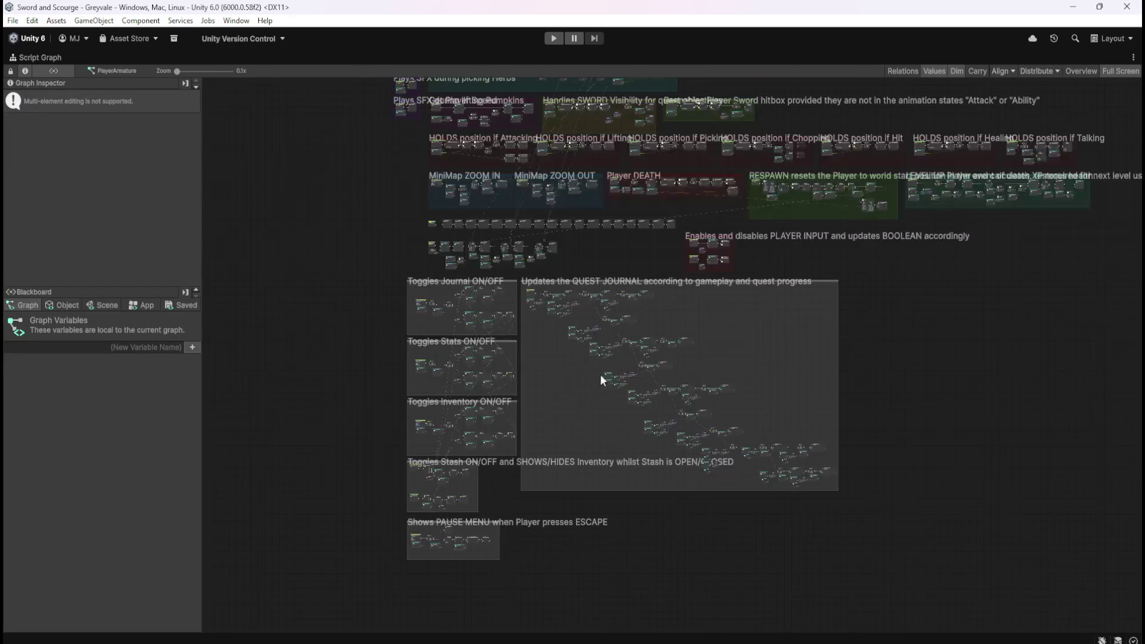
{"action": "scroll", "coordinate": [826, 116], "scroll_direction": "up", "scroll_amount": 7}
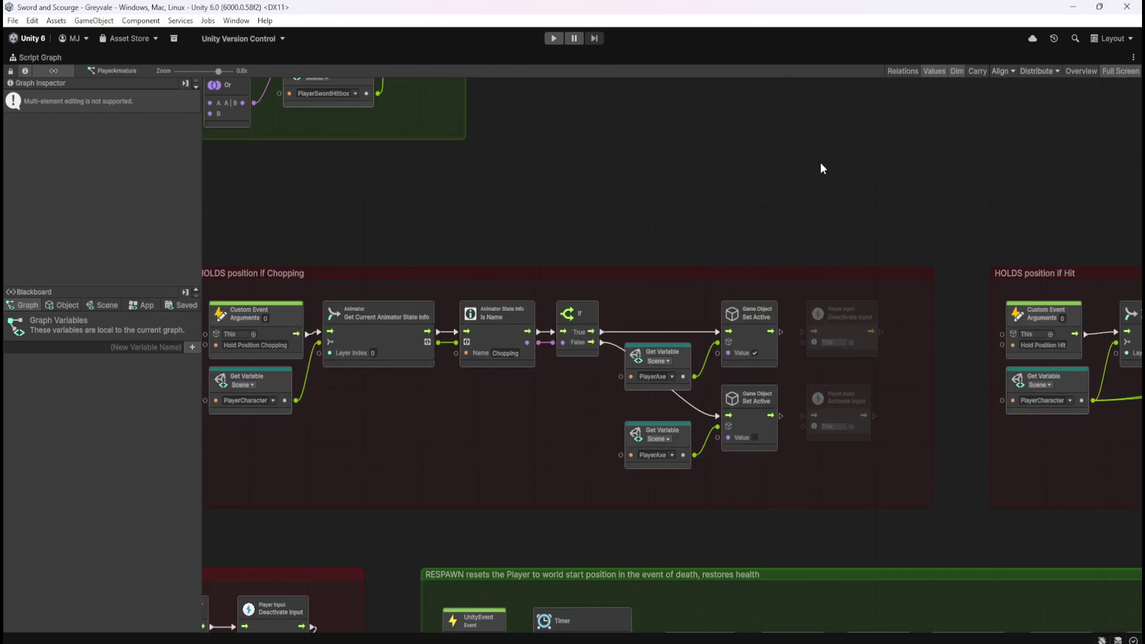
{"action": "mouse_move", "coordinate": [780, 289]}
{"action": "left_mouse_down"}
{"action": "mouse_move", "coordinate": [713, 256]}
{"action": "mouse_move", "coordinate": [790, 217]}
{"action": "mouse_move", "coordinate": [839, 141]}
{"action": "mouse_move", "coordinate": [815, 141]}
{"action": "left_mouse_up"}
{"action": "left_click", "coordinate": [886, 204]}
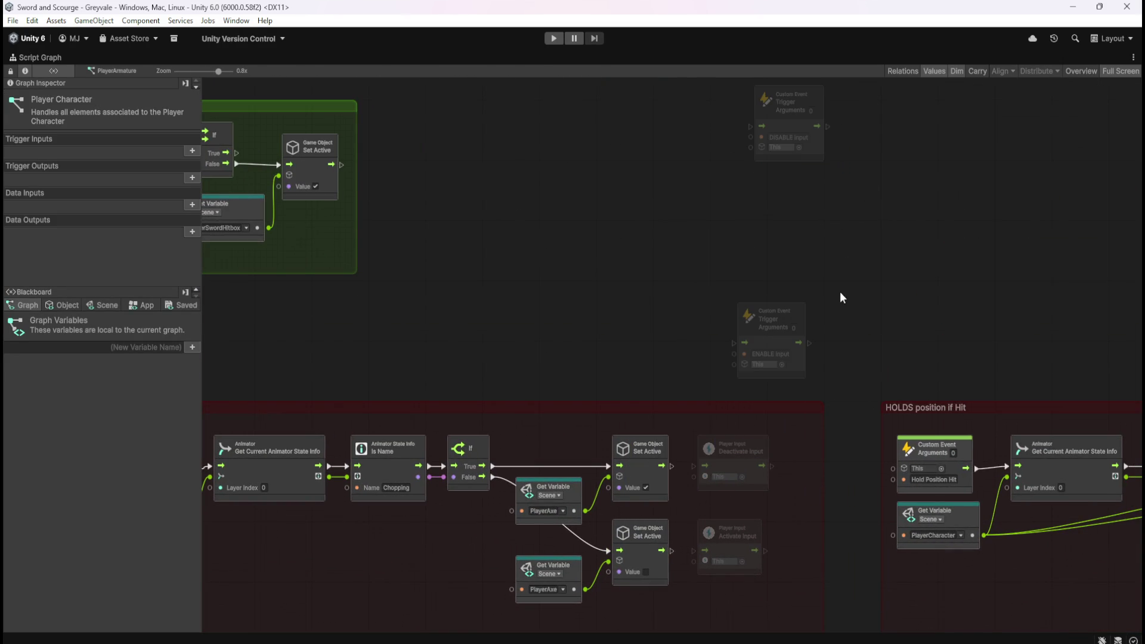
Step: Bring the Chopping group into view and select its Hold Position Chopping trigger node
{"action": "left_click_drag", "start_coordinate": [767, 248], "coordinate": [943, 192]}
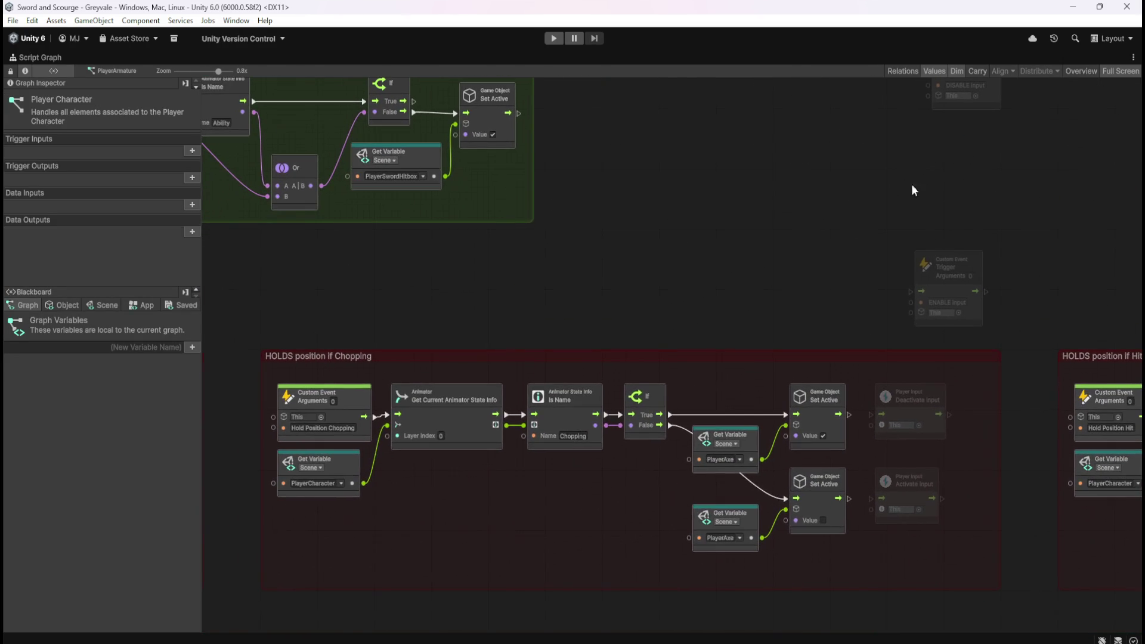
{"action": "scroll", "coordinate": [786, 163], "scroll_direction": "down", "scroll_amount": 6}
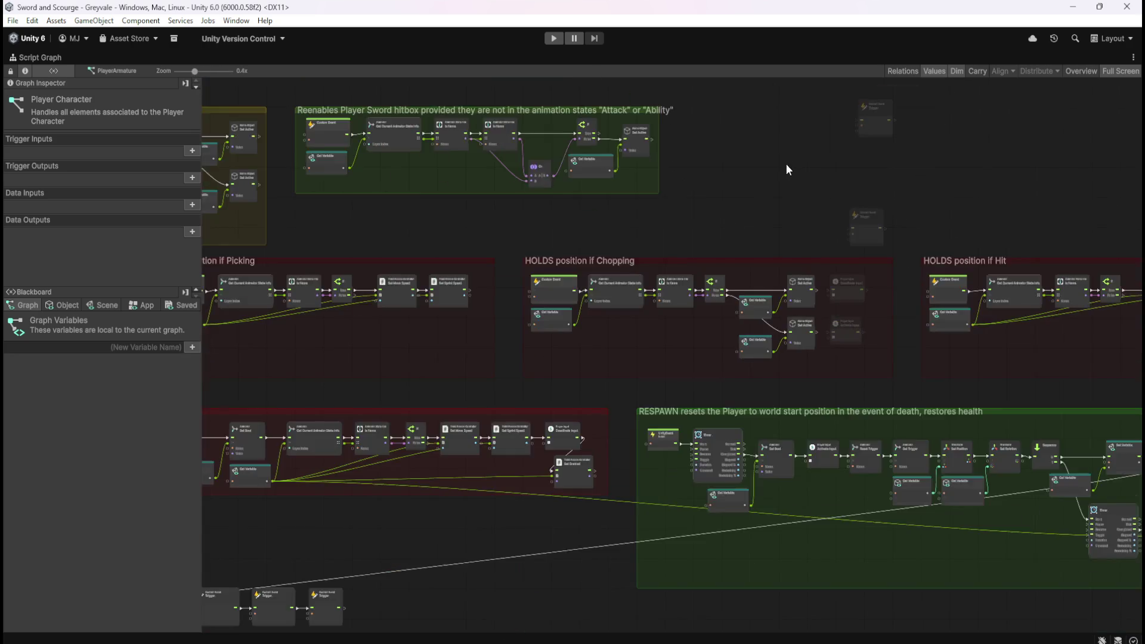
{"action": "scroll", "coordinate": [545, 316], "scroll_direction": "up", "scroll_amount": 3}
{"action": "scroll", "coordinate": [545, 317], "scroll_direction": "up", "scroll_amount": 4}
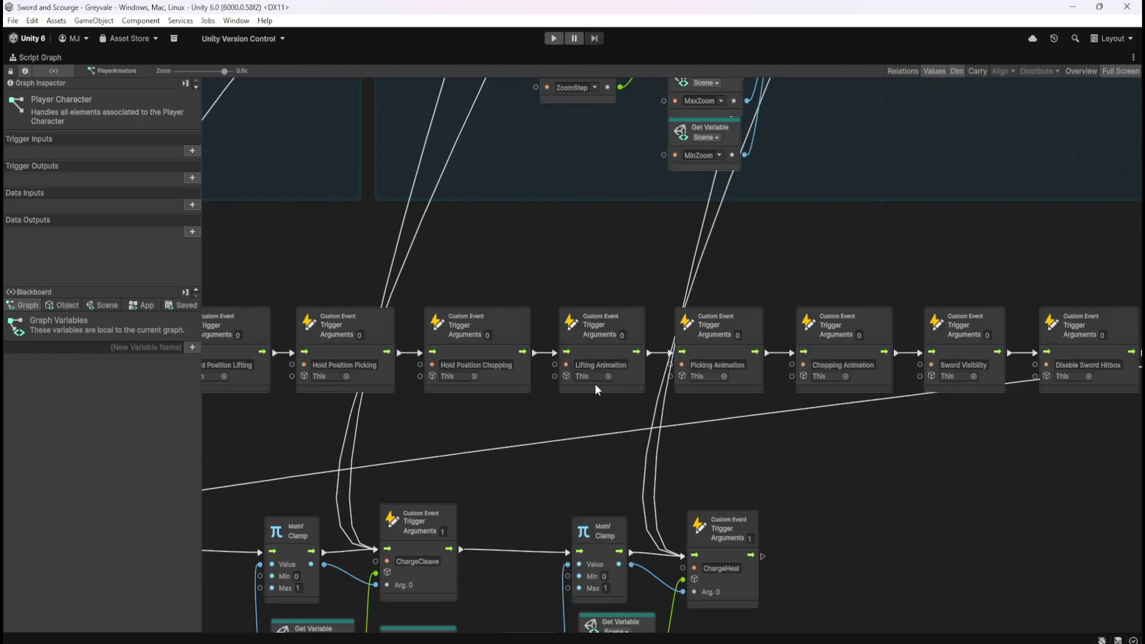
{"action": "left_click_drag", "start_coordinate": [412, 301], "coordinate": [542, 417]}
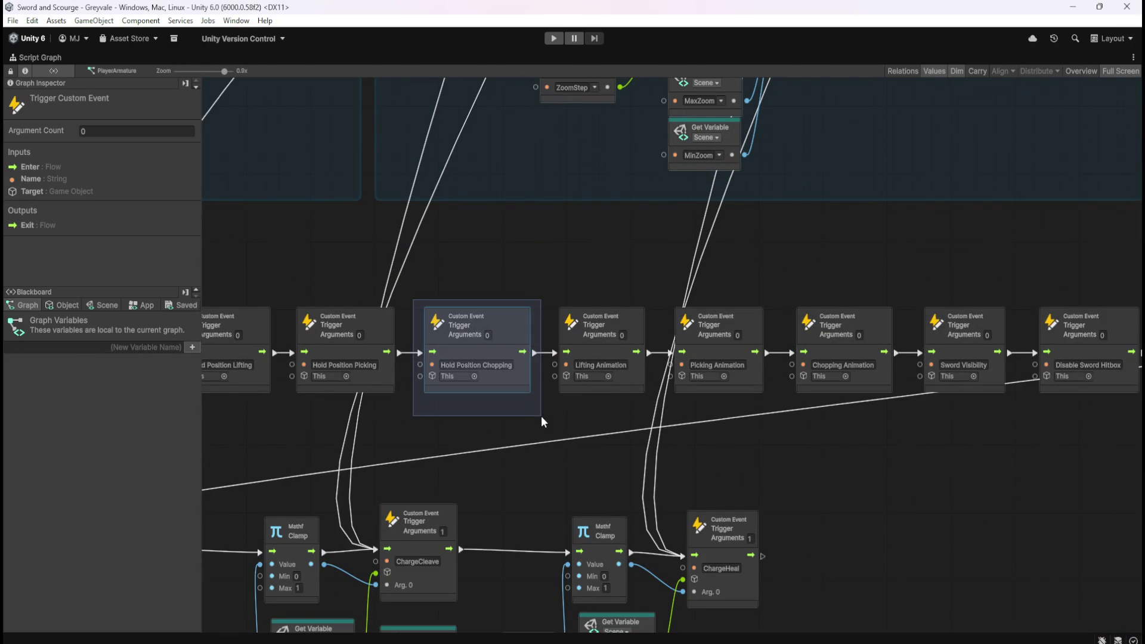
{"action": "scroll", "coordinate": [542, 416], "scroll_direction": "left", "scroll_amount": 5}
{"action": "scroll", "coordinate": [349, 340], "scroll_direction": "left", "scroll_amount": 2}
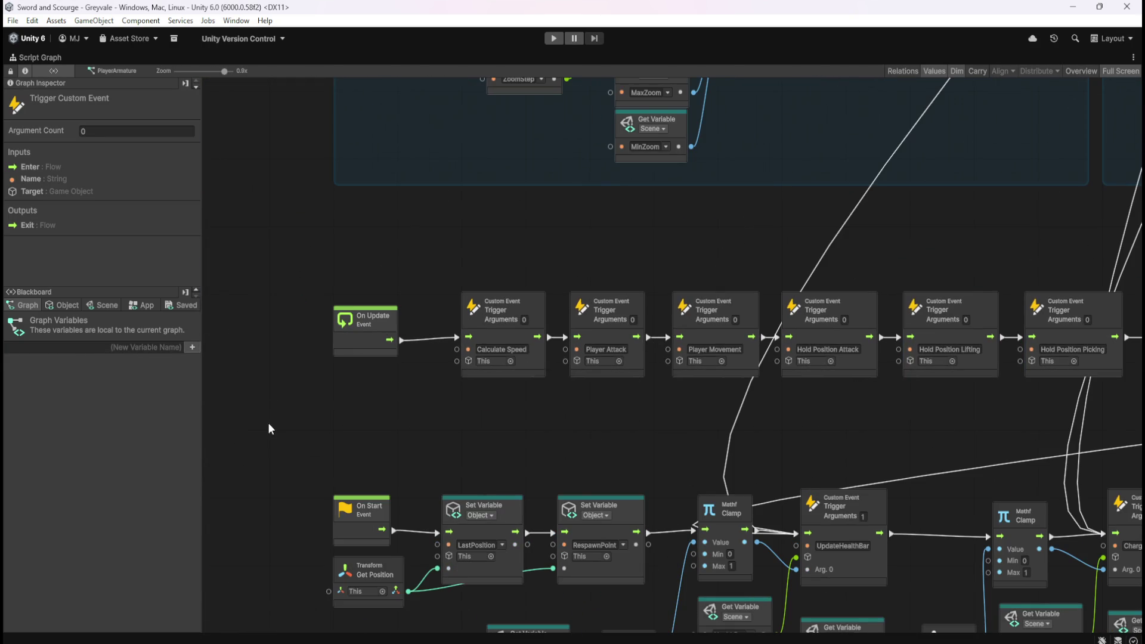
{"action": "scroll", "coordinate": [389, 474], "scroll_direction": "down", "scroll_amount": 8}
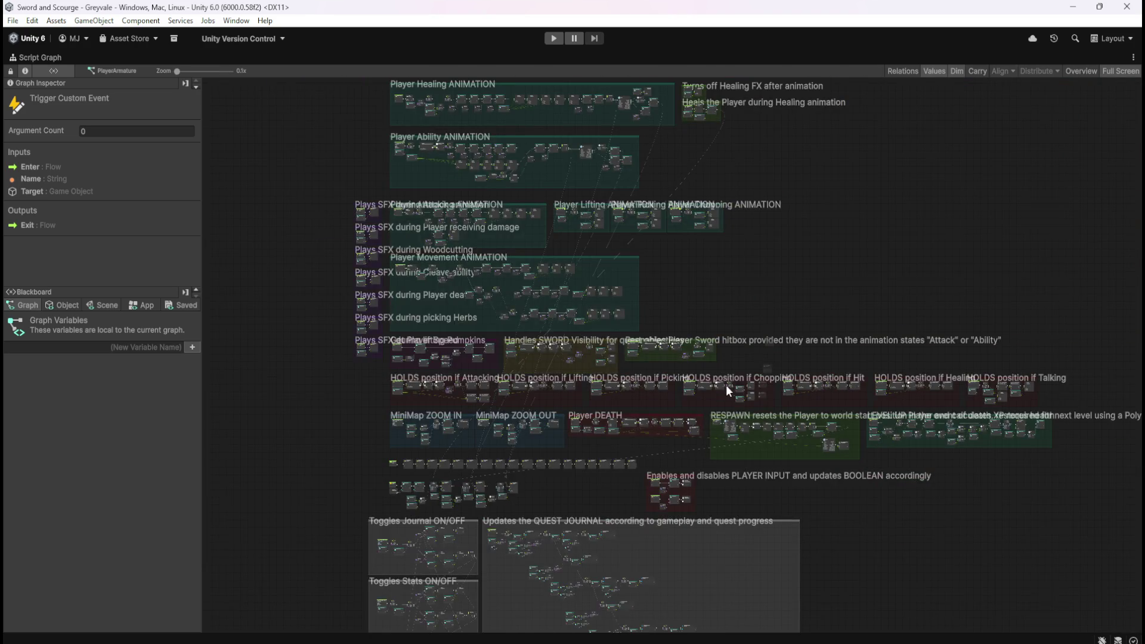
{"action": "scroll", "coordinate": [724, 382], "scroll_direction": "up", "scroll_amount": 8}
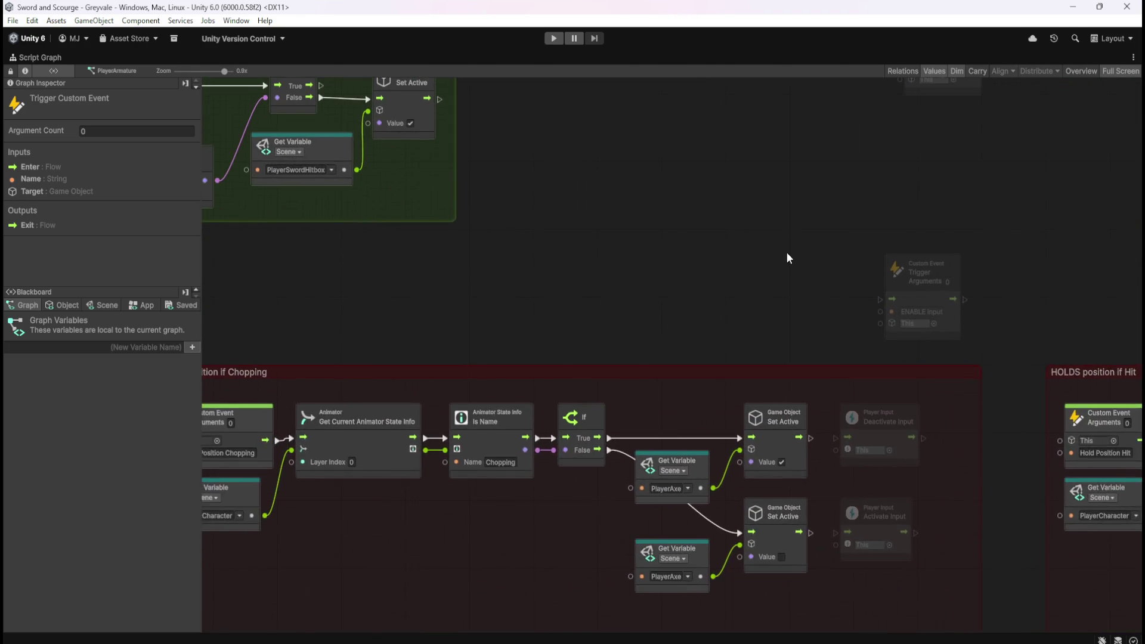
{"action": "scroll", "coordinate": [786, 239], "scroll_direction": "down", "scroll_amount": 2}
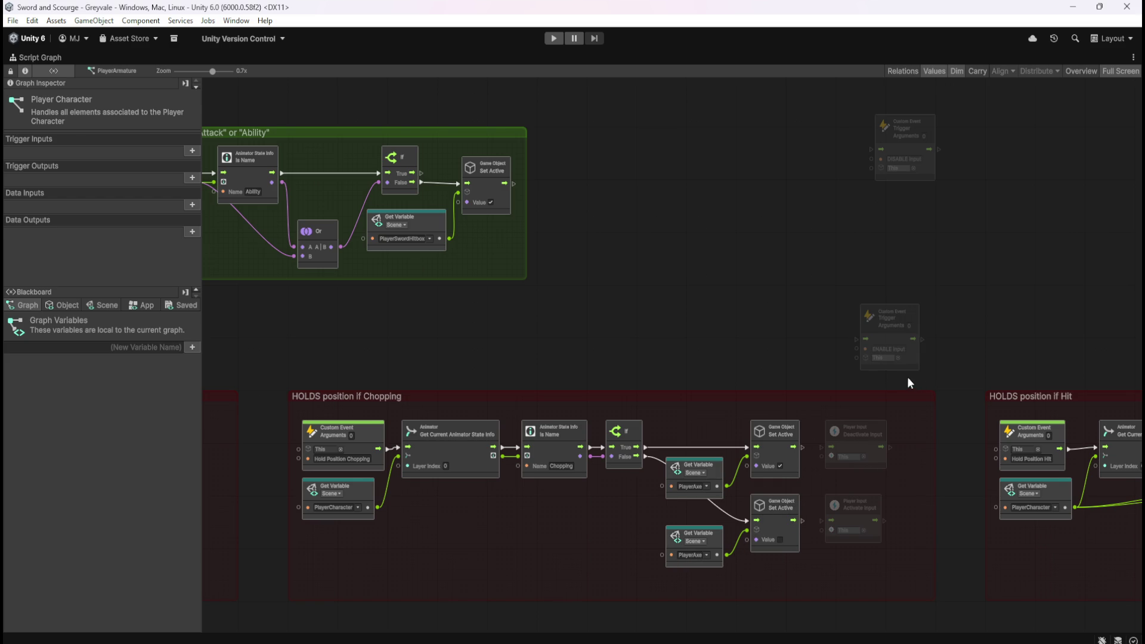
Step: Move the ENABLE Input trigger into the Chopping group and delete the old Activate and Deactivate Input nodes
{"action": "mouse_move", "coordinate": [915, 360]}
{"action": "left_mouse_down"}
{"action": "mouse_move", "coordinate": [907, 428]}
{"action": "mouse_move", "coordinate": [905, 320]}
{"action": "mouse_move", "coordinate": [922, 514]}
{"action": "mouse_move", "coordinate": [907, 578]}
{"action": "left_mouse_up"}
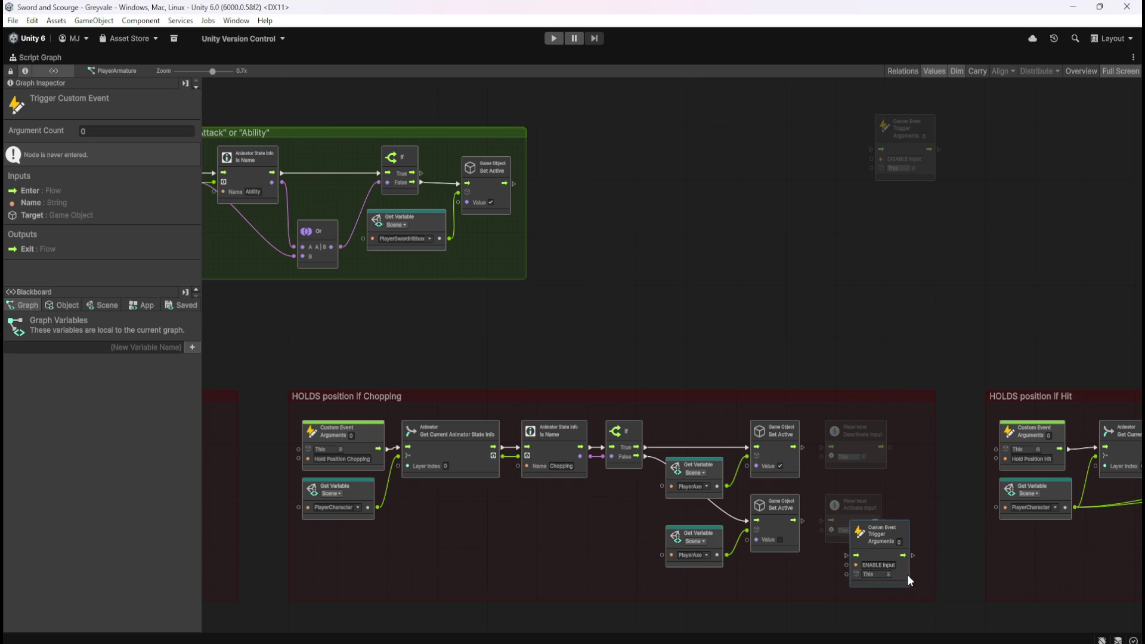
{"action": "left_click", "coordinate": [845, 512]}
{"action": "key", "text": "Delete"}
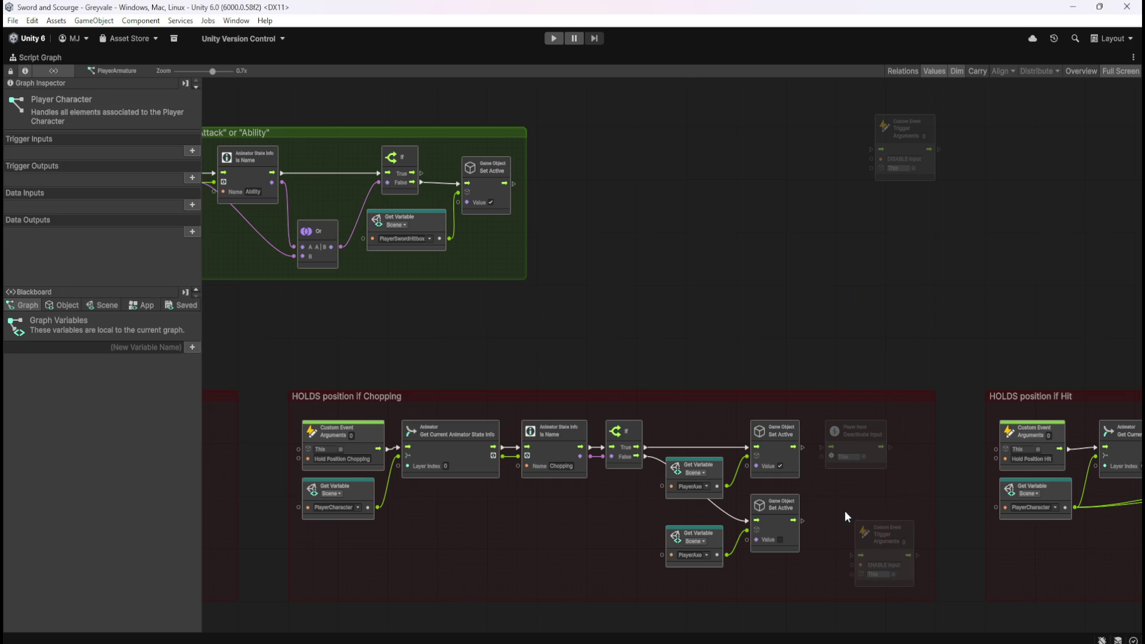
{"action": "left_click", "coordinate": [856, 430]}
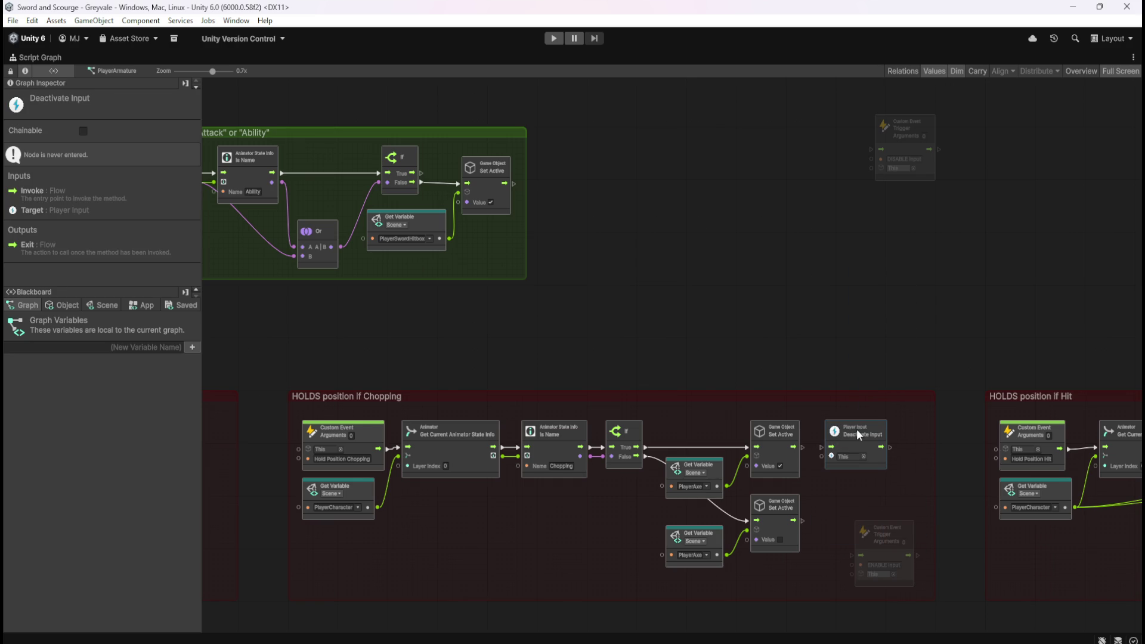
{"action": "key", "text": "Delete"}
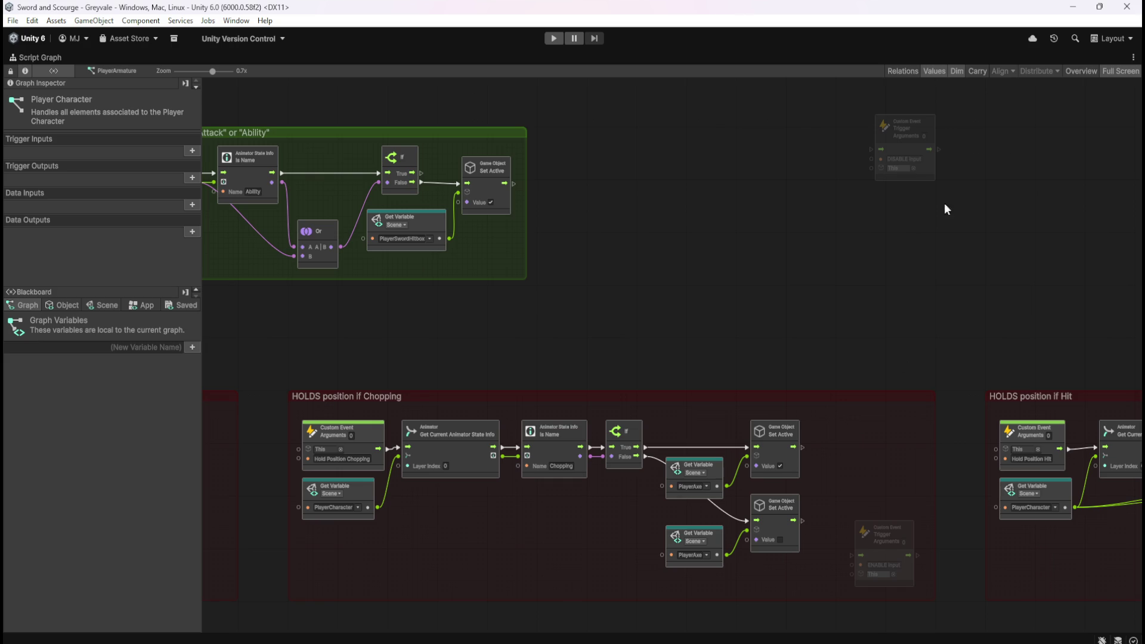
Step: Bring in the DISABLE Input trigger; wire upper Set Active to DISABLE Input and lower to ENABLE Input
{"action": "mouse_move", "coordinate": [910, 141]}
{"action": "left_mouse_down"}
{"action": "mouse_move", "coordinate": [863, 440]}
{"action": "mouse_move", "coordinate": [822, 450]}
{"action": "left_mouse_up"}
{"action": "left_click_drag", "start_coordinate": [886, 535], "coordinate": [845, 519]}
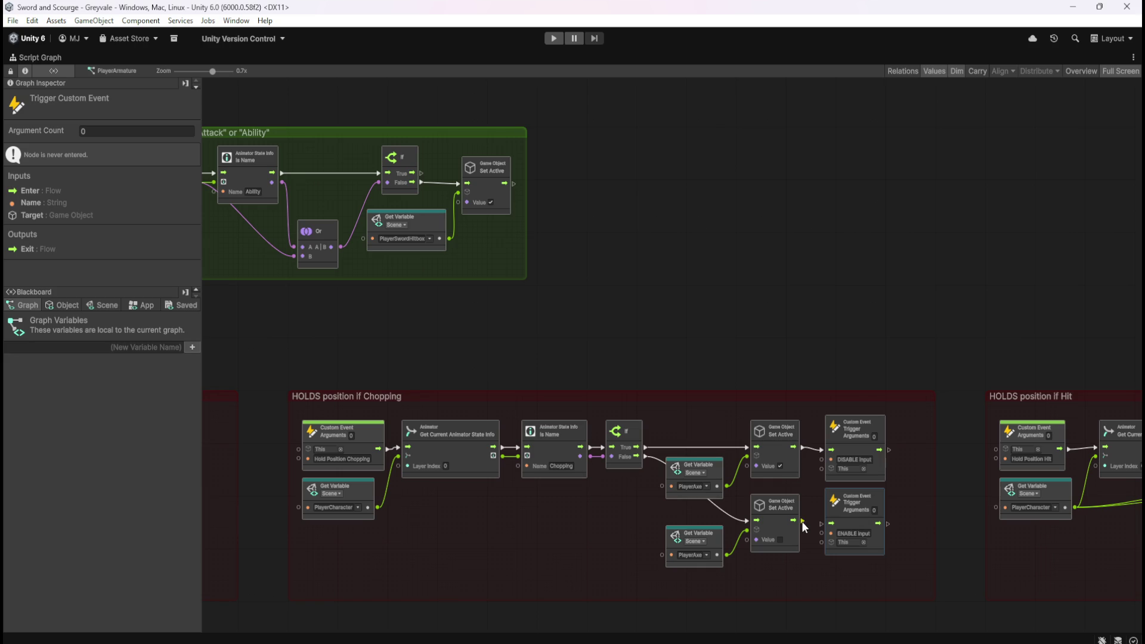
{"action": "left_click_drag", "start_coordinate": [801, 522], "coordinate": [823, 524]}
{"action": "left_click", "coordinate": [807, 575]}
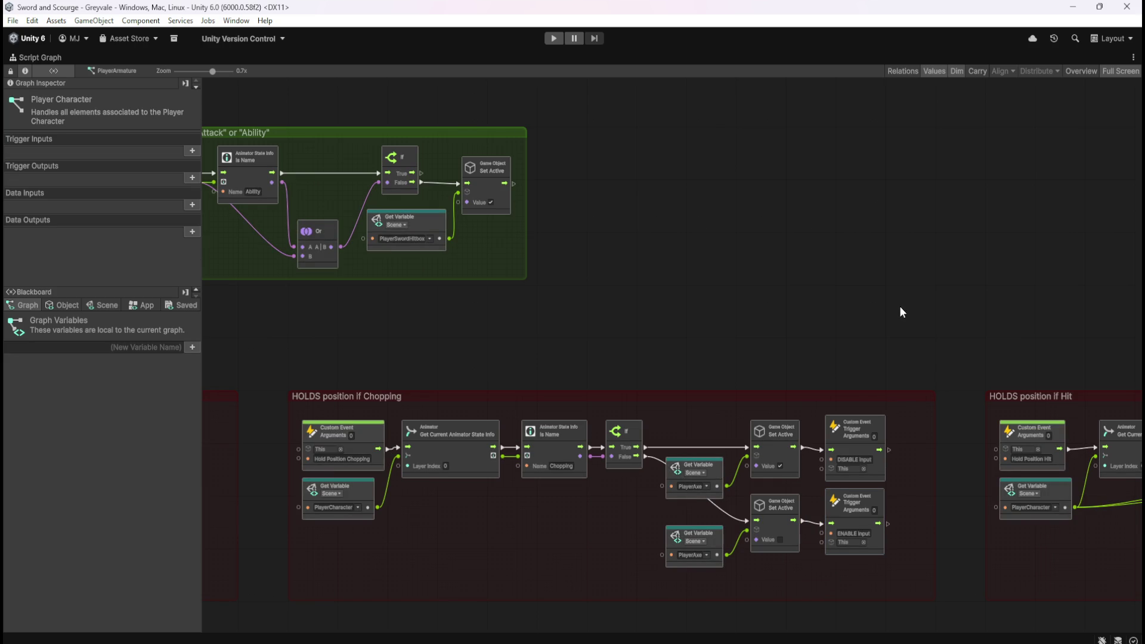
{"action": "scroll", "coordinate": [967, 260], "scroll_direction": "down", "scroll_amount": 10}
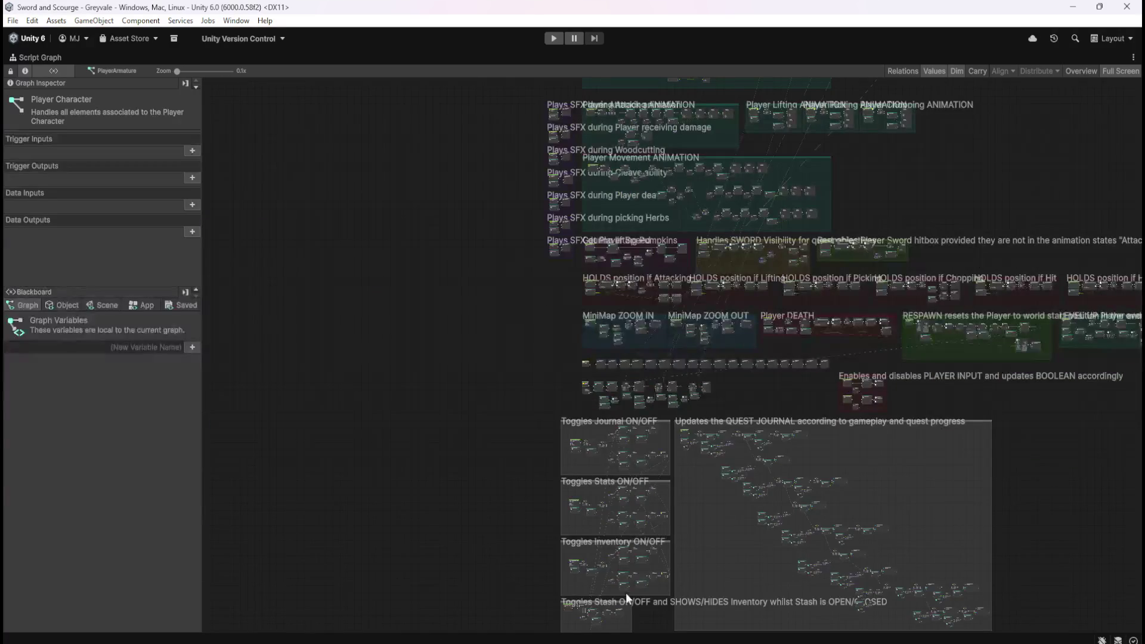
{"action": "scroll", "coordinate": [592, 383], "scroll_direction": "up", "scroll_amount": 10}
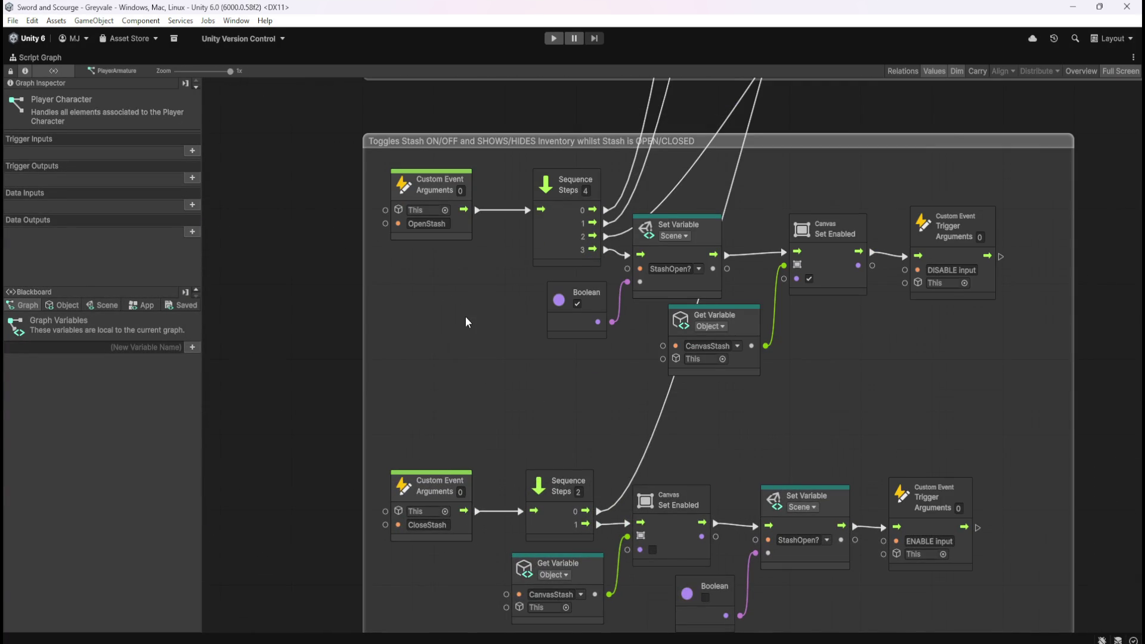
{"action": "scroll", "coordinate": [448, 403], "scroll_direction": "down", "scroll_amount": 5}
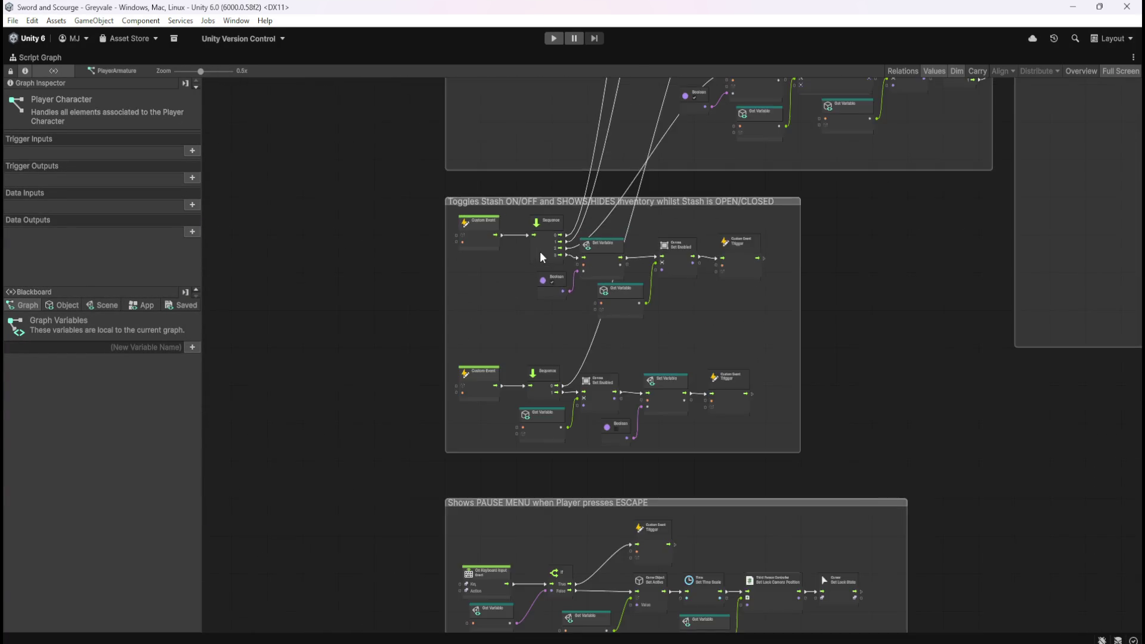
{"action": "scroll", "coordinate": [642, 312], "scroll_direction": "down", "scroll_amount": 3}
{"action": "scroll", "coordinate": [778, 197], "scroll_direction": "up", "scroll_amount": 10}
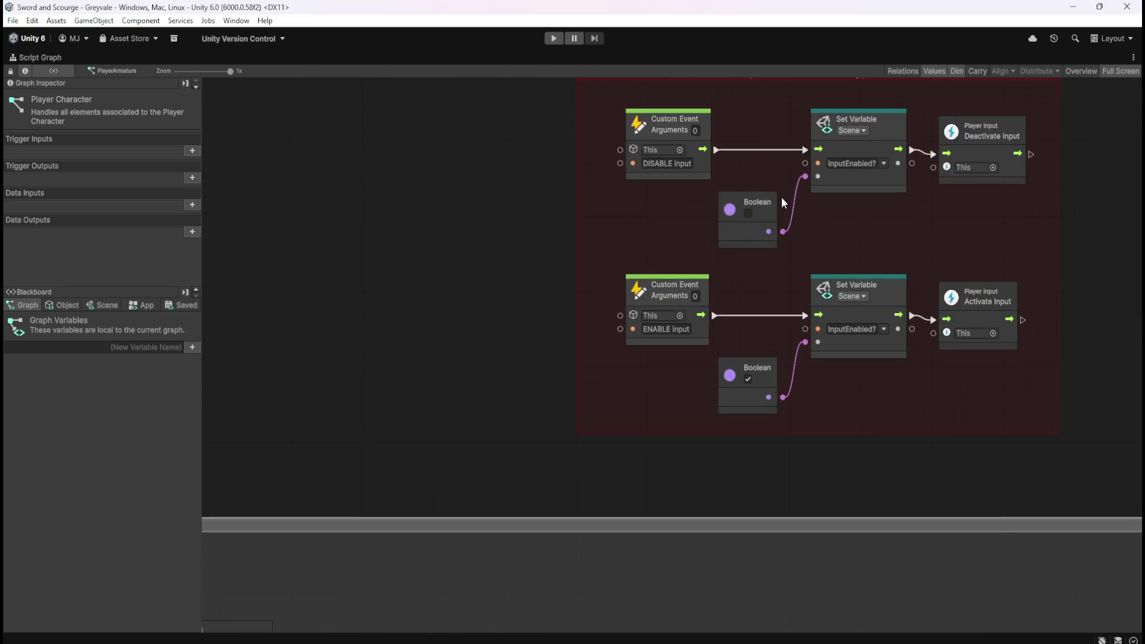
{"action": "scroll", "coordinate": [577, 402], "scroll_direction": "down", "scroll_amount": 3}
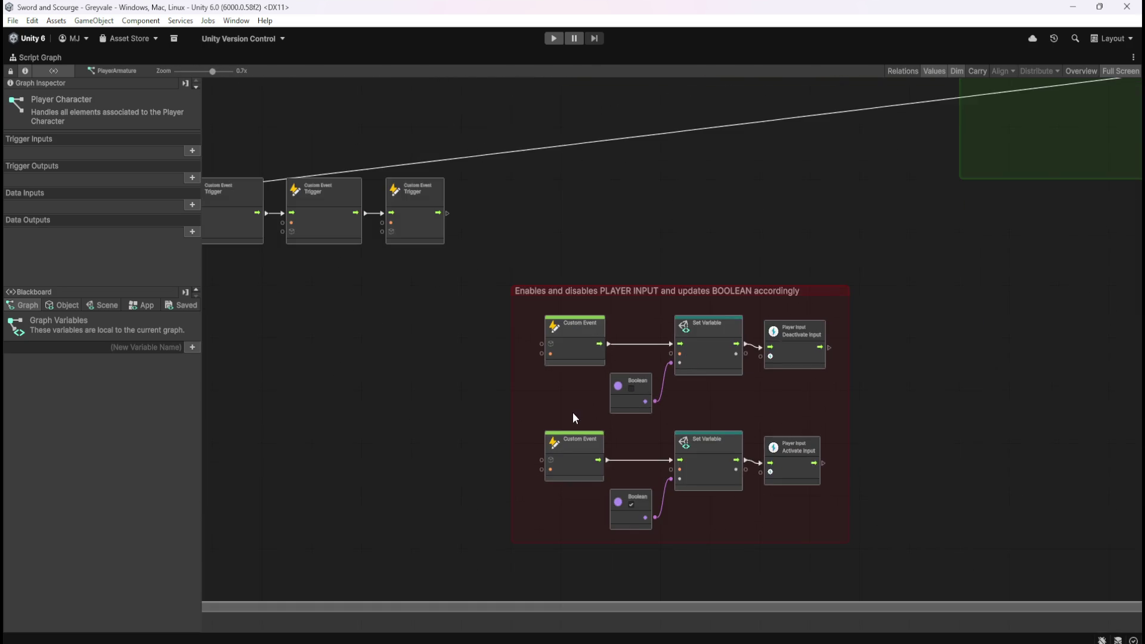
{"action": "scroll", "coordinate": [573, 413], "scroll_direction": "up", "scroll_amount": 2}
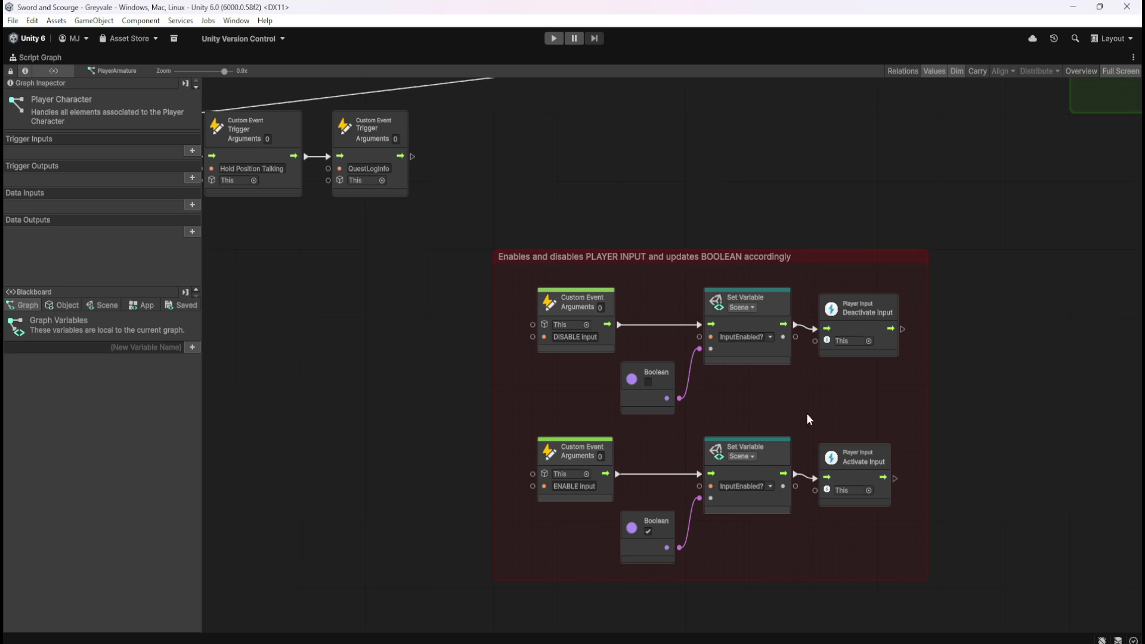
{"action": "scroll", "coordinate": [620, 539], "scroll_direction": "down", "scroll_amount": 10}
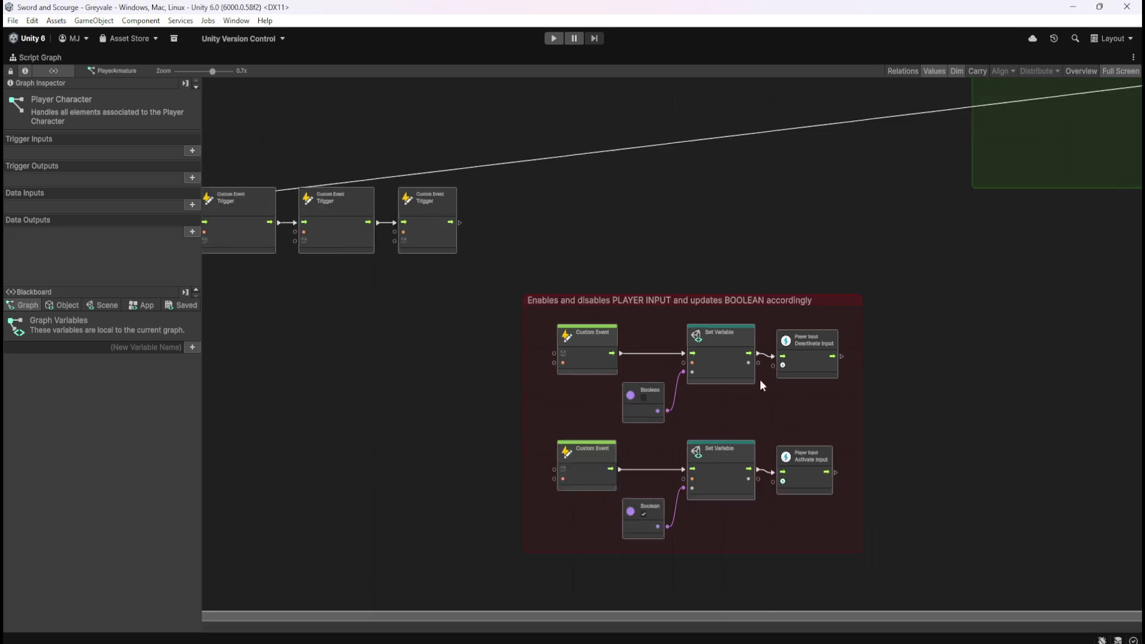
{"action": "scroll", "coordinate": [738, 410], "scroll_direction": "up", "scroll_amount": 10}
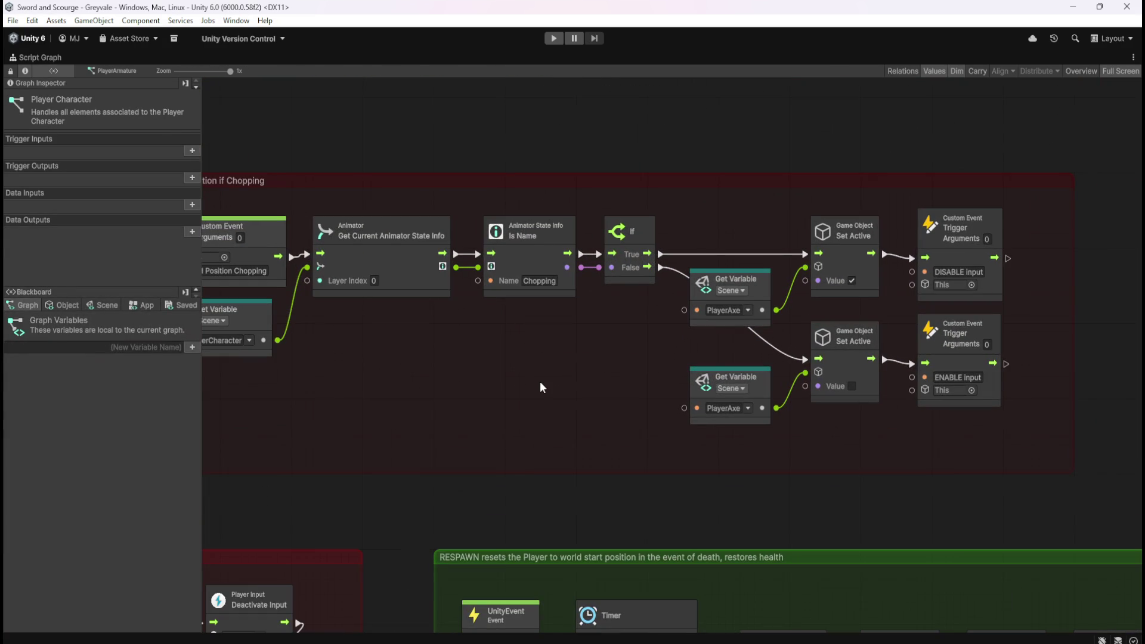
{"action": "scroll", "coordinate": [525, 398], "scroll_direction": "down", "scroll_amount": 2}
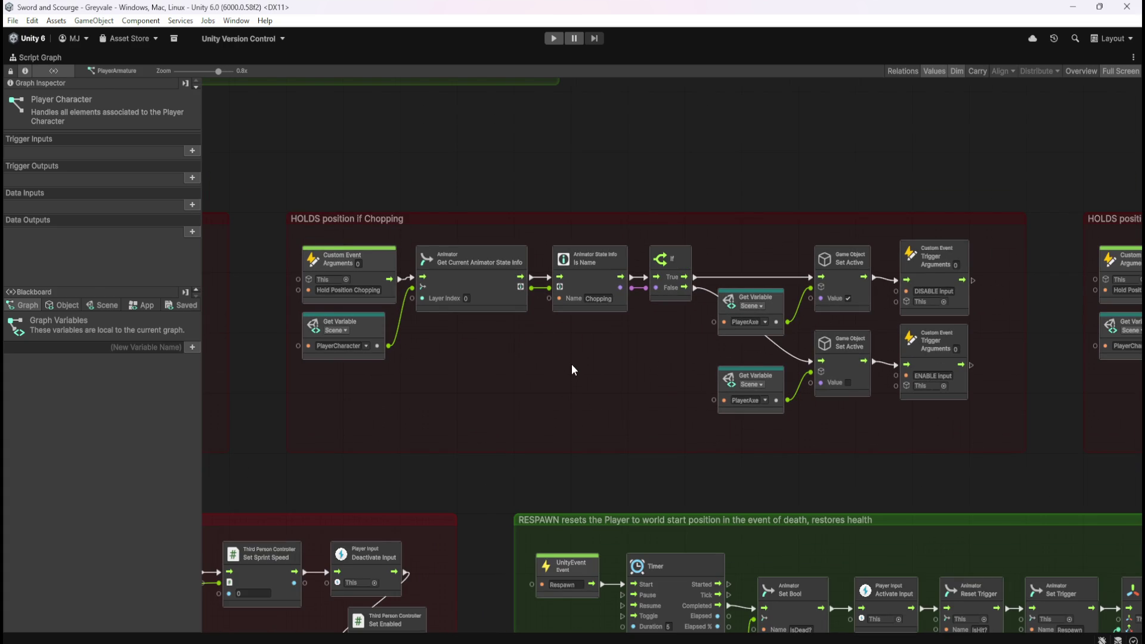
{"action": "key", "text": "shift+space"}
Step: Enter Play mode and run the character over the bridge, through the village toward the woods
{"action": "left_click", "coordinate": [553, 39]}
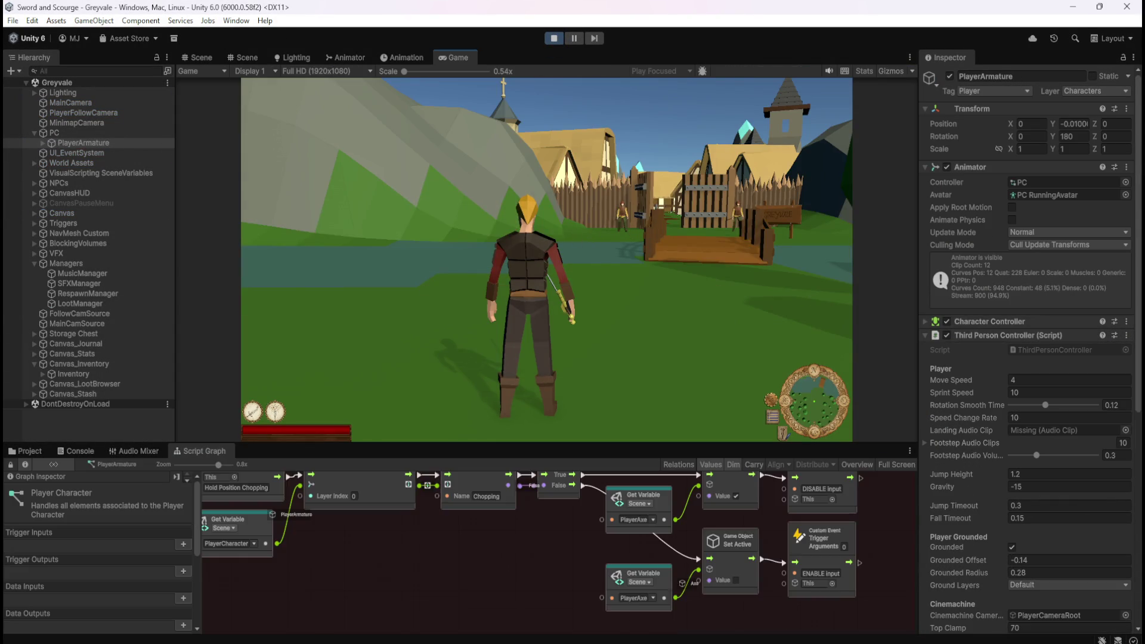
{"action": "left_click", "coordinate": [574, 234]}
{"action": "key", "text": "w"}
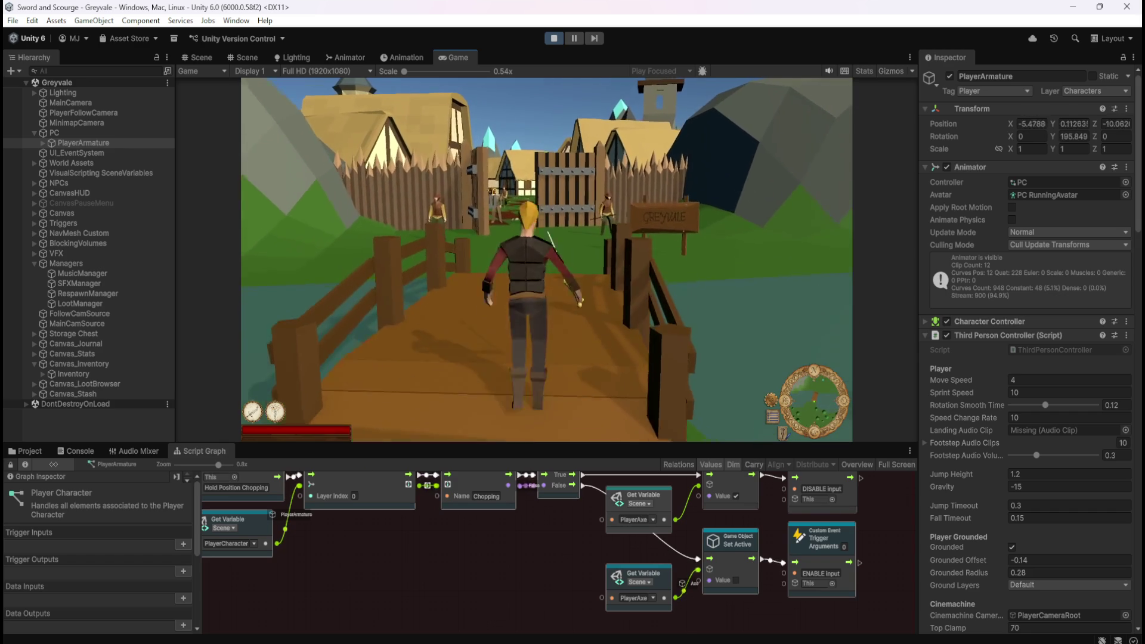
{"action": "key", "text": "w"}
{"action": "key", "text": "w"}
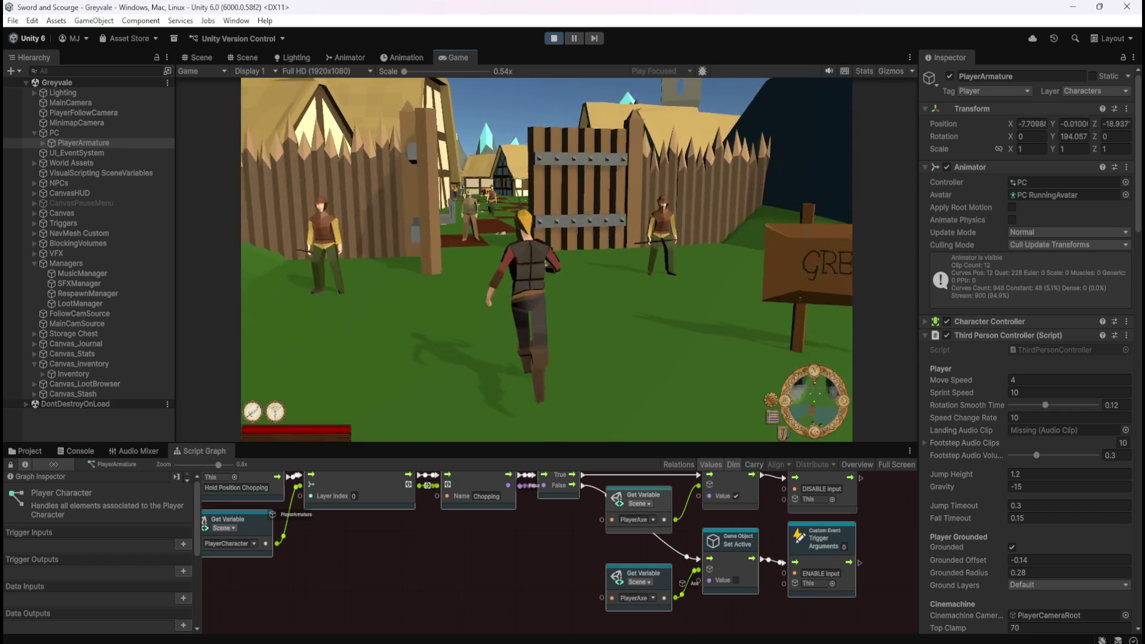
{"action": "key", "text": "w"}
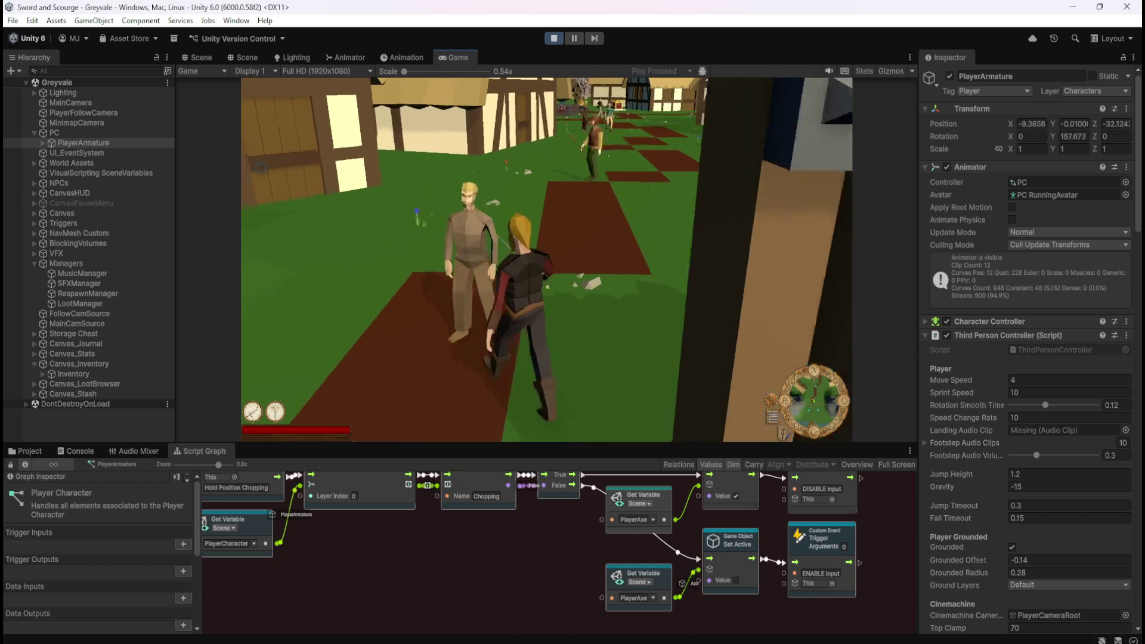
{"action": "key", "text": "w"}
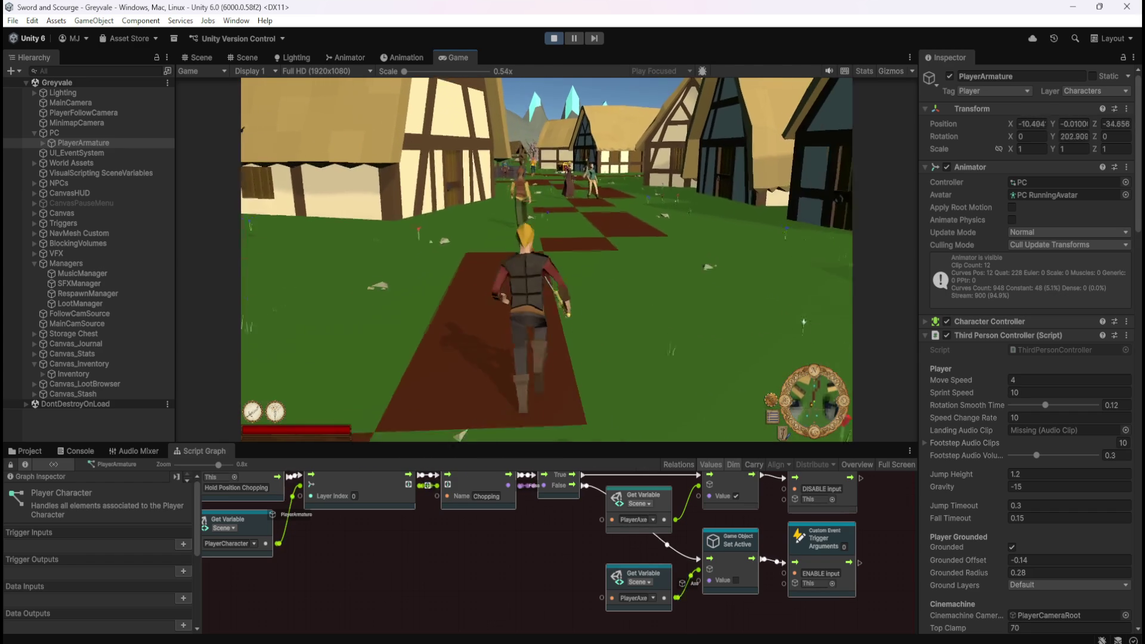
{"action": "key", "text": "w"}
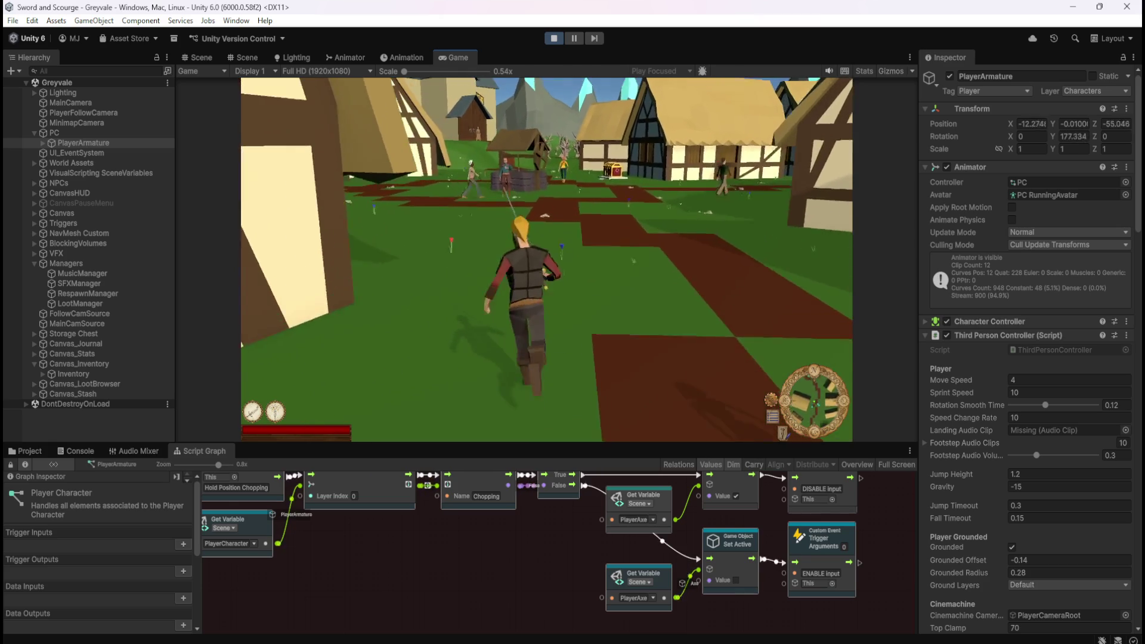
{"action": "key", "text": "w"}
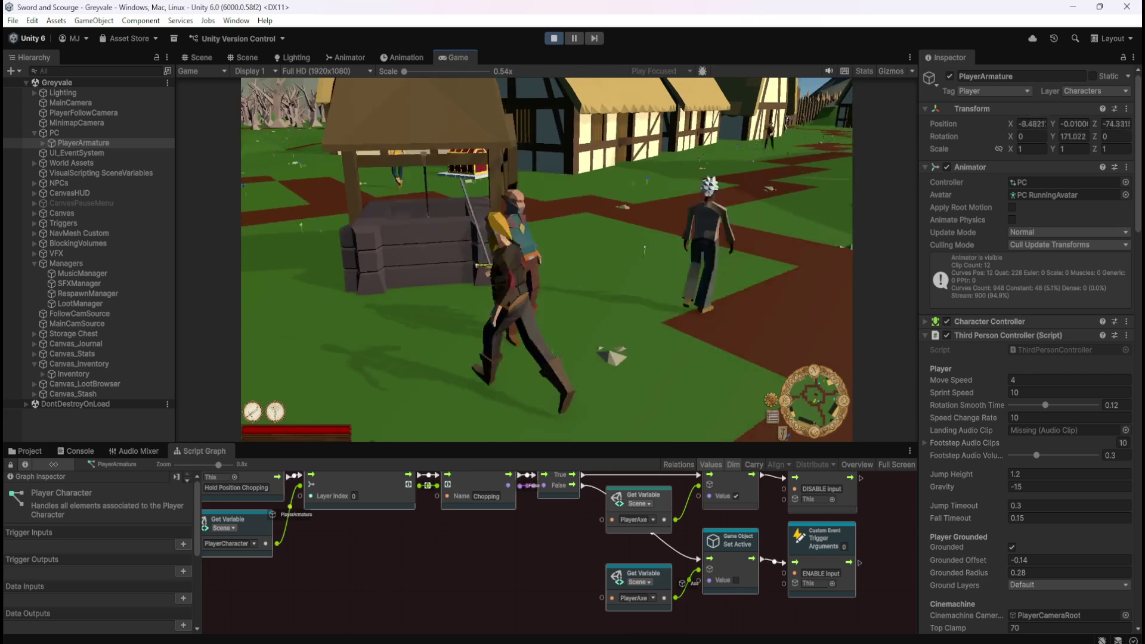
{"action": "key", "text": "w"}
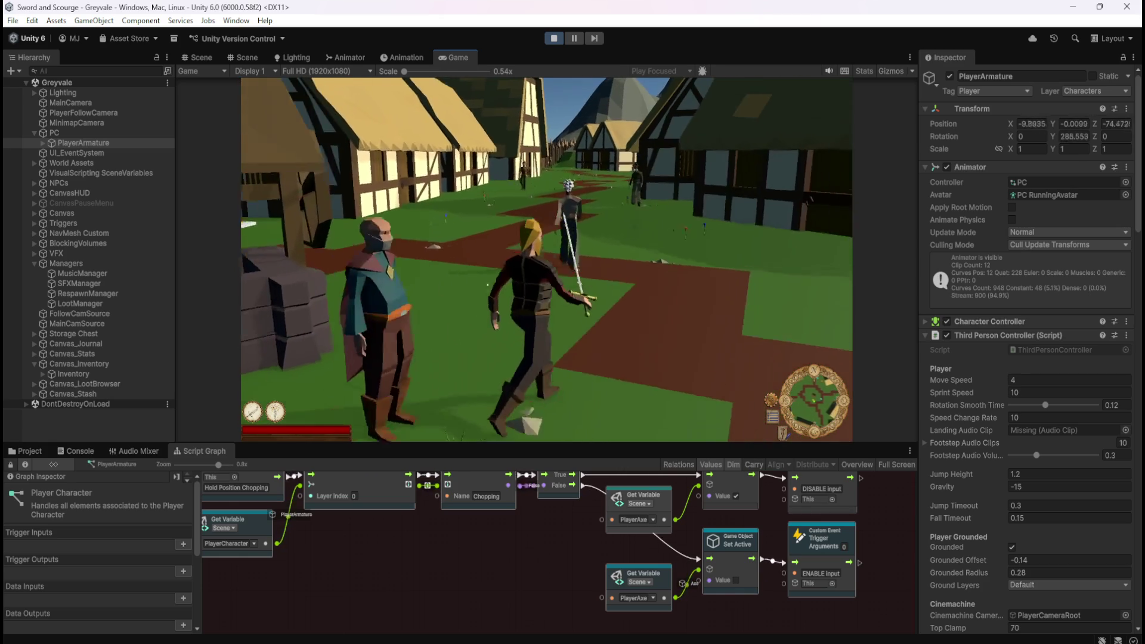
{"action": "key", "text": "w"}
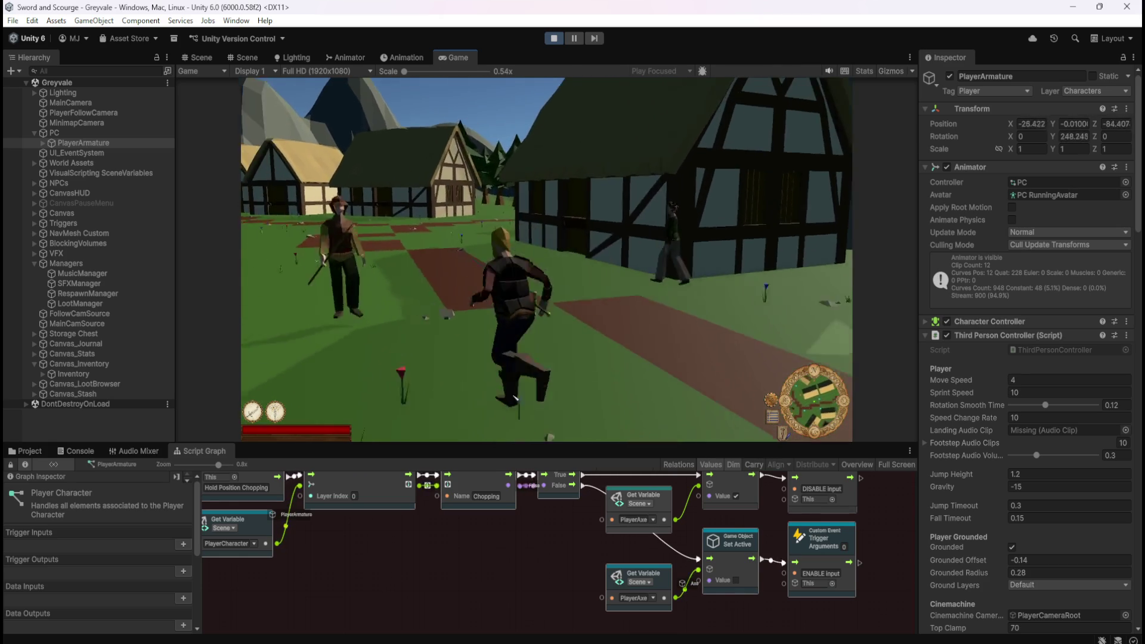
{"action": "key", "text": "w"}
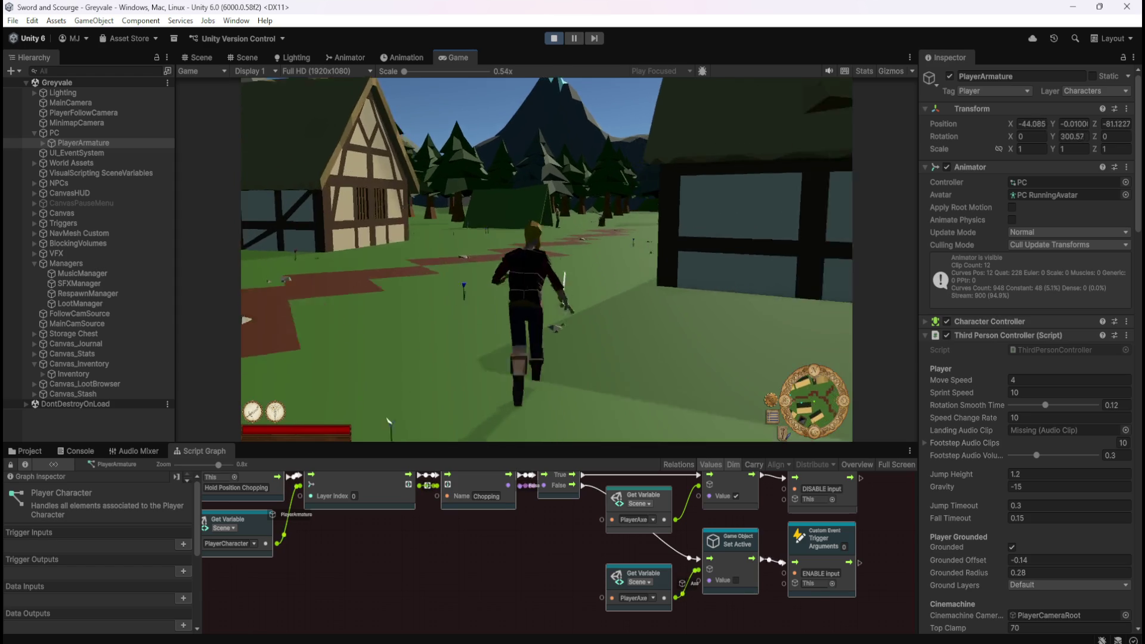
{"action": "key", "text": "w"}
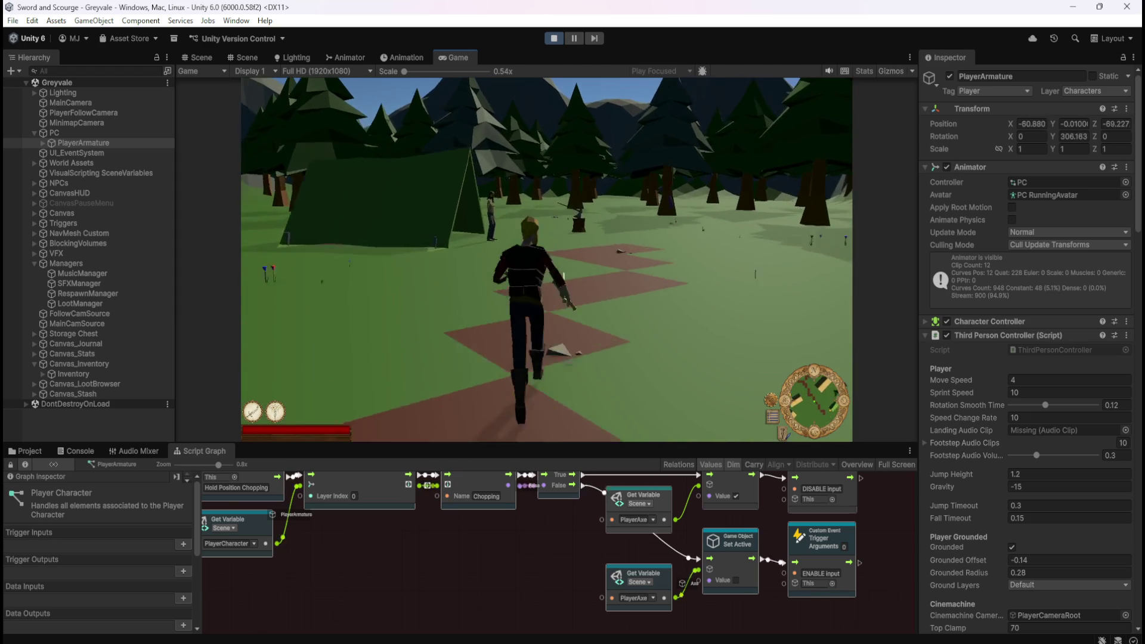
Step: Answer the woodsman's dialogue with choice 1 twice, then run on past the stump
{"action": "key", "text": "1"}
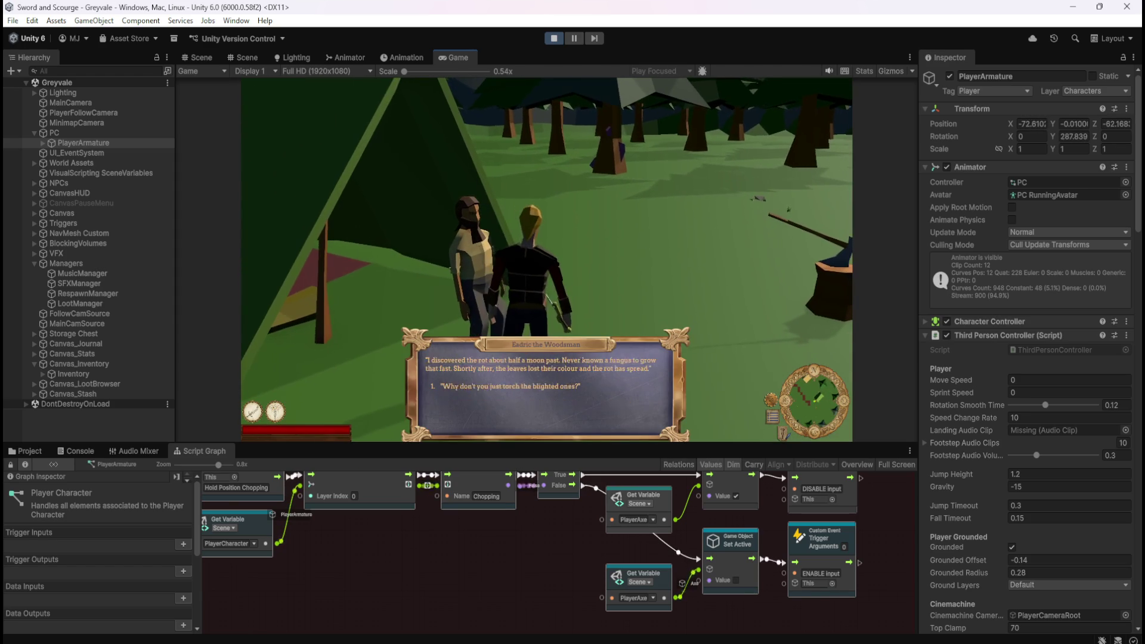
{"action": "key", "text": "1"}
{"action": "key", "text": "w"}
{"action": "key", "text": "w"}
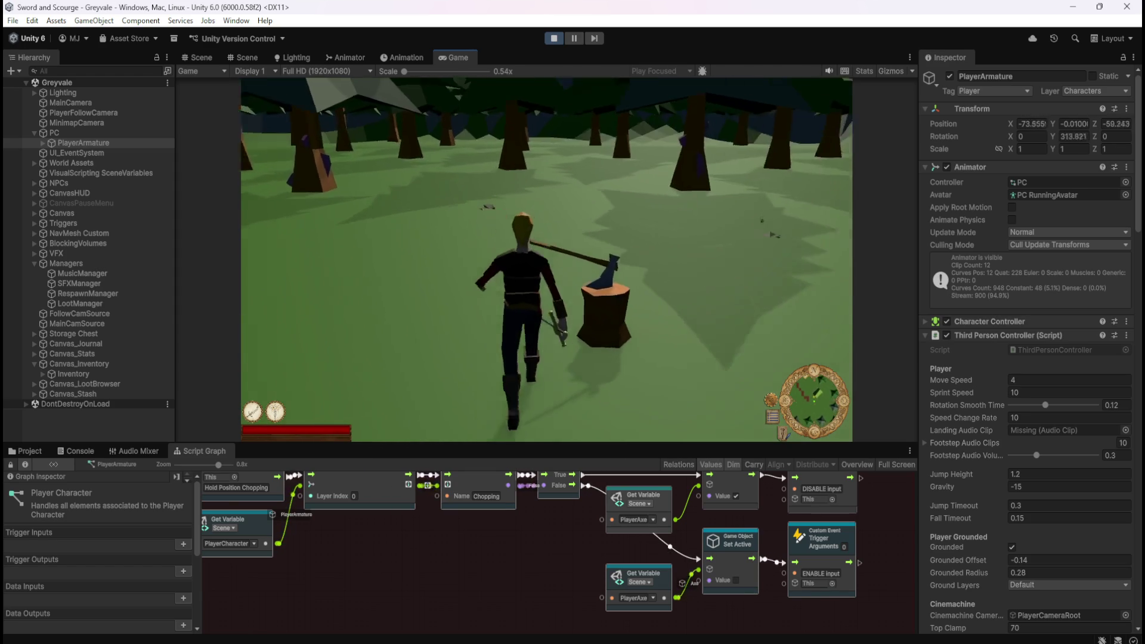
{"action": "key", "text": "w"}
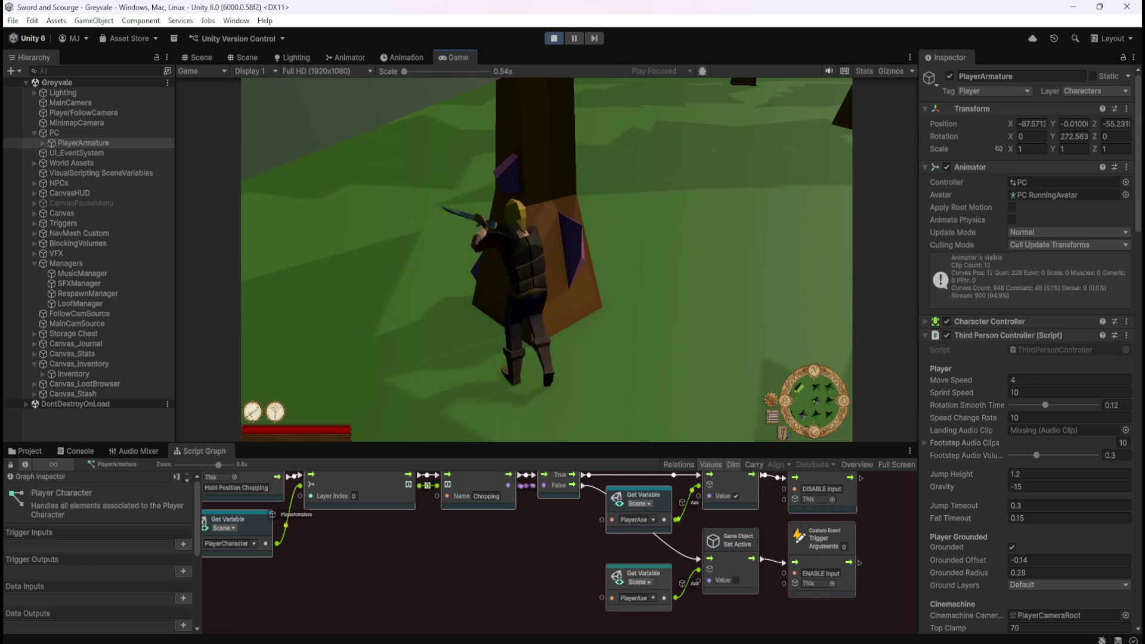
Step: Run up to a tree, chop it with E, then walk away with S, A and W
{"action": "key", "text": "s"}
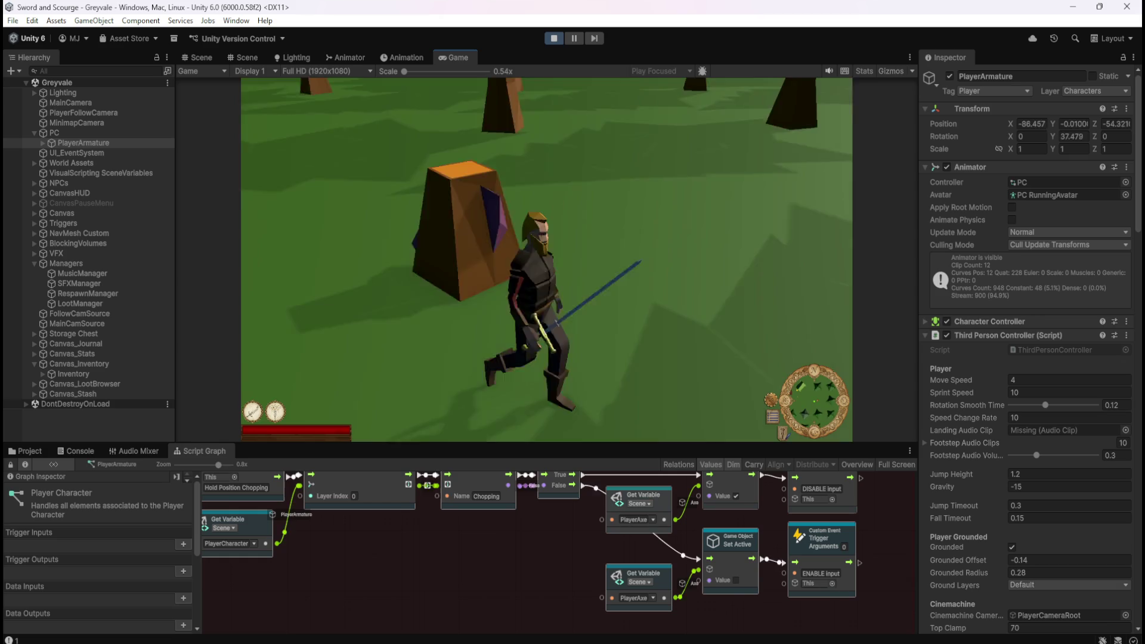
{"action": "key", "text": "w"}
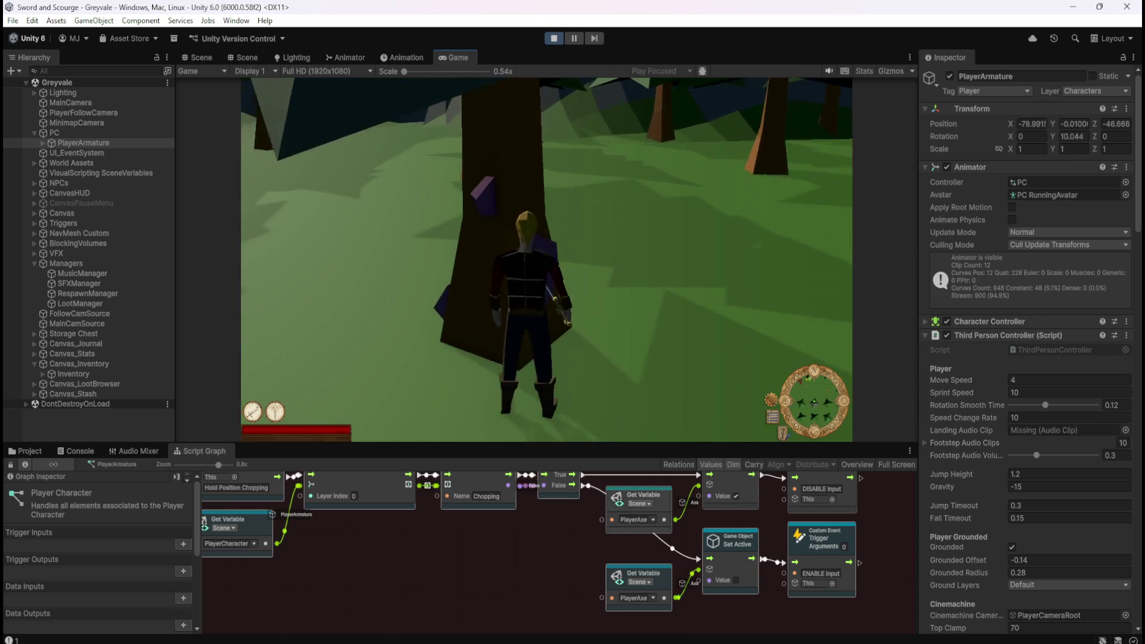
{"action": "key", "text": "e"}
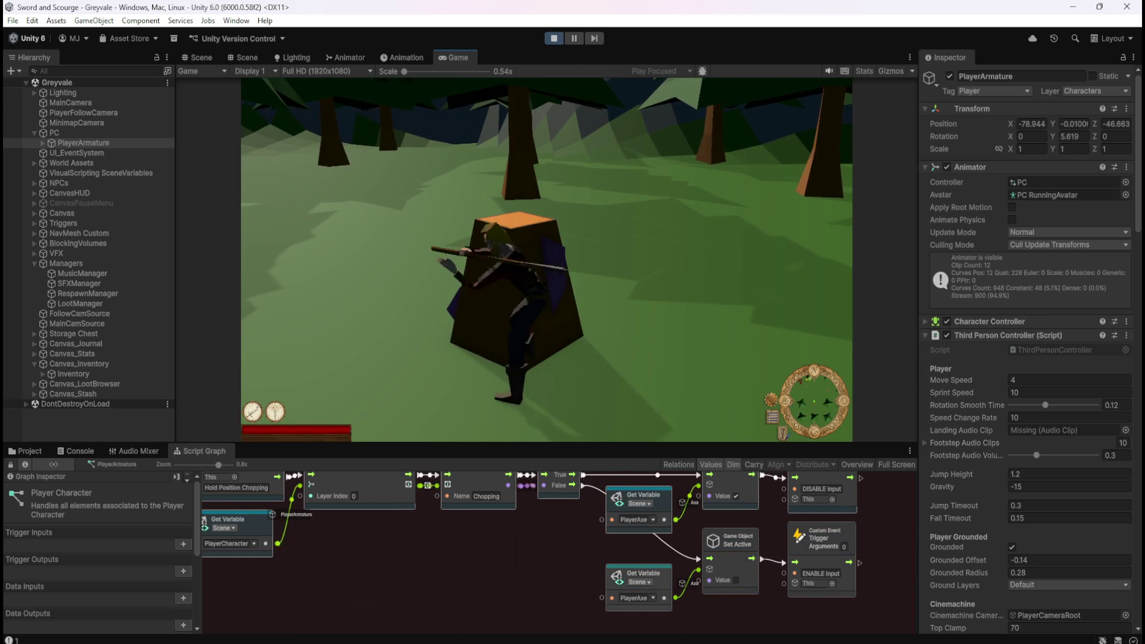
{"action": "key", "text": "s"}
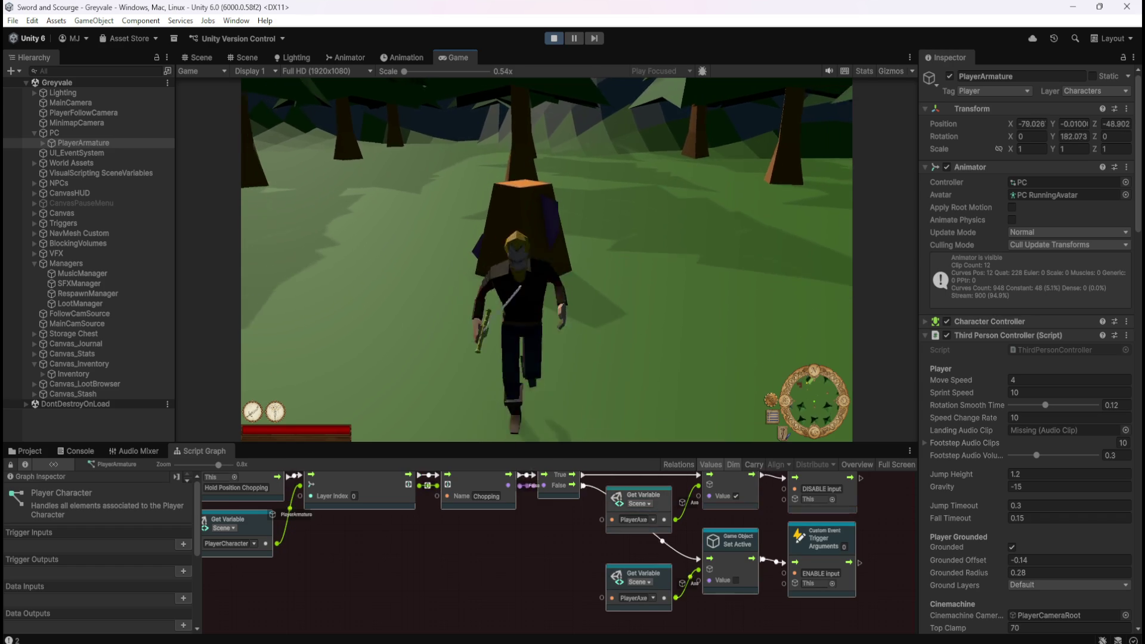
{"action": "key", "text": "a"}
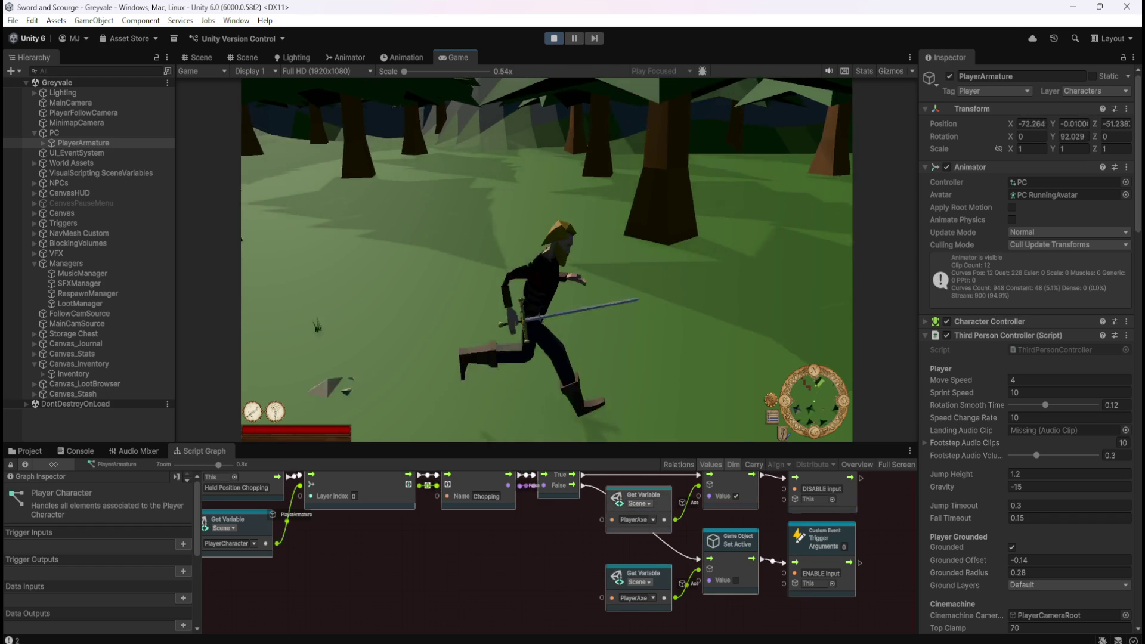
{"action": "key", "text": "w"}
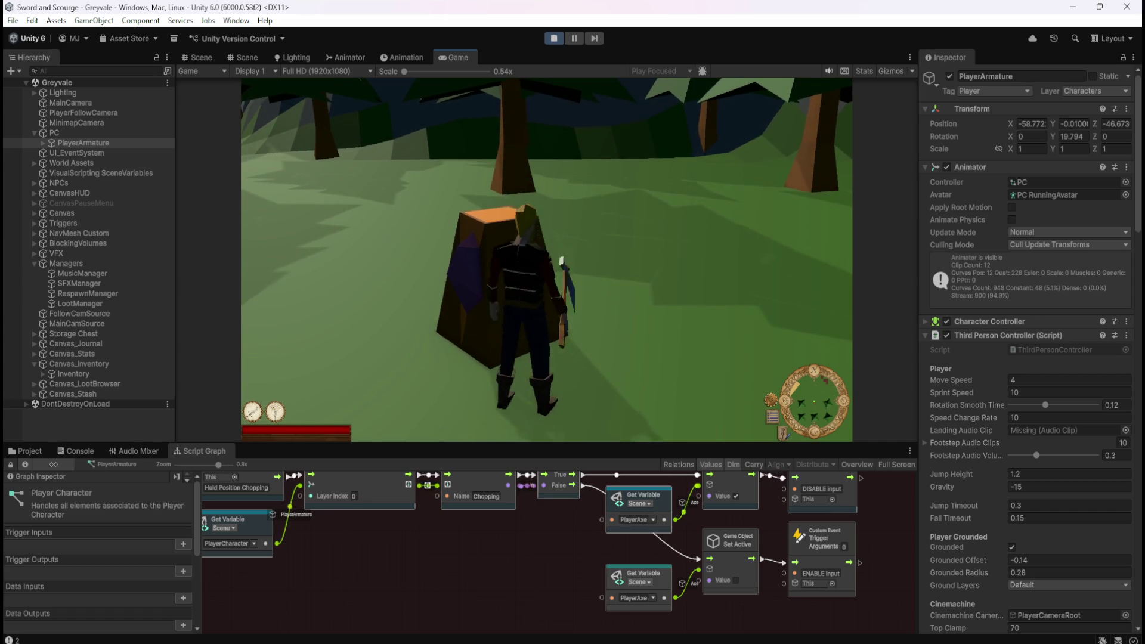
{"action": "key", "text": "s"}
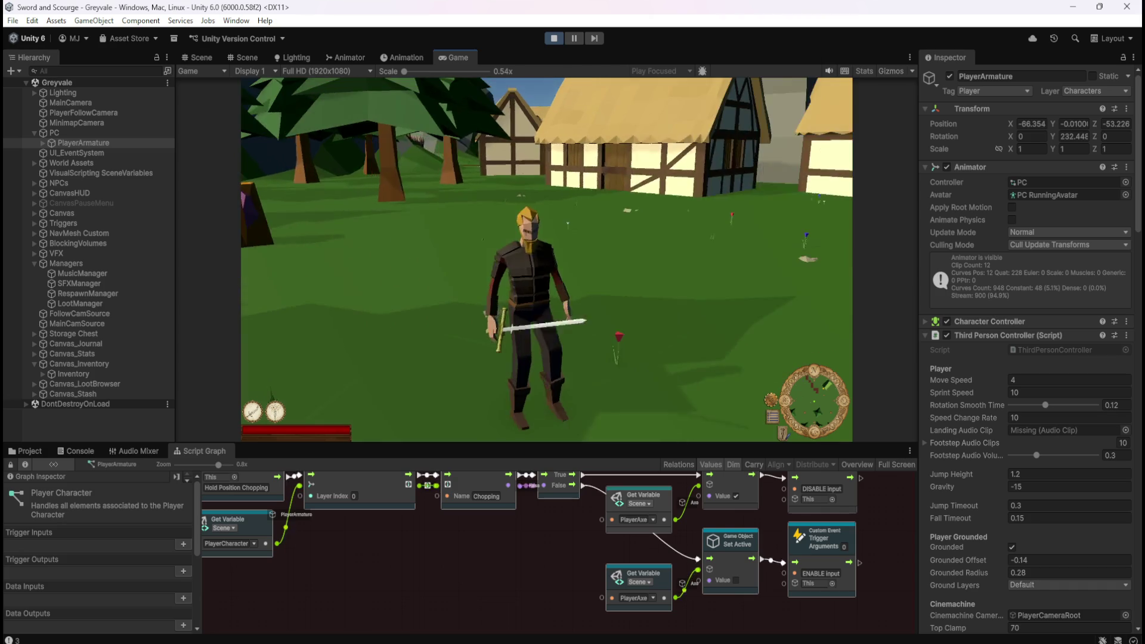
Step: Run through the village to the treasure chest and open the Stash with E
{"action": "key", "text": "w"}
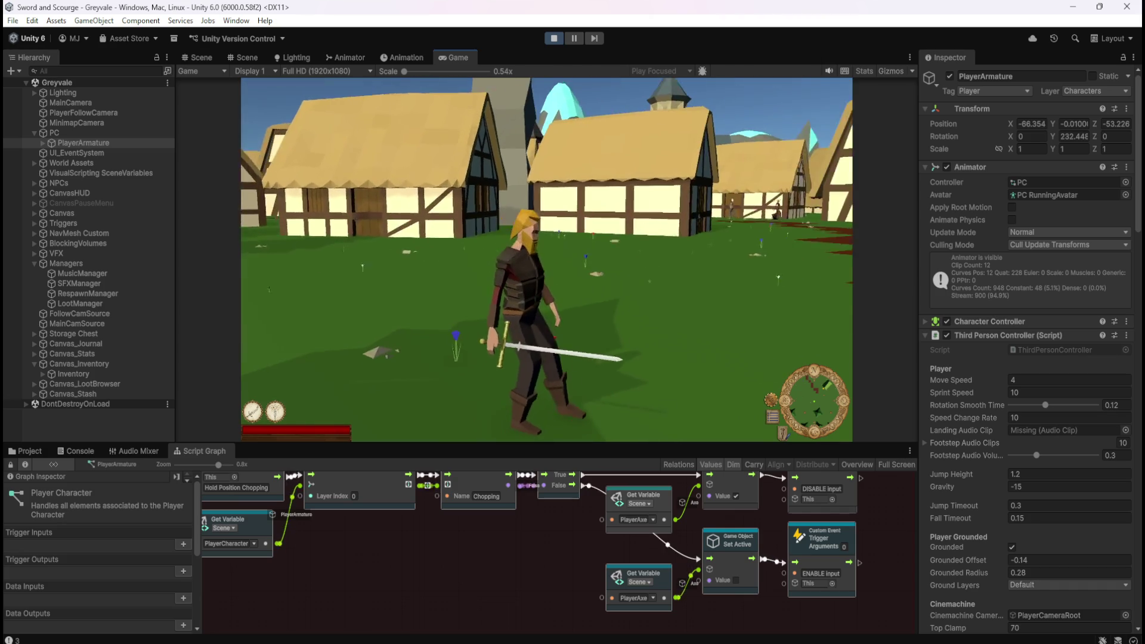
{"action": "key", "text": "w"}
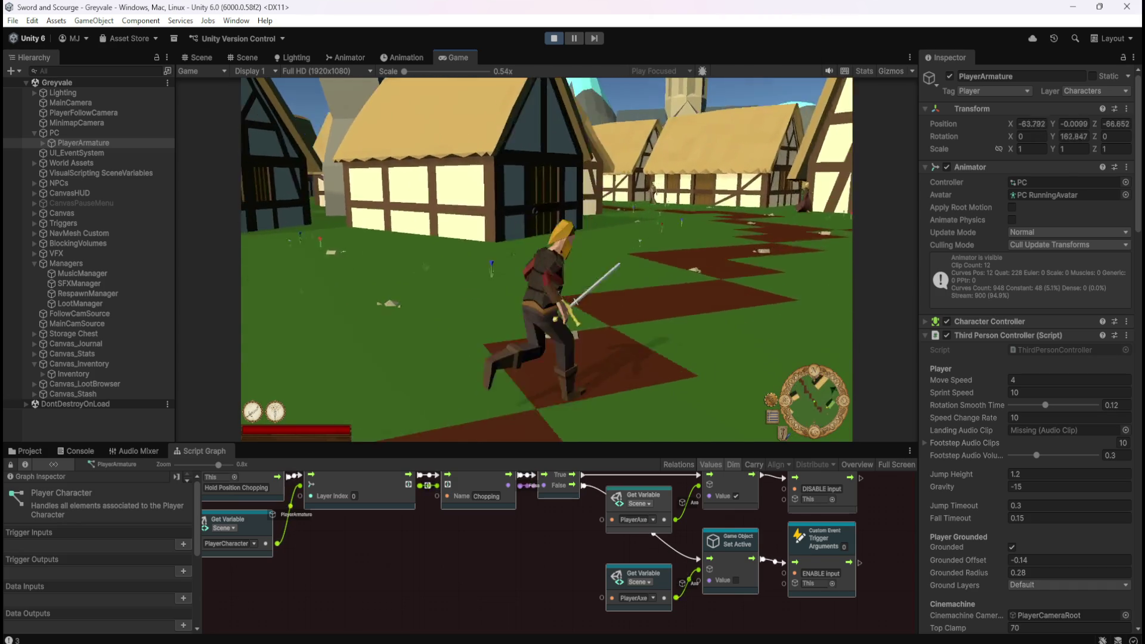
{"action": "key", "text": "w"}
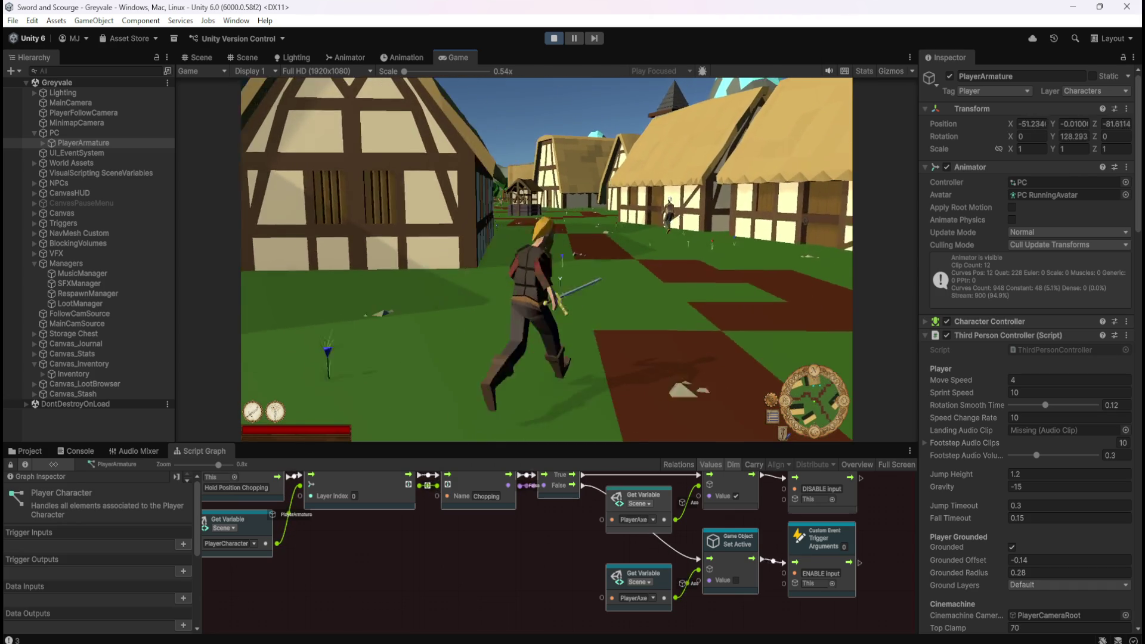
{"action": "key", "text": "w"}
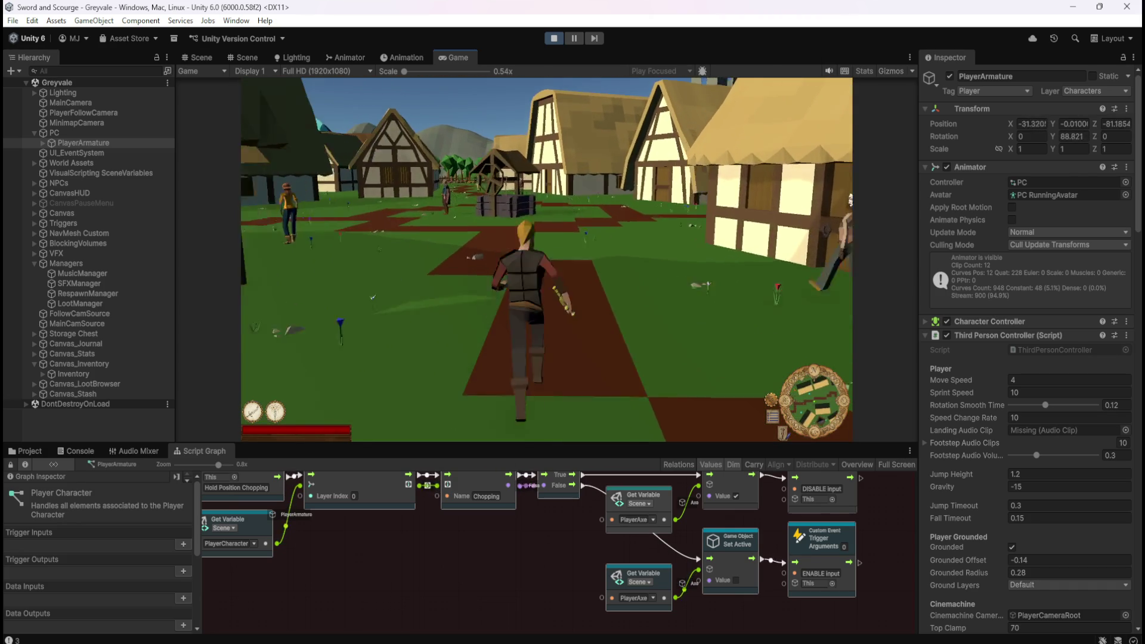
{"action": "key", "text": "w"}
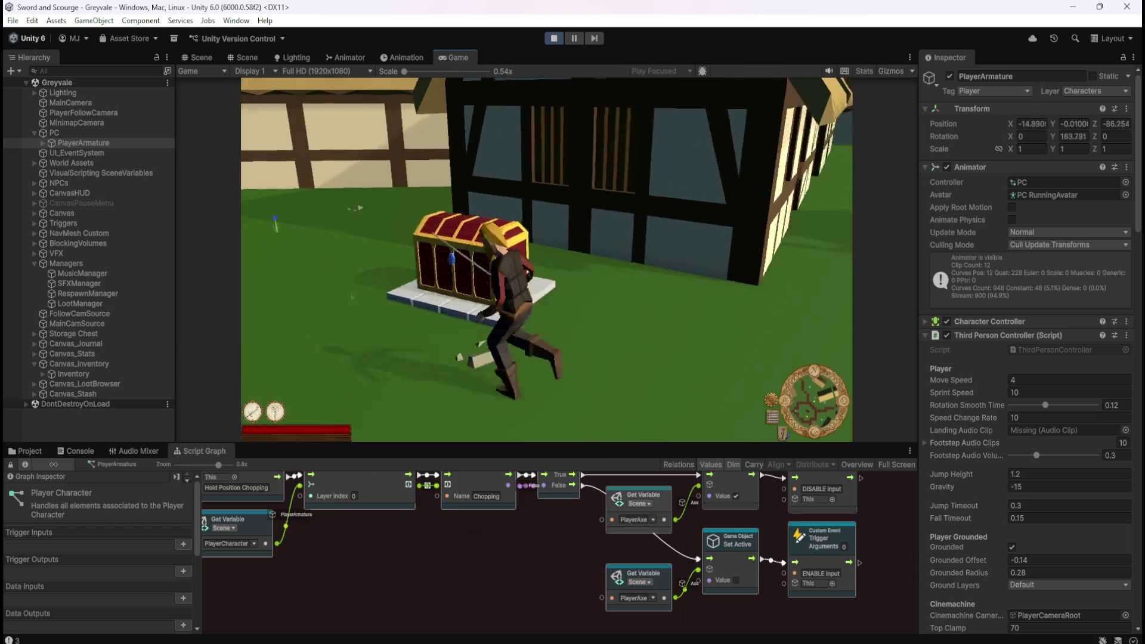
{"action": "key", "text": "e"}
Step: Move around the chest with WASD, close the Stash and Inventory, and stop Play mode
{"action": "key", "text": "a"}
{"action": "key", "text": "s"}
{"action": "key", "text": "w"}
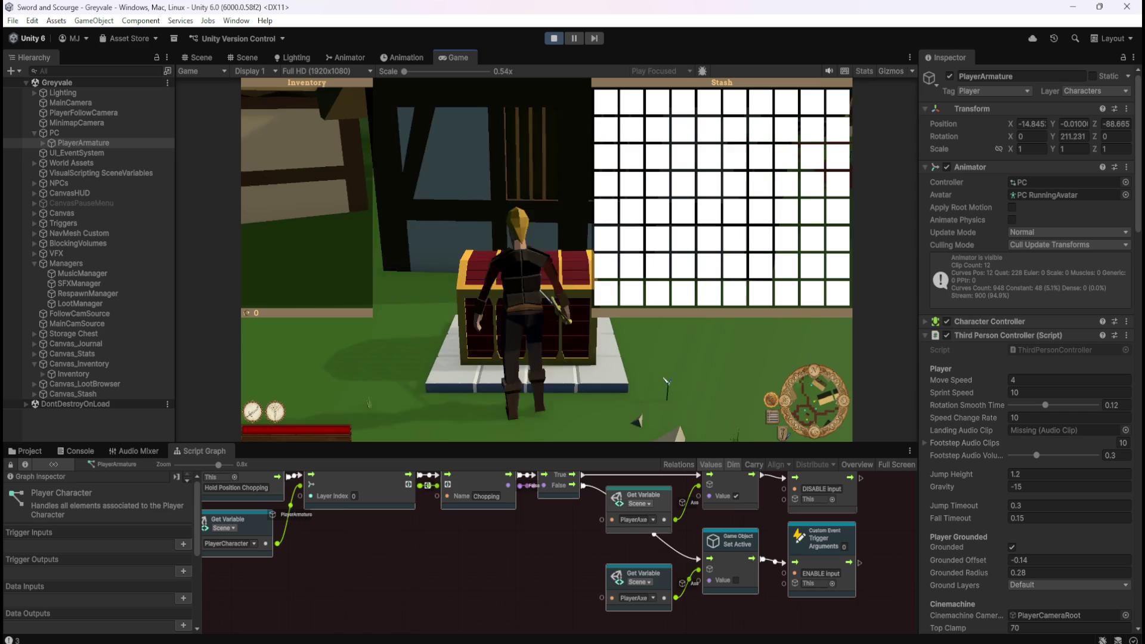
{"action": "key", "text": "d"}
{"action": "key", "text": "w"}
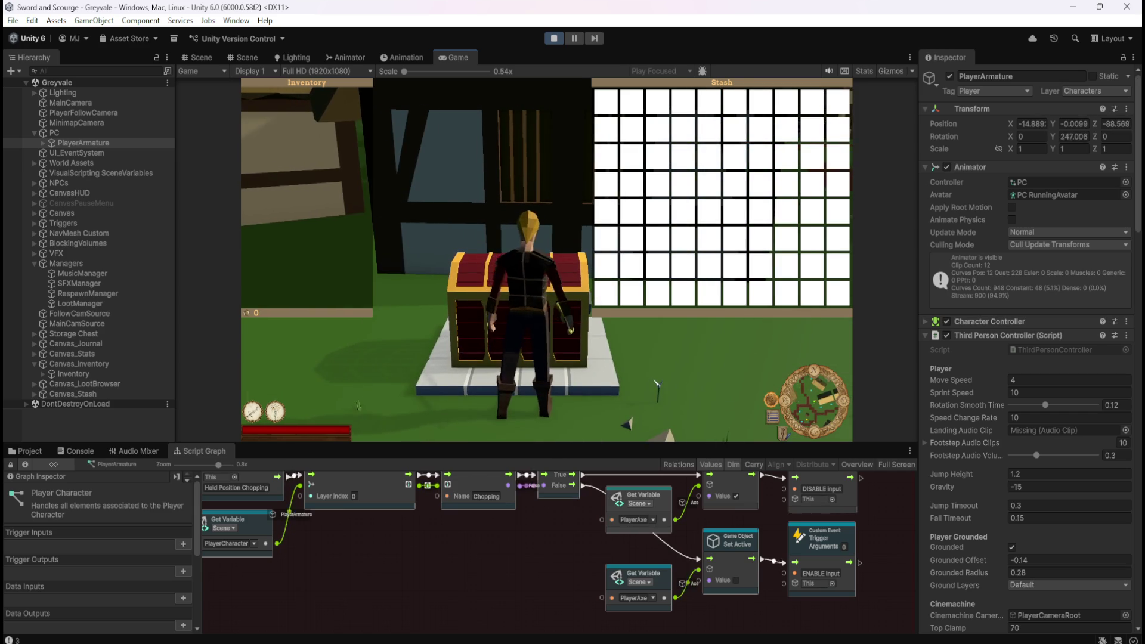
{"action": "key", "text": "a"}
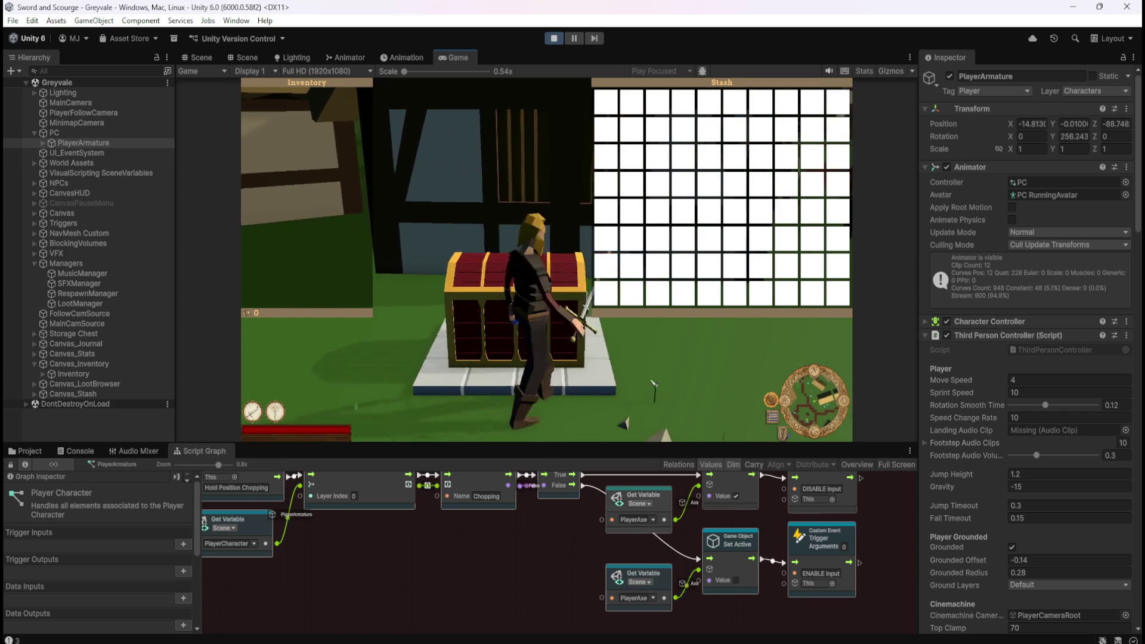
{"action": "key", "text": "d"}
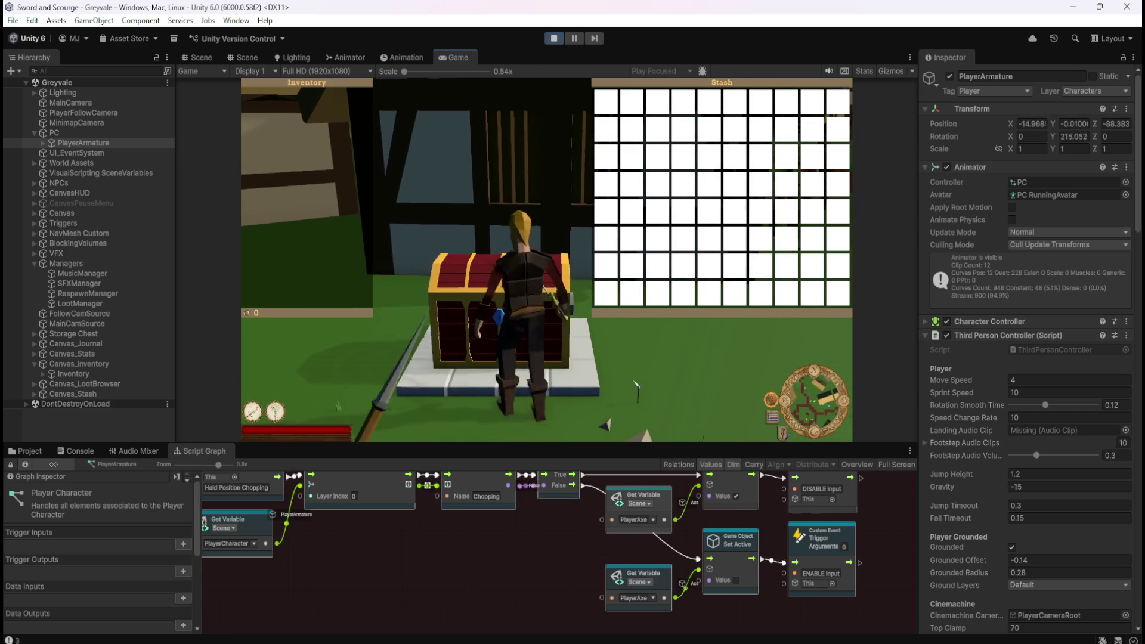
{"action": "key", "text": "w"}
{"action": "left_click", "coordinate": [550, 35]}
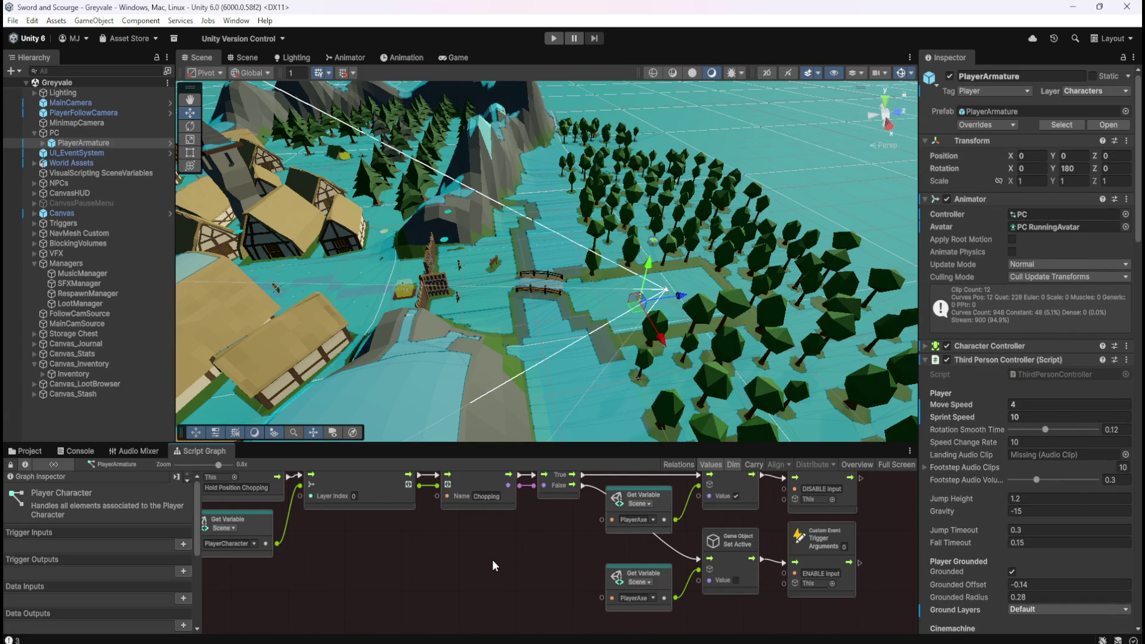
Step: Maximize the Script Graph window with Shift+Space to fill the editor
{"action": "key", "text": "shift+space"}
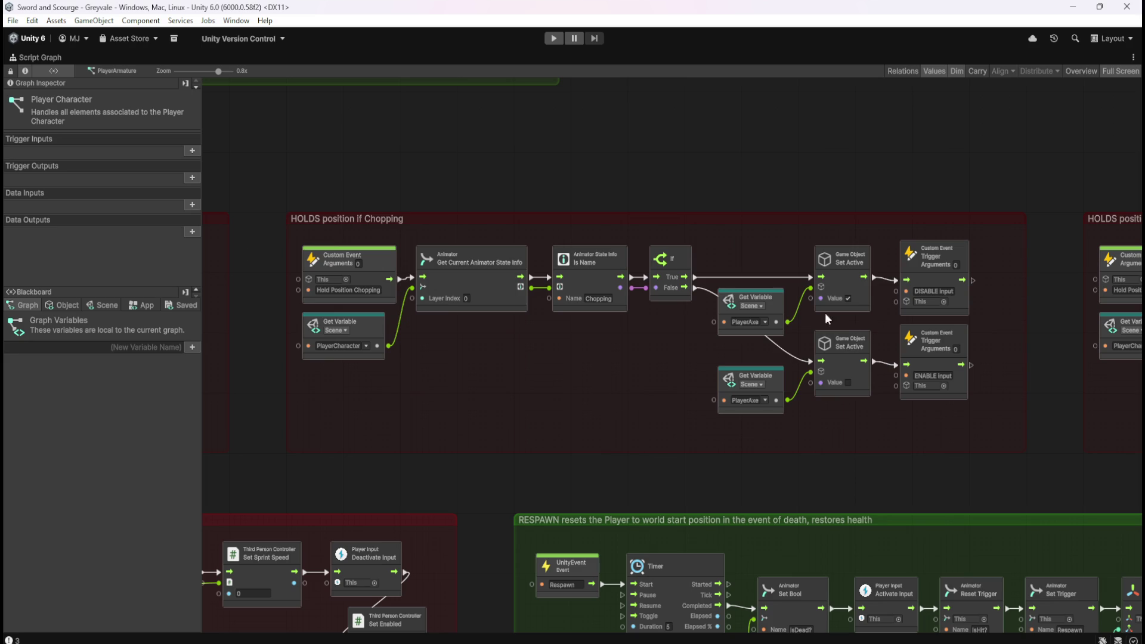
Step: Switch the Blackboard to Object variables and scroll to CanLoot?, StashOpen? and InputEnabled?
{"action": "left_click", "coordinate": [59, 307]}
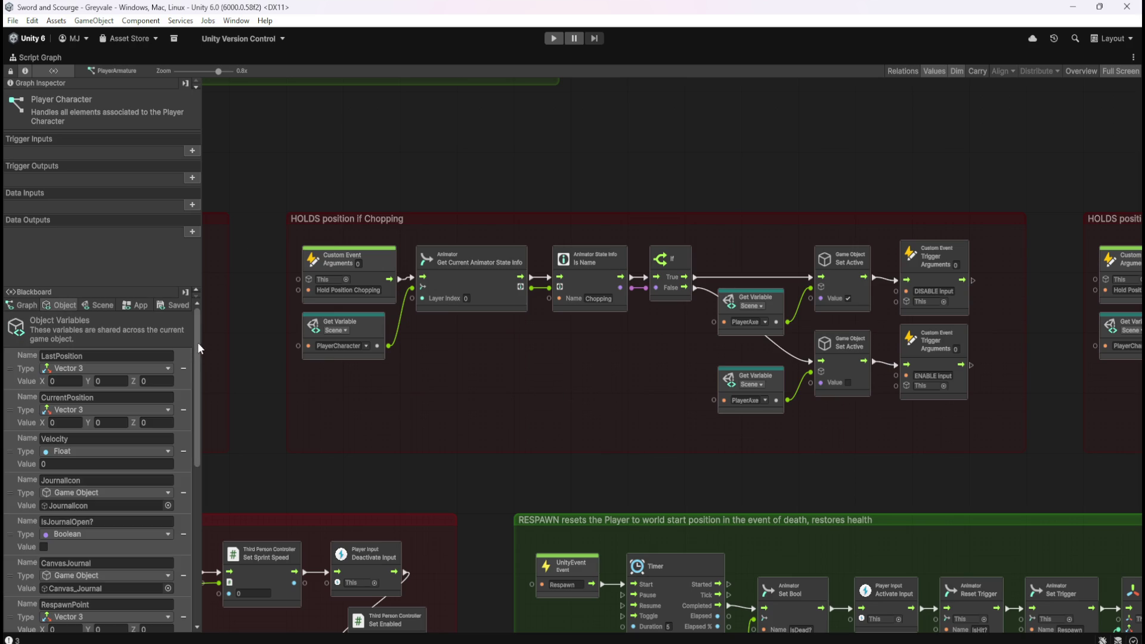
{"action": "mouse_move", "coordinate": [199, 321]}
{"action": "left_mouse_down"}
{"action": "mouse_move", "coordinate": [221, 421]}
{"action": "mouse_move", "coordinate": [120, 606]}
{"action": "left_mouse_up"}
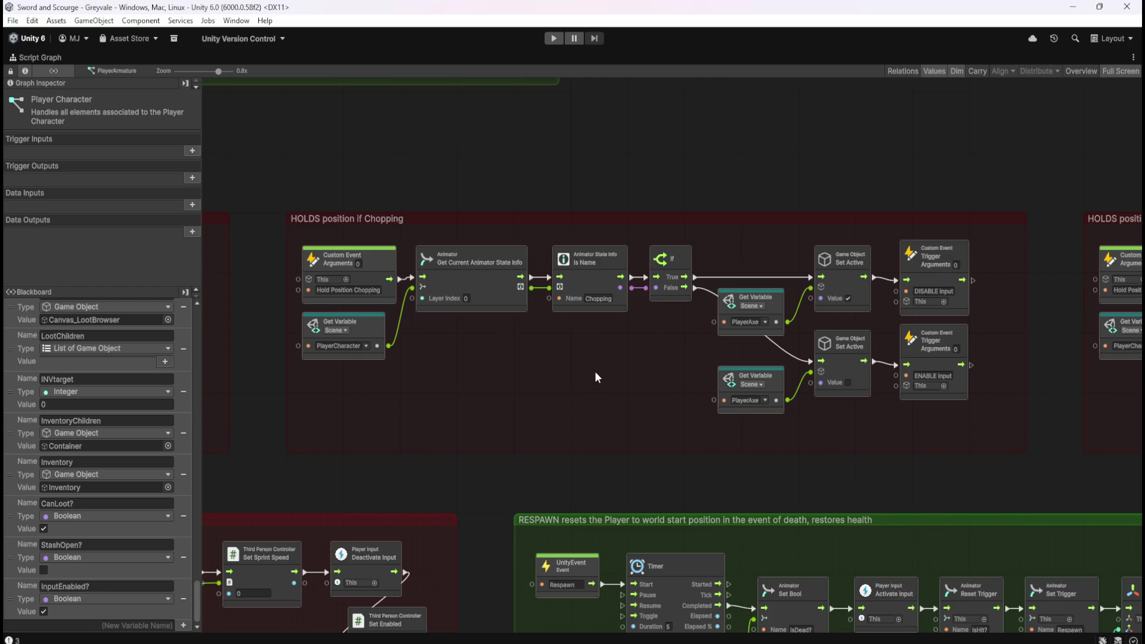
Step: Zoom around the graph past the PLAYER INPUT group and center the Toggles Stash ON/OFF group
{"action": "scroll", "coordinate": [596, 376], "scroll_direction": "down", "scroll_amount": 5}
{"action": "scroll", "coordinate": [453, 425], "scroll_direction": "up", "scroll_amount": 3}
{"action": "scroll", "coordinate": [906, 281], "scroll_direction": "down", "scroll_amount": 2}
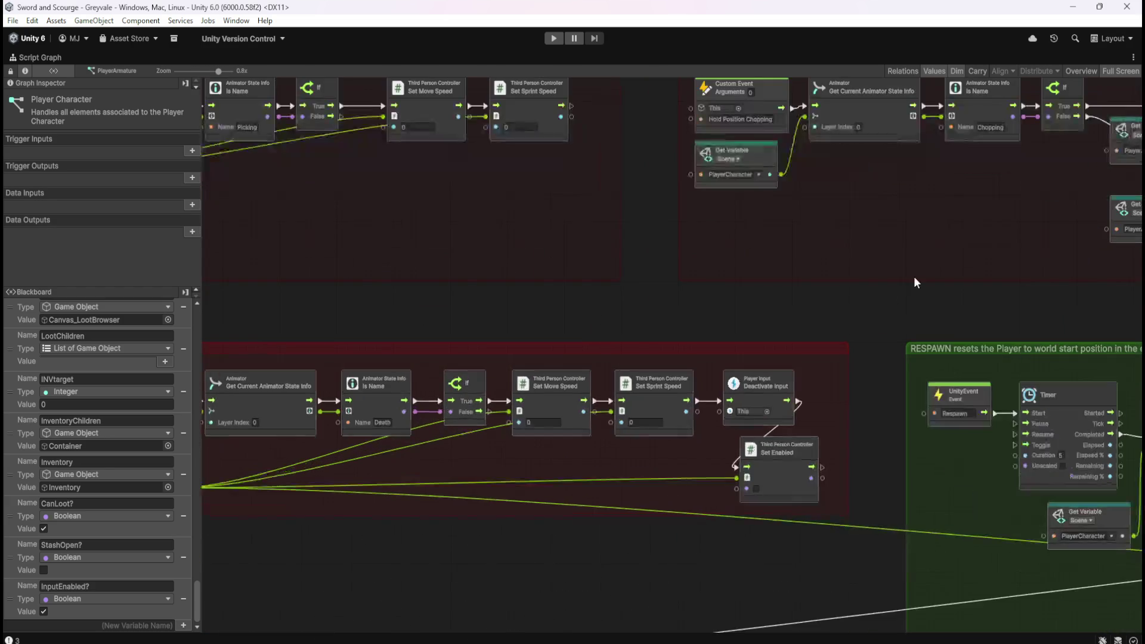
{"action": "scroll", "coordinate": [759, 445], "scroll_direction": "down", "scroll_amount": 3}
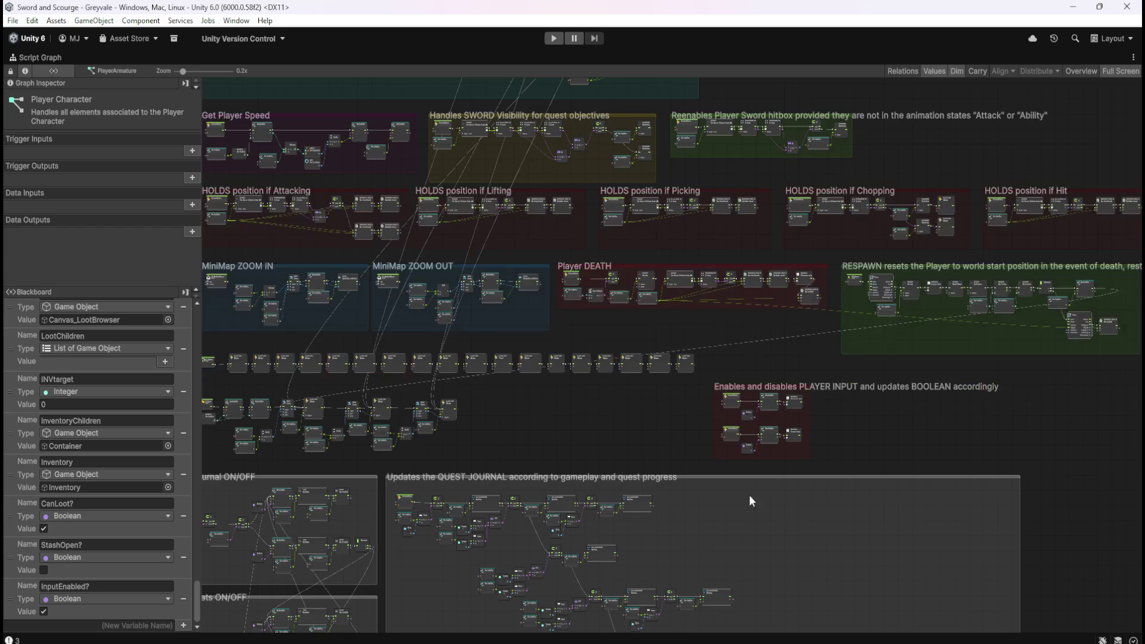
{"action": "scroll", "coordinate": [768, 453], "scroll_direction": "up", "scroll_amount": 6}
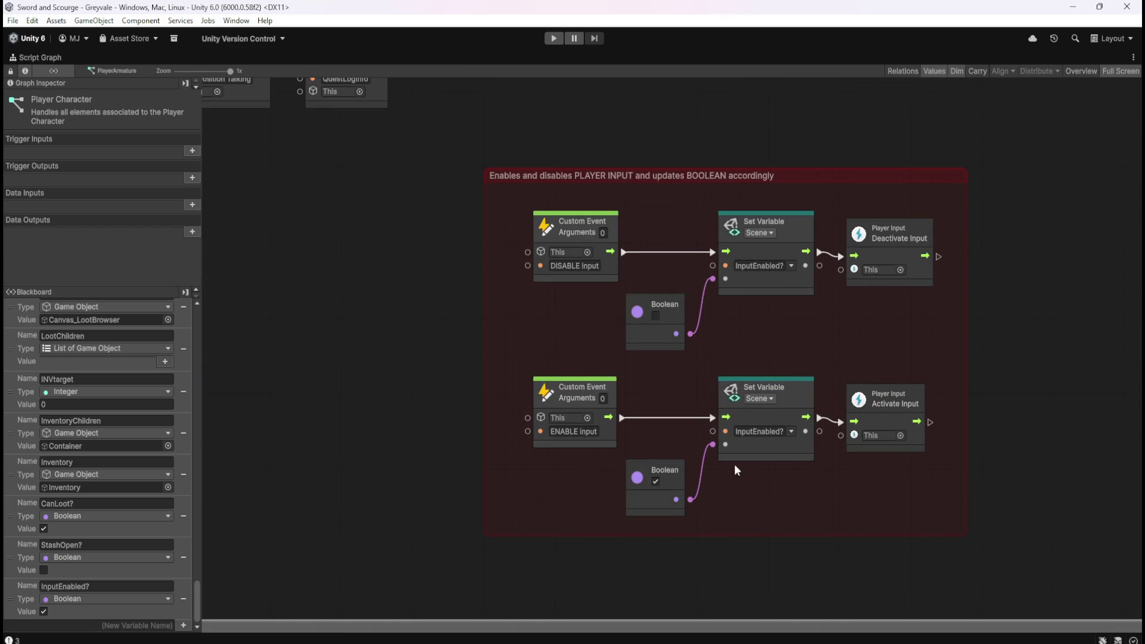
{"action": "scroll", "coordinate": [986, 348], "scroll_direction": "down", "scroll_amount": 6}
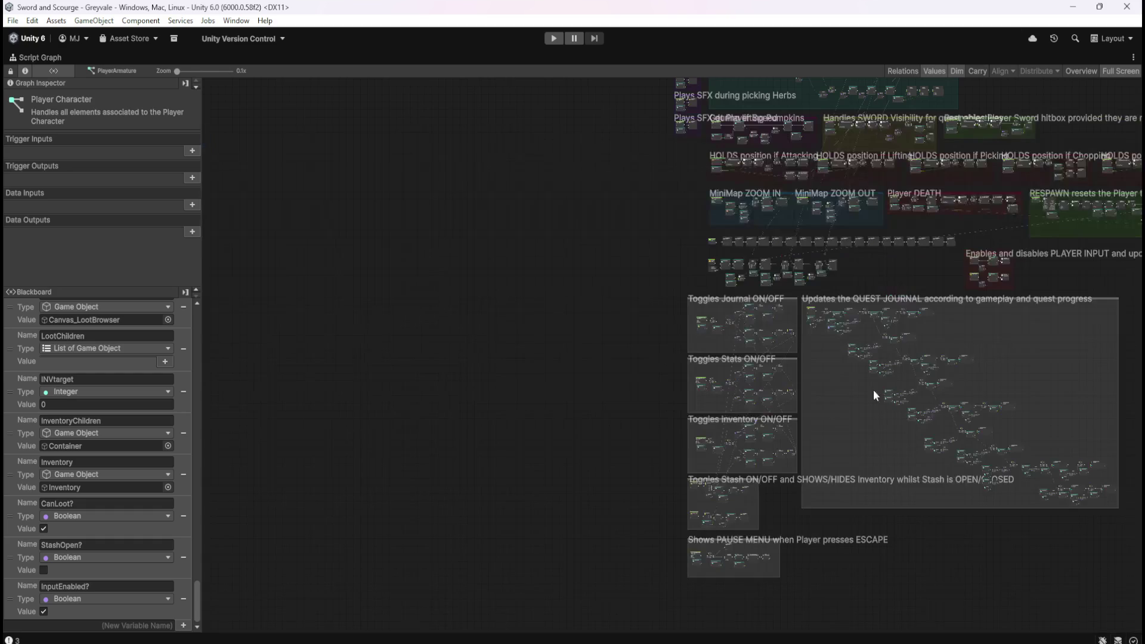
{"action": "scroll", "coordinate": [914, 333], "scroll_direction": "up", "scroll_amount": 5}
{"action": "scroll", "coordinate": [587, 298], "scroll_direction": "up", "scroll_amount": 1}
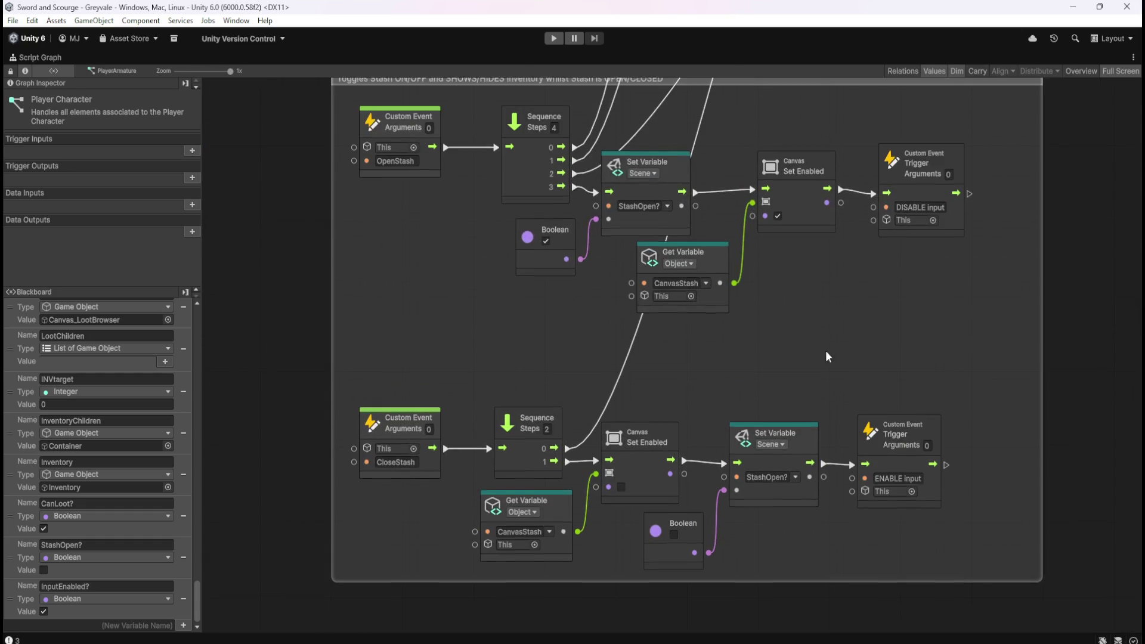
{"action": "scroll", "coordinate": [834, 328], "scroll_direction": "up", "scroll_amount": 1}
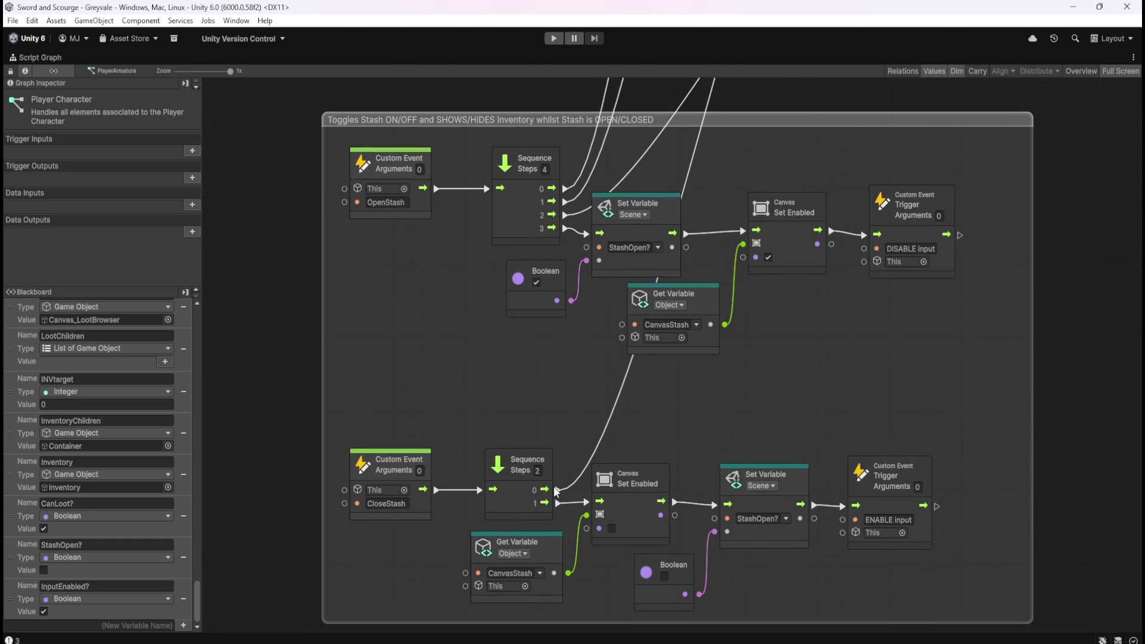
{"action": "scroll", "coordinate": [480, 523], "scroll_direction": "down", "scroll_amount": 10}
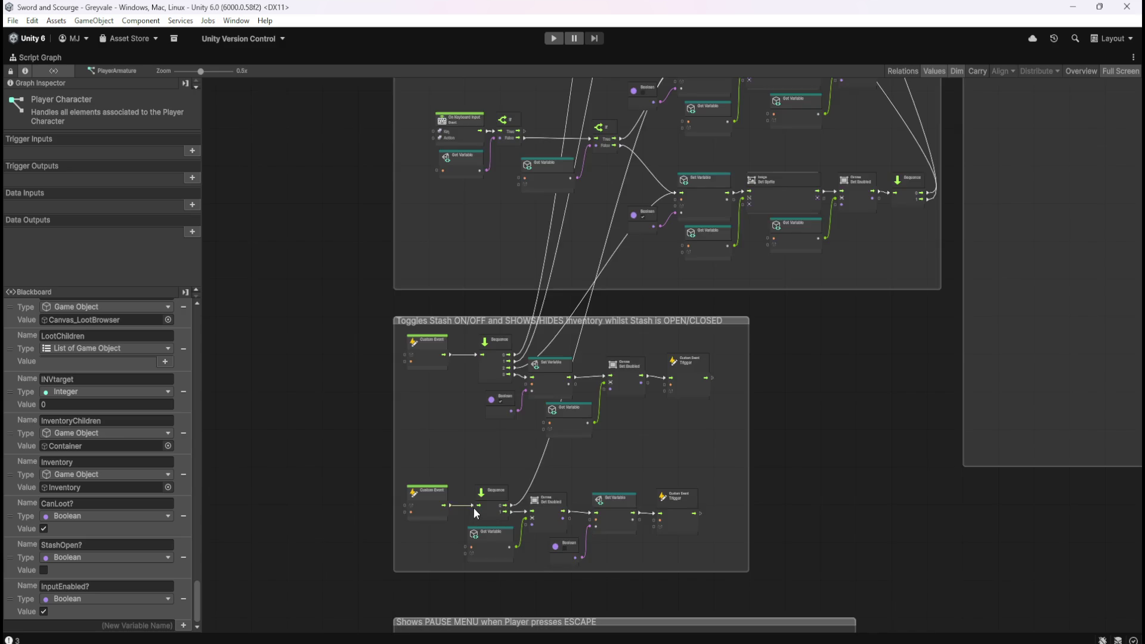
{"action": "scroll", "coordinate": [931, 370], "scroll_direction": "up", "scroll_amount": 8}
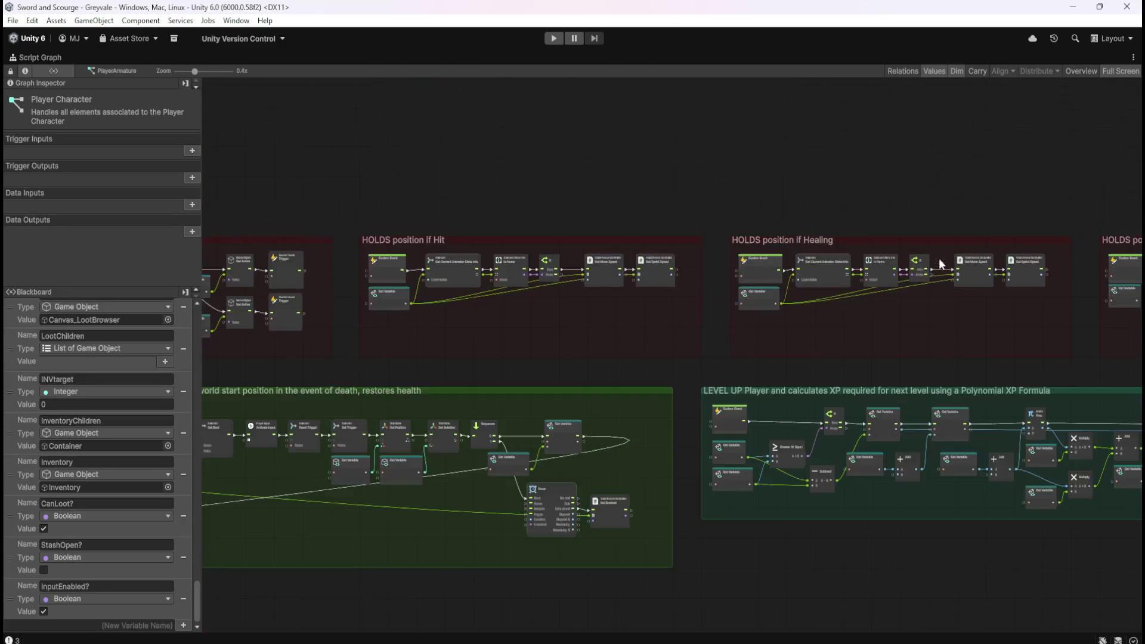
{"action": "scroll", "coordinate": [679, 337], "scroll_direction": "down", "scroll_amount": 4}
{"action": "scroll", "coordinate": [278, 336], "scroll_direction": "up", "scroll_amount": 4}
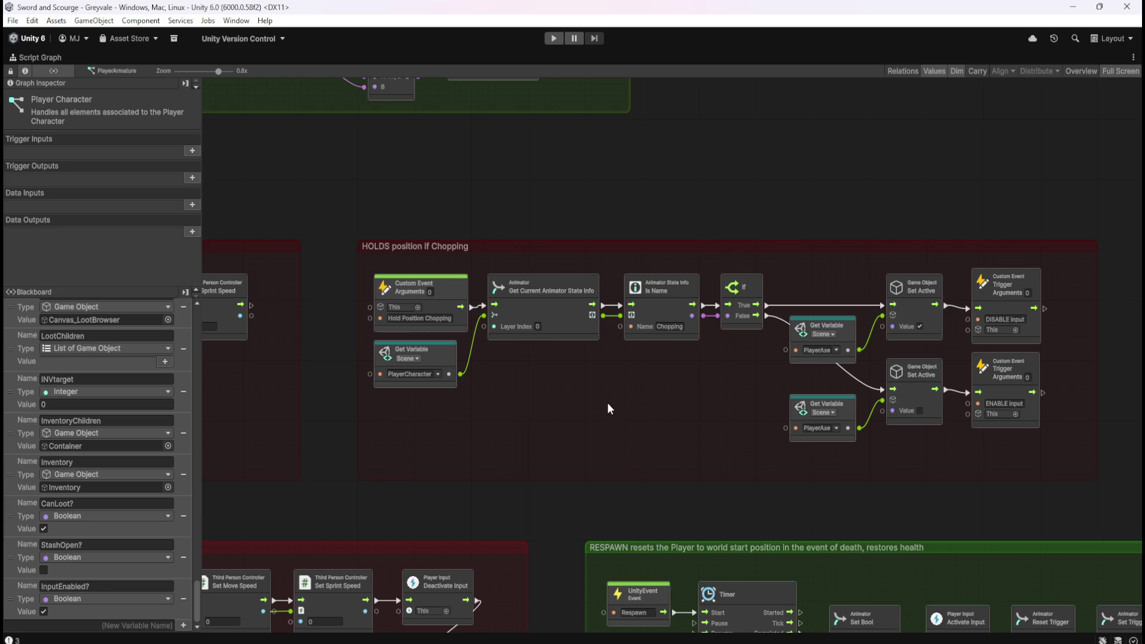
{"action": "scroll", "coordinate": [893, 255], "scroll_direction": "down", "scroll_amount": 6}
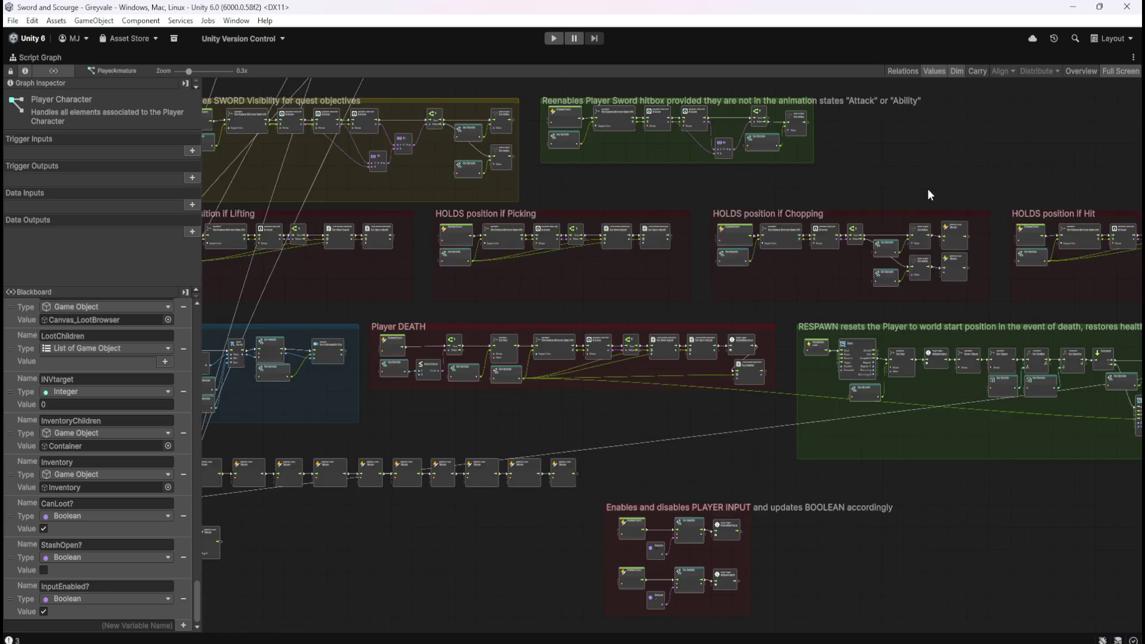
{"action": "scroll", "coordinate": [614, 570], "scroll_direction": "up", "scroll_amount": 4}
{"action": "scroll", "coordinate": [325, 517], "scroll_direction": "up", "scroll_amount": 3}
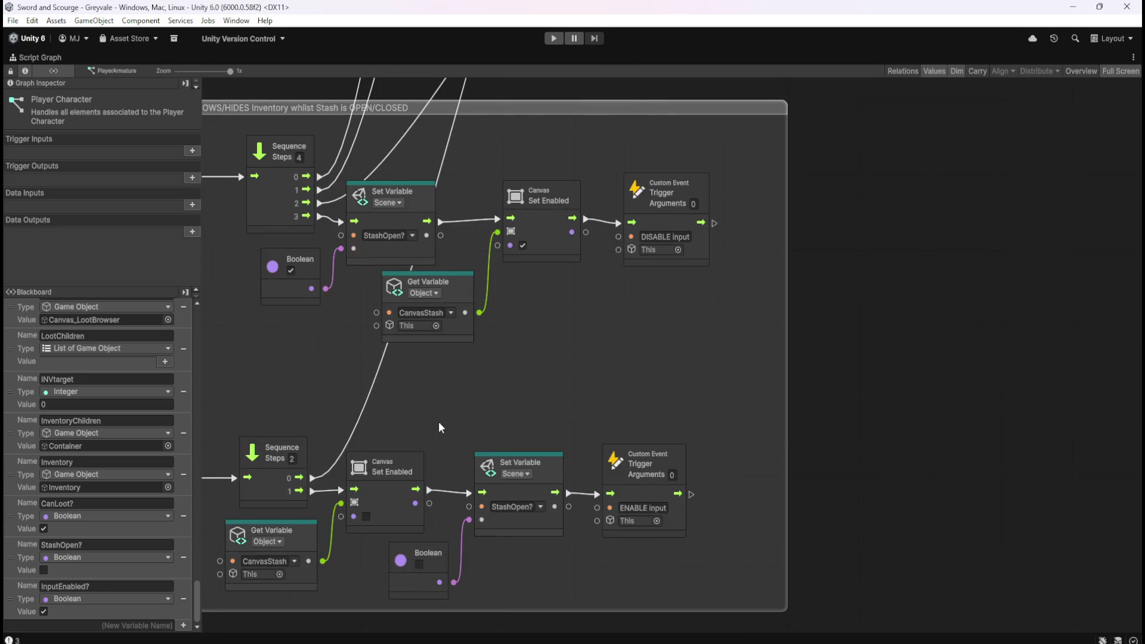
{"action": "left_click_drag", "start_coordinate": [431, 428], "coordinate": [693, 334]}
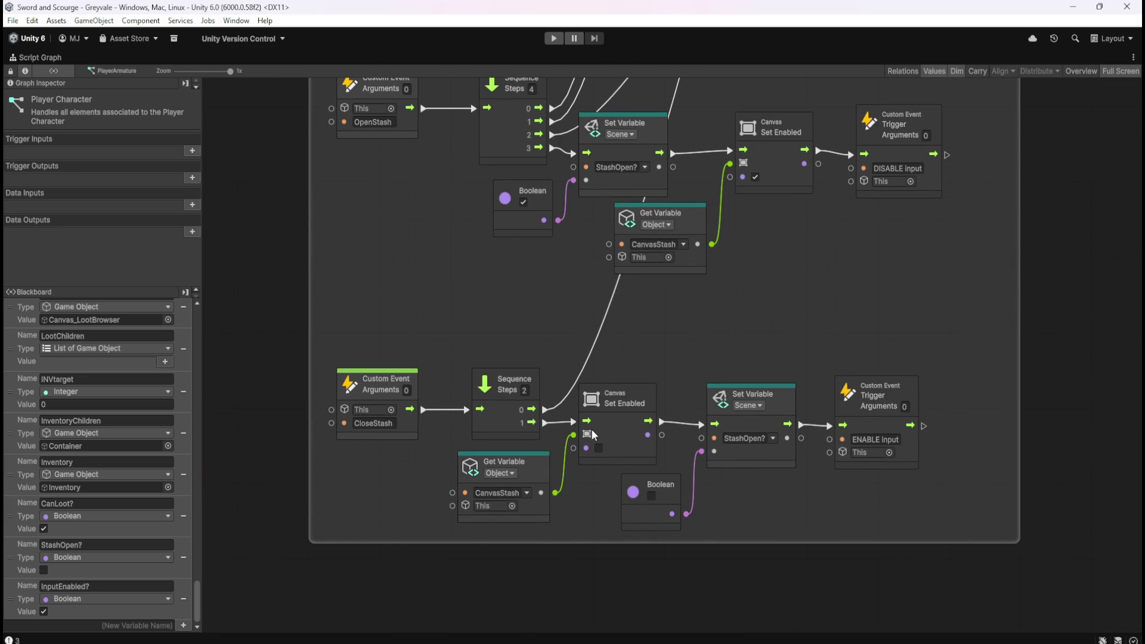